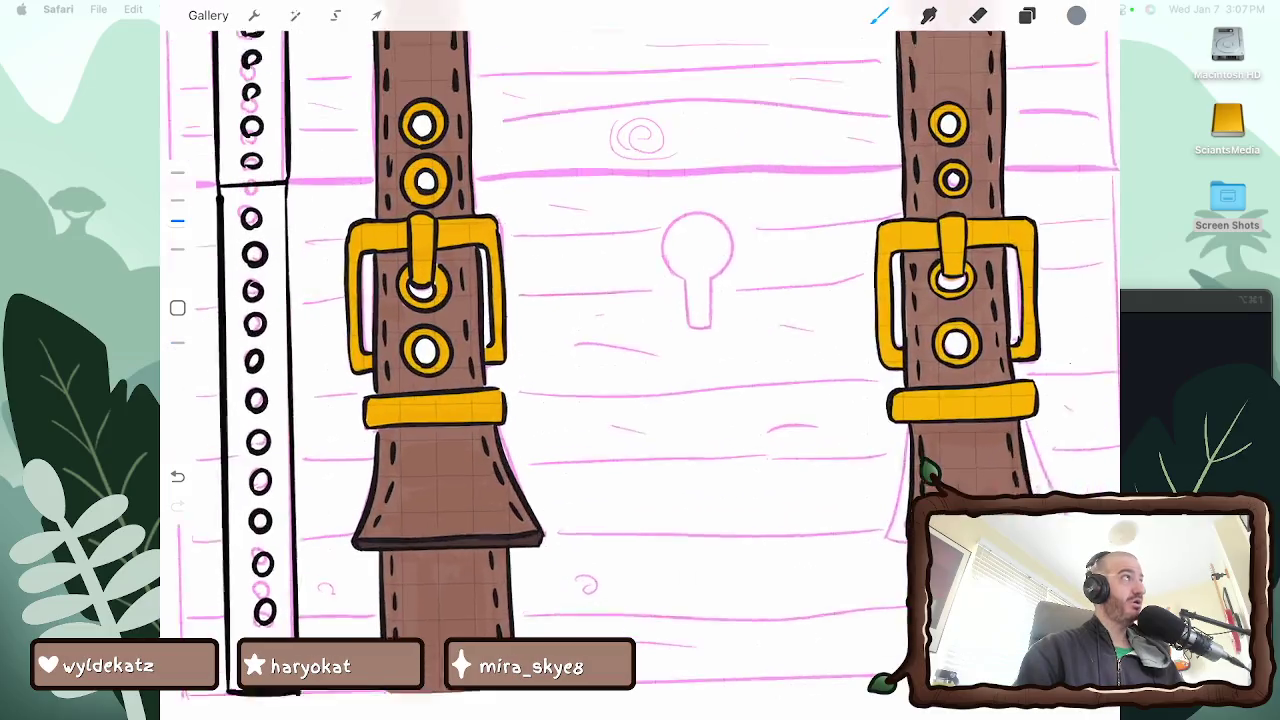
Paint grey across the bottom of the left band, widening and raising the fill
mouse_move(315, 590)
left_mouse_down()
mouse_move(316, 530)
mouse_move(335, 485)
mouse_move(342, 495)
left_mouse_up()
left_click_drag(350, 575, 350, 495)
mouse_move(350, 605)
left_mouse_down()
mouse_move(355, 505)
mouse_move(352, 596)
mouse_move(310, 617)
mouse_move(296, 616)
mouse_move(294, 538)
left_mouse_up()
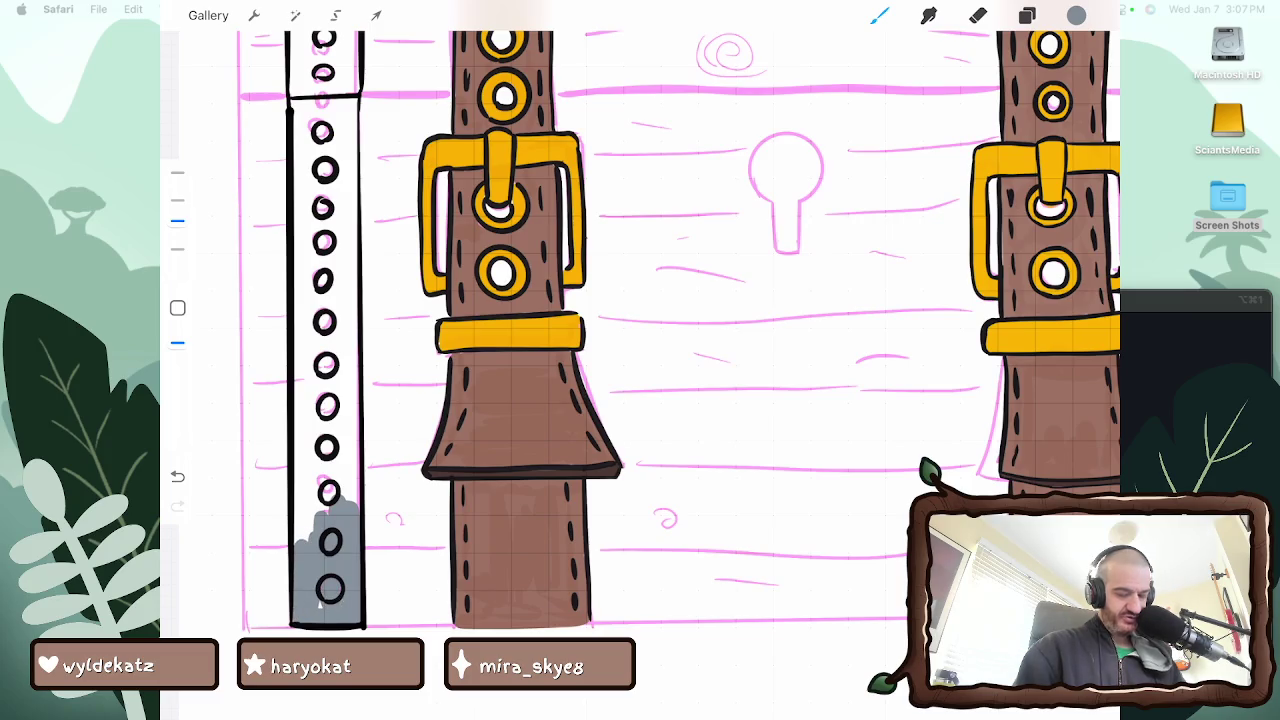
mouse_move(318, 530)
left_mouse_down()
mouse_move(316, 425)
mouse_move(300, 480)
mouse_move(330, 454)
mouse_move(328, 362)
left_mouse_up()
mouse_move(340, 496)
left_mouse_down()
mouse_move(332, 340)
mouse_move(346, 400)
left_mouse_up()
mouse_move(348, 472)
left_mouse_down()
mouse_move(328, 258)
mouse_move(316, 428)
mouse_move(302, 378)
left_mouse_up()
left_click_drag(297, 488, 304, 226)
left_click_drag(310, 396, 306, 210)
mouse_move(316, 352)
left_mouse_down()
mouse_move(316, 248)
mouse_move(334, 190)
mouse_move(350, 372)
left_mouse_up()
left_click_drag(356, 276, 357, 414)
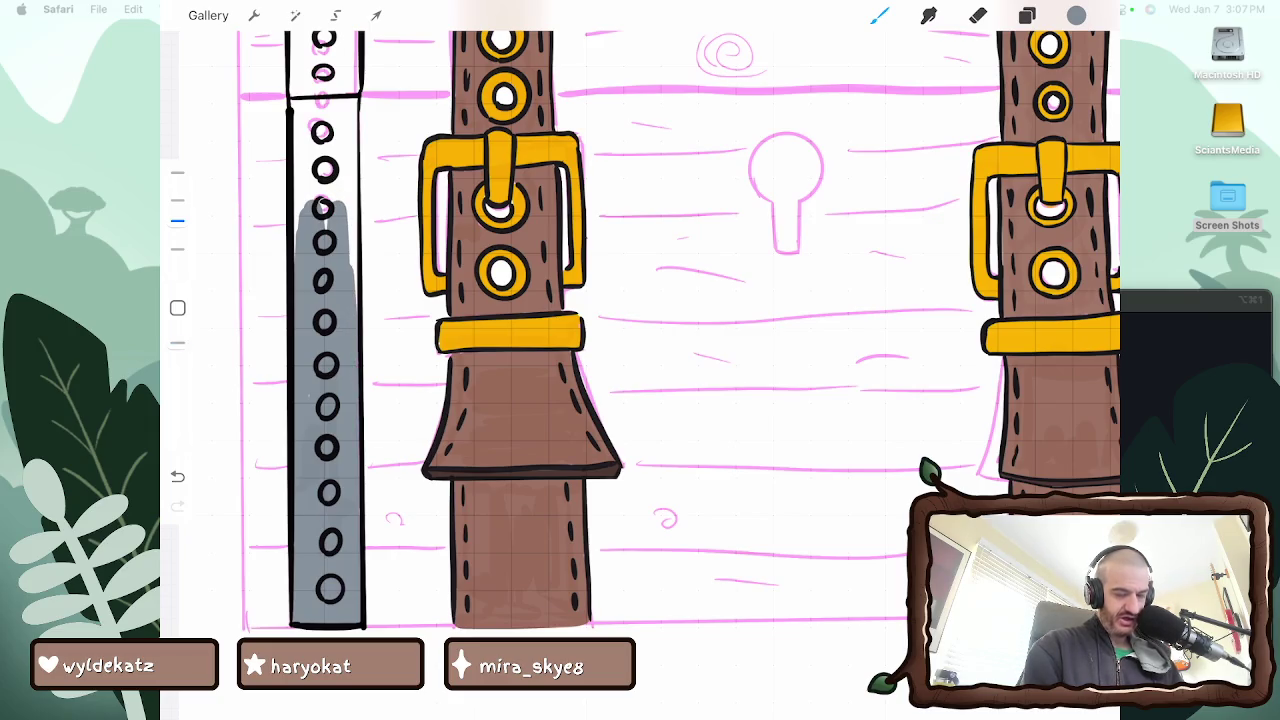
Extend the grey fill upward around and beside the rivet holes
scroll(660, 360, "up", 5)
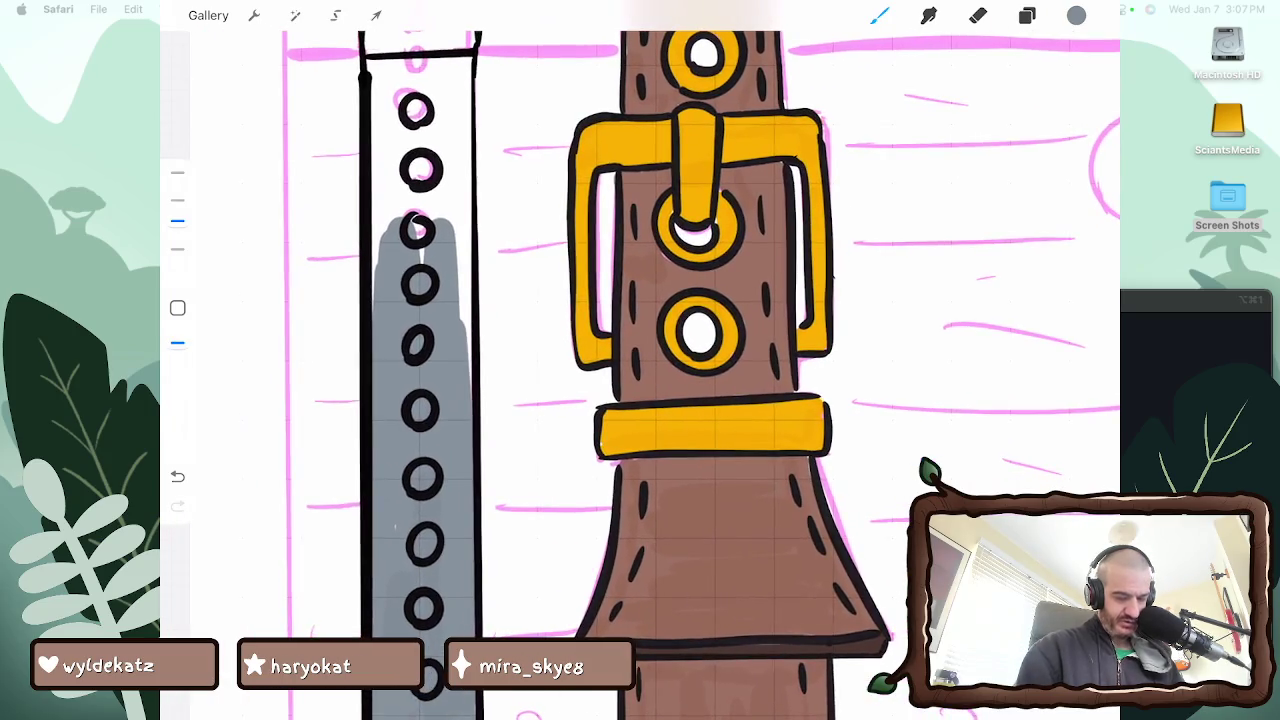
mouse_move(430, 172)
left_mouse_down()
mouse_move(422, 236)
mouse_move(405, 145)
mouse_move(385, 232)
left_mouse_up()
left_click_drag(378, 140, 374, 320)
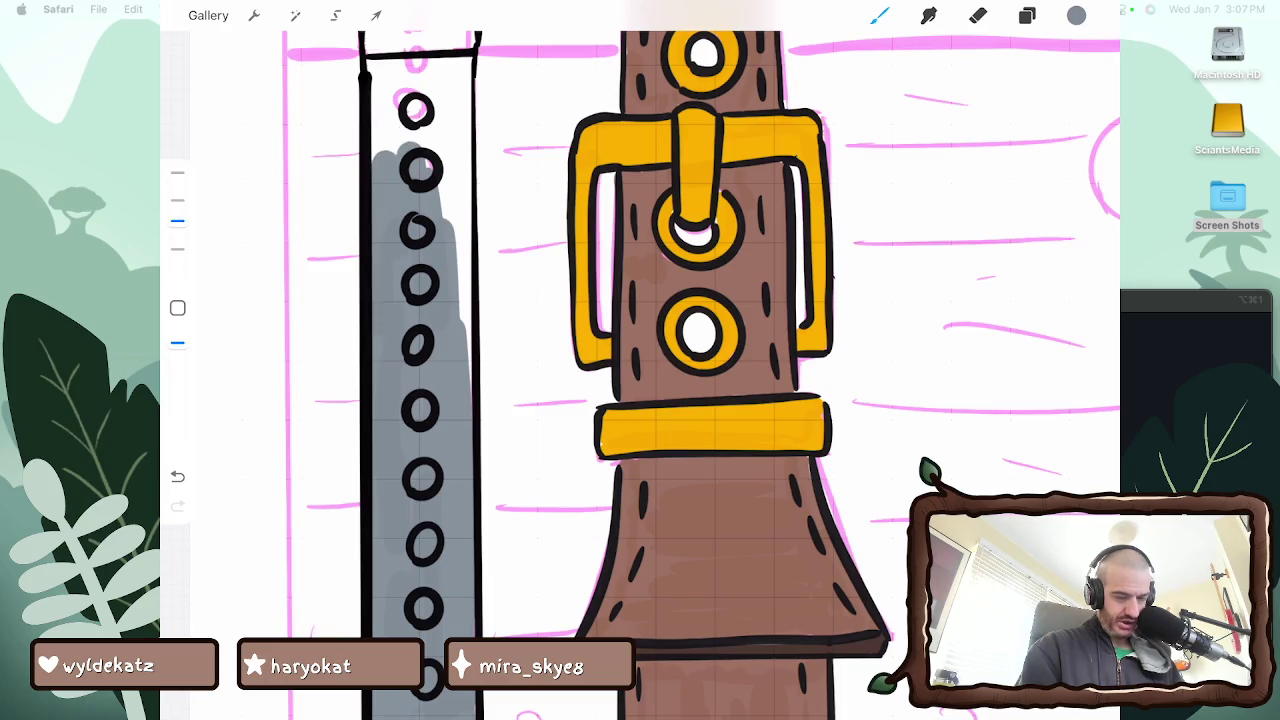
left_click_drag(448, 180, 462, 340)
left_click_drag(466, 212, 470, 400)
left_click_drag(443, 176, 443, 196)
Fill grey along the band's right edge up to the divider
scroll(700, 360, "up", 3)
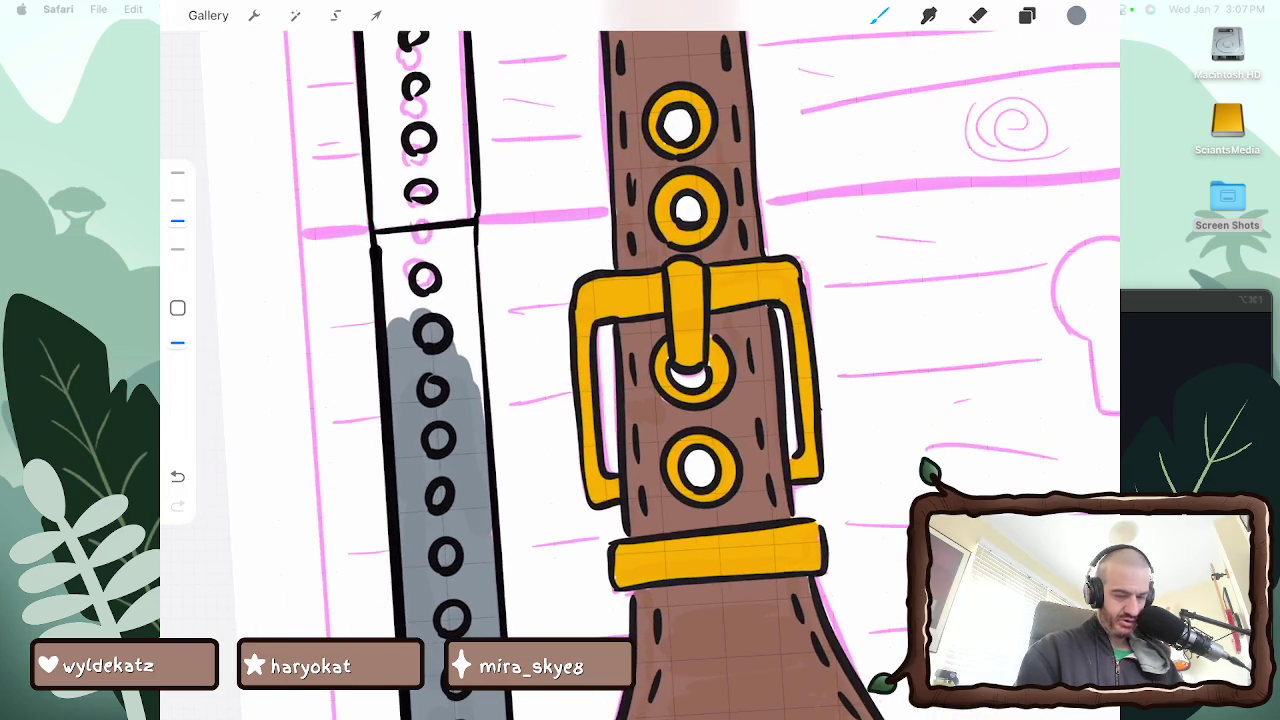
left_click_drag(424, 312, 426, 234)
left_click_drag(456, 352, 432, 222)
left_click_drag(470, 384, 440, 212)
left_click_drag(470, 342, 464, 234)
left_click_drag(482, 416, 458, 218)
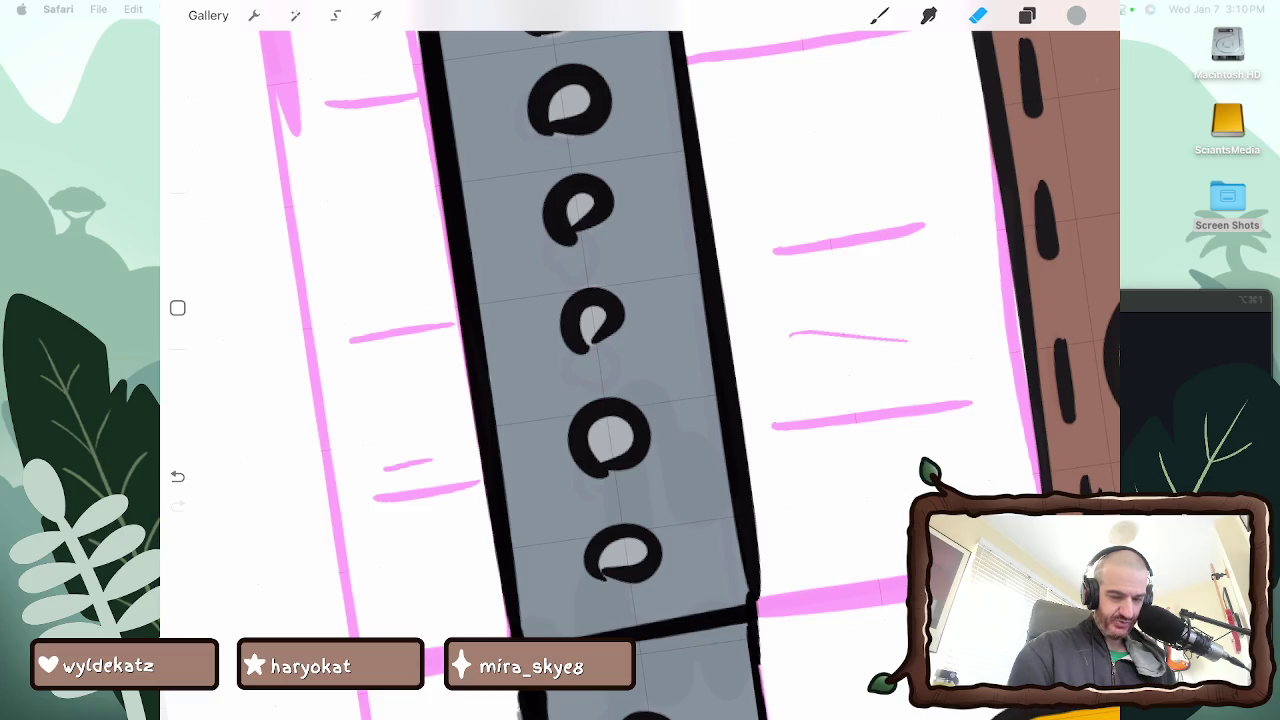
Zoom and rotate the canvas to work on the left band's upper section
scroll(640, 360, "down", 5)
scroll(640, 360, "up", 5)
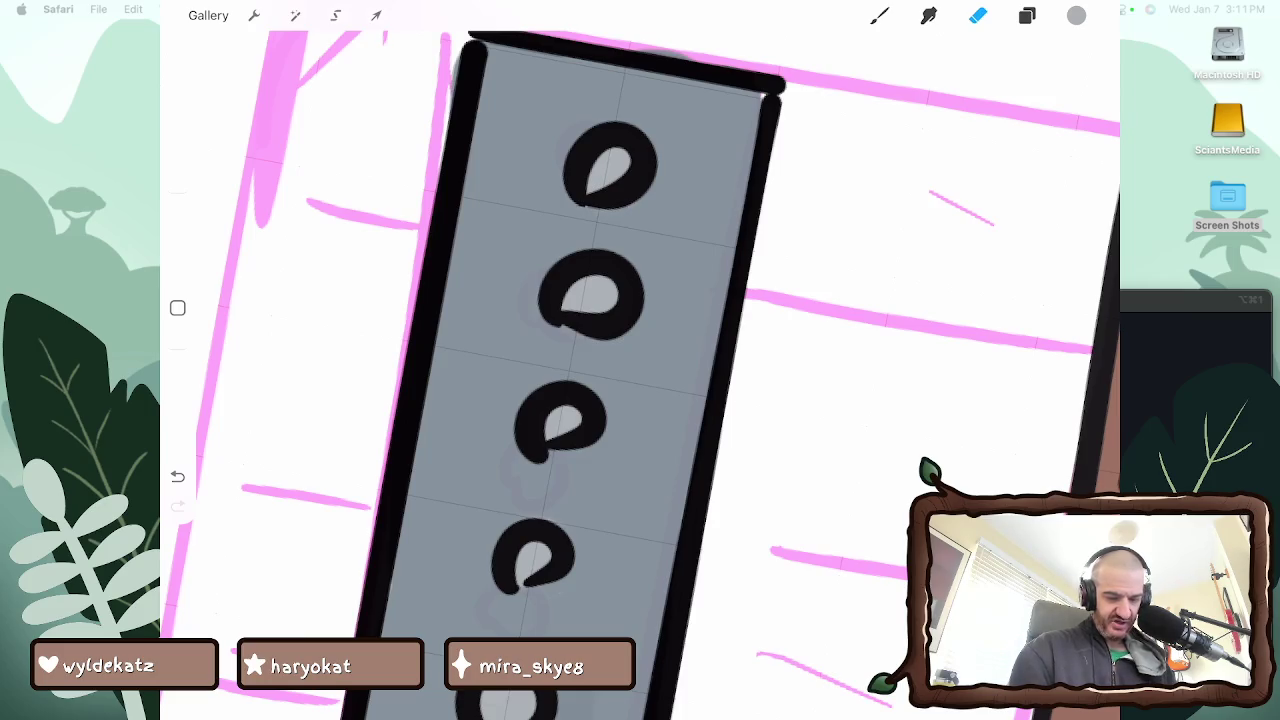
scroll(640, 360, "down", 2)
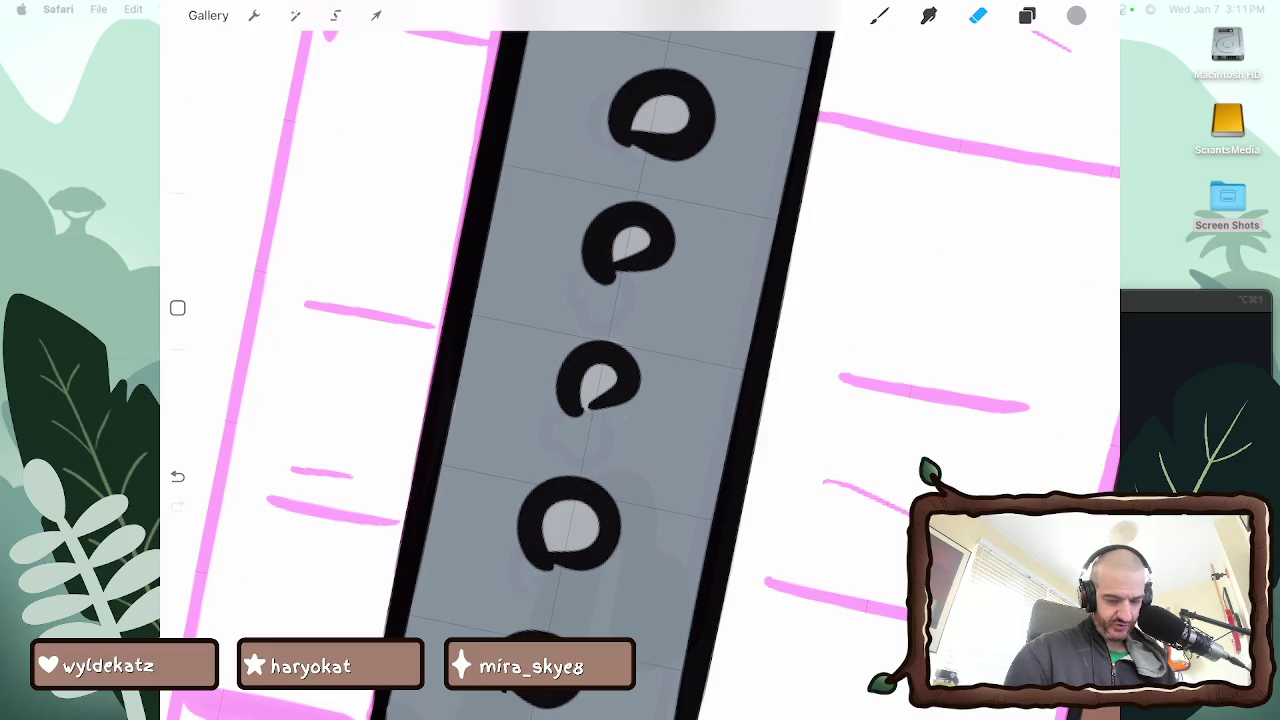
scroll(640, 360, "up", 3)
scroll(640, 360, "up", 3)
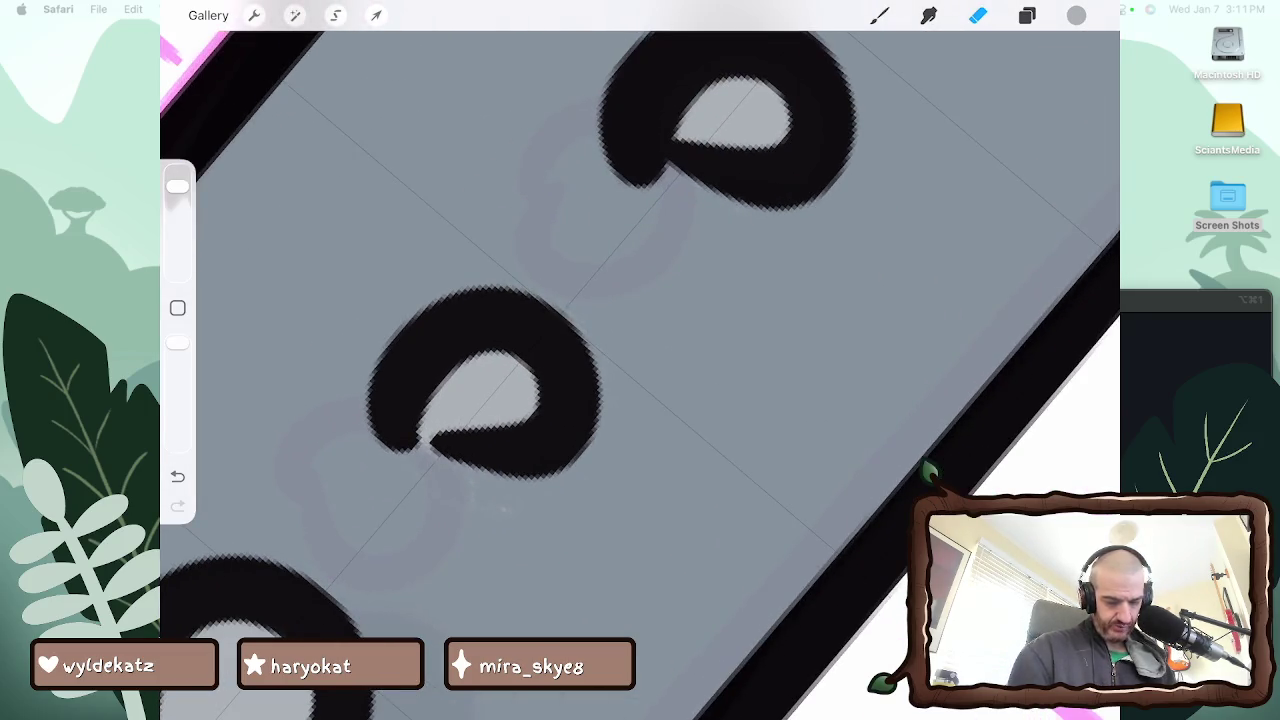
scroll(640, 360, "down", 3)
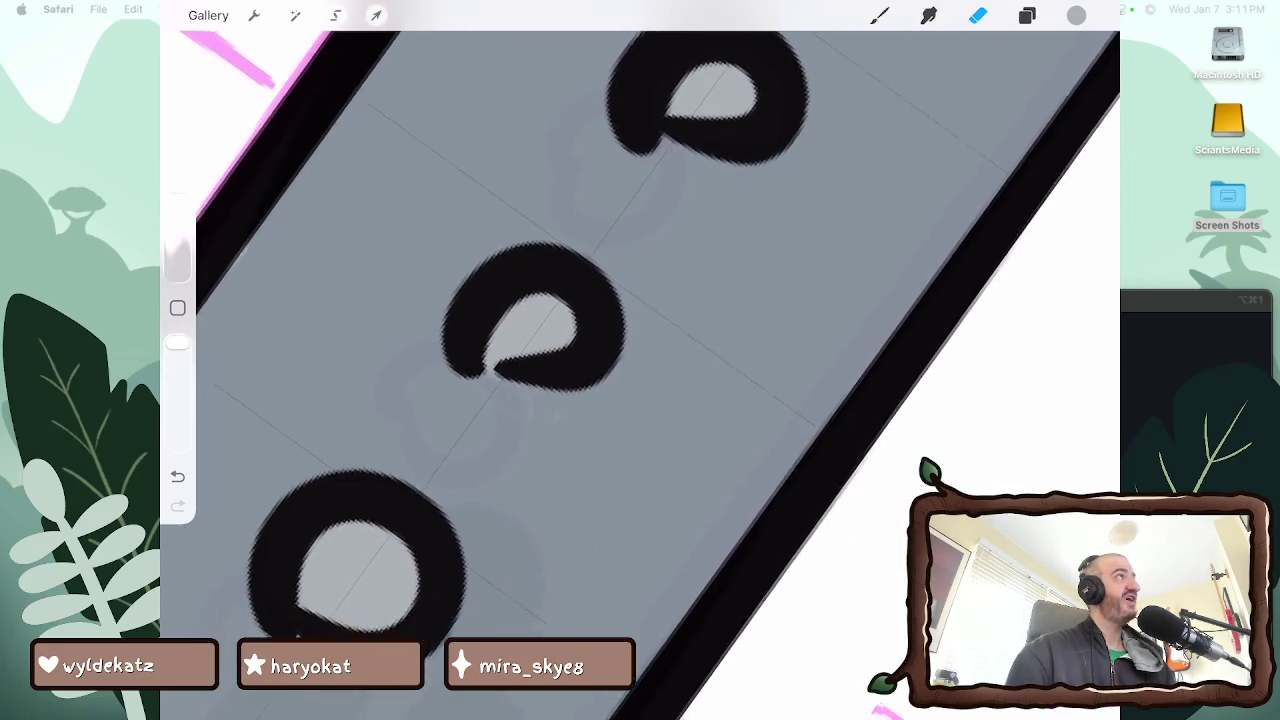
scroll(640, 360, "up", 3)
scroll(640, 360, "down", 3)
scroll(640, 360, "up", 3)
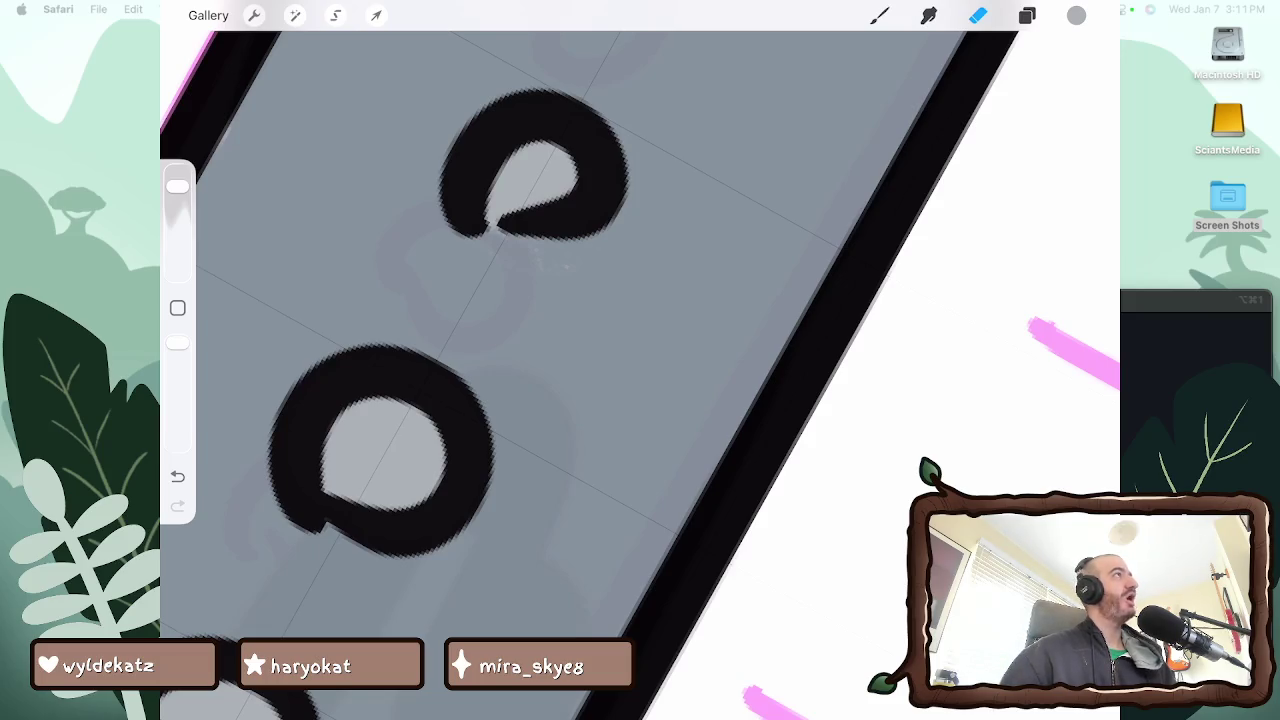
scroll(640, 360, "down", 3)
scroll(640, 360, "down", 2)
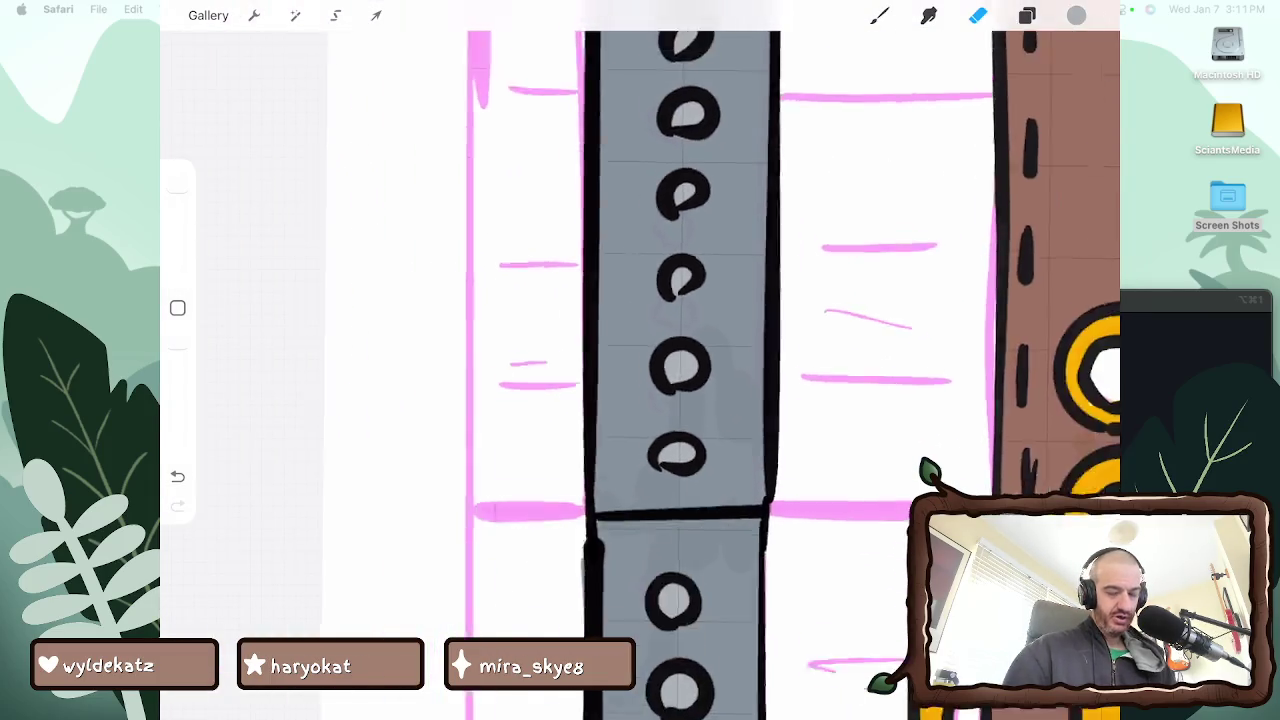
scroll(700, 375, "down", 3)
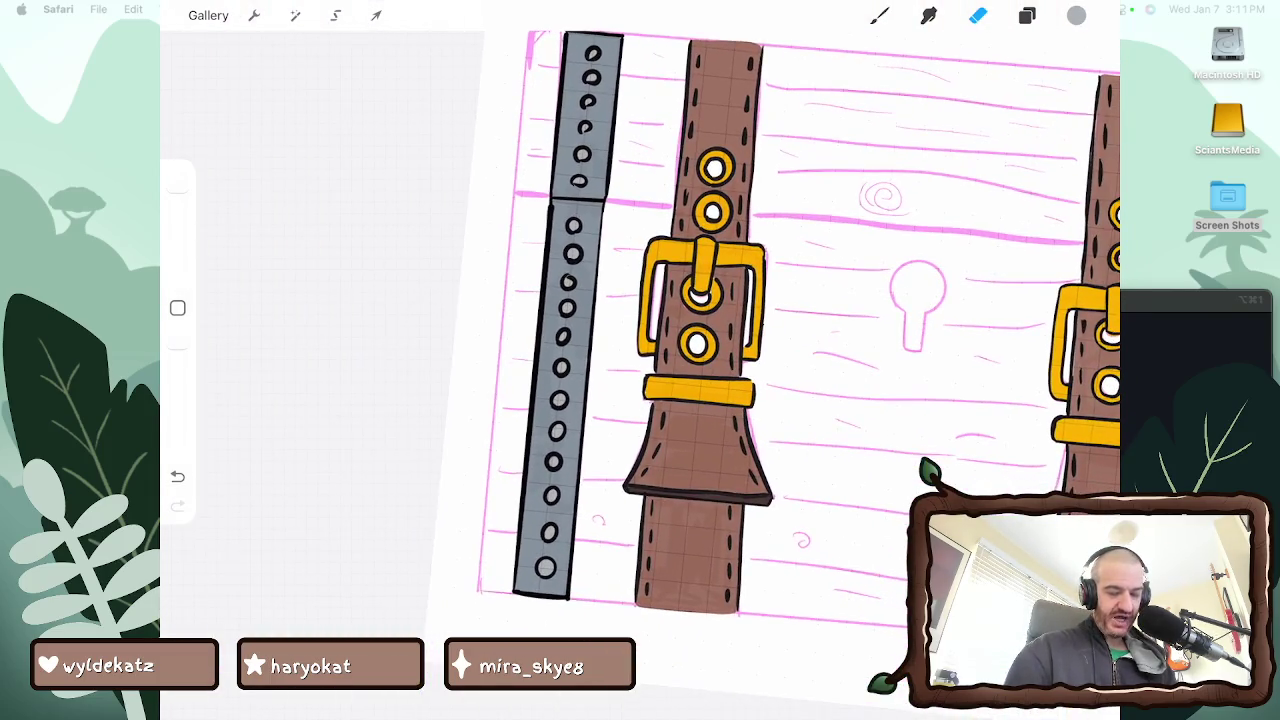
scroll(750, 330, "down", 3)
scroll(740, 340, "down", 2)
scroll(730, 340, "down", 1)
scroll(730, 350, "up", 2)
Select the metal band's group together with Layers 19, 16 and 17
left_click(1027, 15)
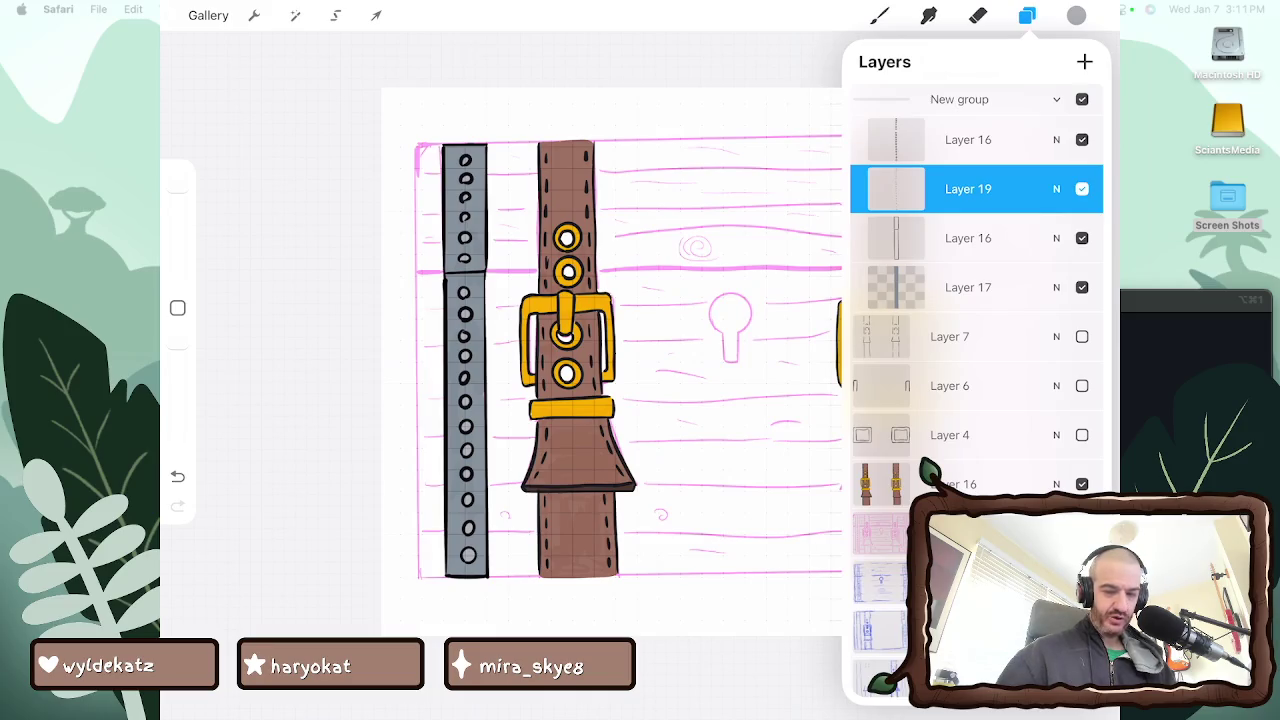
left_click(960, 99)
left_click(960, 99)
left_click(700, 300)
mouse_move(1000, 99)
left_mouse_down()
mouse_move(880, 99)
mouse_move(1000, 99)
mouse_move(880, 139)
mouse_move(1000, 139)
left_mouse_up()
left_click_drag(900, 139, 1020, 139)
left_click_drag(900, 188, 1020, 188)
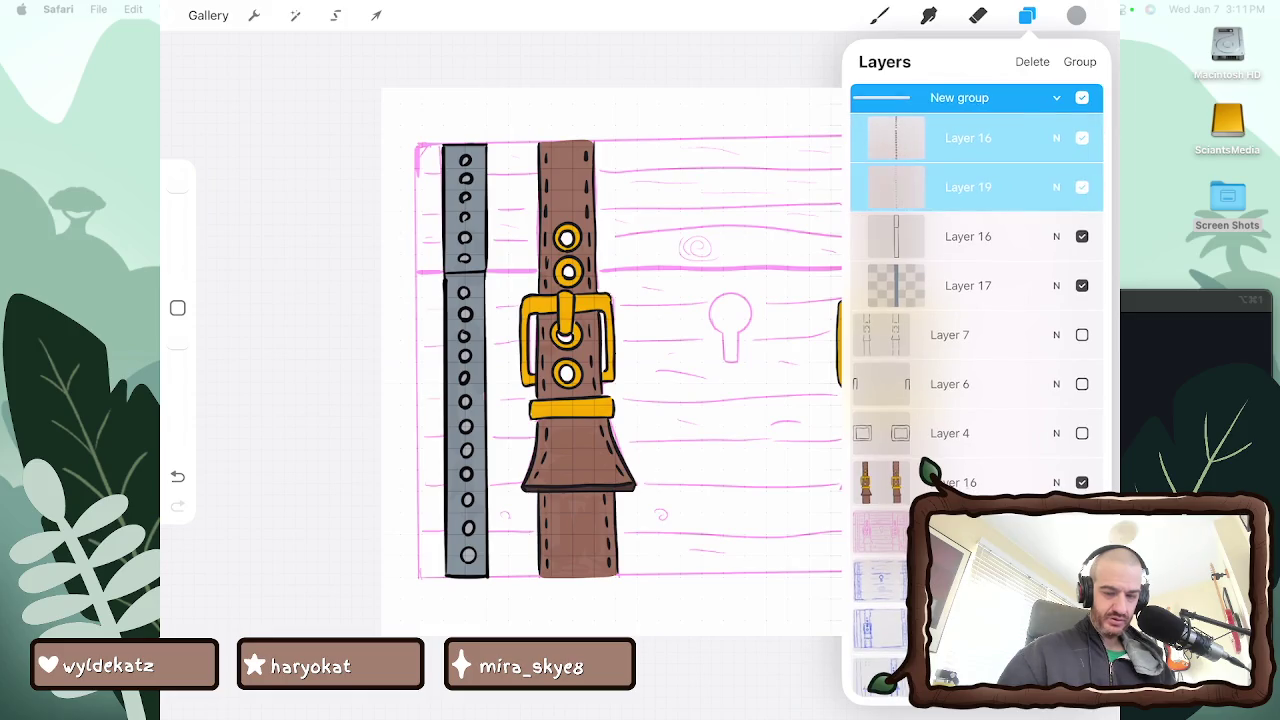
left_click_drag(900, 237, 1020, 237)
left_click_drag(900, 286, 1020, 286)
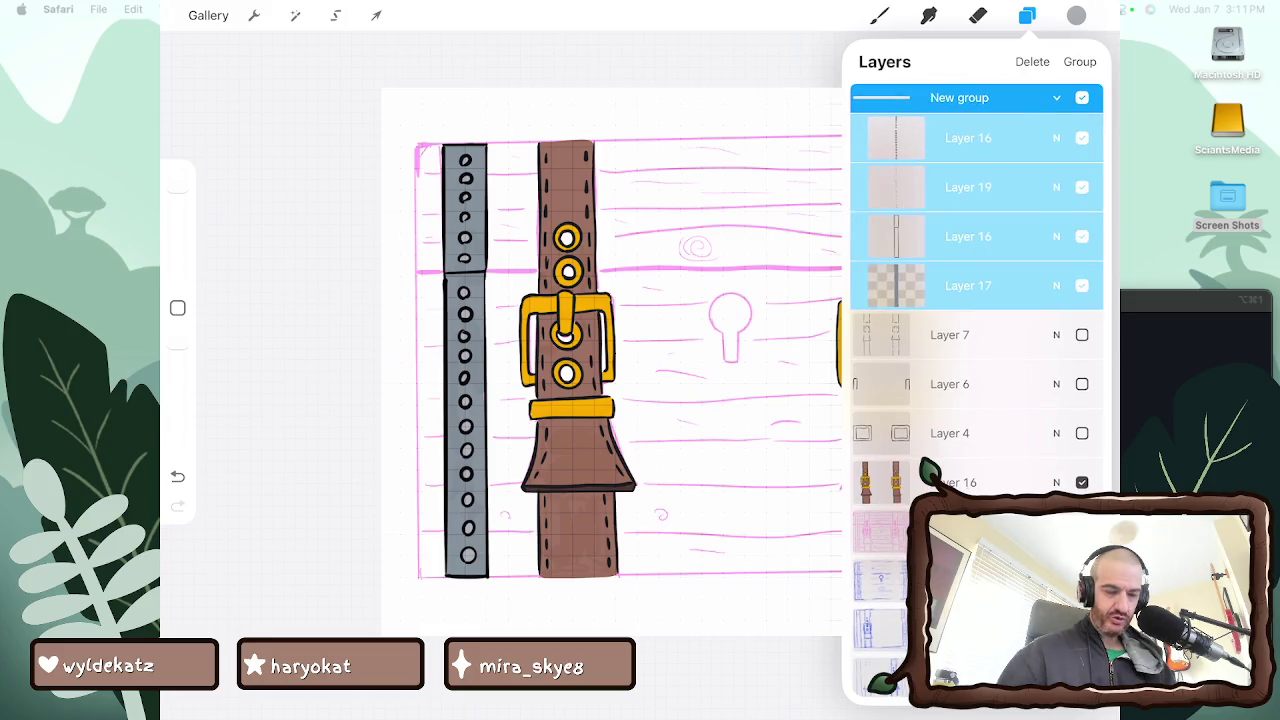
Flip the selected band layers vertically and duplicate their group
left_click(376, 15)
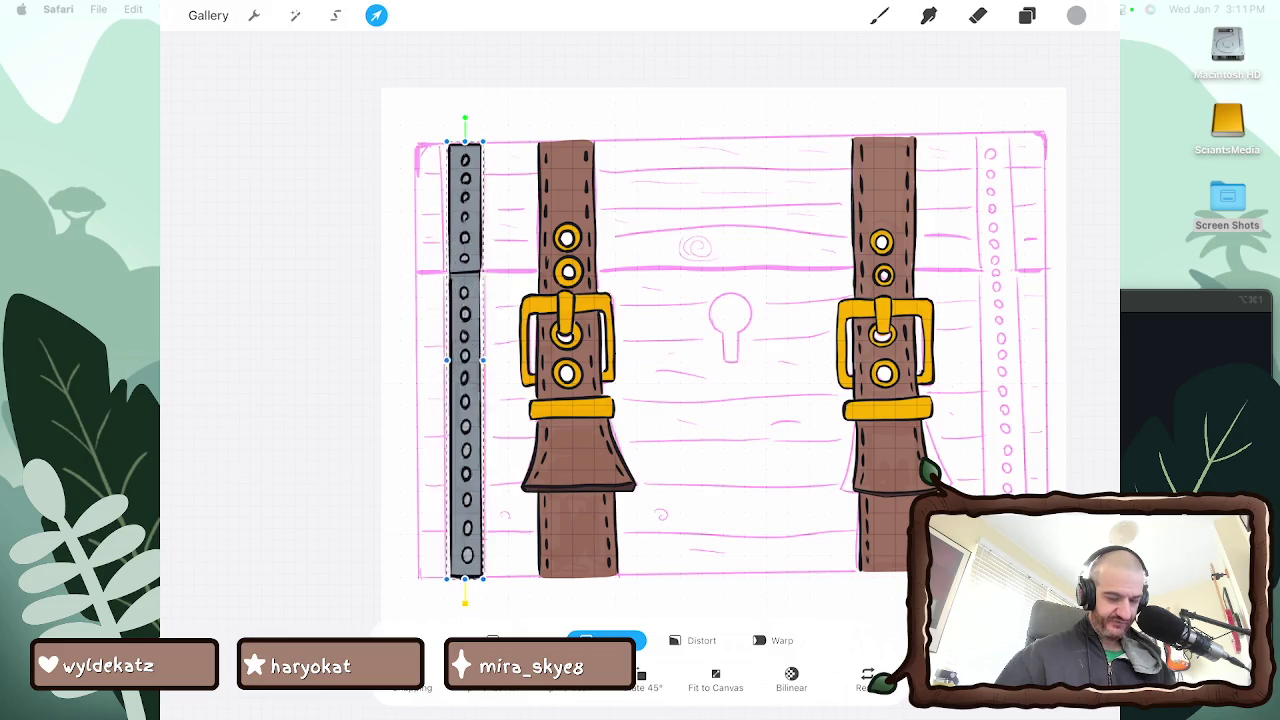
left_click(565, 680)
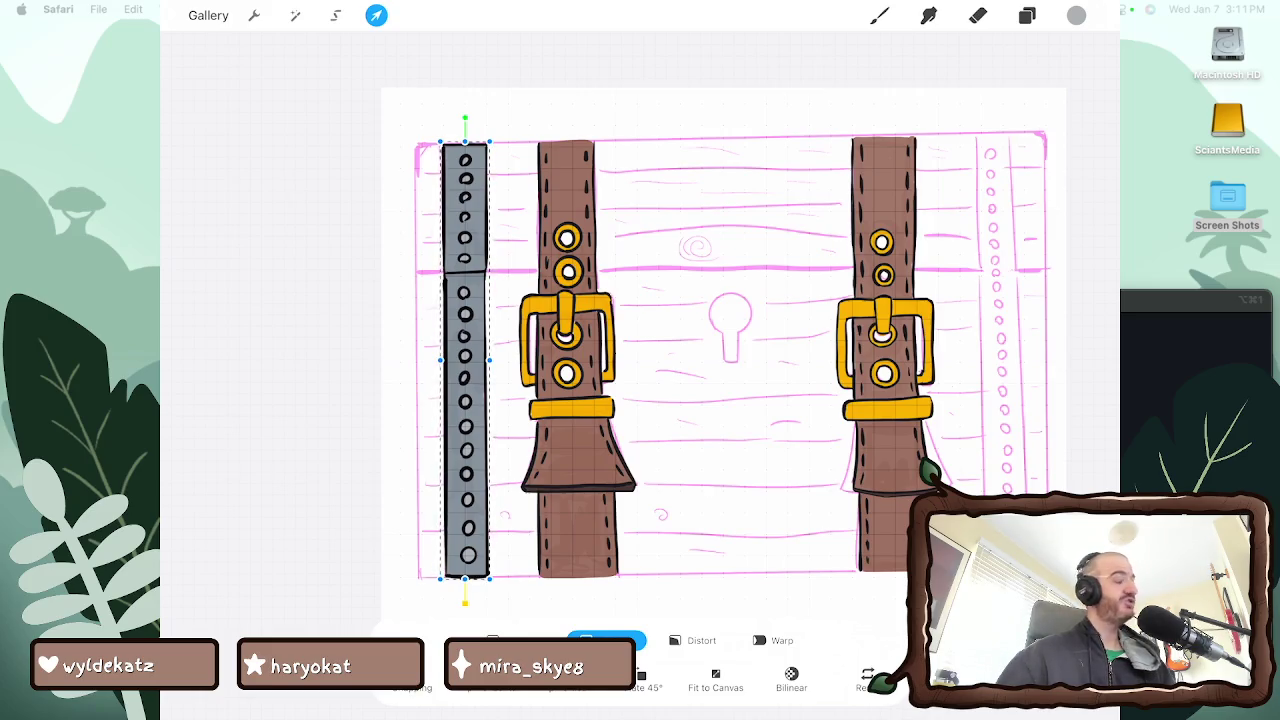
left_click(1027, 15)
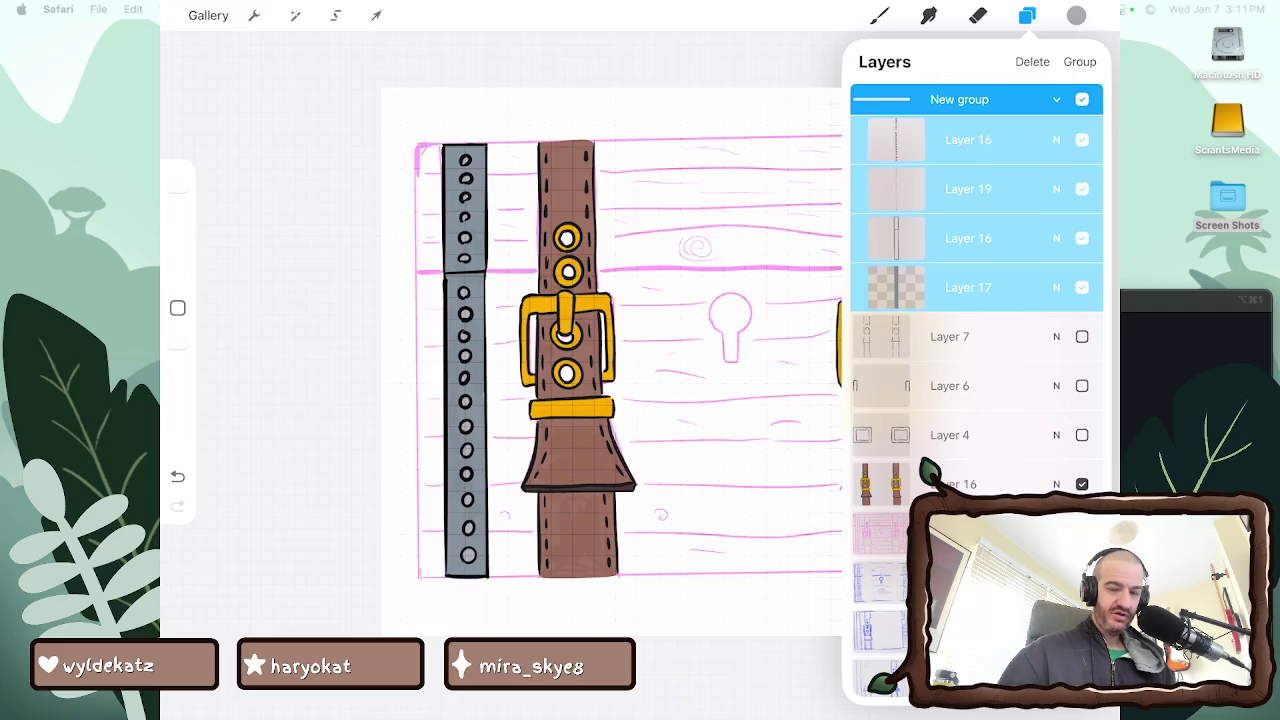
left_click(960, 99)
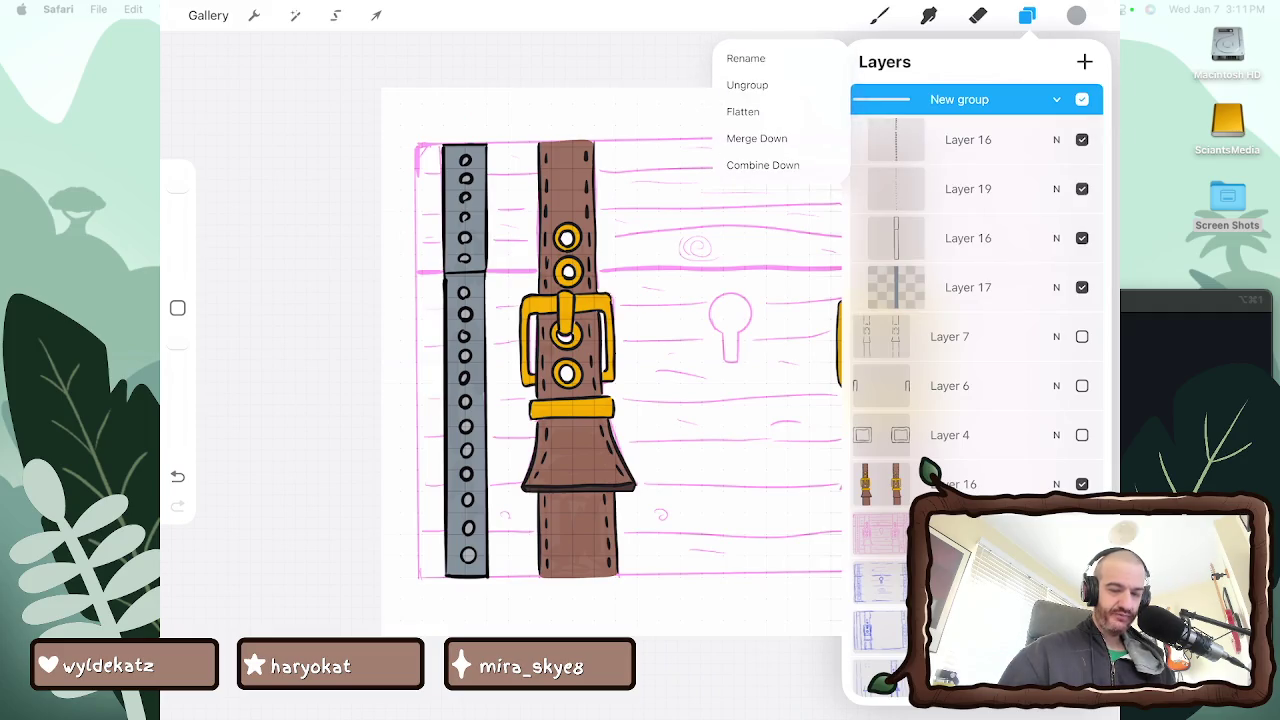
left_click_drag(1060, 99, 880, 99)
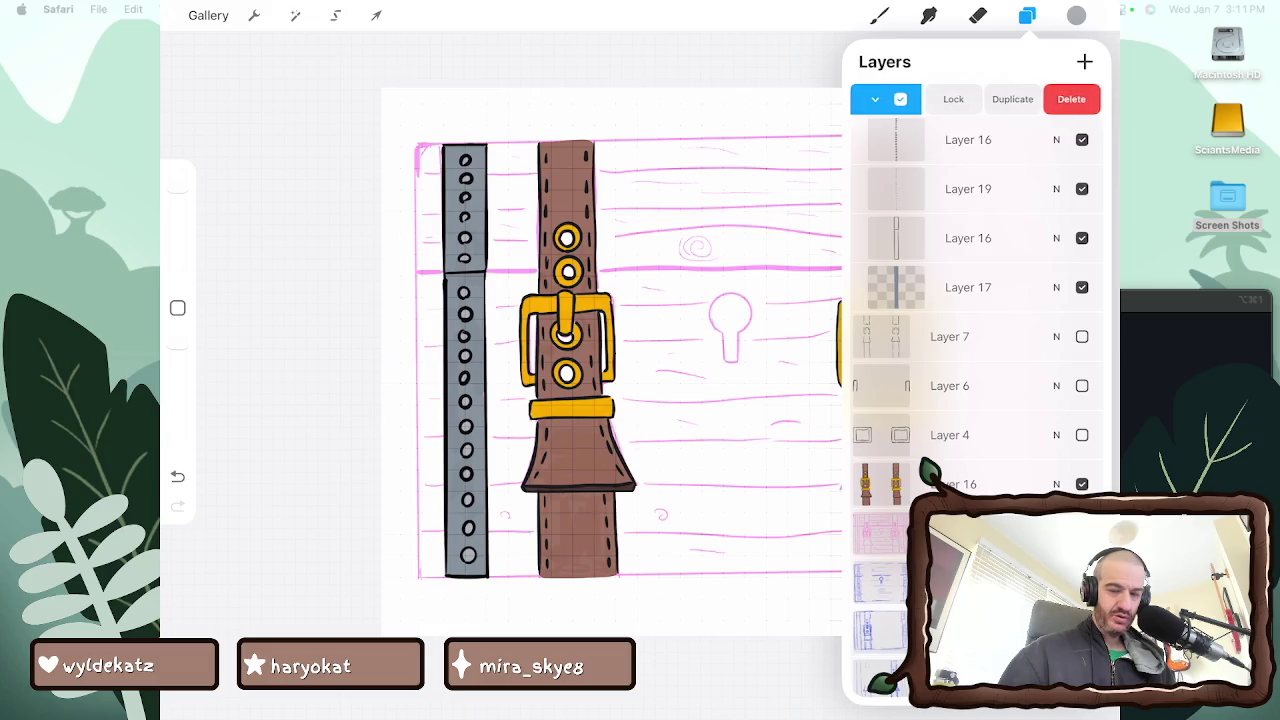
left_click(1014, 99)
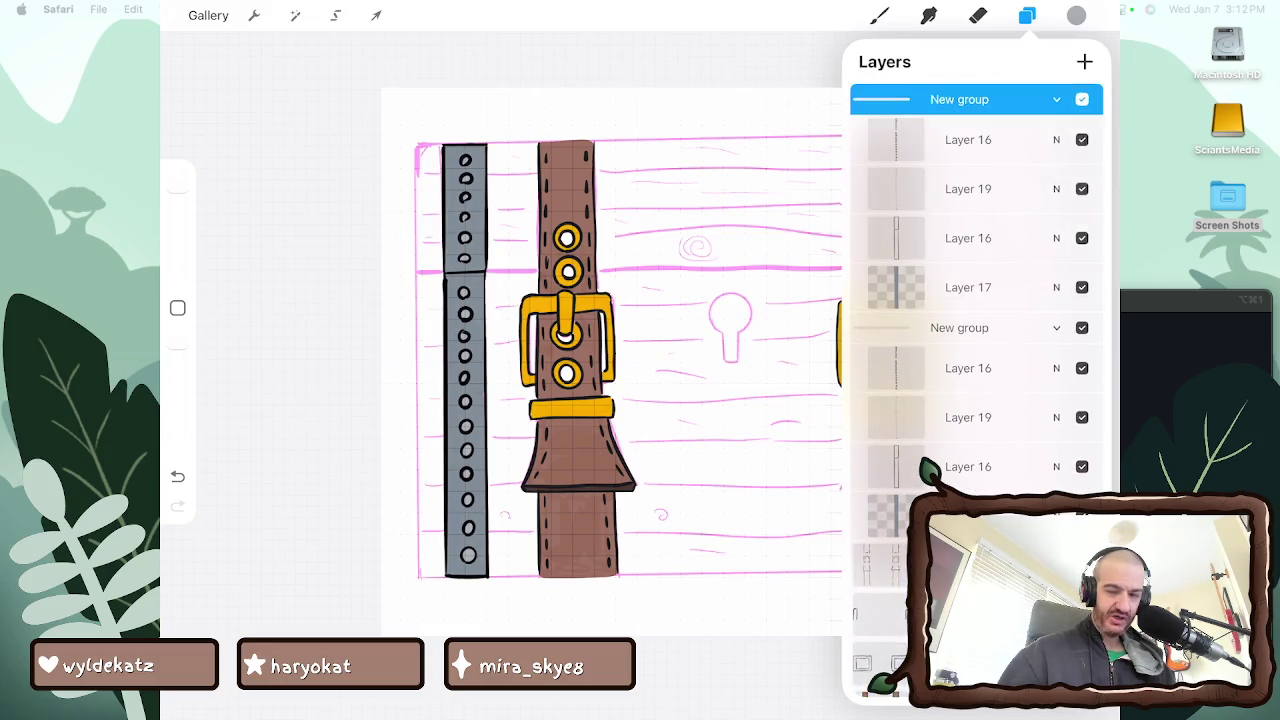
Move the duplicated band to the chest's right edge
left_click(1027, 15)
left_click(376, 15)
left_click_drag(465, 360, 1001, 347)
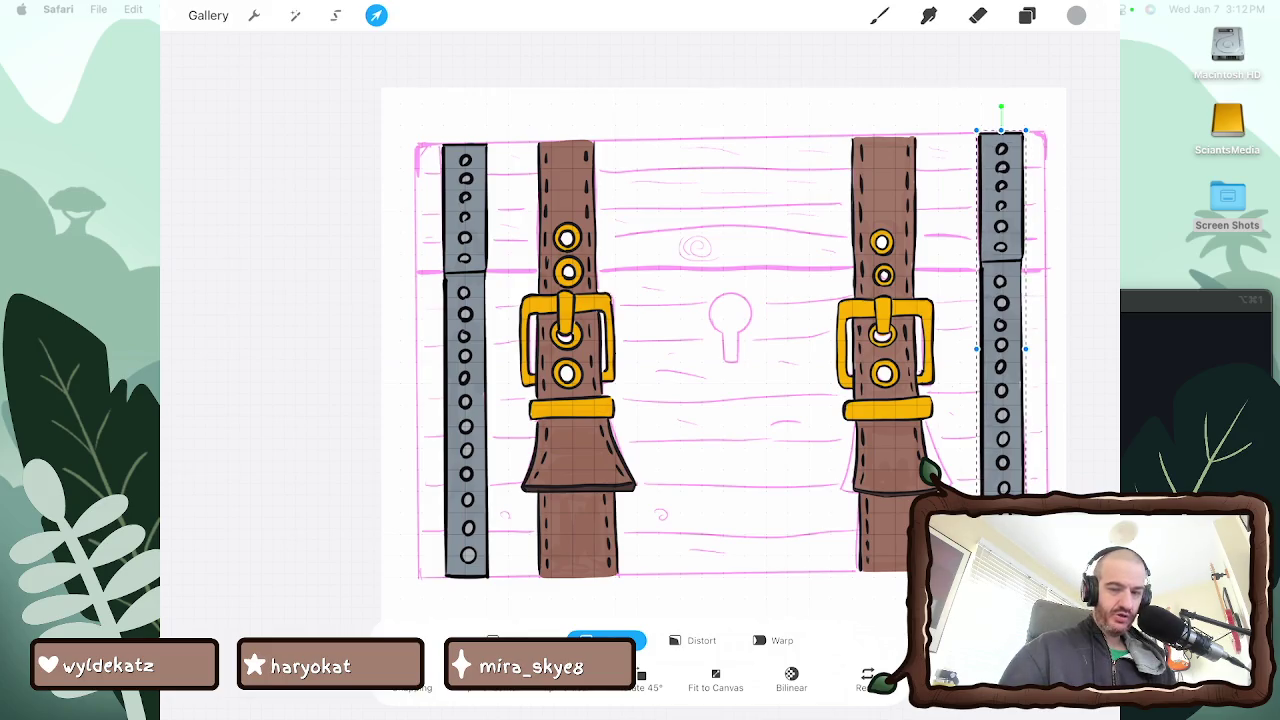
left_click(1076, 15)
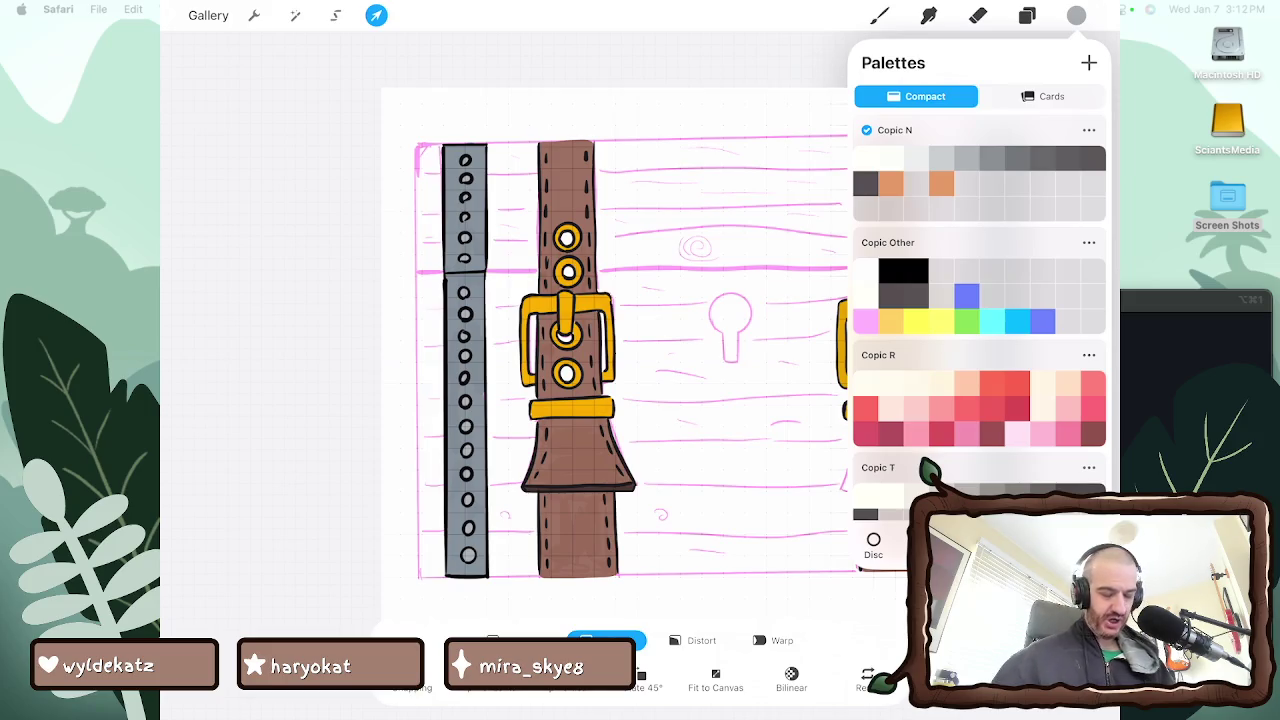
Make Copic C the default palette and pick its dark grey swatch
scroll(980, 320, "down", 2)
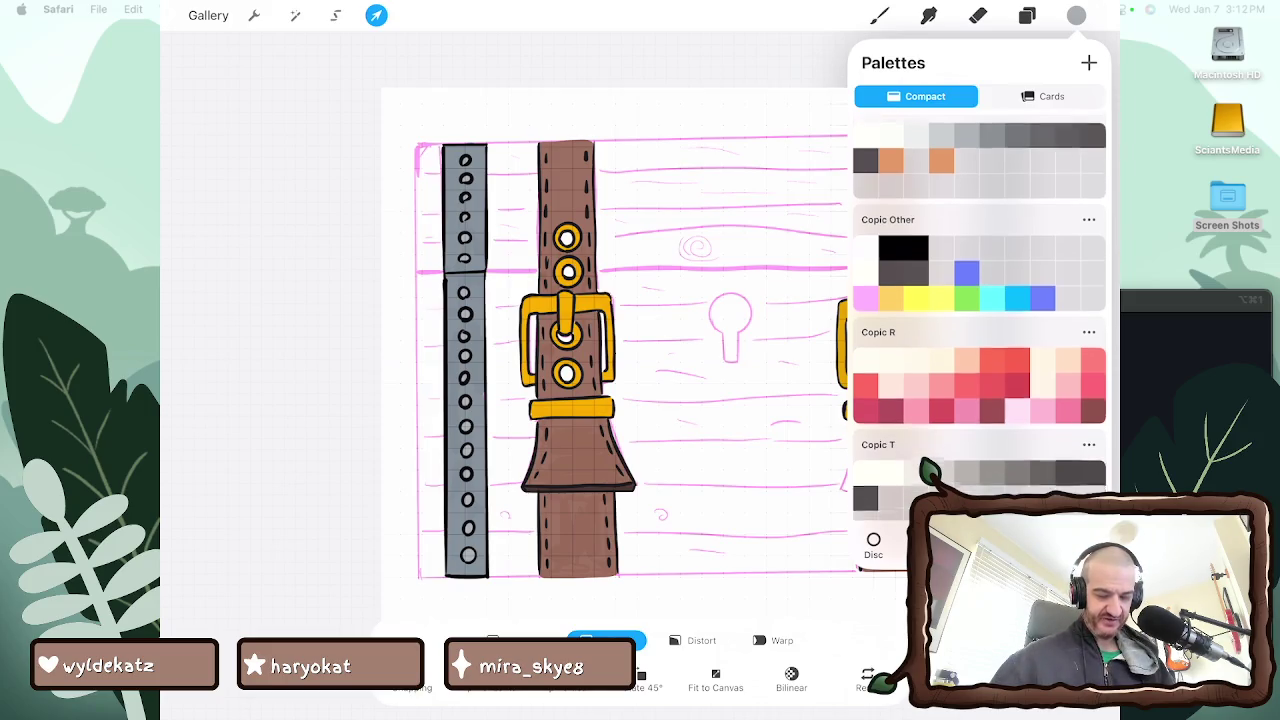
scroll(980, 320, "up", 1)
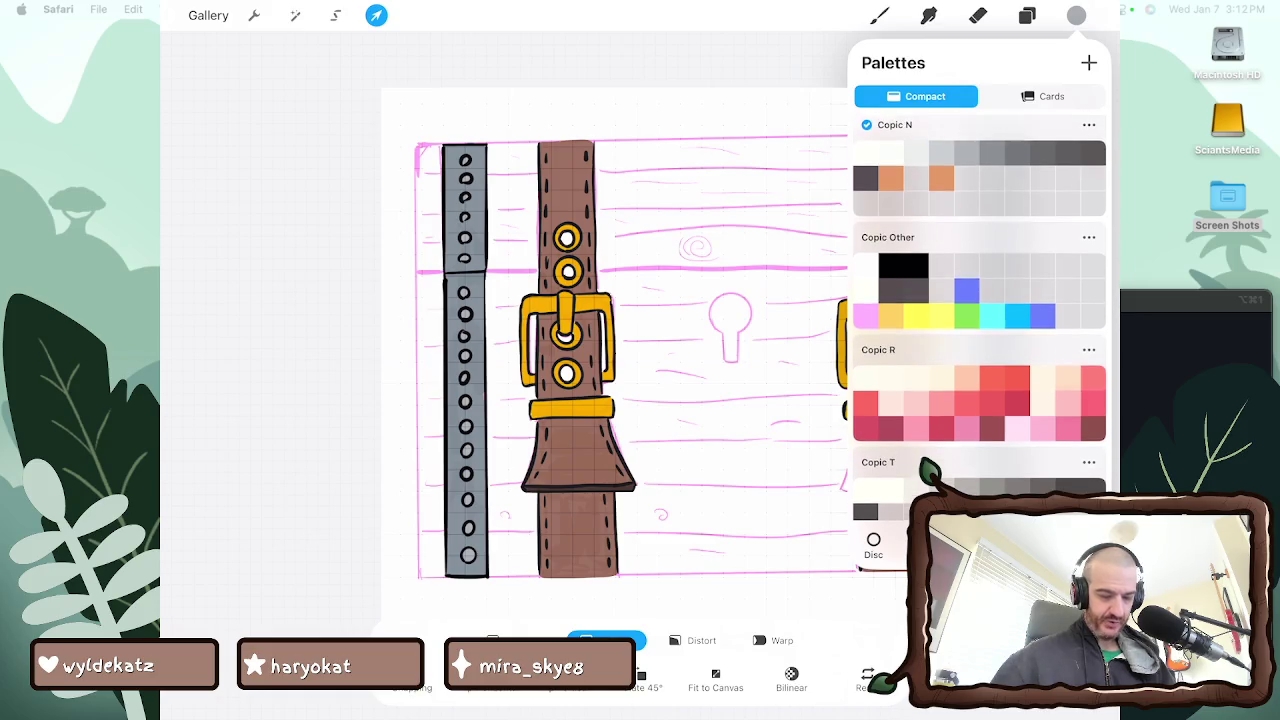
scroll(980, 320, "up", 1)
scroll(980, 320, "up", 1)
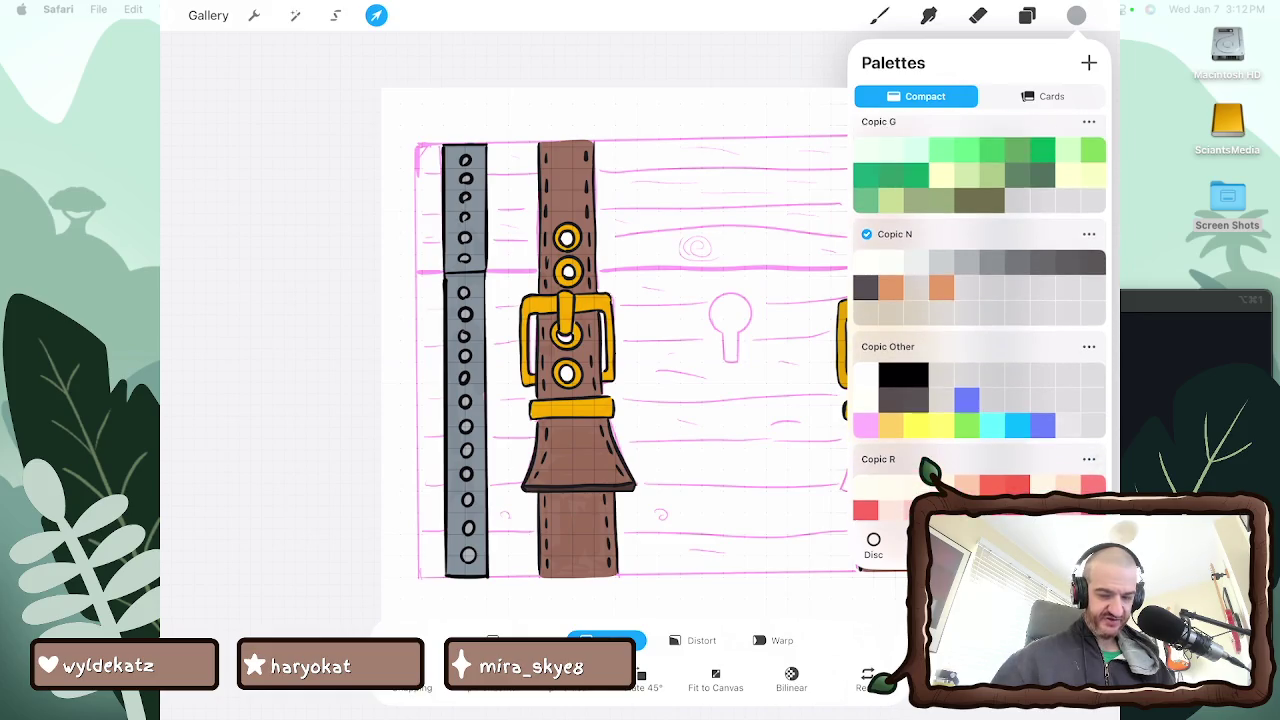
scroll(980, 320, "up", 3)
scroll(980, 320, "up", 5)
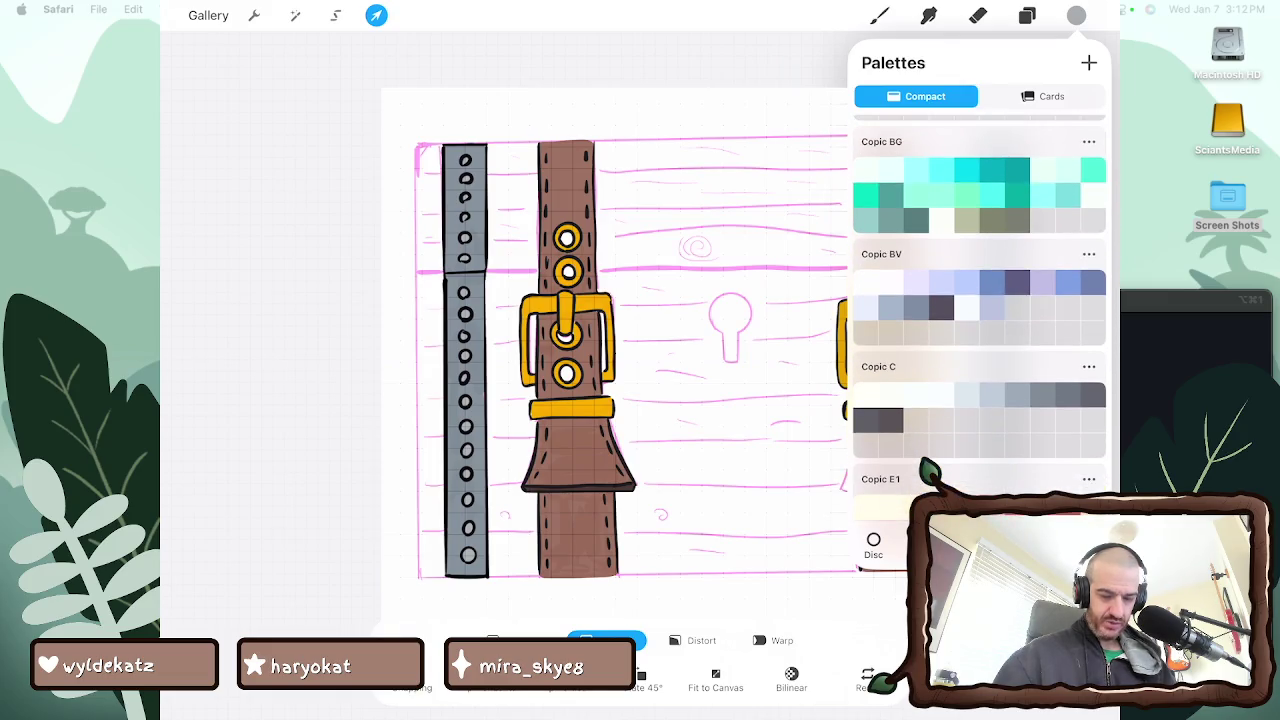
left_click(866, 420)
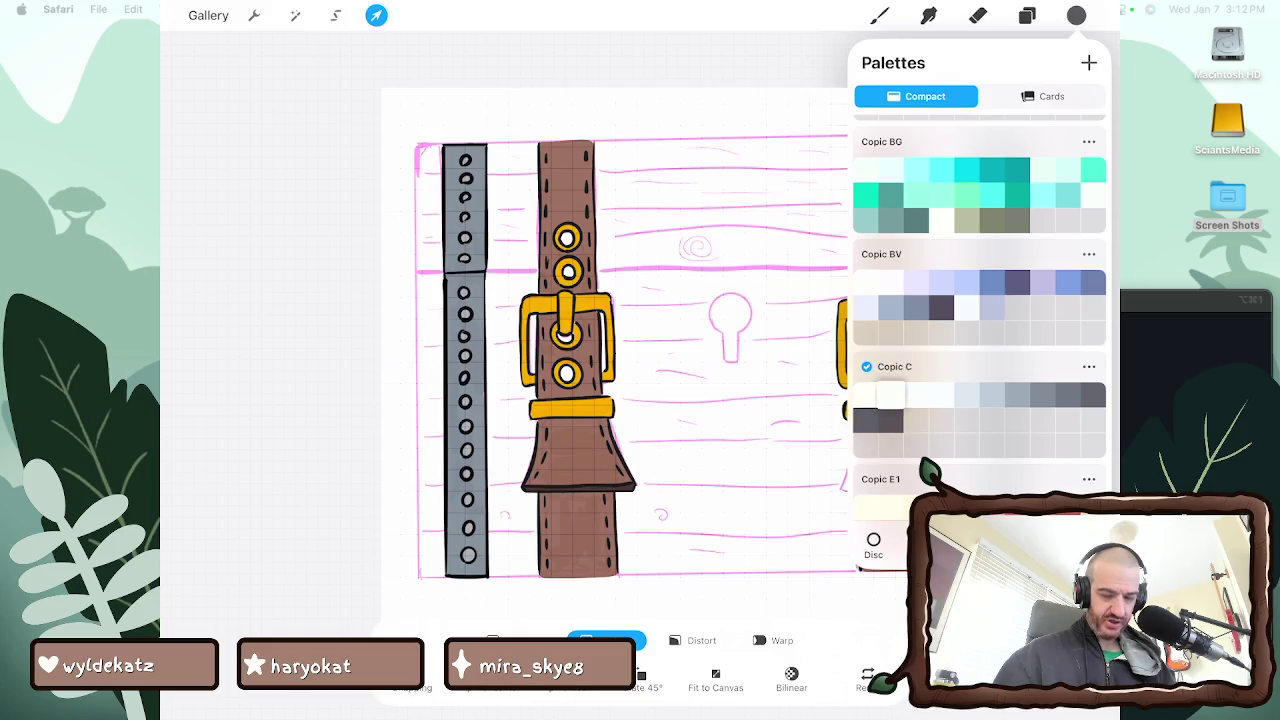
left_click(879, 15)
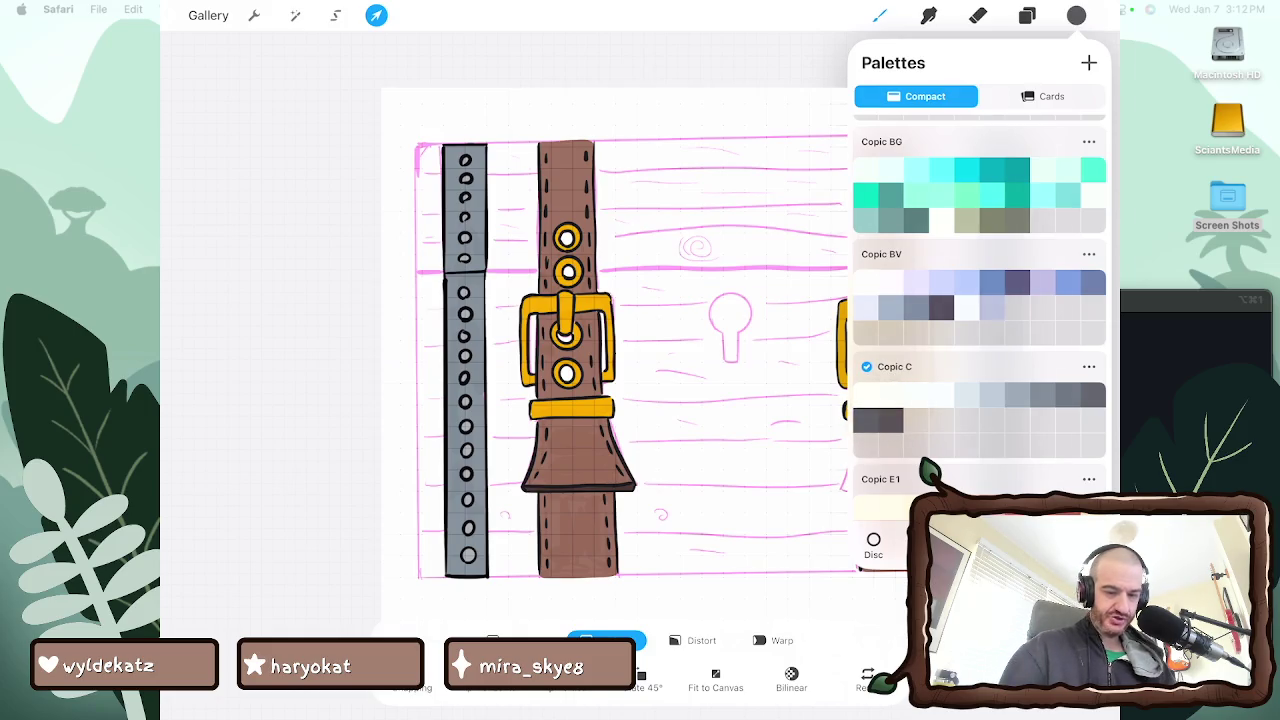
scroll(640, 360, "up", 5)
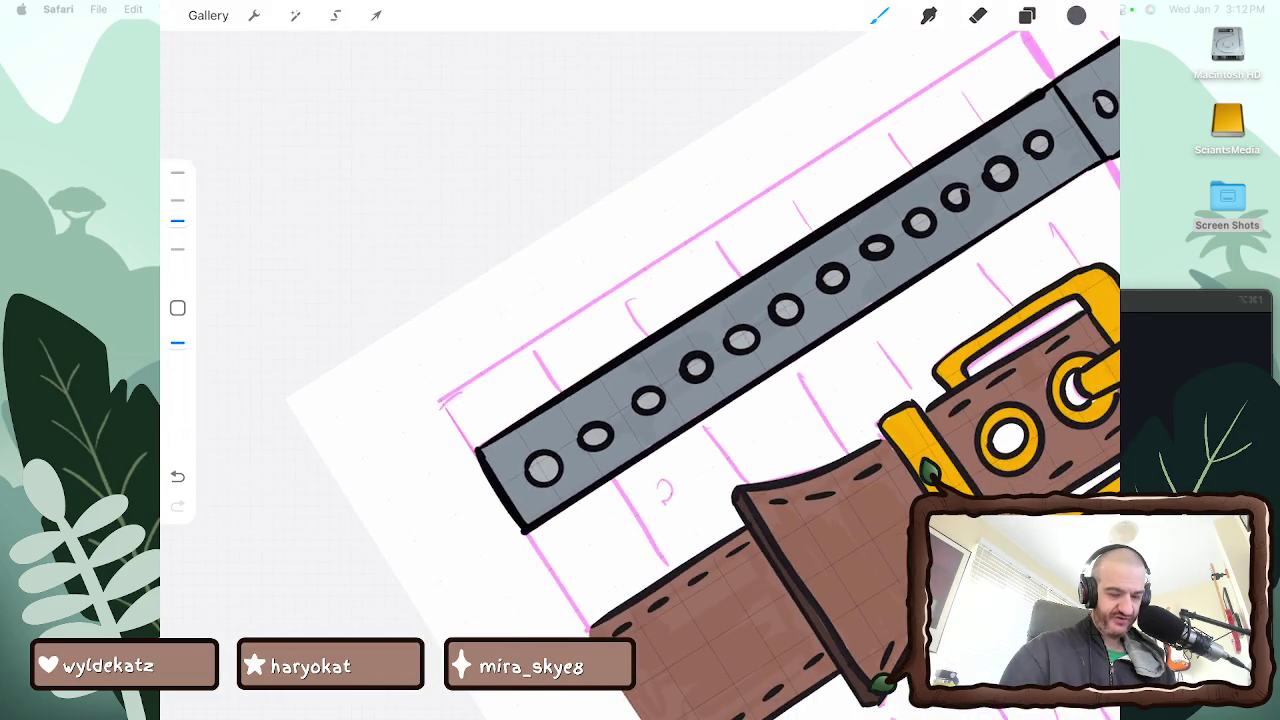
Collapse the first strap group and add a new layer to the second strap group
scroll(746, 375, "up", 3)
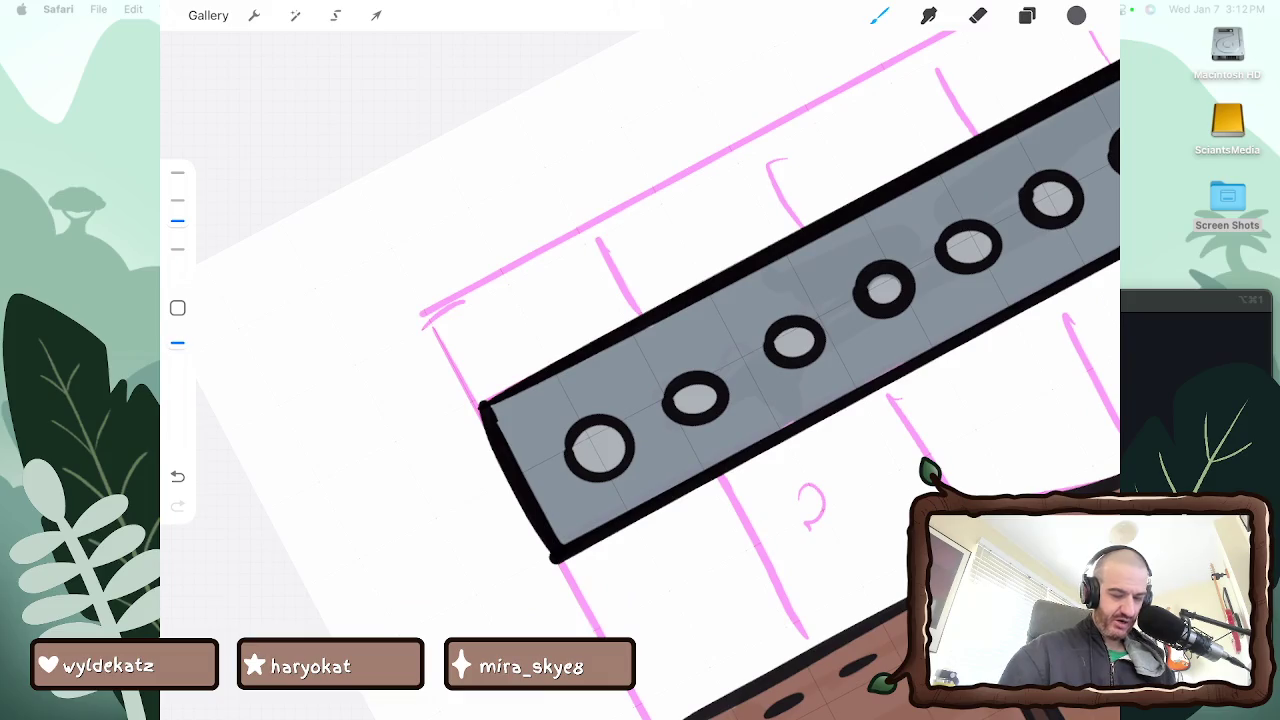
left_click(560, 430)
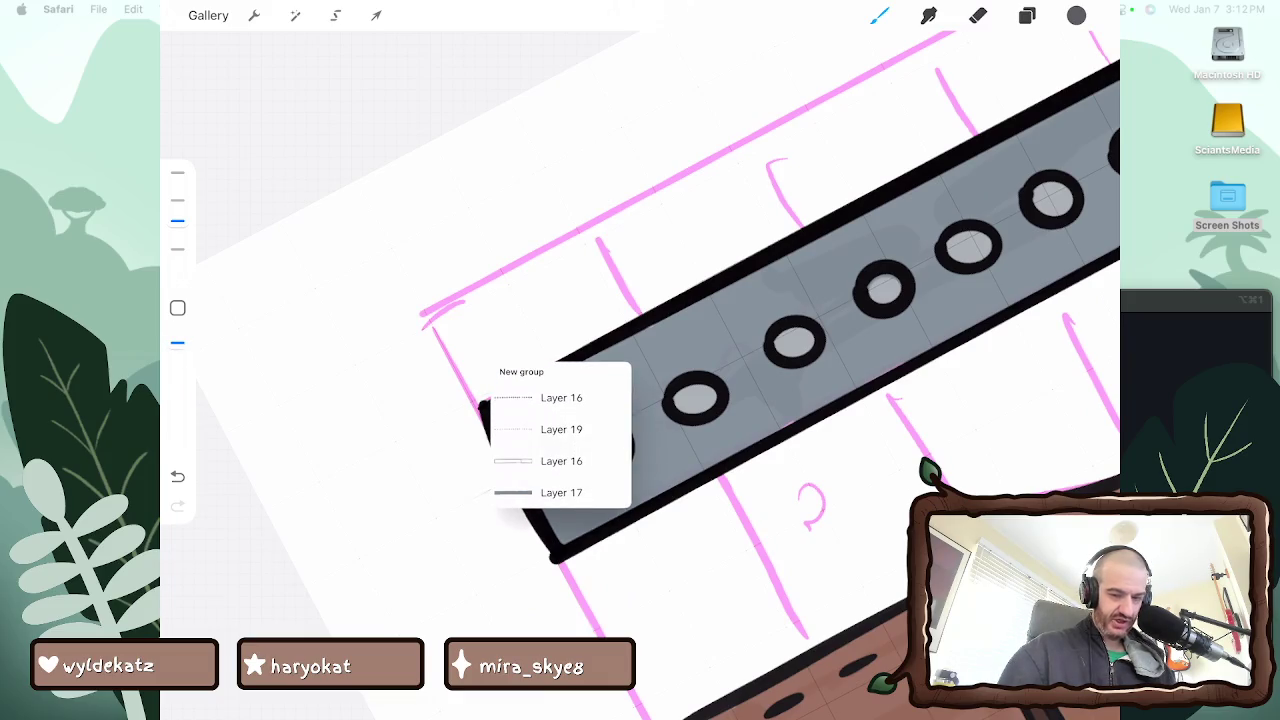
left_click(1027, 15)
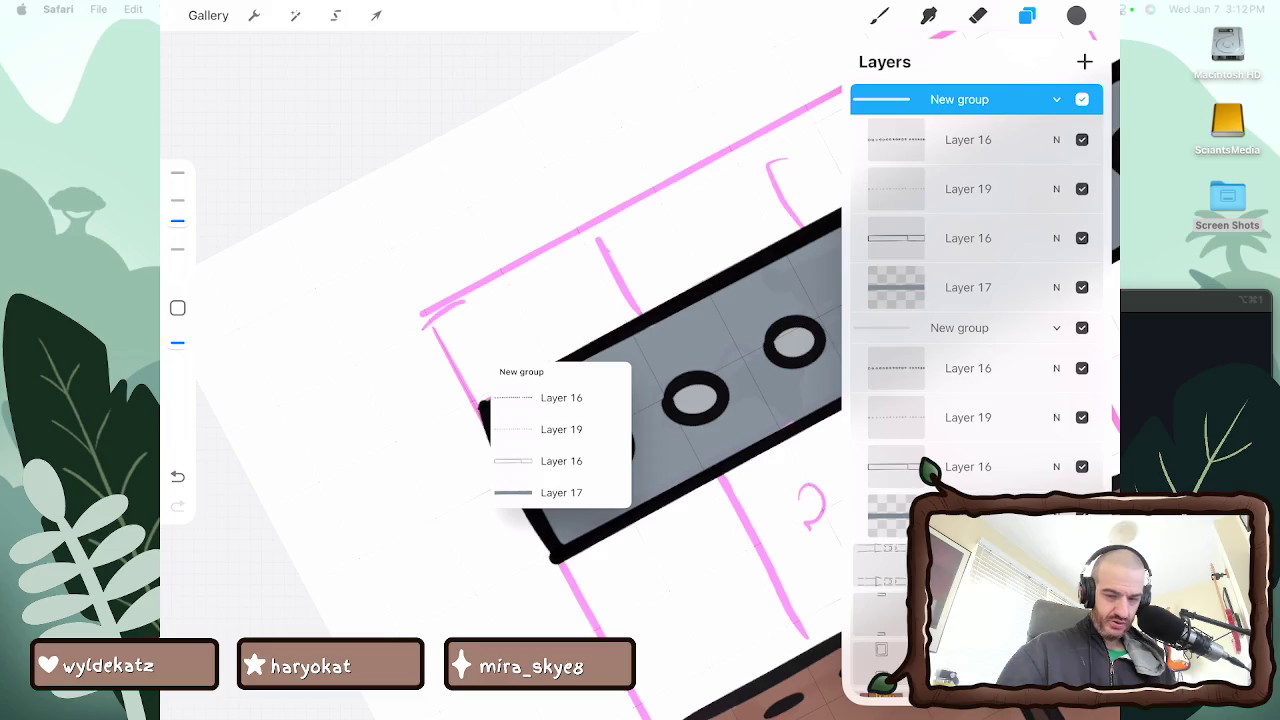
left_click(1056, 99)
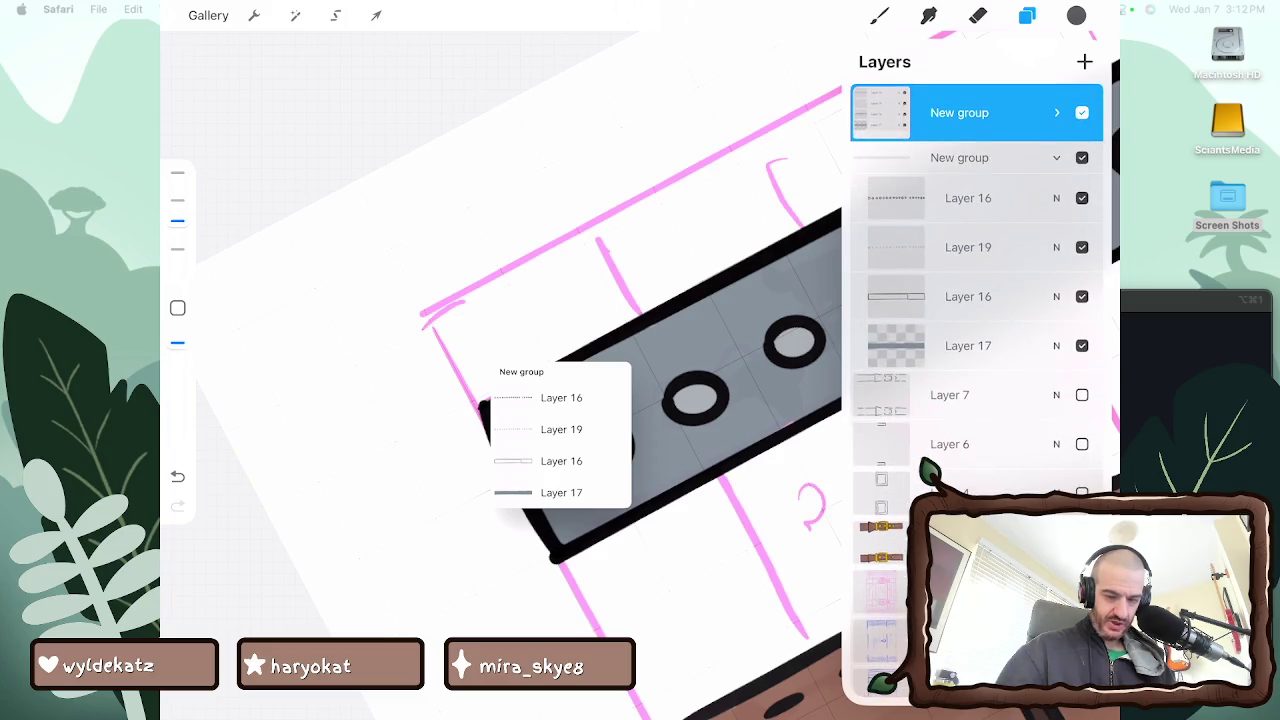
left_click(960, 157)
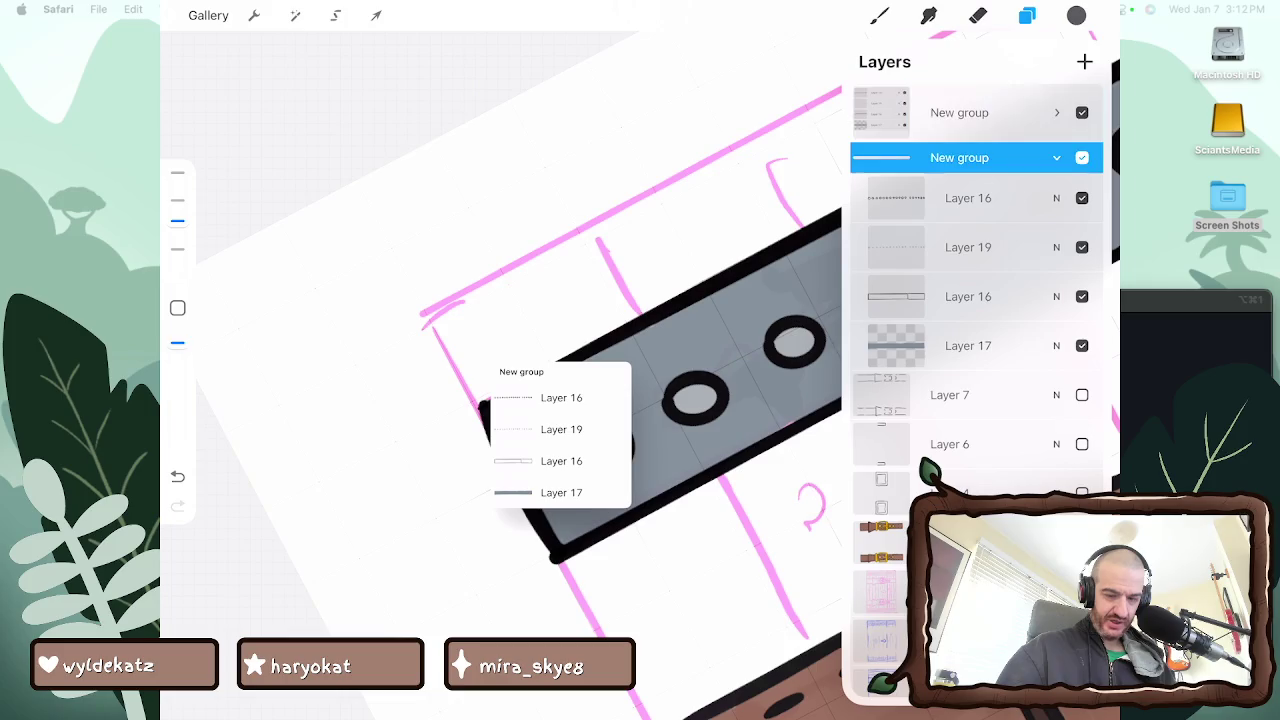
left_click(1085, 62)
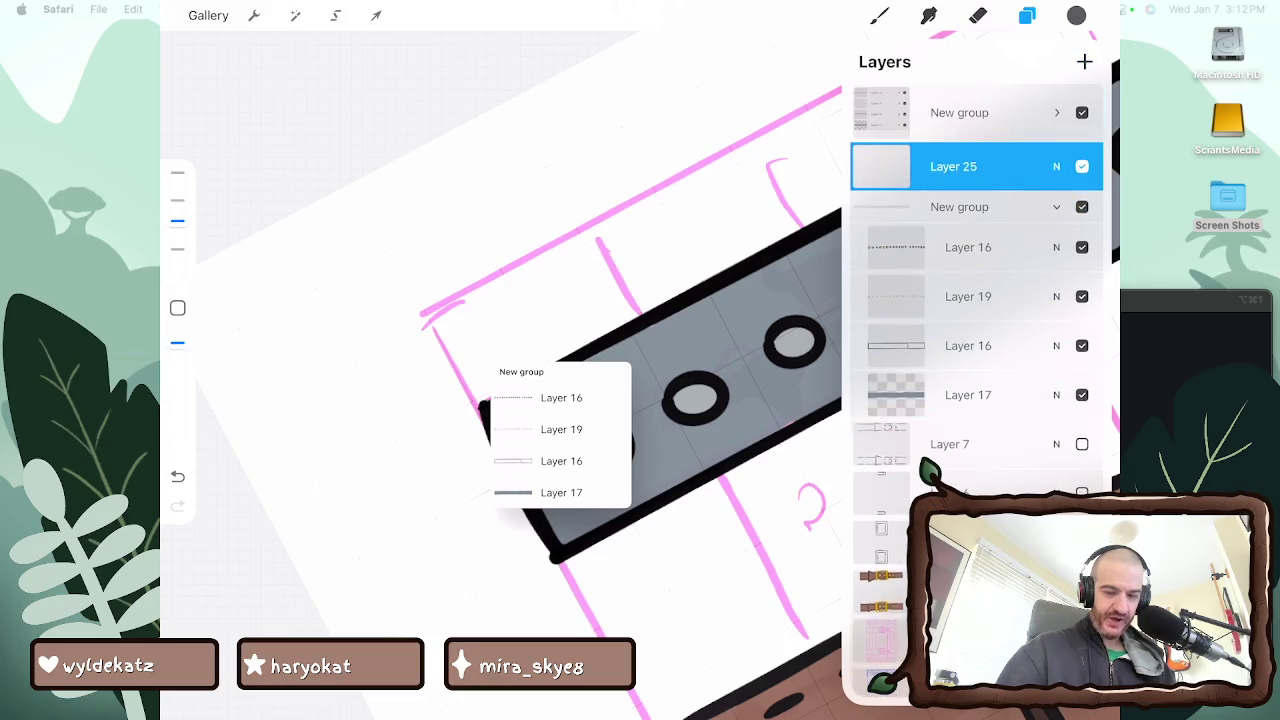
Move Layer 25 into the New group directly above Layer 17, undoing accidental groupings
left_click_drag(953, 166, 980, 300)
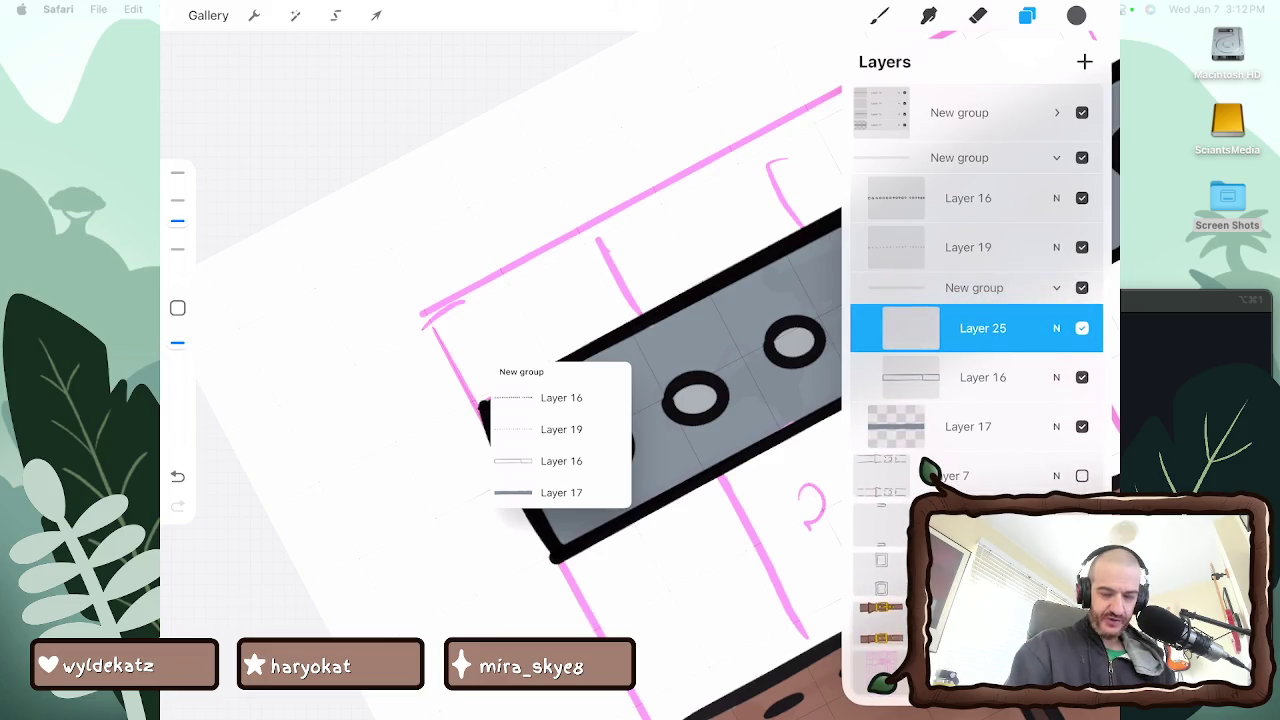
key("ctrl+z")
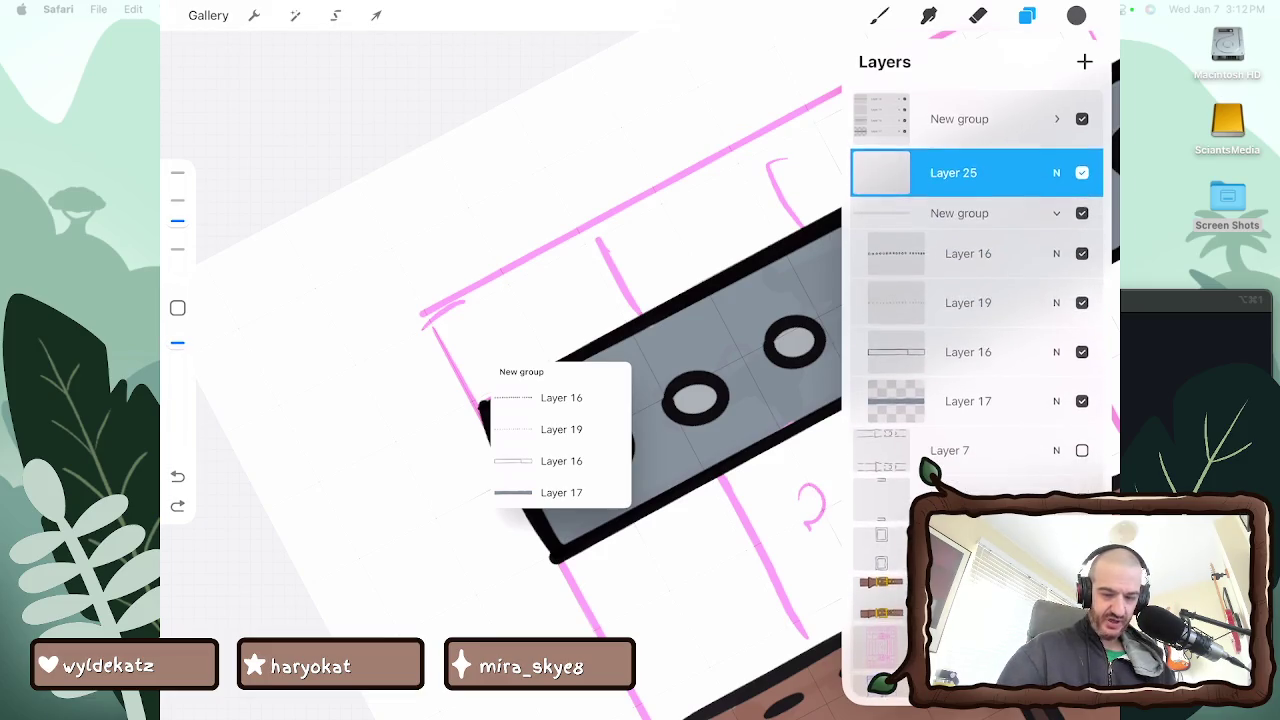
left_click_drag(953, 166, 953, 168)
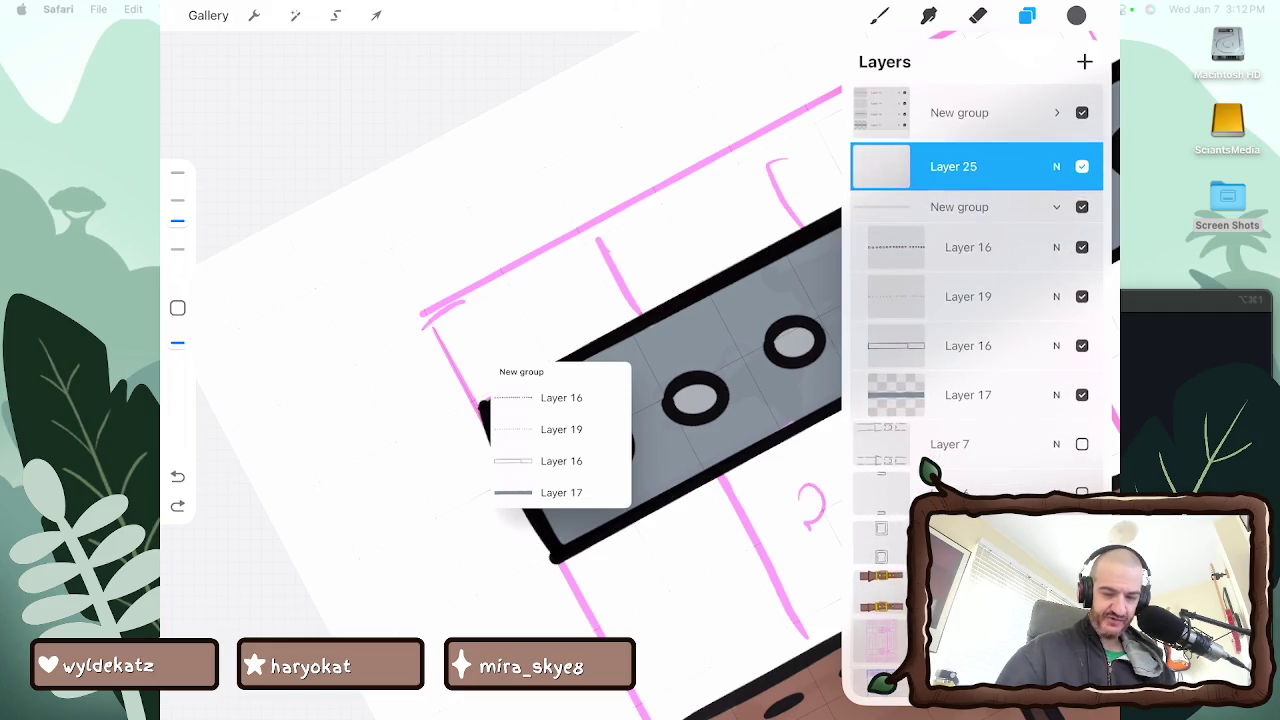
left_click_drag(953, 168, 980, 294)
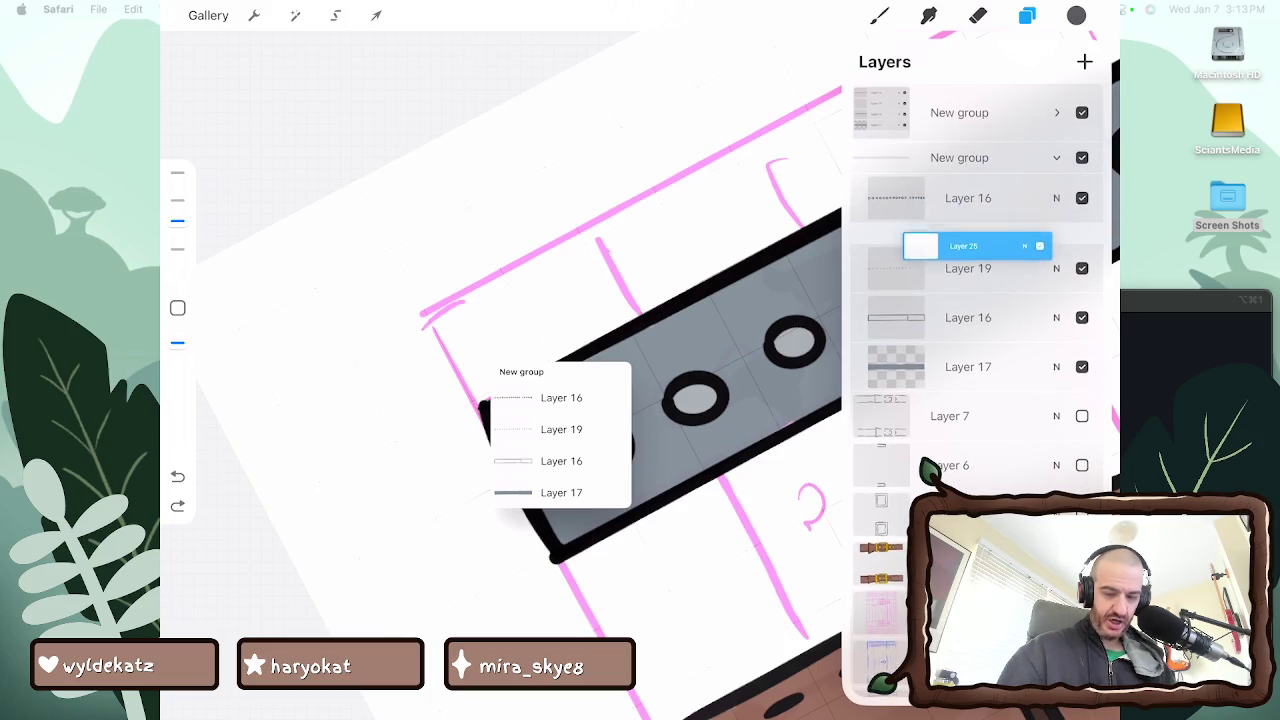
left_click_drag(980, 294, 956, 280)
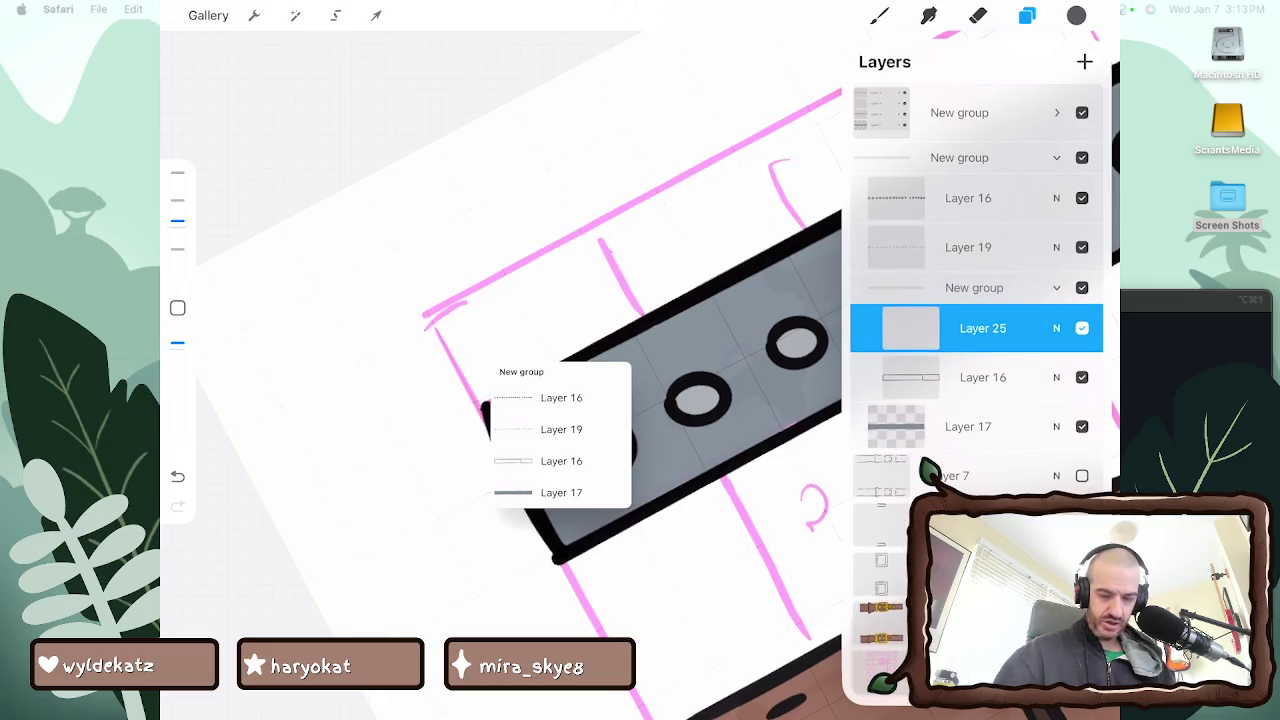
key("ctrl+z")
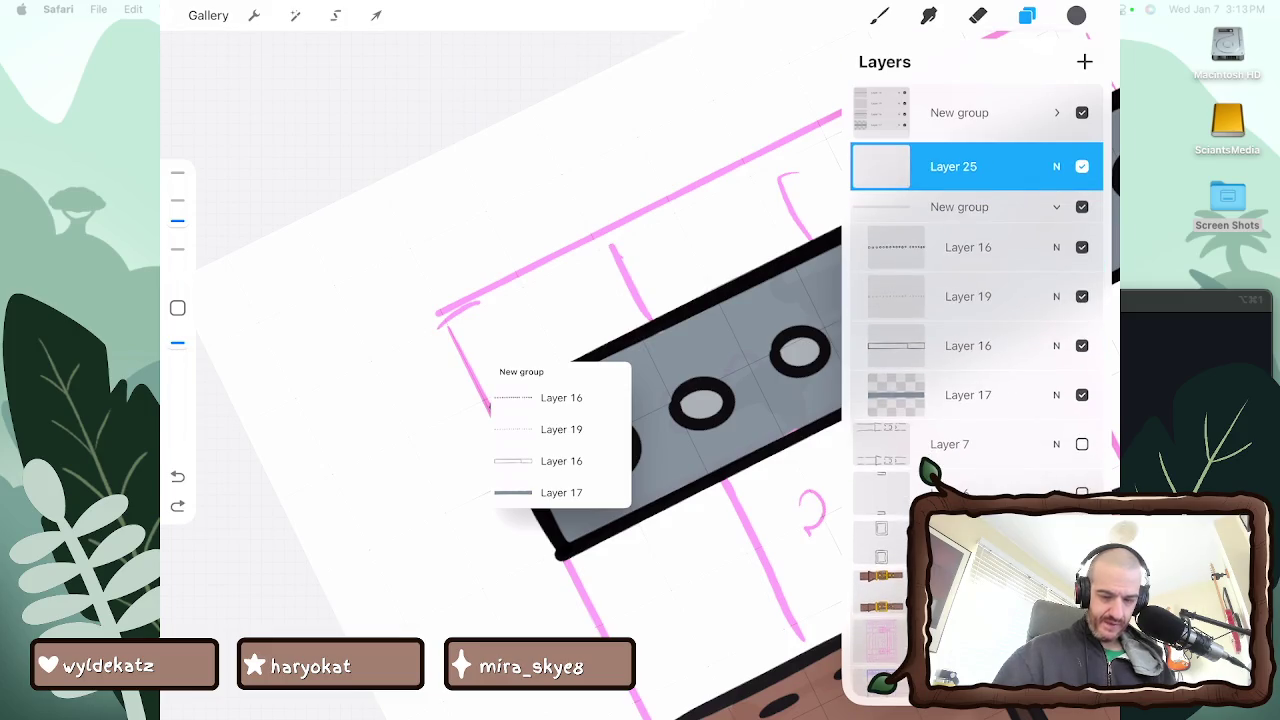
mouse_move(975, 166)
left_mouse_down()
mouse_move(990, 194)
mouse_move(975, 395)
left_mouse_up()
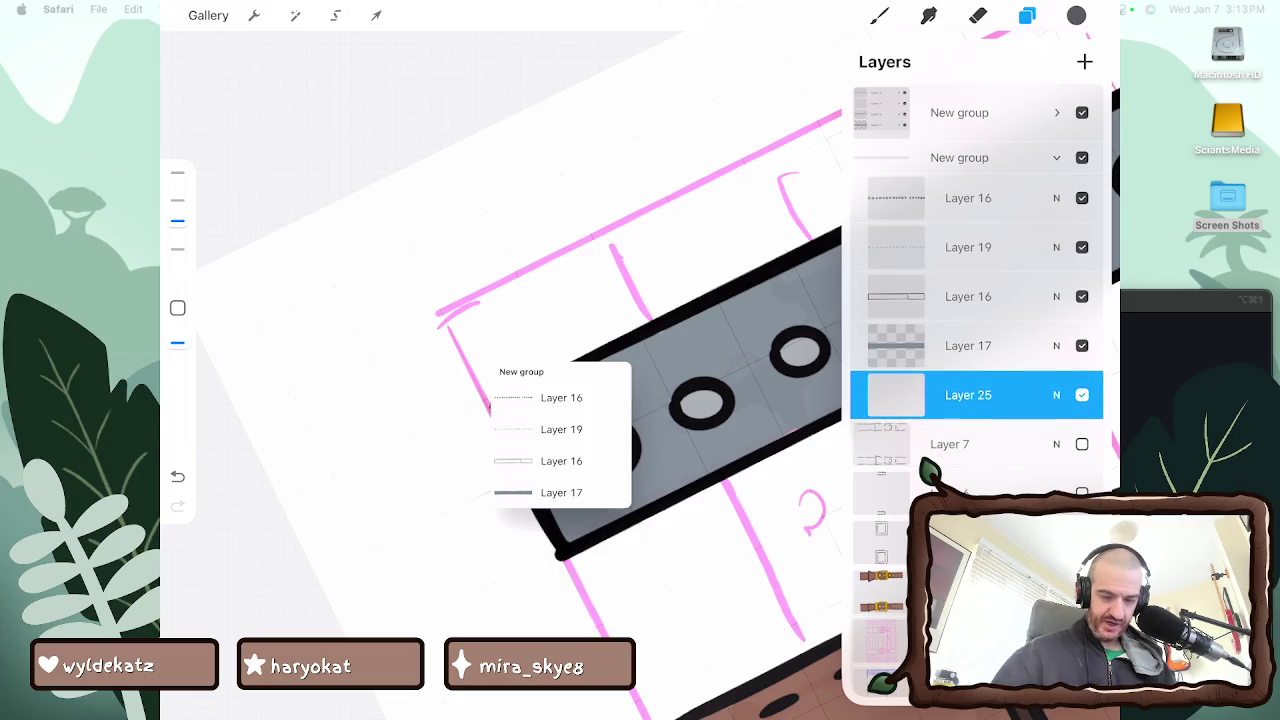
mouse_move(975, 395)
left_mouse_down()
mouse_move(975, 333)
mouse_move(975, 346)
left_mouse_up()
left_click(1027, 15)
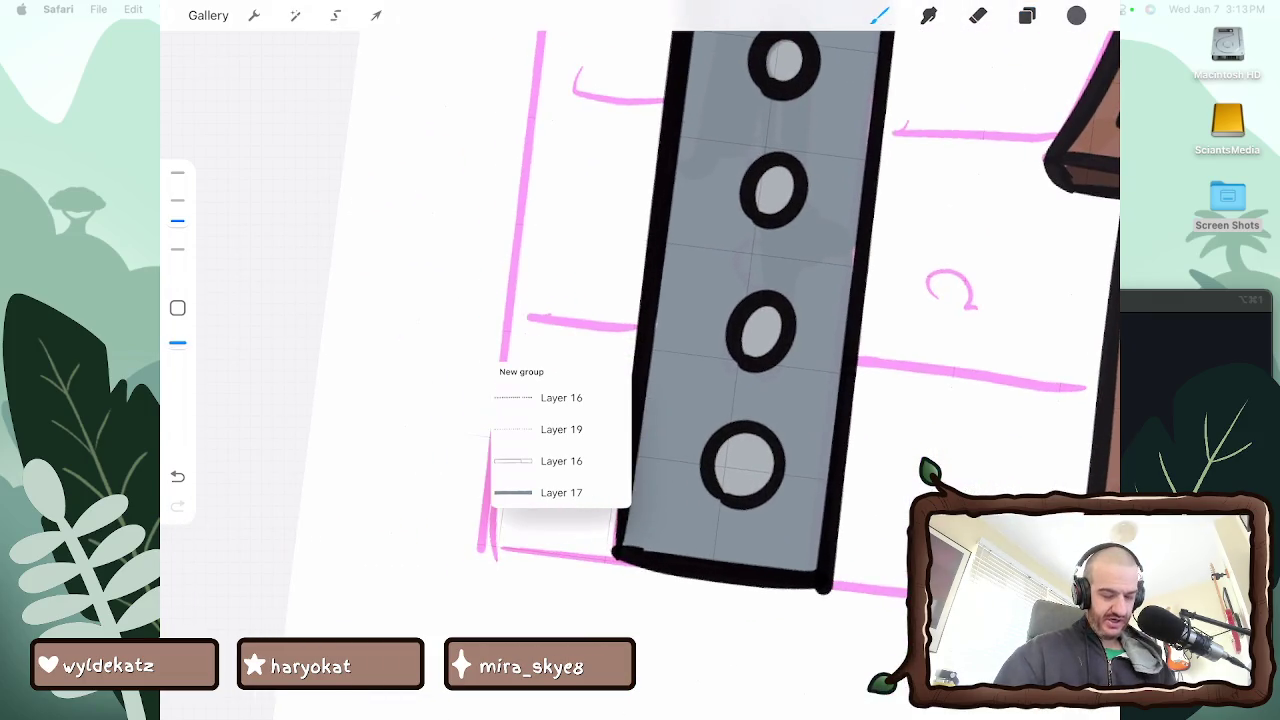
Paint dark grey shadows under the lower rivet holes along the band
mouse_move(694, 470)
left_mouse_down()
mouse_move(700, 494)
mouse_move(740, 522)
mouse_move(788, 486)
left_mouse_up()
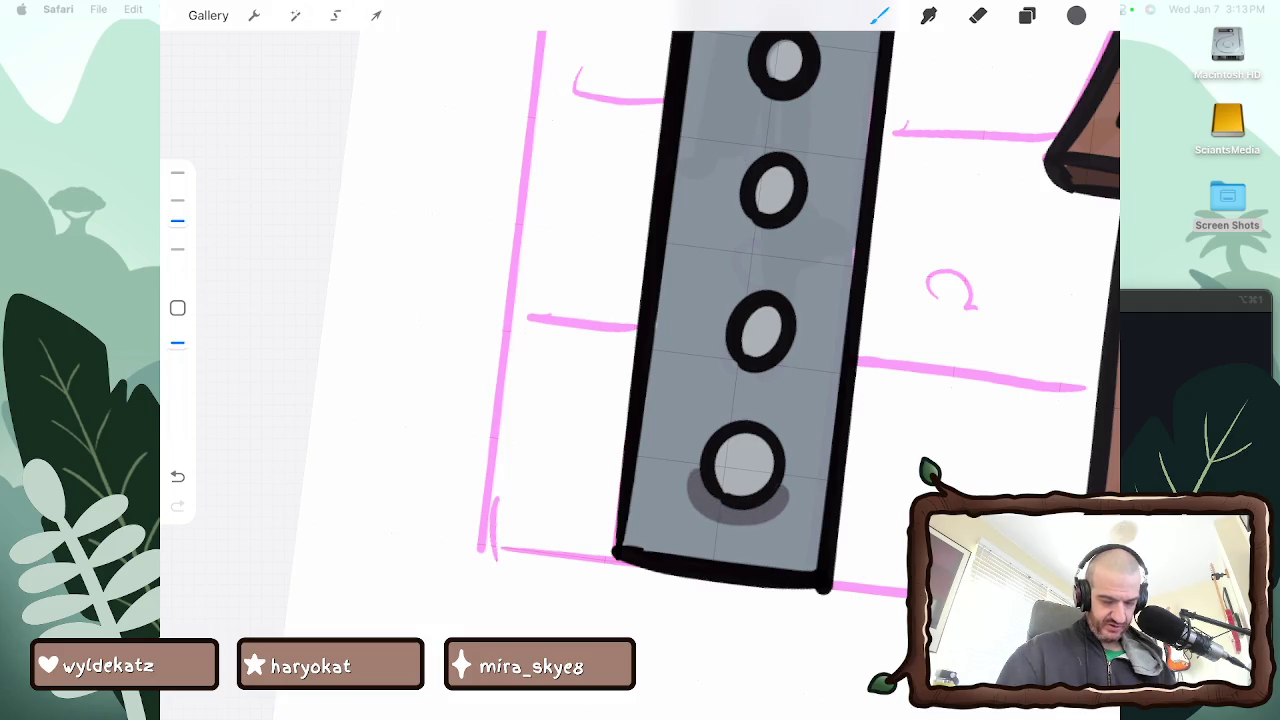
mouse_move(716, 328)
left_mouse_down()
mouse_move(740, 374)
mouse_move(796, 358)
left_mouse_up()
mouse_move(732, 184)
left_mouse_down()
mouse_move(738, 216)
mouse_move(790, 242)
mouse_move(816, 200)
left_mouse_up()
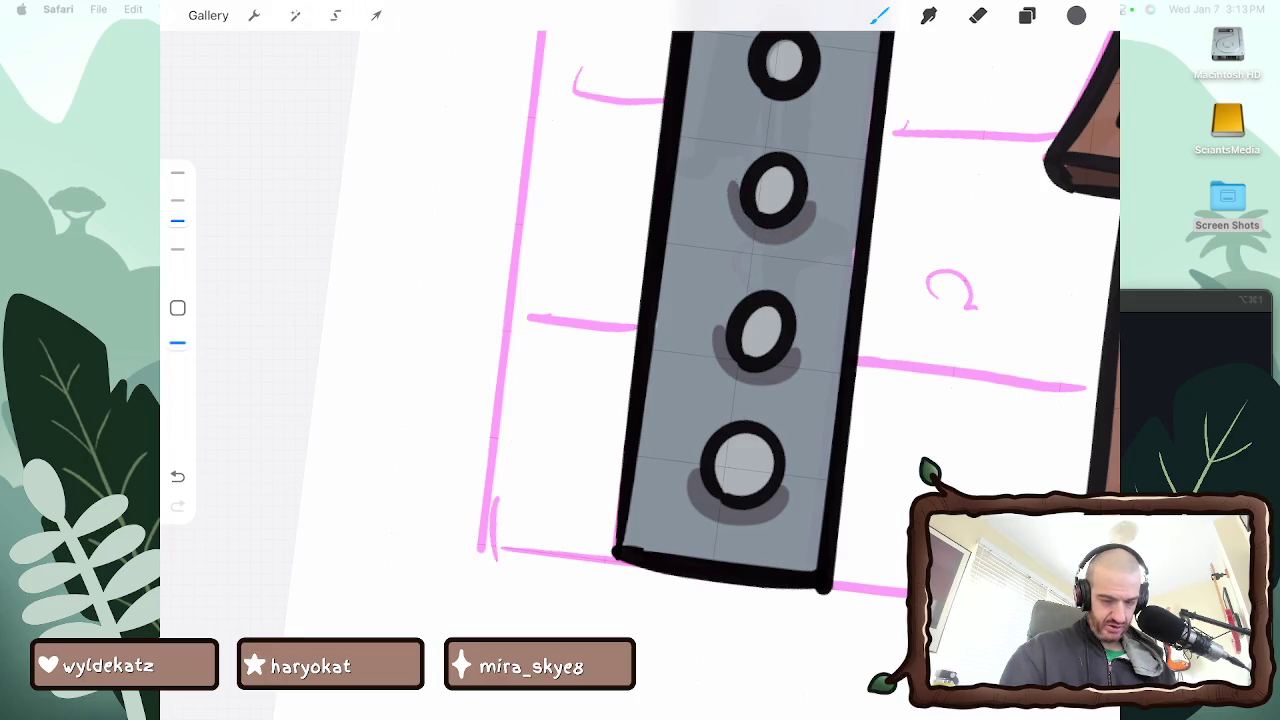
mouse_move(712, 322)
left_mouse_down()
mouse_move(755, 350)
mouse_move(774, 318)
left_mouse_up()
mouse_move(722, 226)
left_mouse_down()
mouse_move(712, 250)
mouse_move(772, 232)
left_mouse_up()
scroll(760, 360, "up", 3)
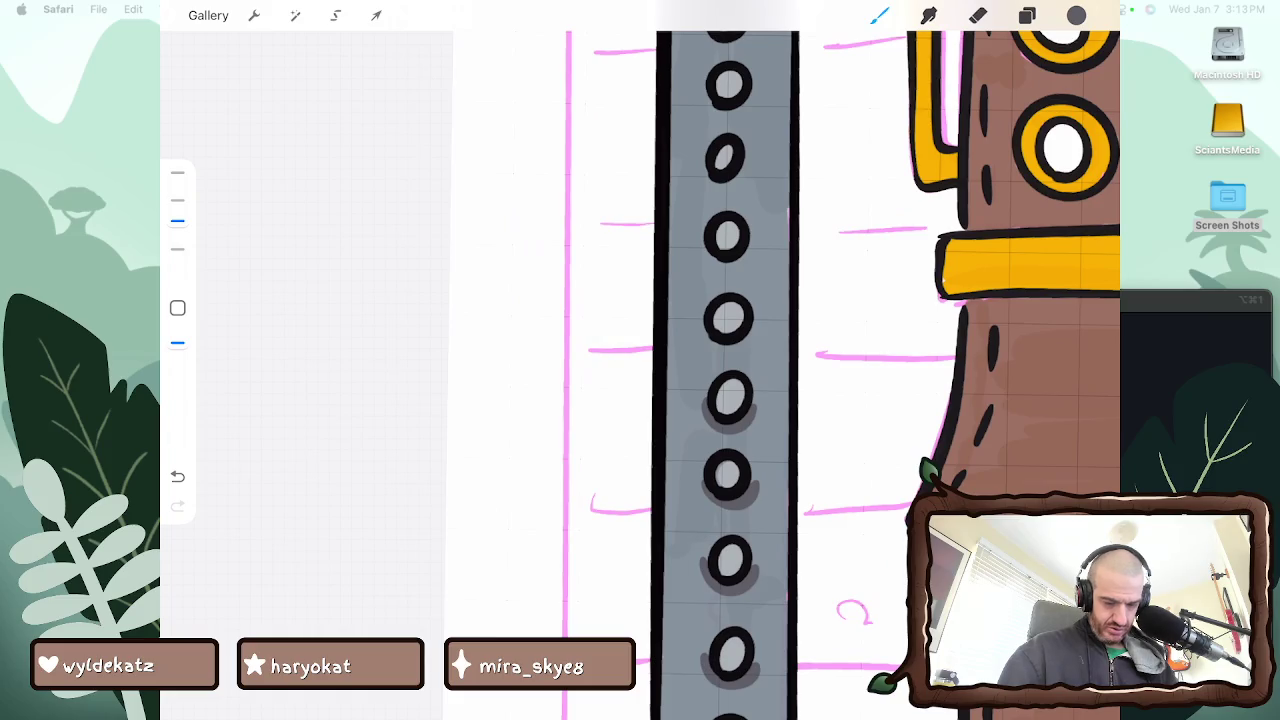
mouse_move(698, 326)
left_mouse_down()
mouse_move(750, 358)
mouse_move(760, 324)
left_mouse_up()
mouse_move(700, 228)
left_mouse_down()
mouse_move(726, 270)
mouse_move(756, 236)
left_mouse_up()
mouse_move(700, 165)
left_mouse_down()
mouse_move(736, 190)
mouse_move(750, 156)
left_mouse_up()
Shade under the upper rivet holes up to the top hole
scroll(760, 360, "up", 3)
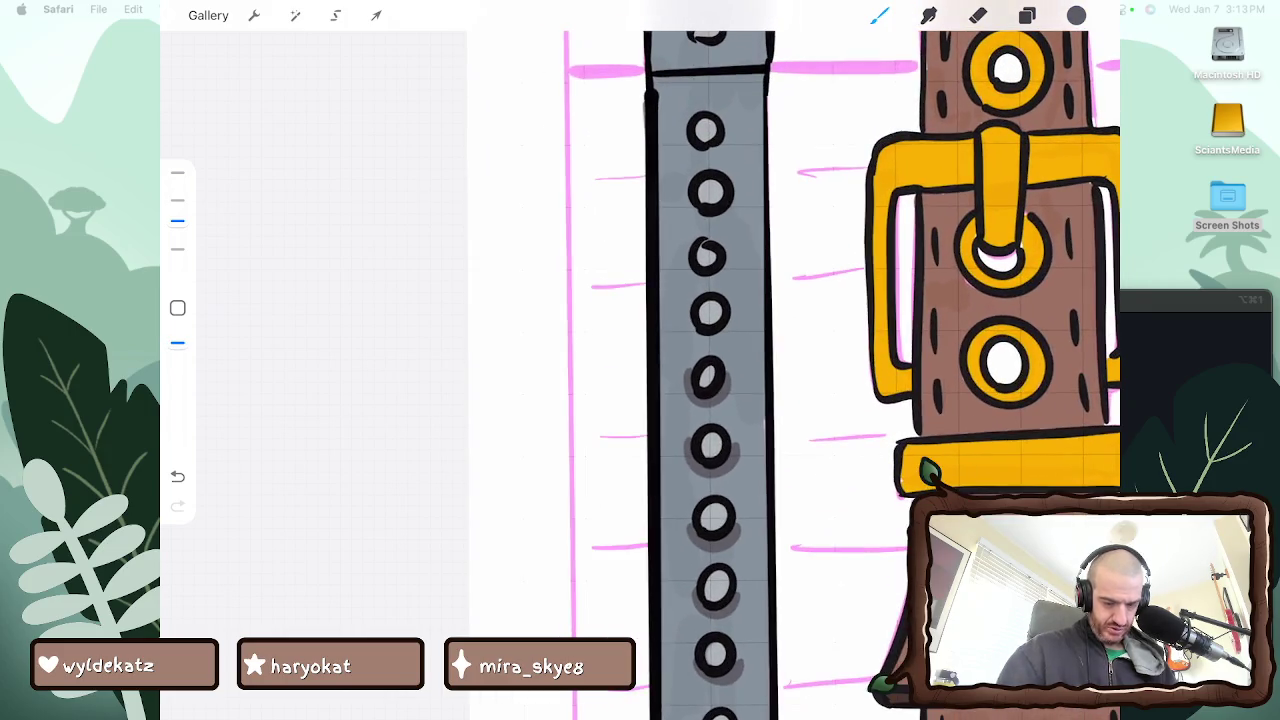
mouse_move(692, 312)
left_mouse_down()
mouse_move(700, 336)
mouse_move(730, 340)
mouse_move(736, 314)
left_mouse_up()
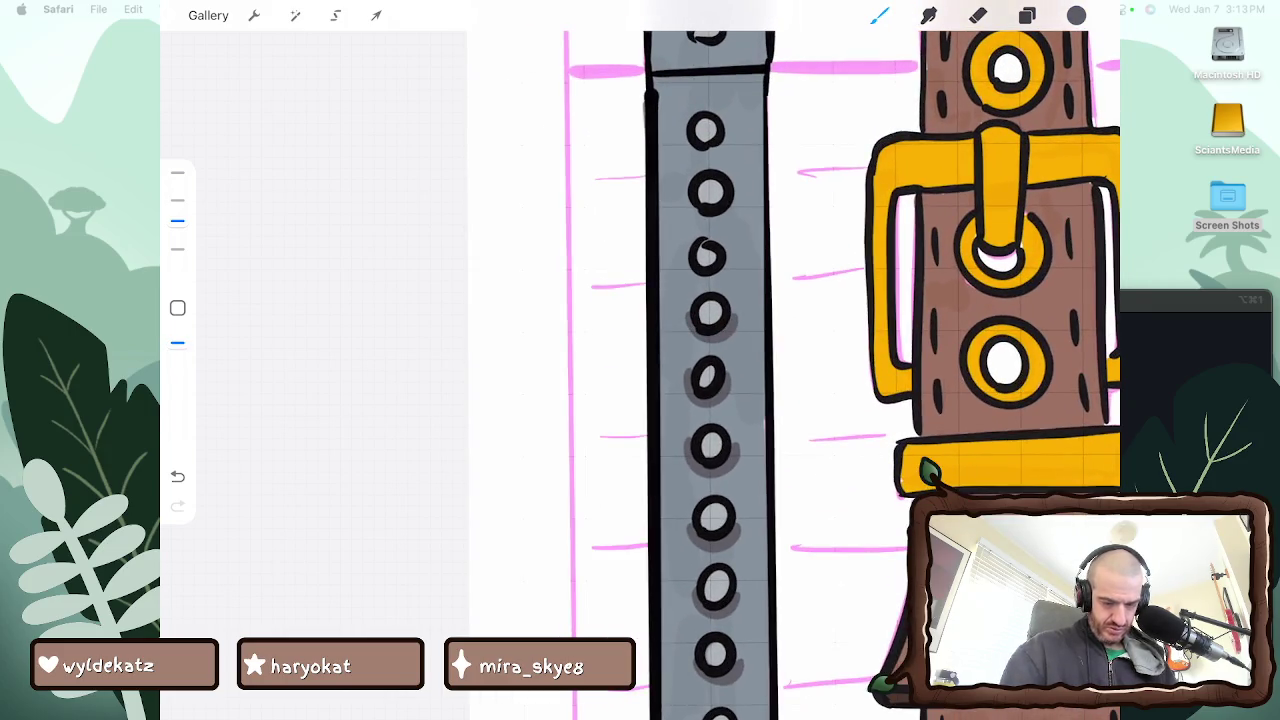
left_click_drag(688, 258, 722, 276)
mouse_move(684, 198)
left_mouse_down()
mouse_move(724, 226)
mouse_move(738, 196)
left_mouse_up()
mouse_move(682, 118)
left_mouse_down()
mouse_move(692, 152)
mouse_move(734, 124)
left_mouse_up()
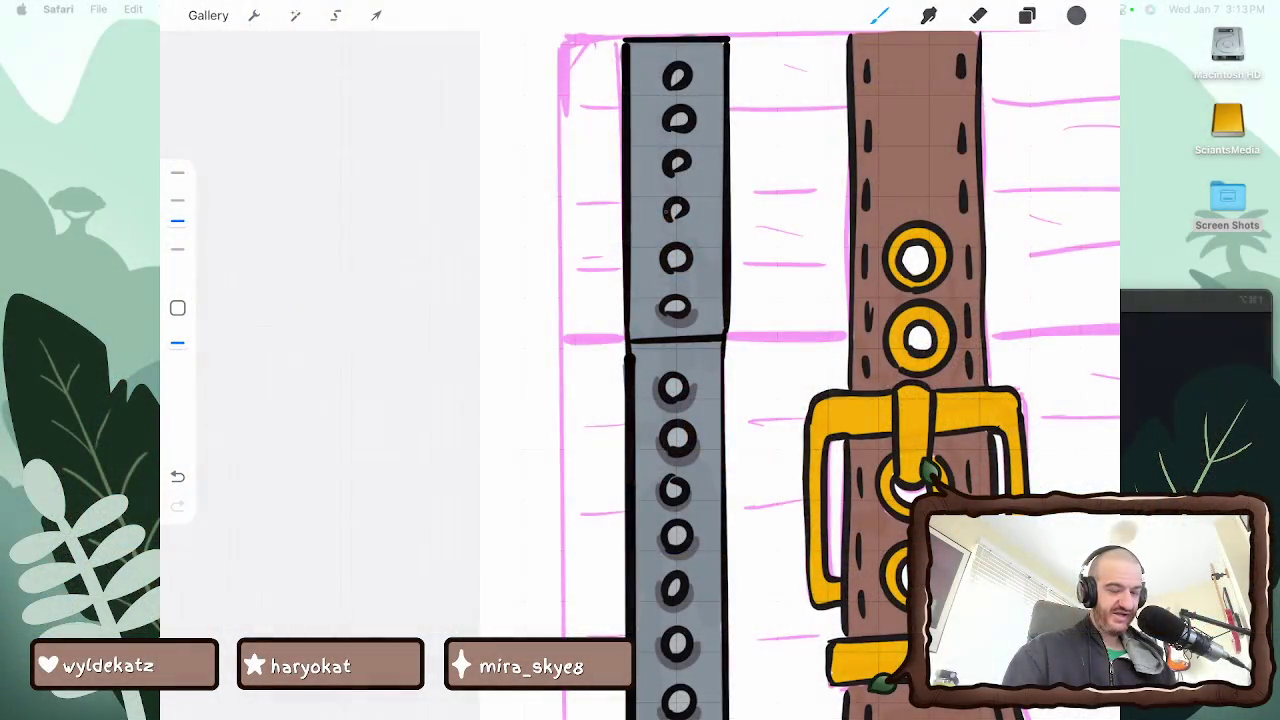
left_click_drag(680, 224, 692, 170)
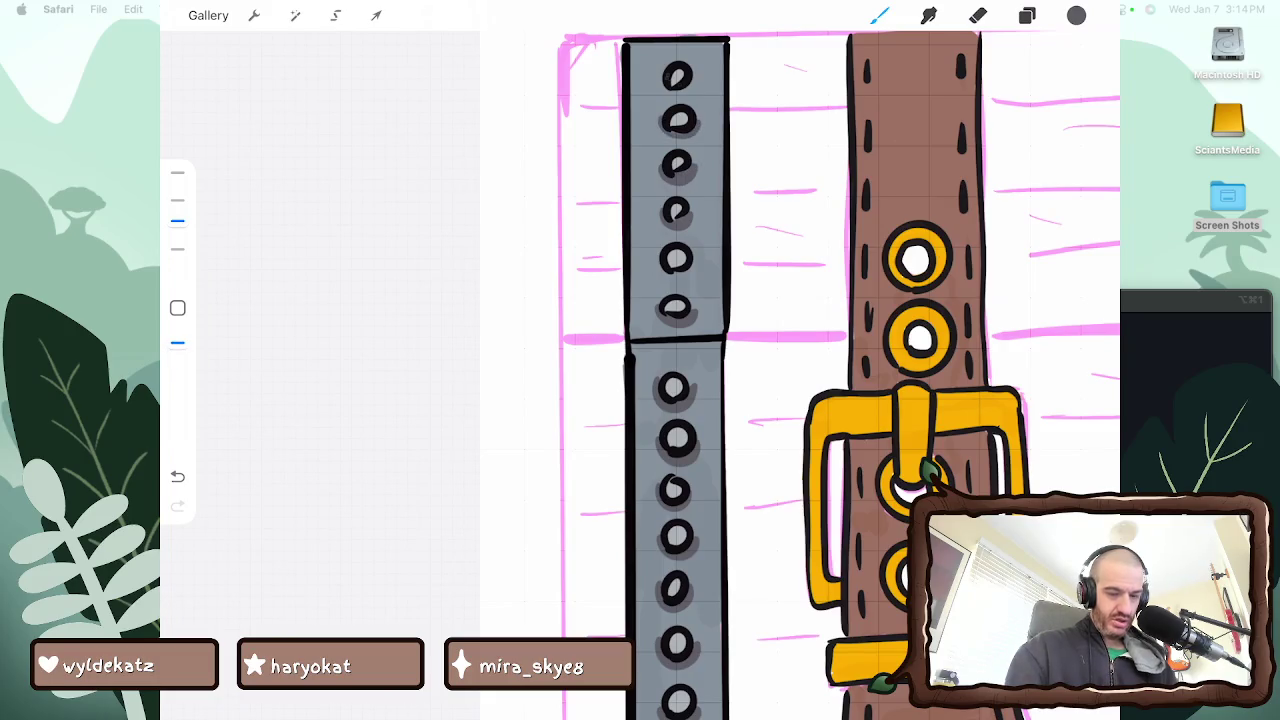
left_click_drag(658, 78, 696, 80)
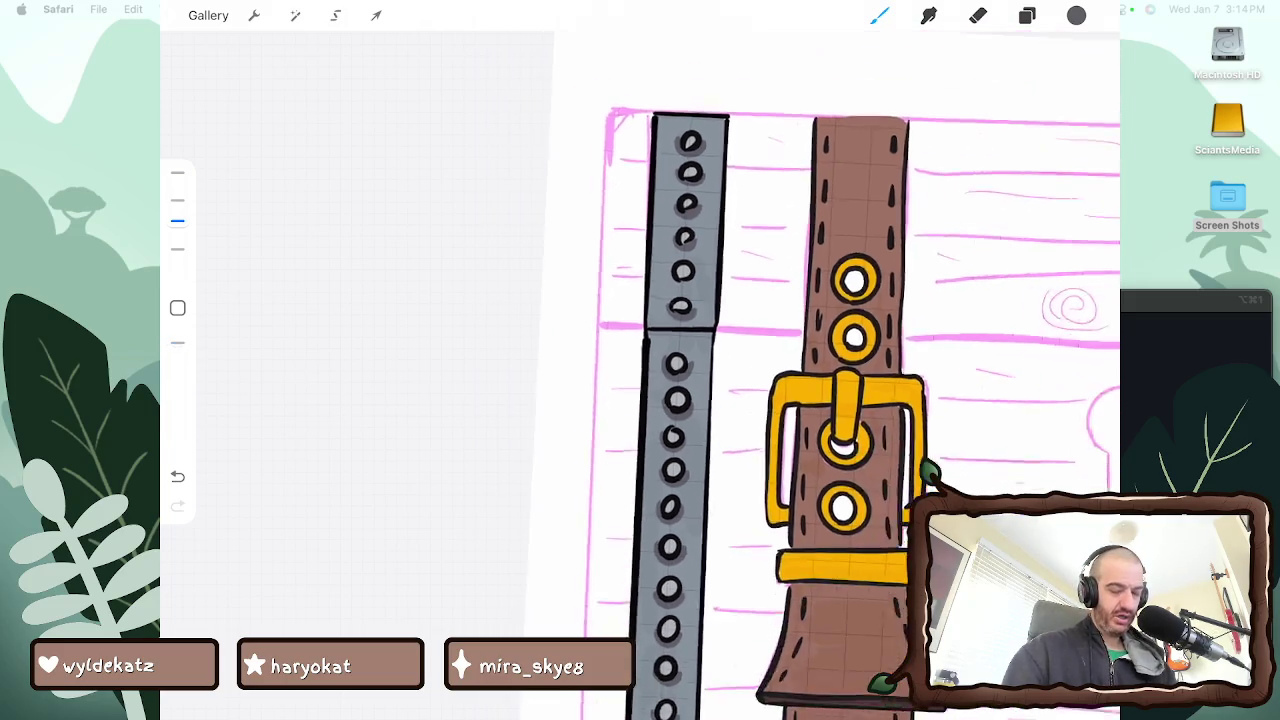
scroll(840, 400, "down", 5)
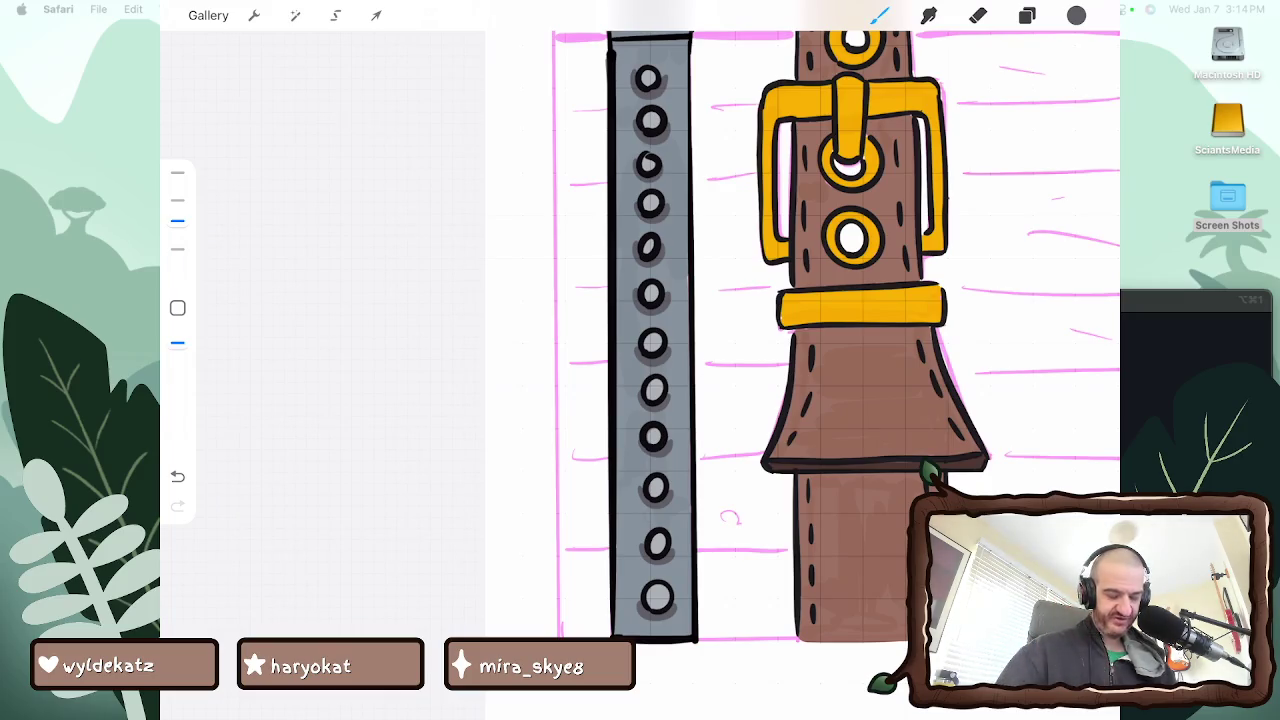
Smudge the shadows under the bottom four rivet holes into the grey
key("s")
scroll(800, 330, "up", 3)
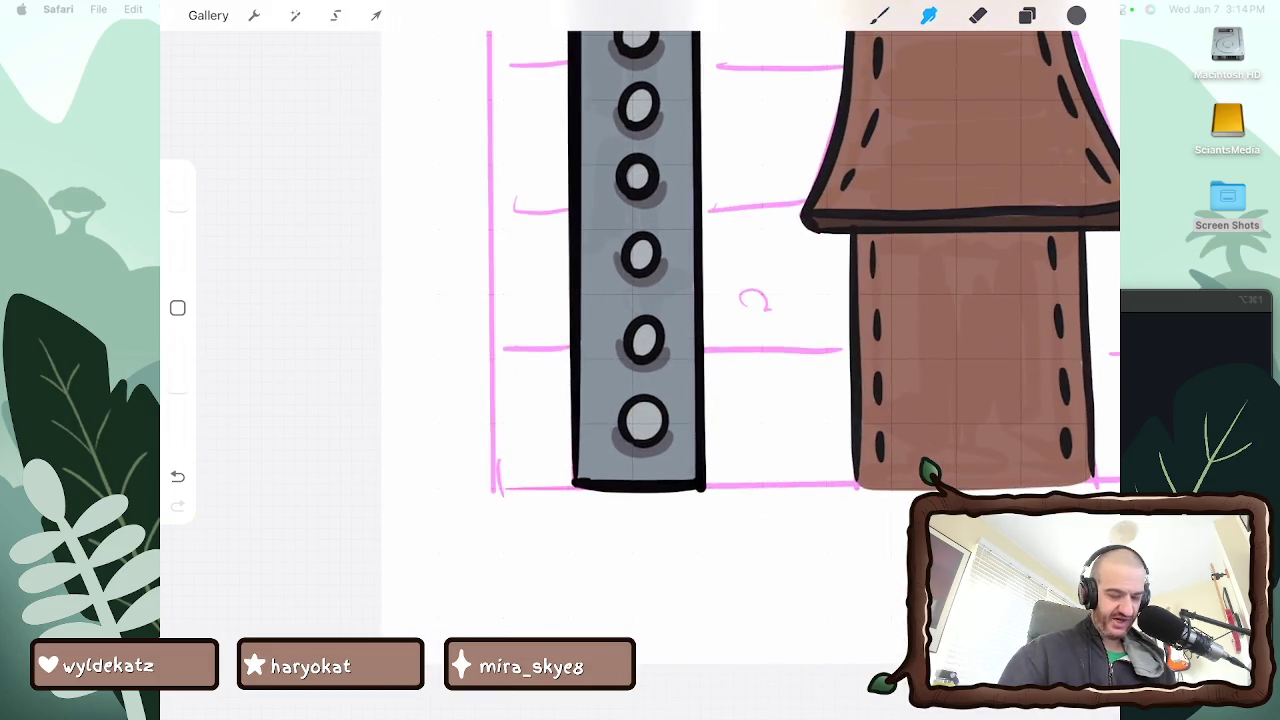
mouse_move(620, 440)
left_mouse_down()
mouse_move(640, 452)
mouse_move(630, 448)
left_mouse_up()
mouse_move(612, 356)
left_mouse_down()
mouse_move(660, 372)
mouse_move(684, 362)
left_mouse_up()
mouse_move(650, 280)
left_mouse_down()
mouse_move(622, 255)
mouse_move(650, 290)
left_mouse_up()
mouse_move(648, 204)
left_mouse_down()
mouse_move(624, 184)
mouse_move(640, 110)
mouse_move(650, 145)
left_mouse_up()
Blend the shading around the middle rivet holes, including the one beside the buckle
scroll(800, 360, "up", 5)
scroll(800, 360, "up", 5)
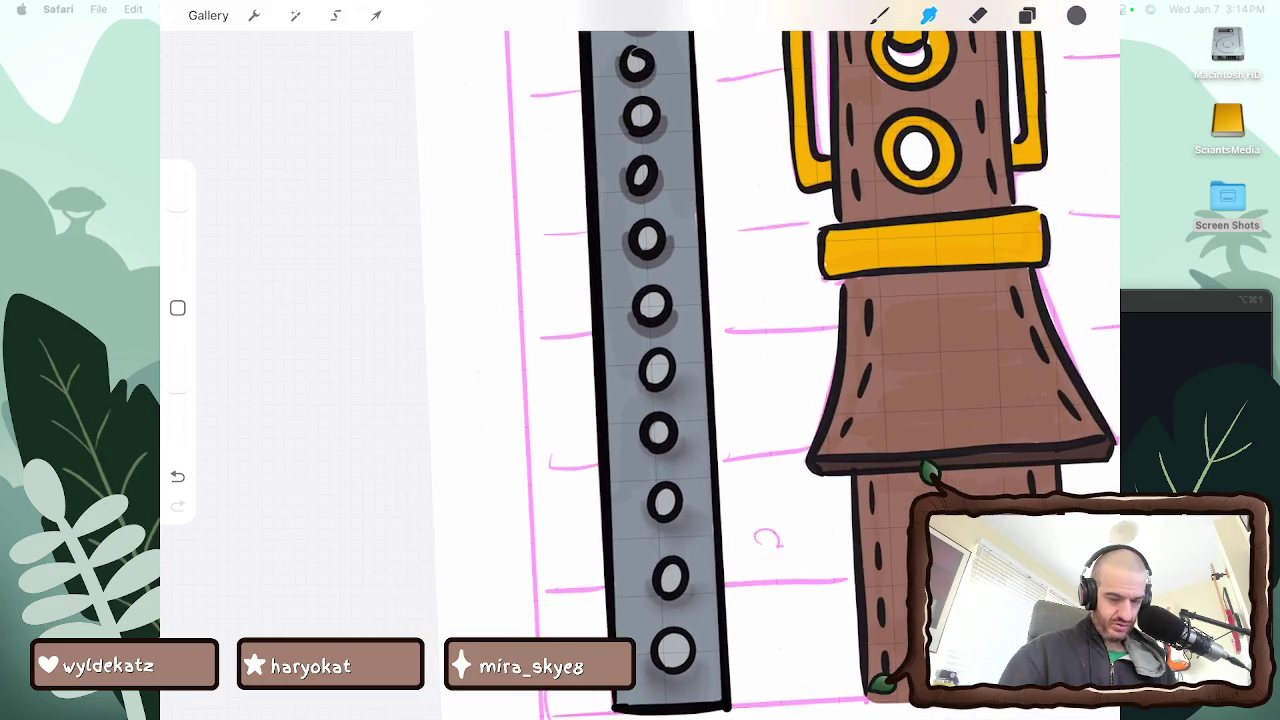
mouse_move(640, 300)
left_mouse_down()
mouse_move(655, 320)
mouse_move(640, 325)
left_mouse_up()
mouse_move(625, 252)
left_mouse_down()
mouse_move(655, 275)
mouse_move(627, 240)
left_mouse_up()
mouse_move(660, 160)
left_mouse_down()
mouse_move(610, 175)
mouse_move(650, 205)
mouse_move(625, 195)
left_mouse_up()
mouse_move(636, 100)
left_mouse_down()
mouse_move(615, 122)
mouse_move(630, 140)
left_mouse_up()
scroll(660, 300, "up", 5)
scroll(850, 100, "up", 2)
mouse_move(656, 290)
left_mouse_down()
mouse_move(628, 315)
mouse_move(630, 205)
mouse_move(656, 212)
left_mouse_up()
left_click_drag(686, 170, 656, 210)
left_click_drag(662, 104, 618, 138)
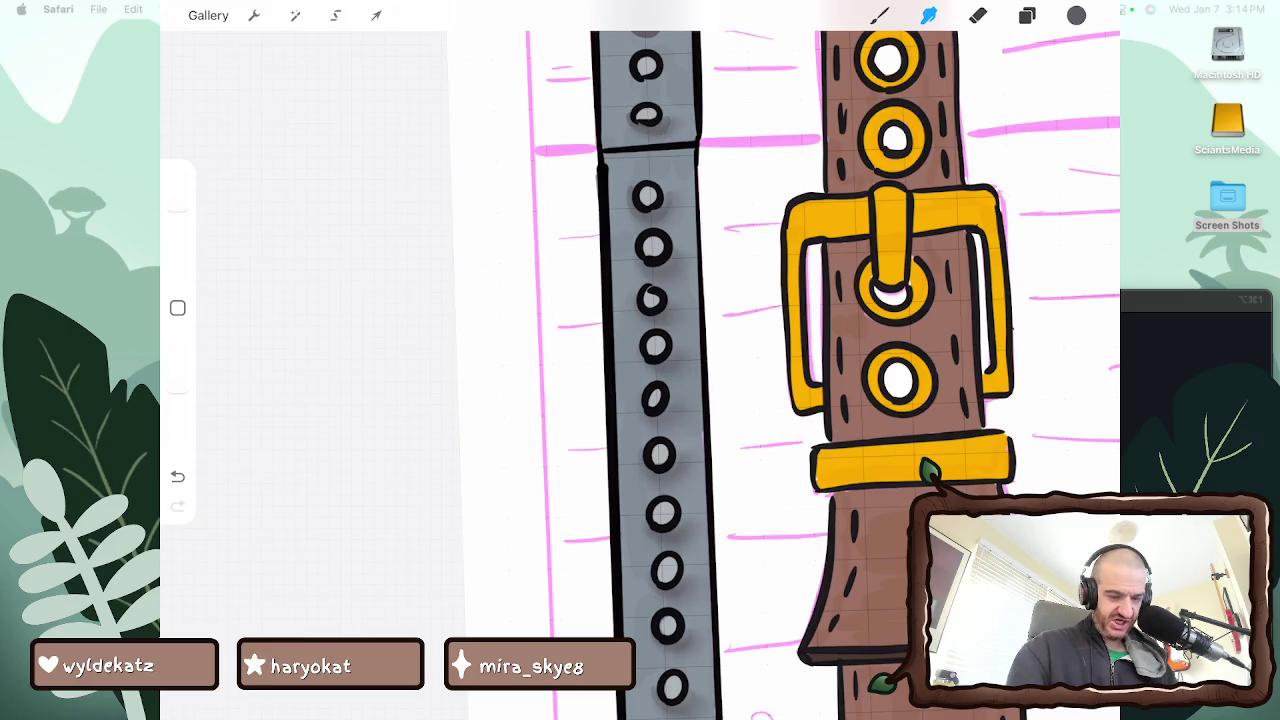
Blend the shadows around the upper and top rivet holes
scroll(800, 400, "up", 5)
left_click_drag(672, 238, 642, 250)
left_click_drag(684, 190, 630, 218)
mouse_move(670, 130)
left_mouse_down()
mouse_move(630, 165)
mouse_move(660, 130)
left_mouse_up()
mouse_move(676, 80)
left_mouse_down()
mouse_move(636, 97)
mouse_move(646, 120)
left_mouse_up()
Cycle through the Eraser and Brush back to Smudge and review the band
key("e")
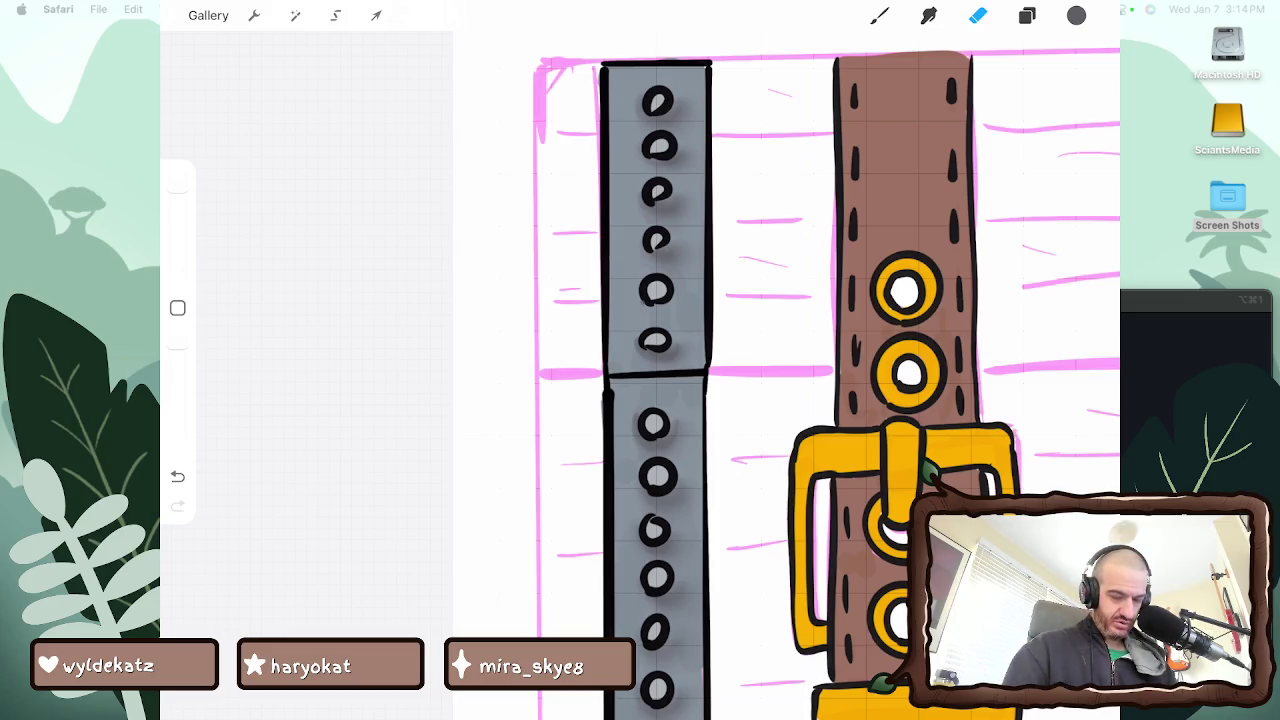
key("b")
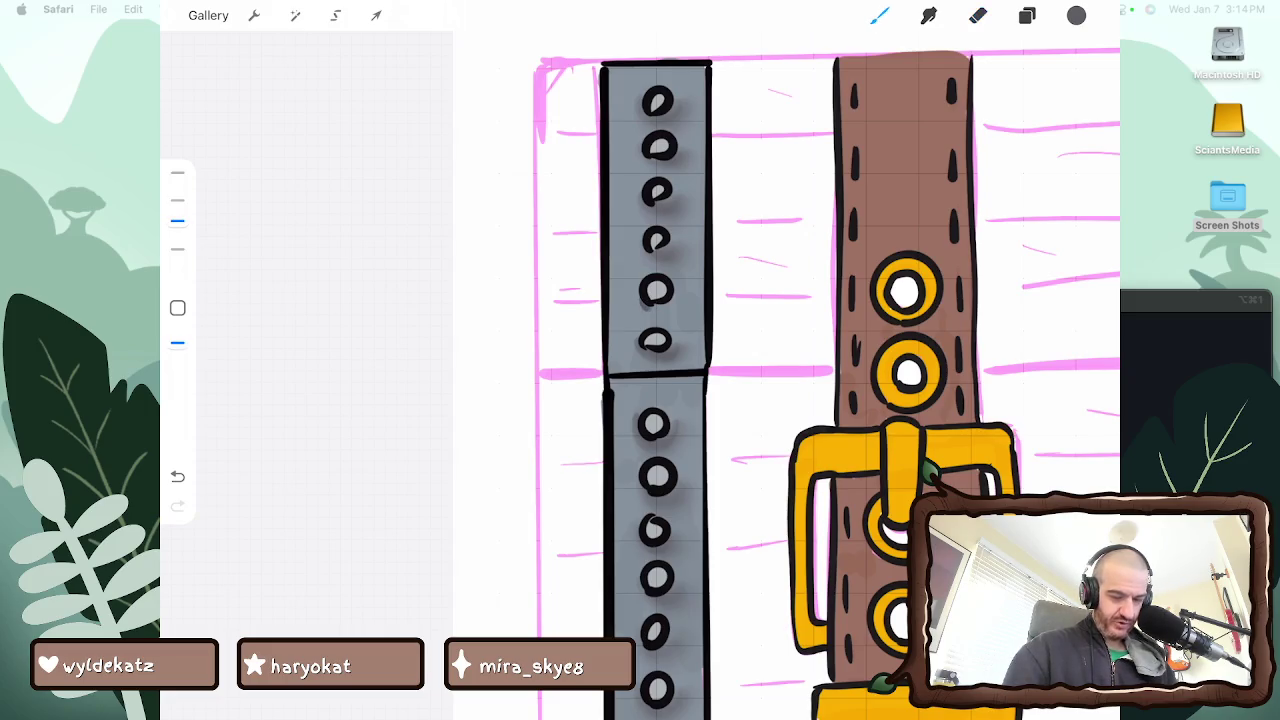
key("s")
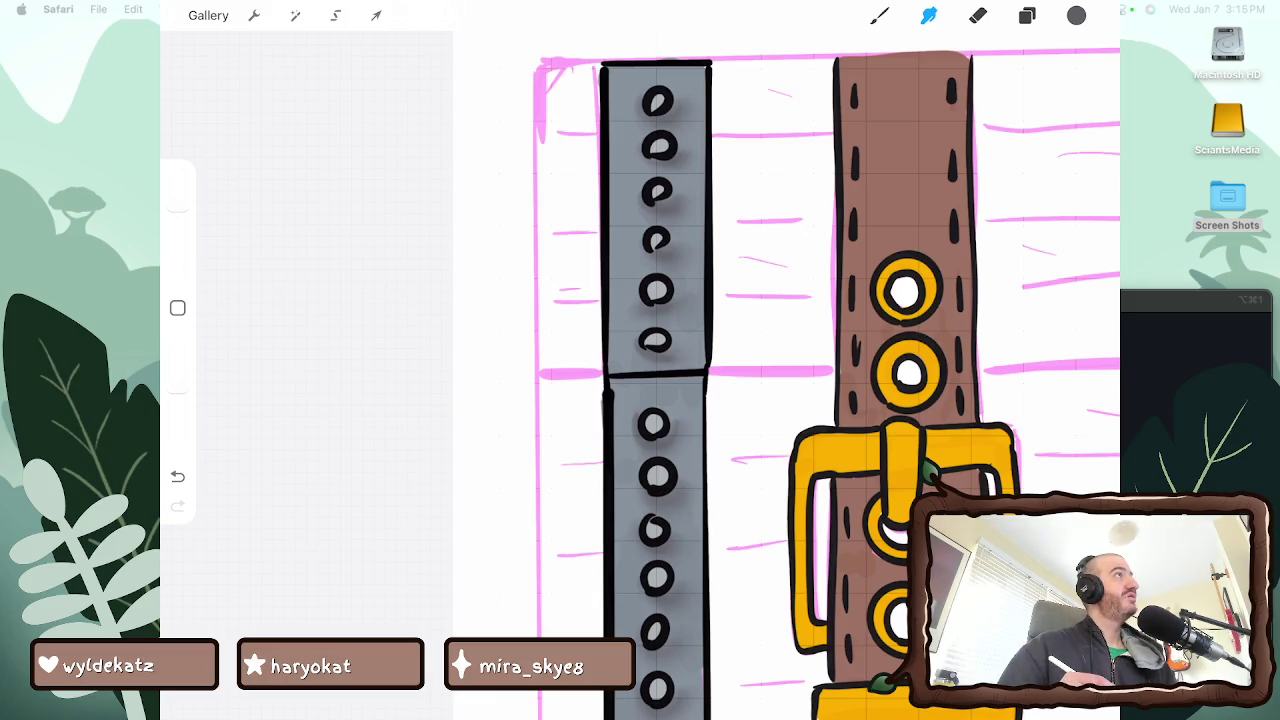
scroll(830, 380, "down", 5)
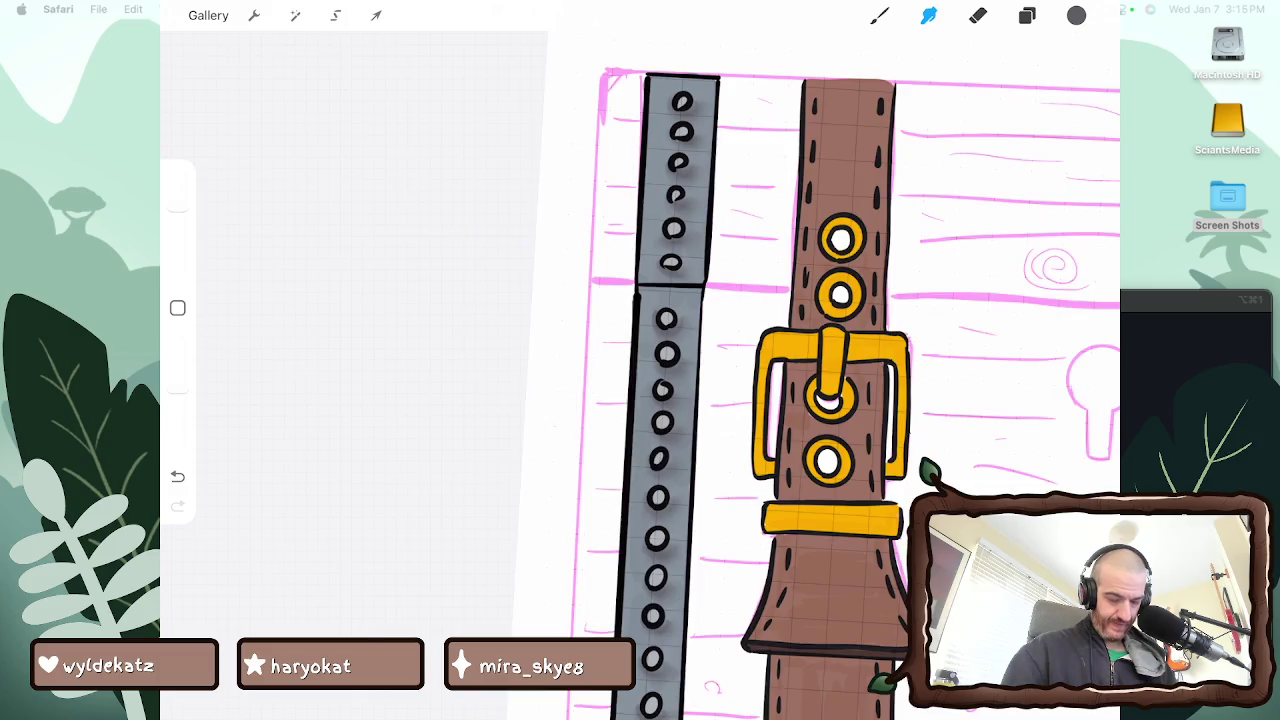
scroll(830, 360, "down", 3)
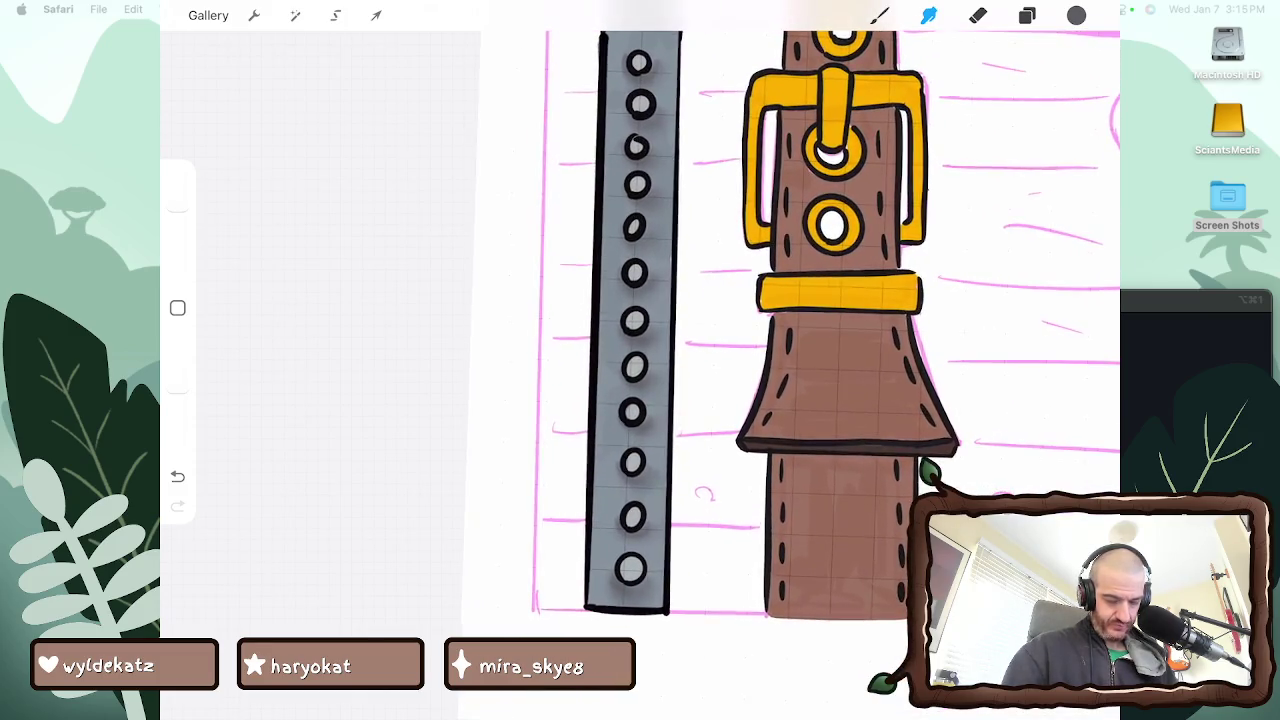
scroll(830, 360, "up", 3)
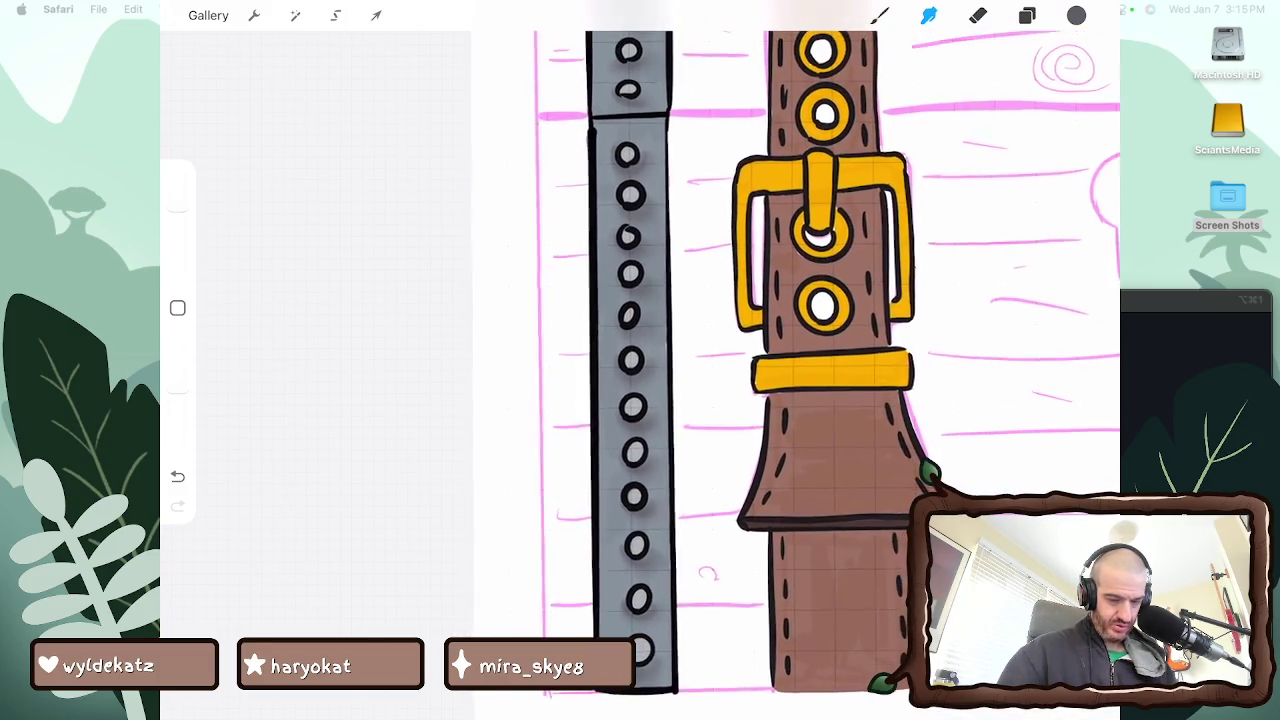
Duplicate Layer 19 and clear the copy, leaving an empty layer above it
left_click(1027, 15)
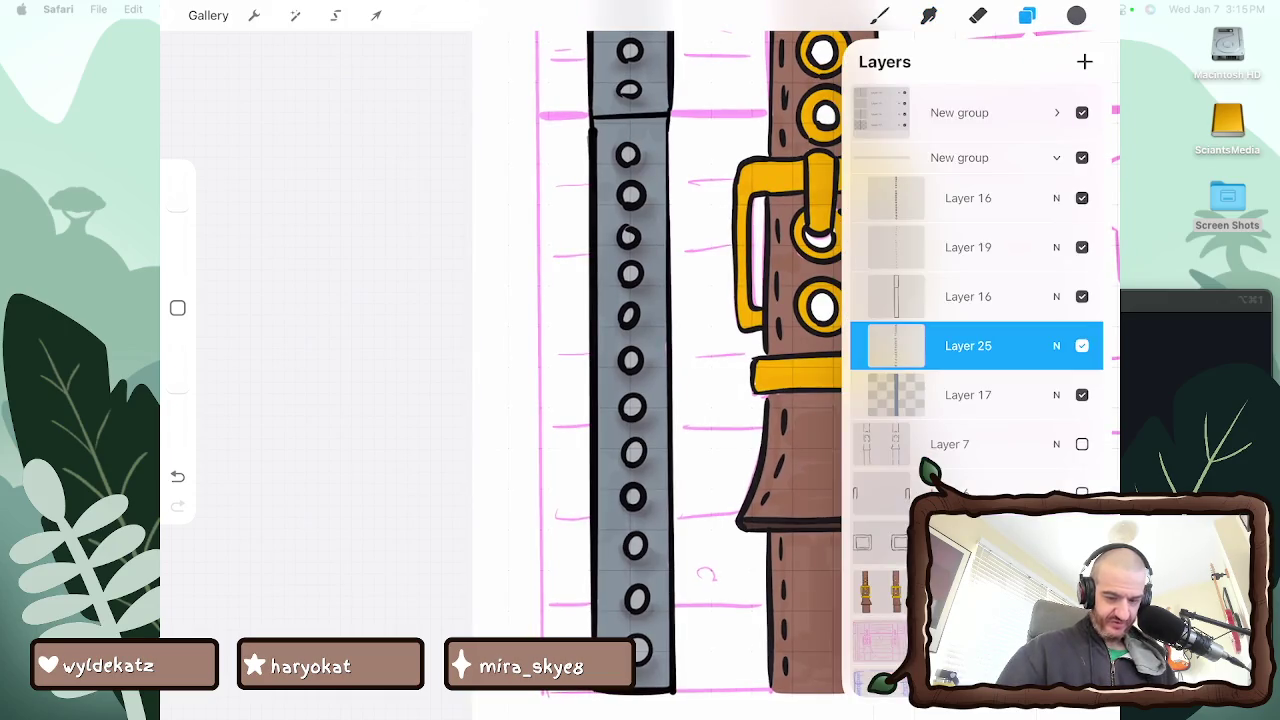
left_click(1082, 345)
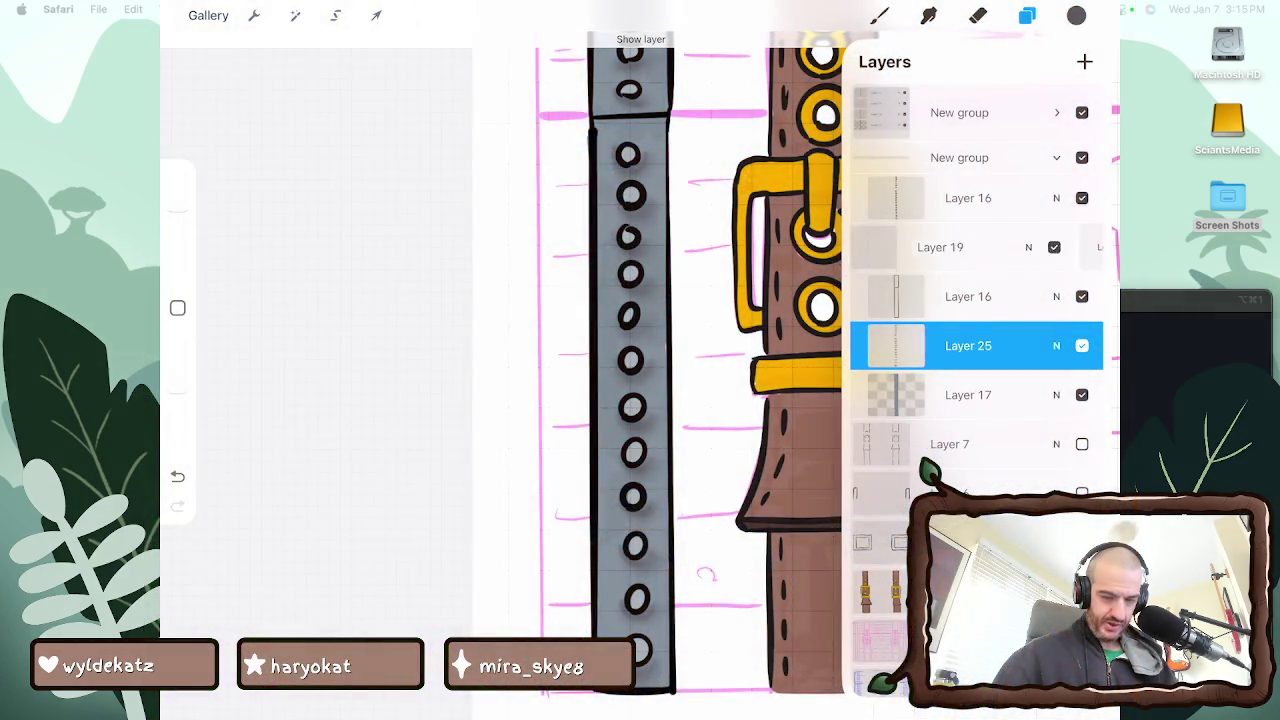
left_click_drag(1000, 247, 900, 247)
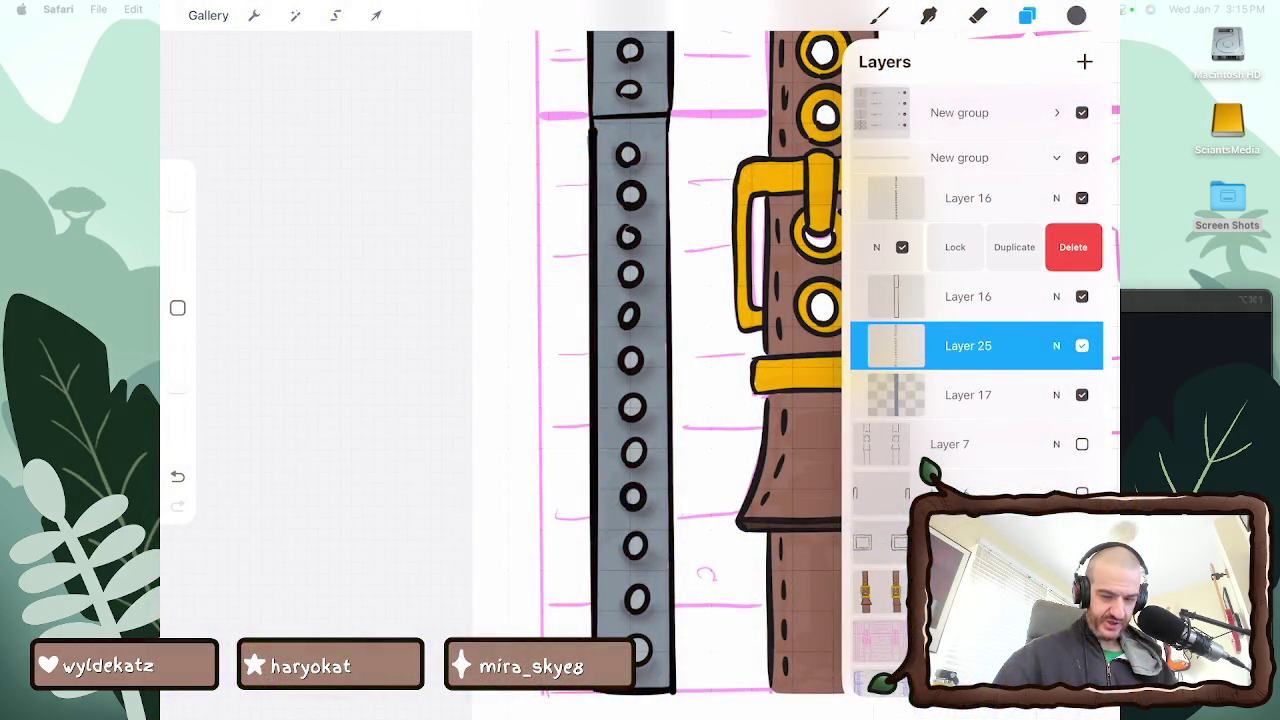
left_click(1011, 247)
left_click(896, 247)
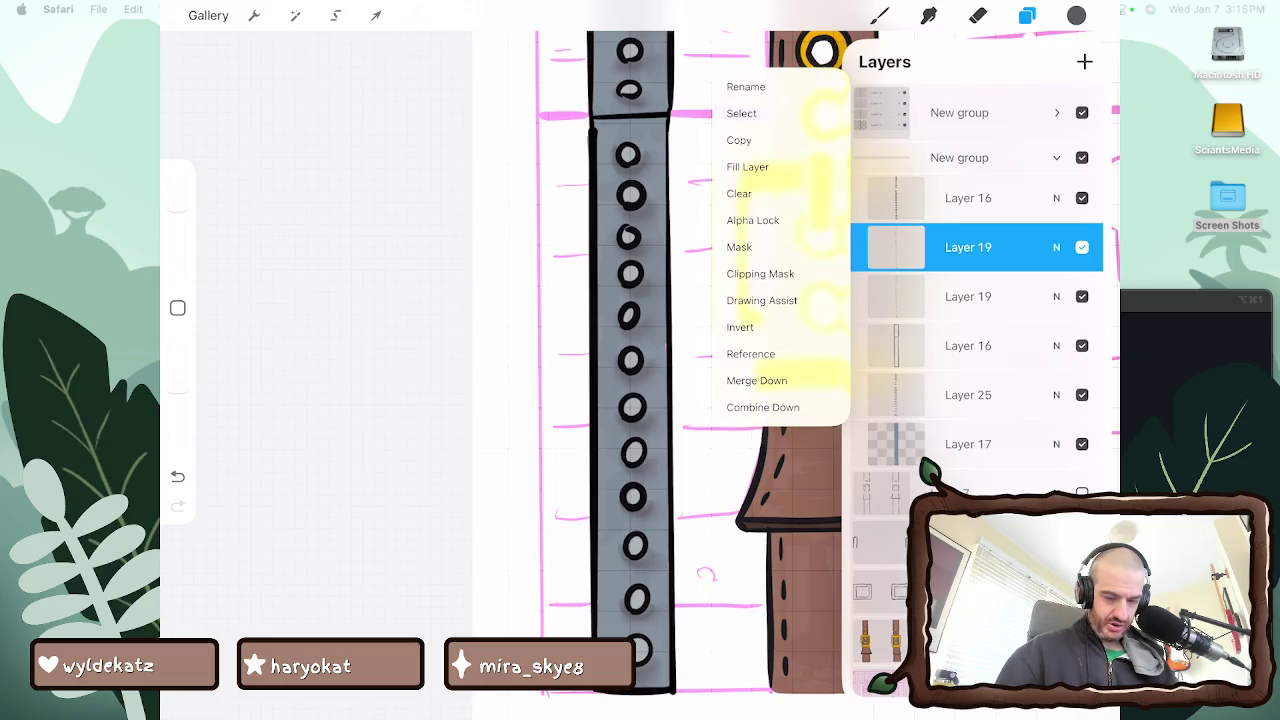
left_click(739, 193)
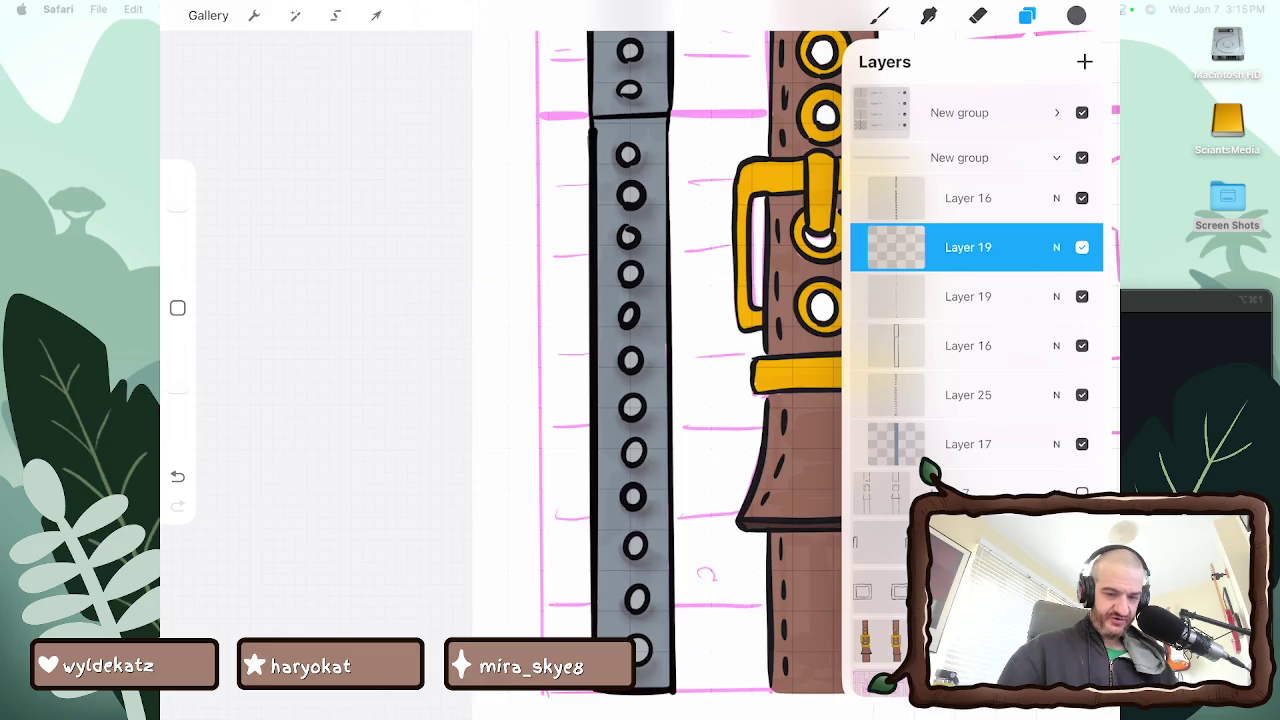
key("b")
scroll(790, 360, "up", 3)
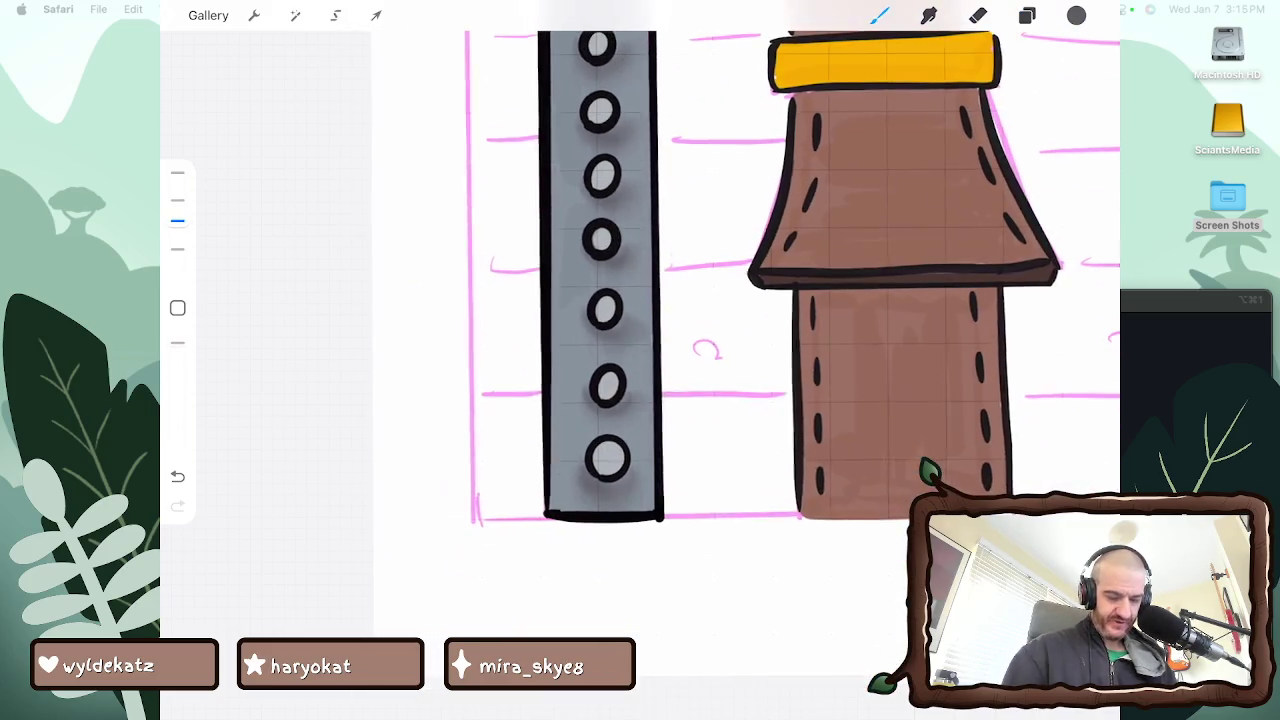
Undo the misplaced rivet shading stroke and shrink the brush size
left_click_drag(597, 458, 620, 464)
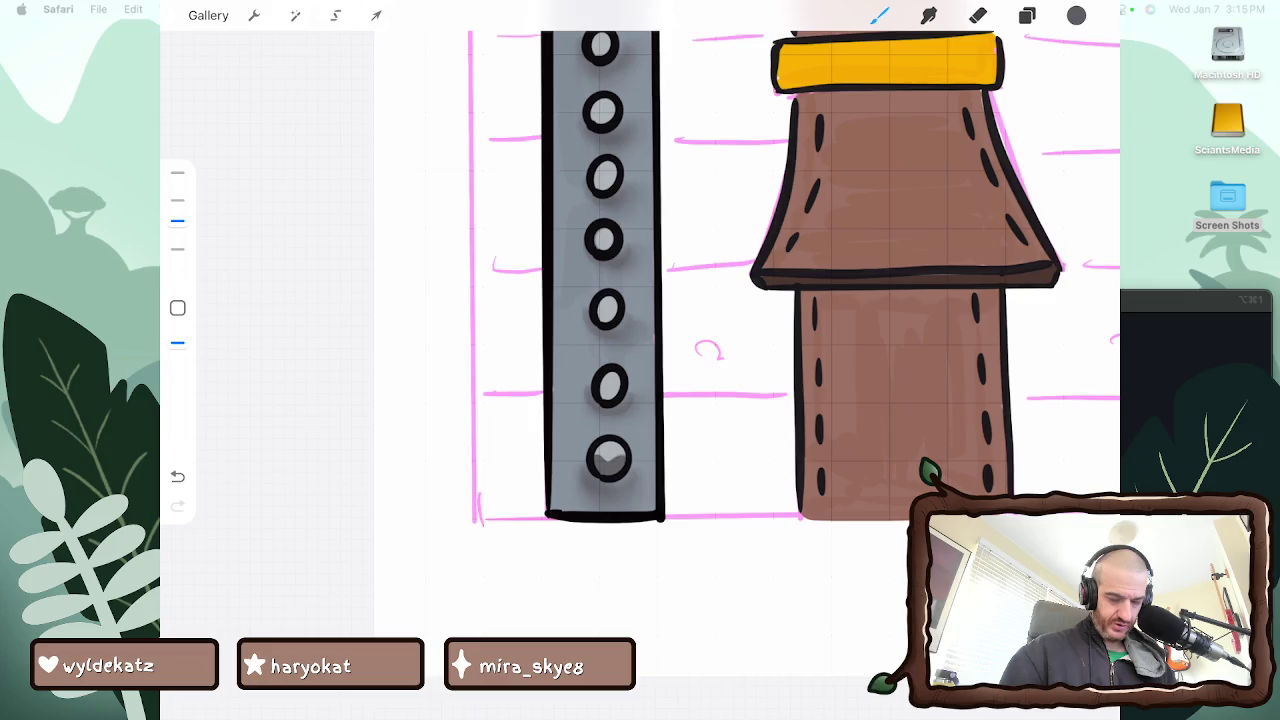
key("ctrl+z")
left_click_drag(177, 220, 177, 250)
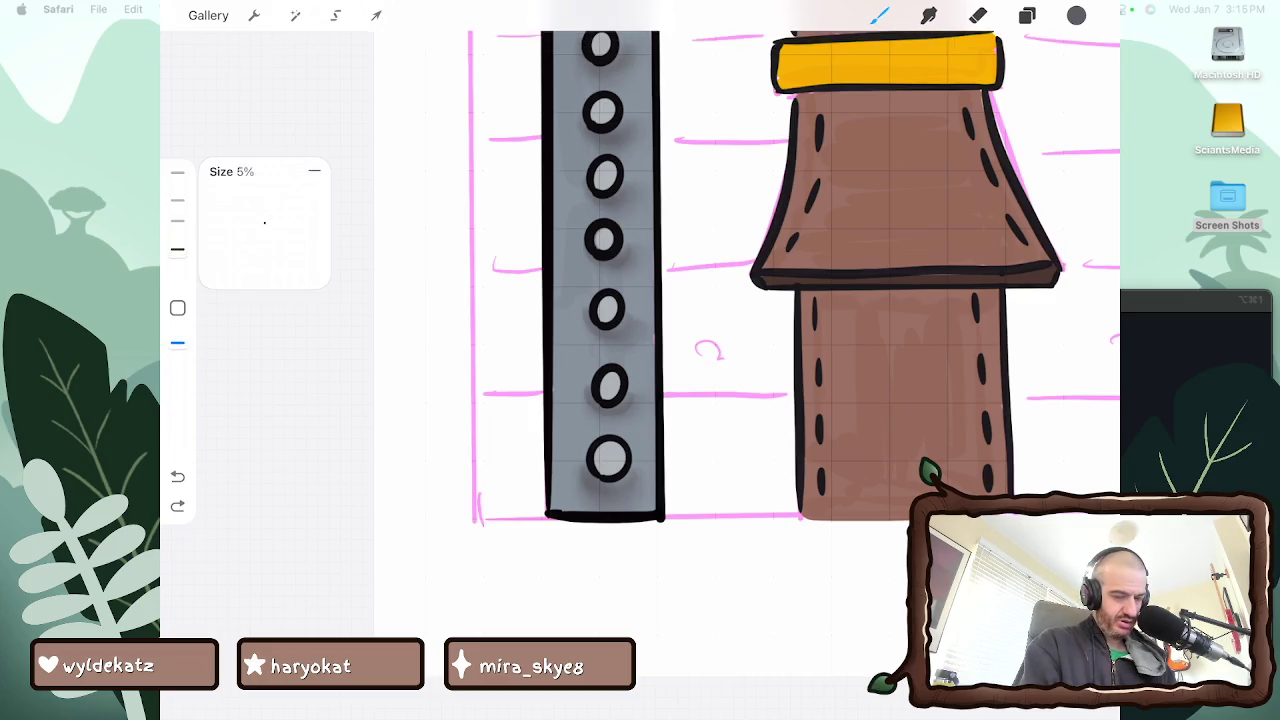
left_click(177, 249)
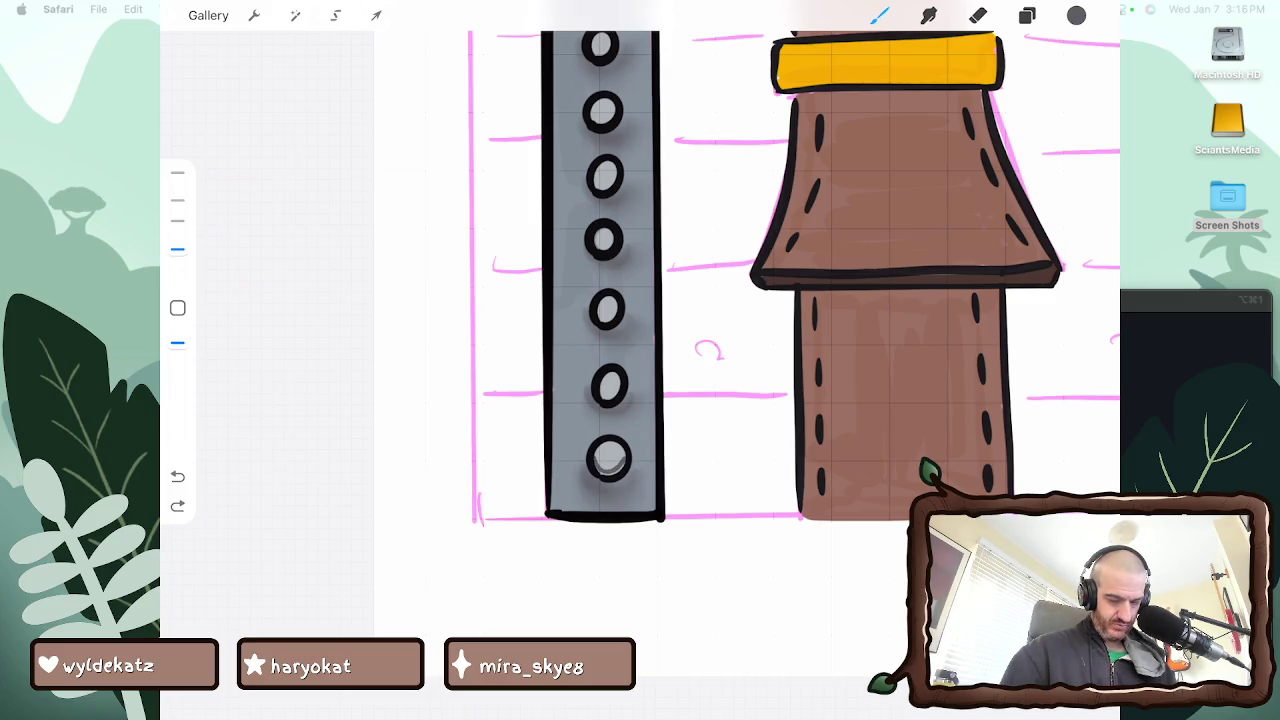
Repaint soft grey shading inside the bottom rivet of the lower left band
left_click(177, 343)
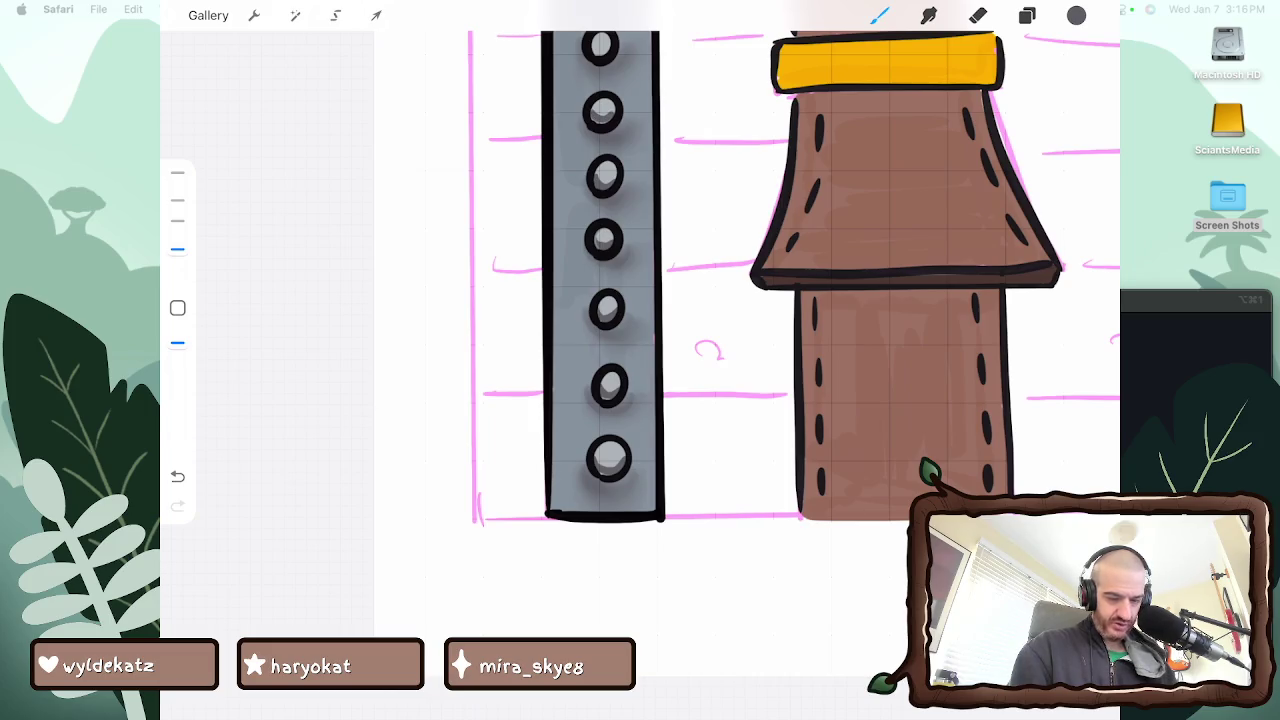
scroll(790, 300, "up", 5)
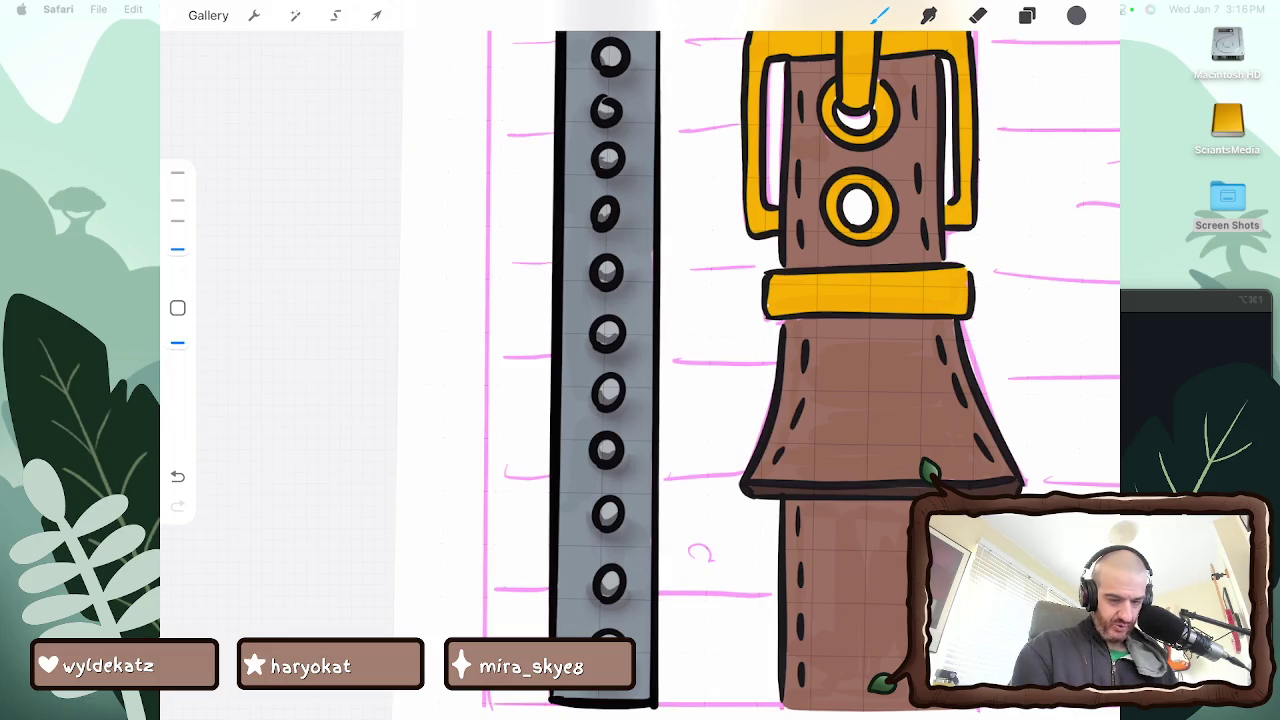
scroll(800, 360, "up", 5)
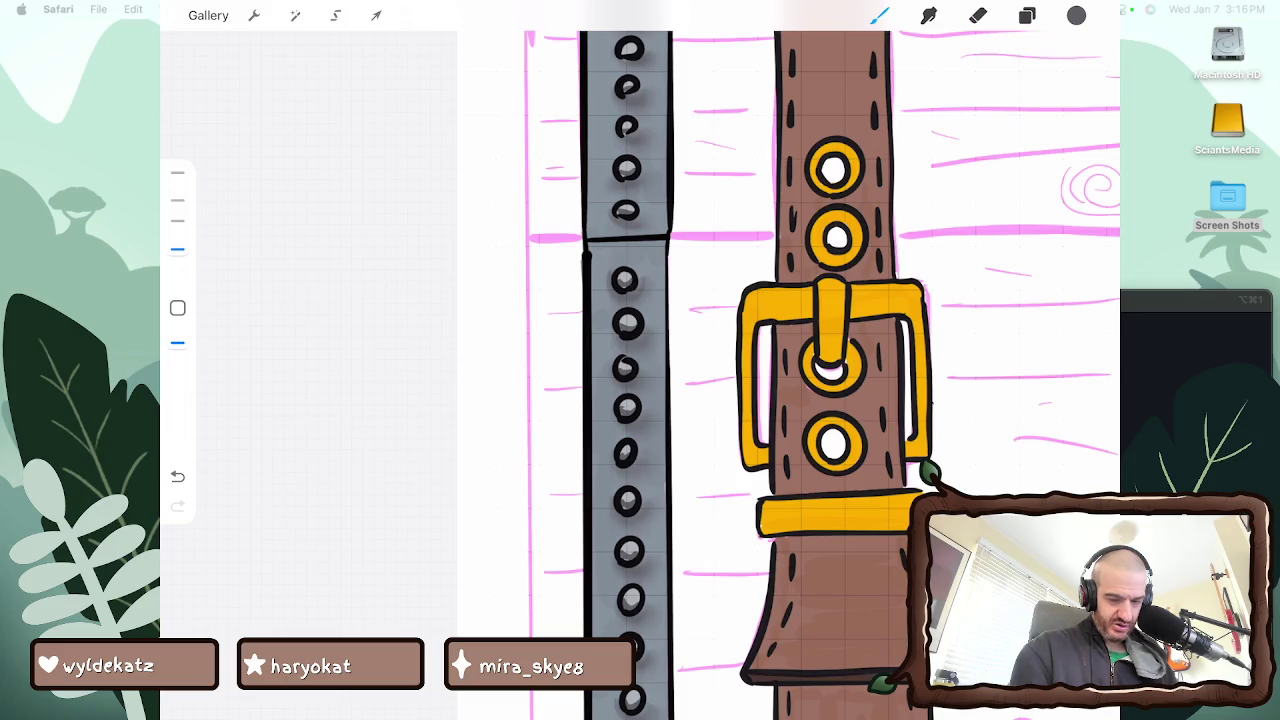
scroll(800, 360, "up", 3)
Zoom out to review the whole chest, then zoom back in on the left band's rivets
scroll(800, 360, "up", 2)
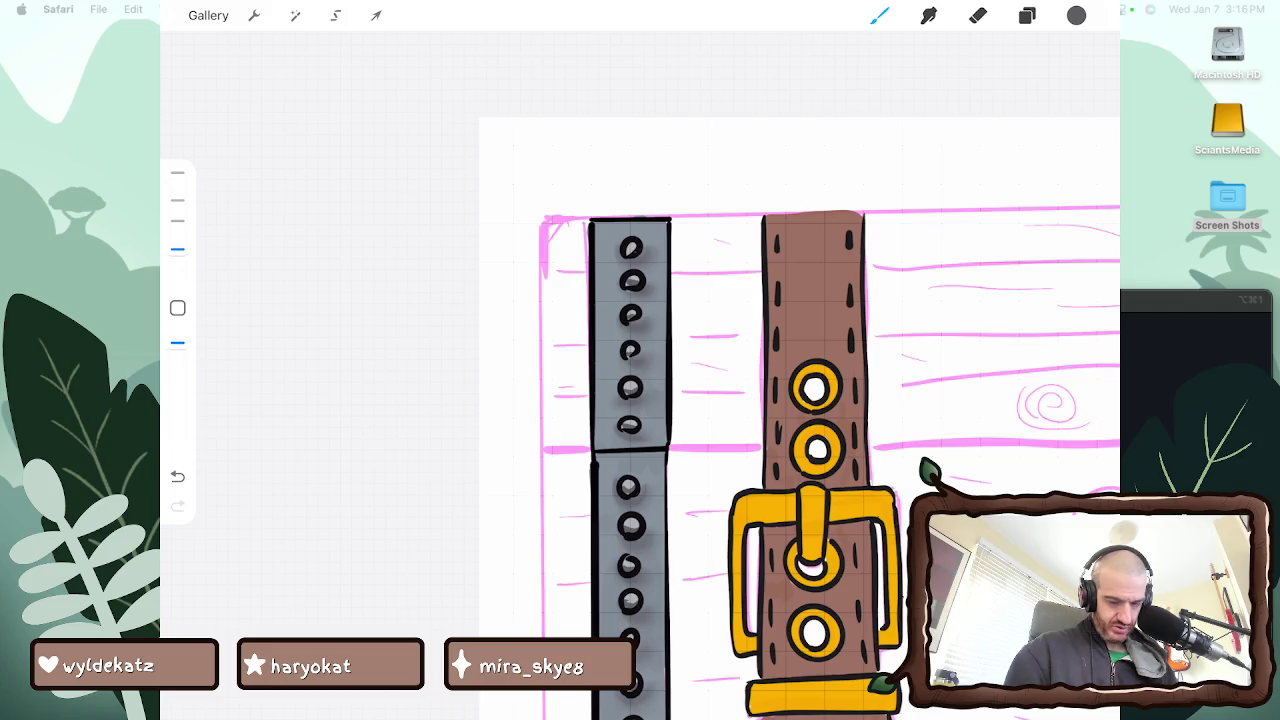
scroll(830, 460, "up", 2)
scroll(830, 460, "up", 2)
scroll(860, 450, "up", 2)
scroll(860, 450, "up", 2)
scroll(860, 450, "up", 2)
scroll(860, 440, "up", 1)
scroll(860, 420, "up", 1)
scroll(850, 380, "up", 1)
scroll(830, 330, "up", 1)
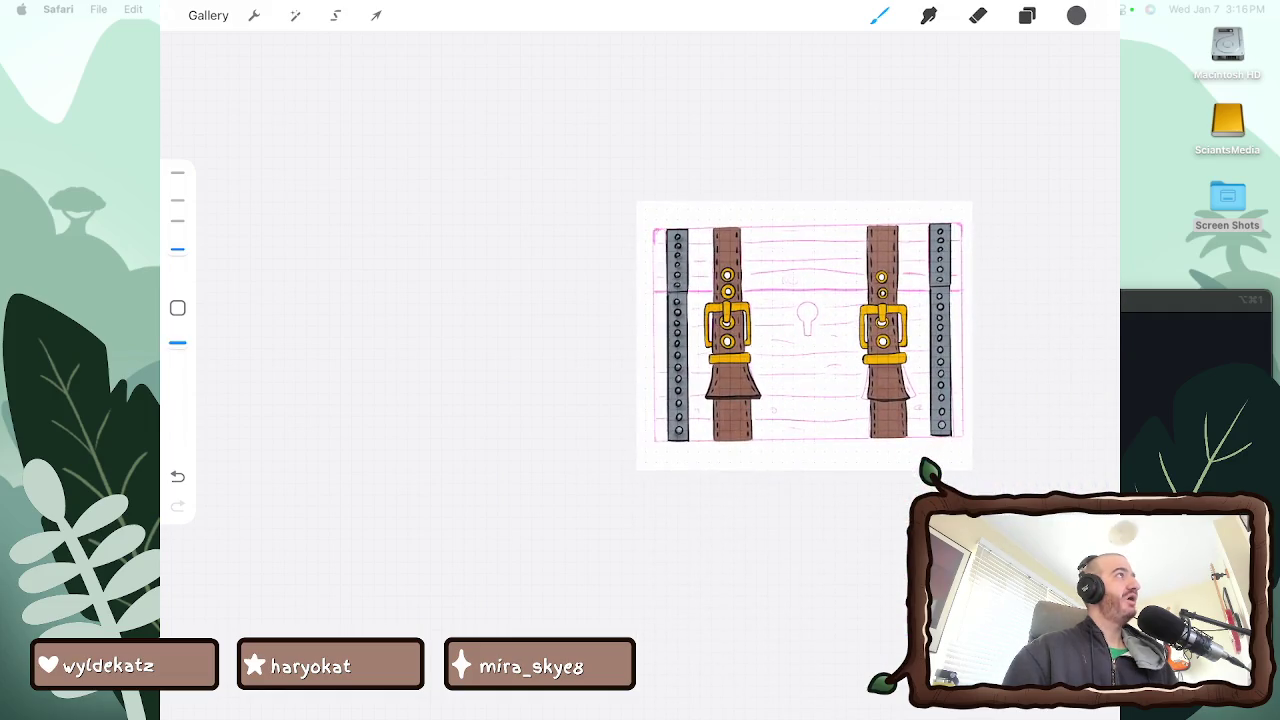
scroll(830, 300, "up", 1)
scroll(750, 300, "up", 2)
scroll(750, 300, "up", 2)
scroll(750, 300, "up", 1)
scroll(770, 360, "up", 1)
scroll(770, 360, "up", 1)
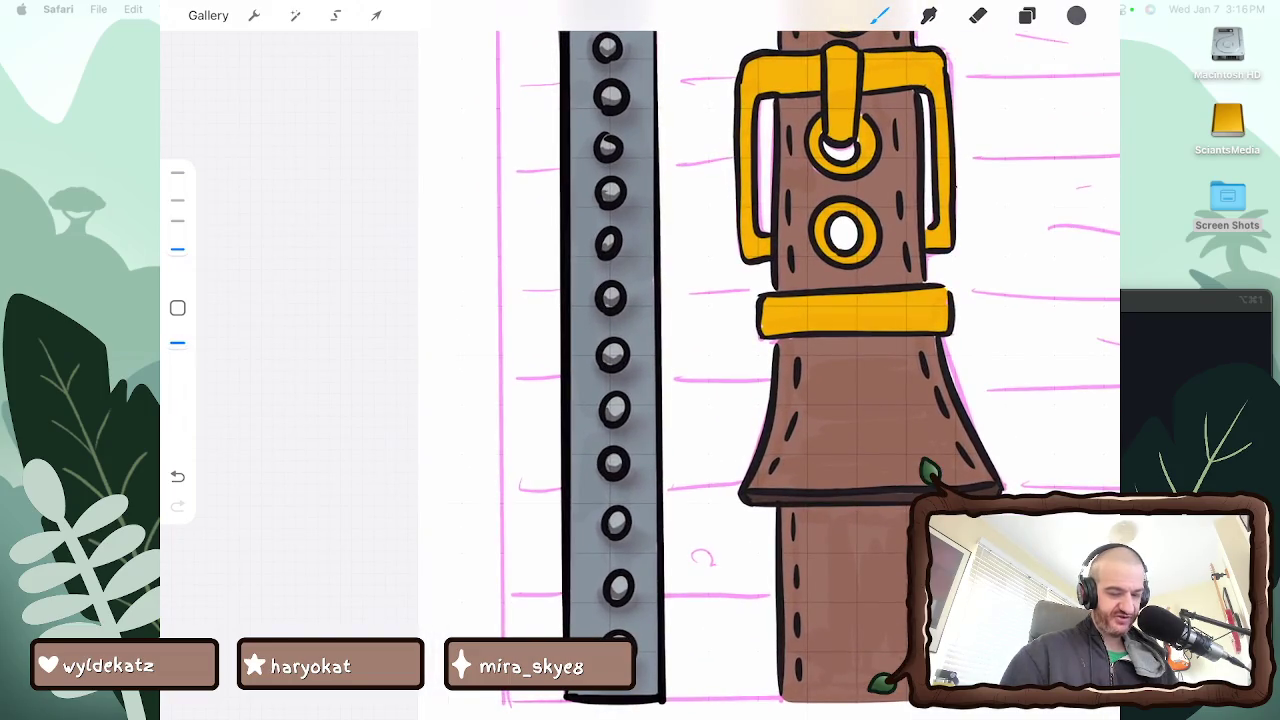
scroll(810, 360, "down", 1)
scroll(800, 360, "down", 2)
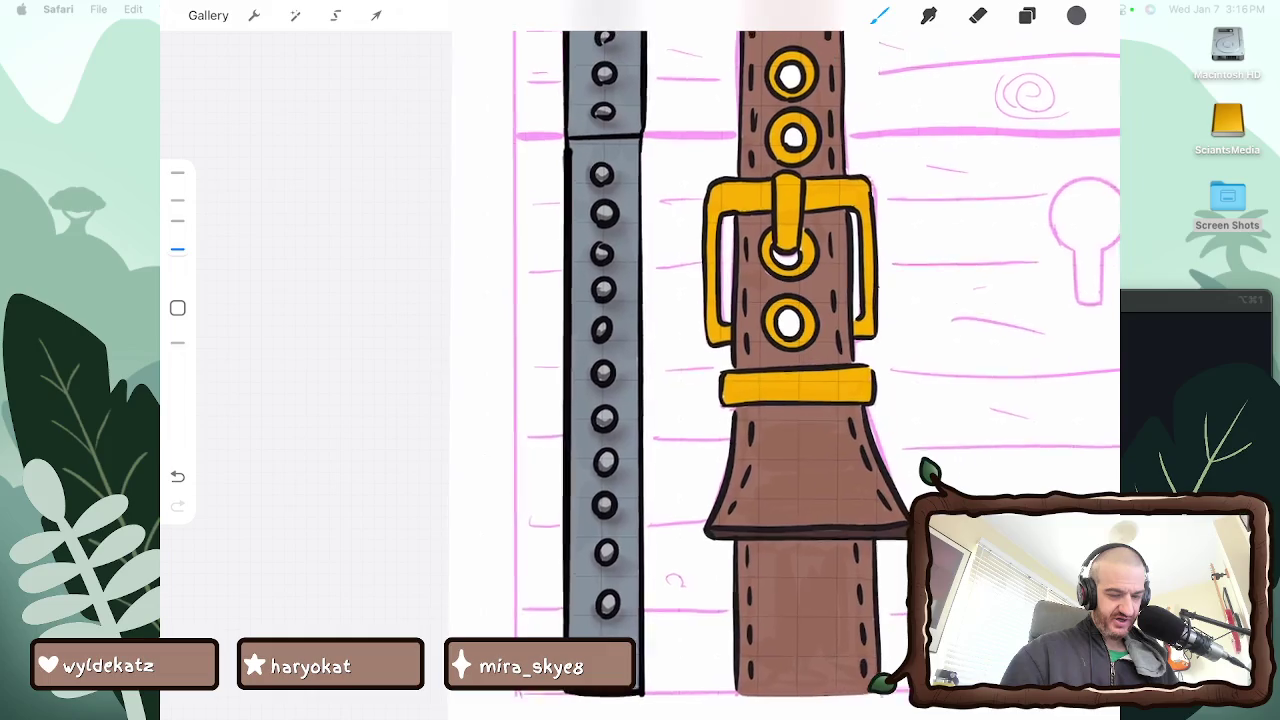
scroll(800, 360, "down", 2)
scroll(800, 360, "down", 2)
scroll(800, 360, "down", 1)
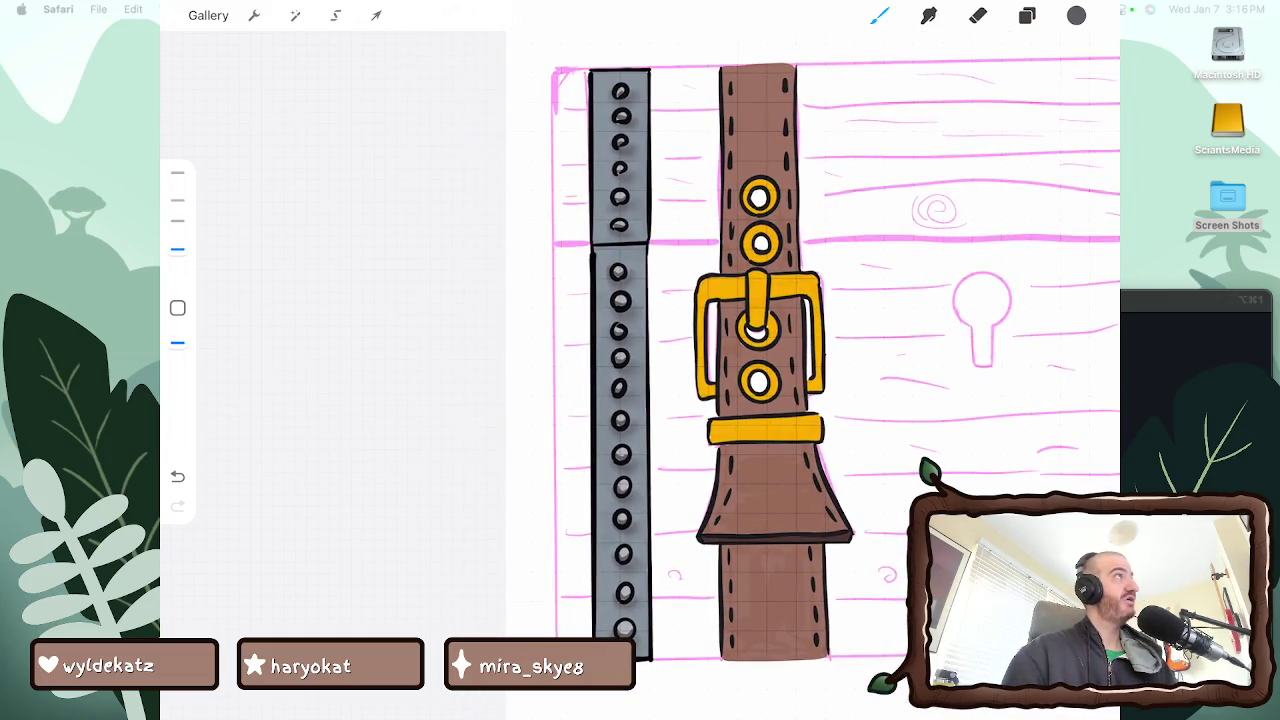
scroll(800, 360, "up", 1)
scroll(800, 360, "up", 2)
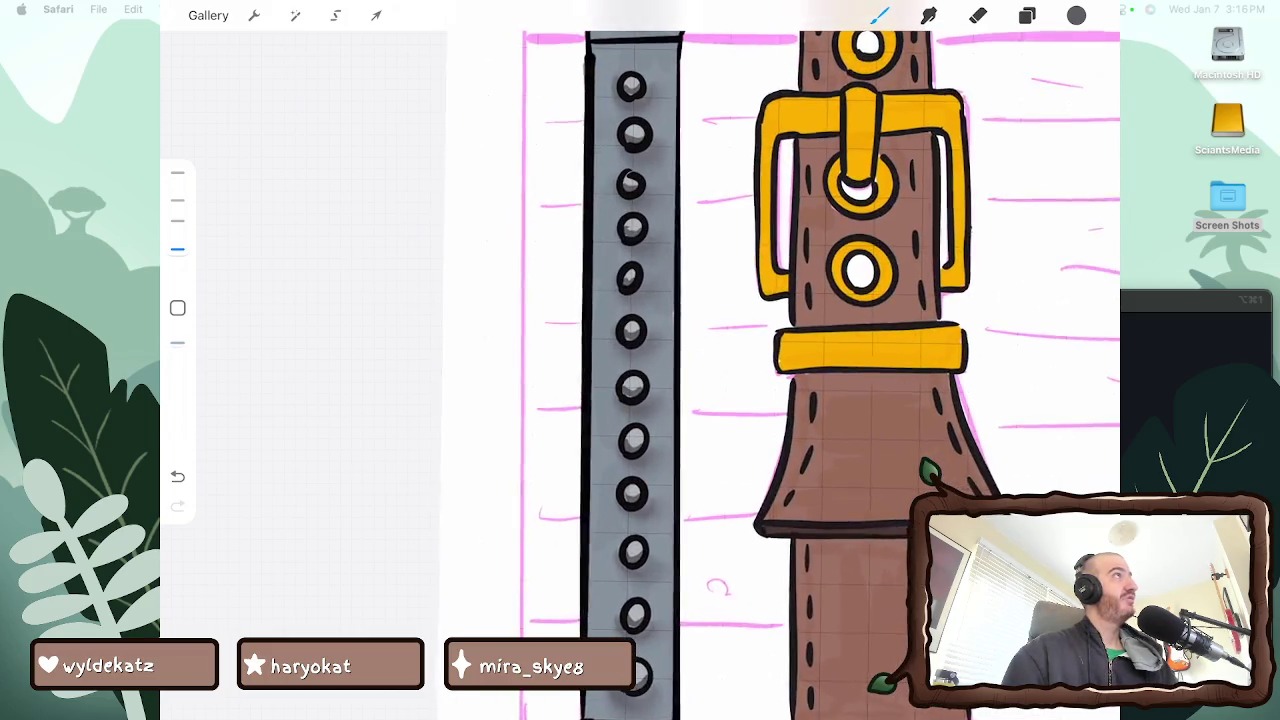
scroll(800, 360, "up", 2)
scroll(800, 360, "down", 2)
scroll(800, 360, "down", 5)
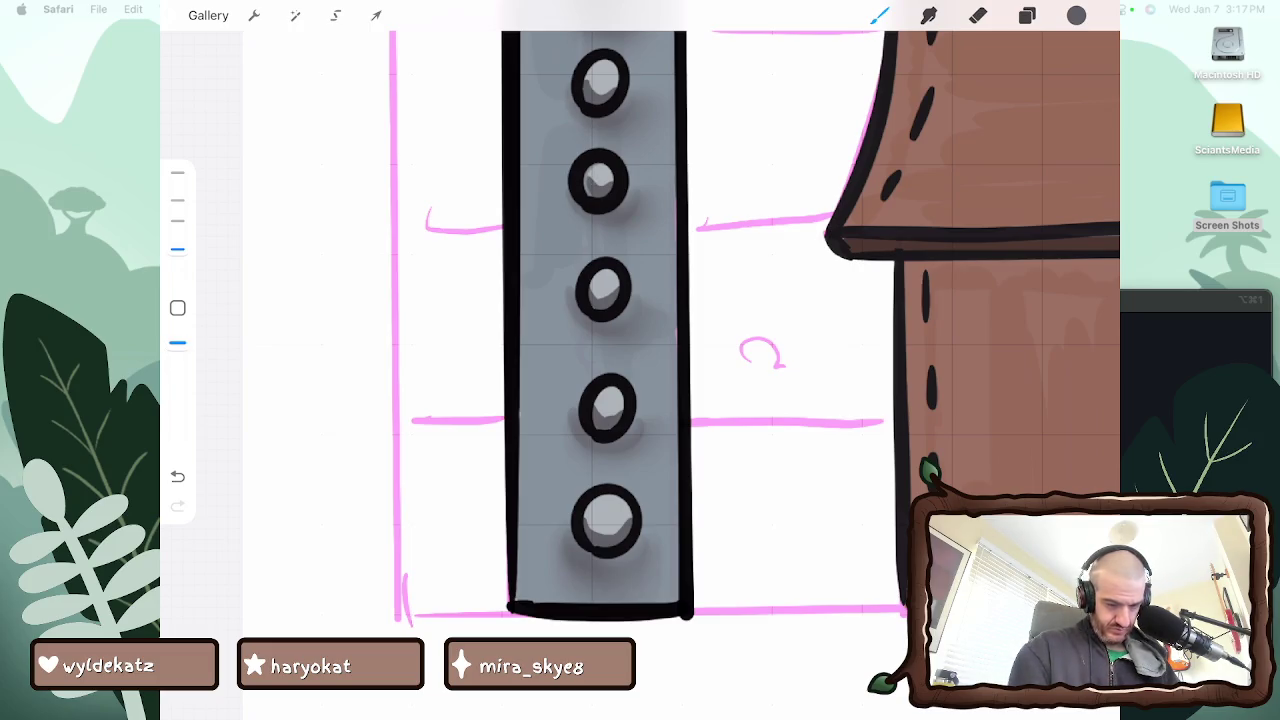
scroll(760, 360, "up", 5)
scroll(780, 360, "up", 3)
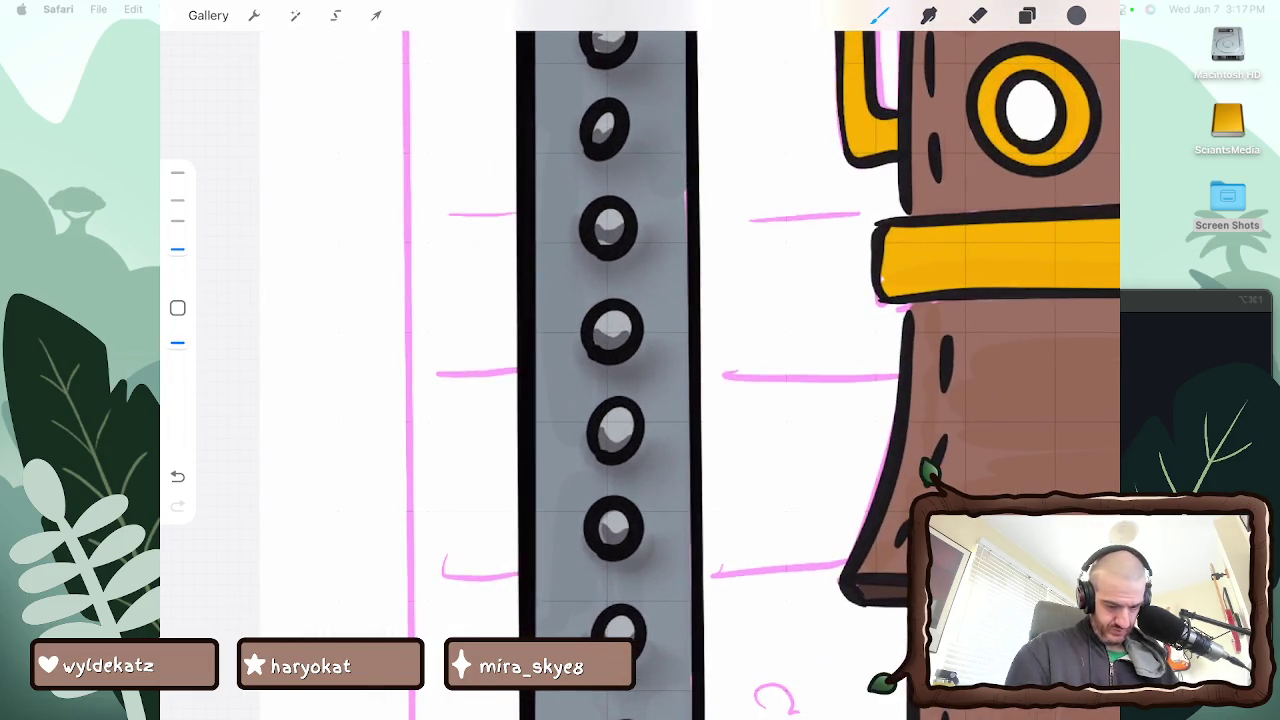
scroll(760, 360, "up", 3)
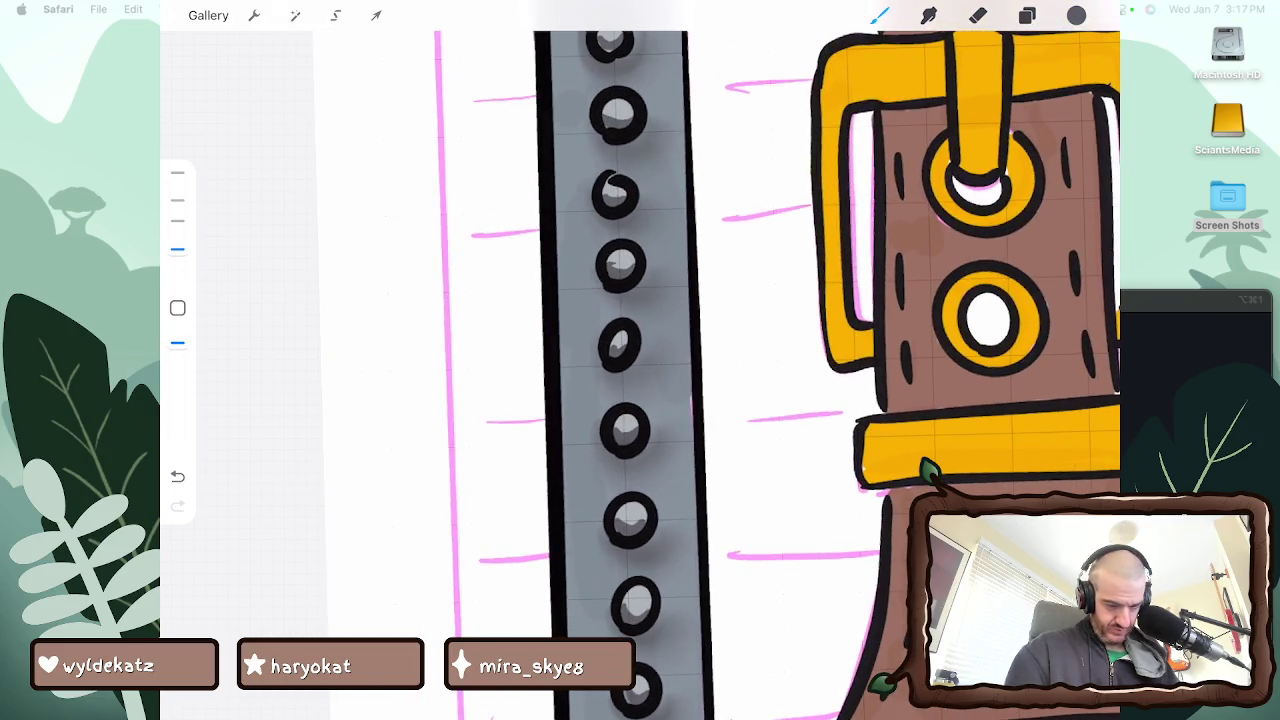
scroll(760, 360, "up", 3)
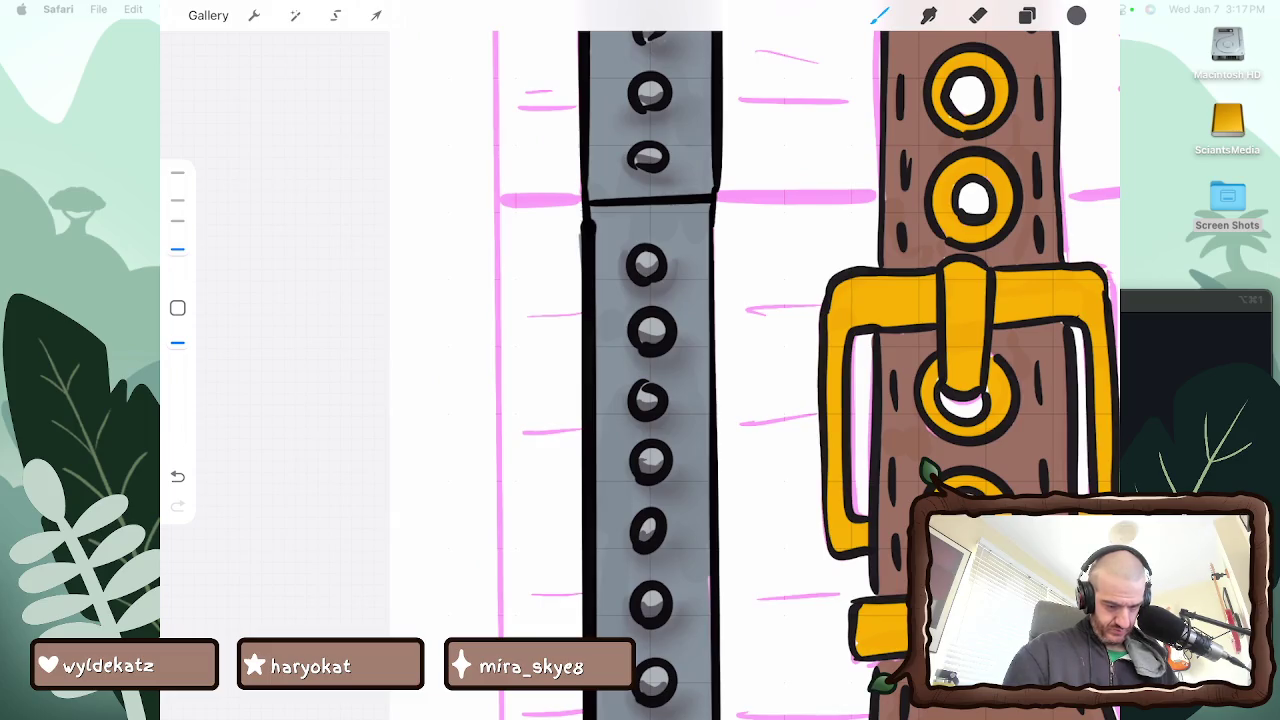
scroll(760, 360, "up", 3)
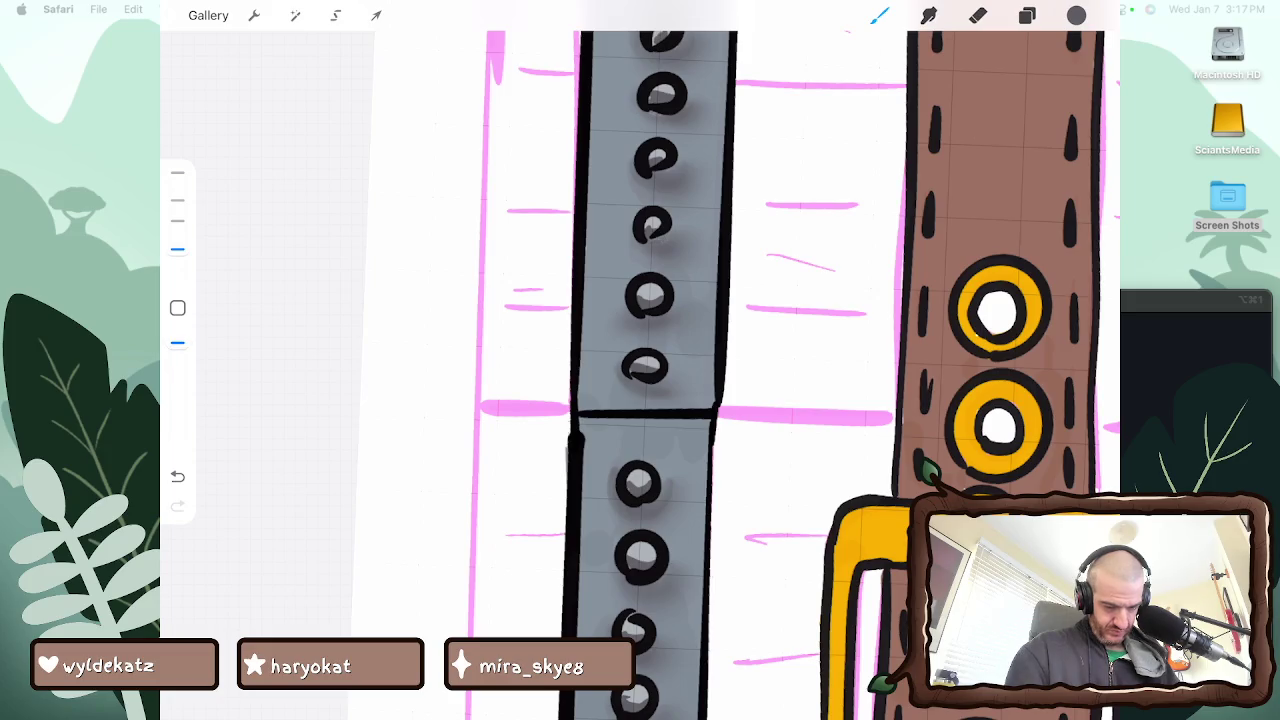
scroll(790, 380, "down", 3)
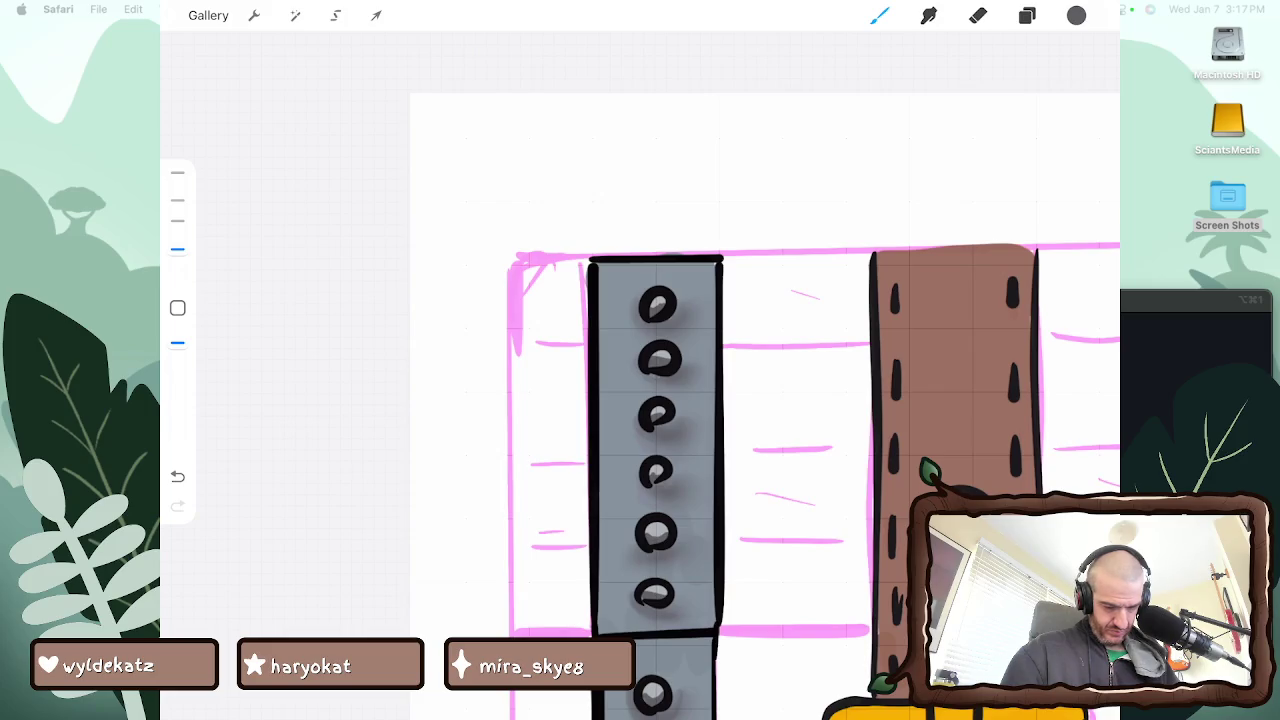
scroll(830, 480, "down", 3)
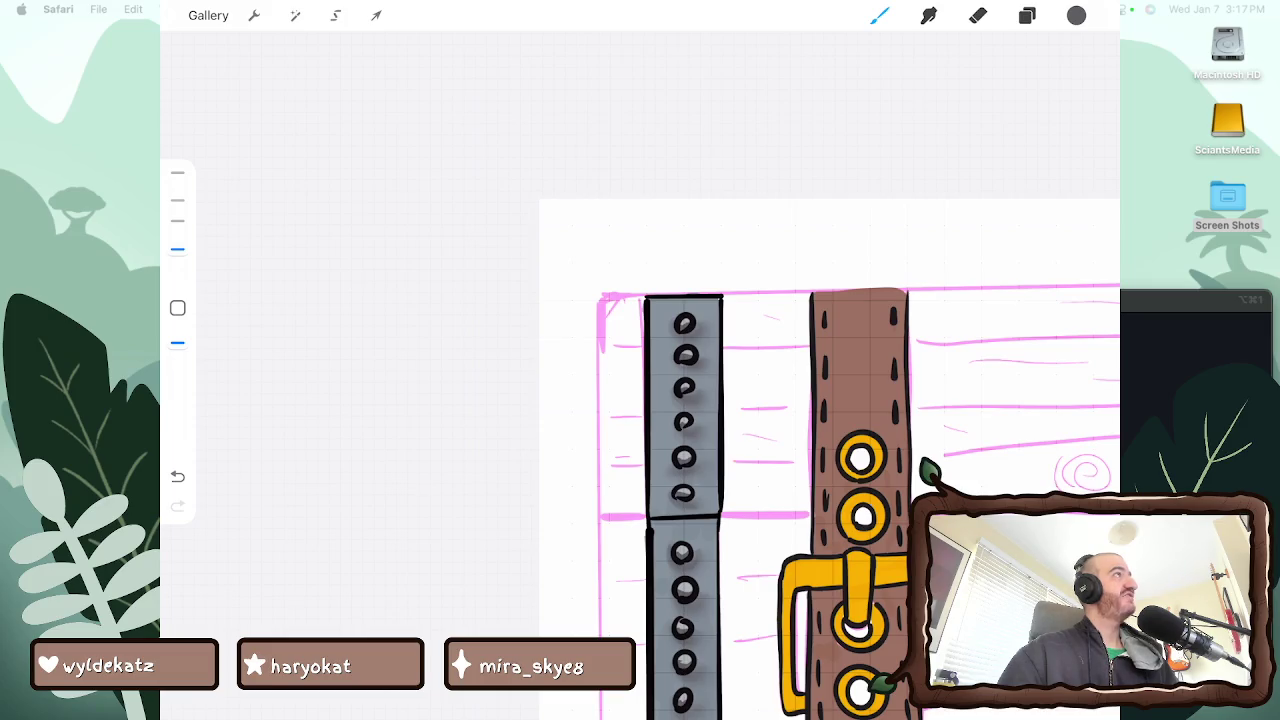
scroll(800, 400, "up", 5)
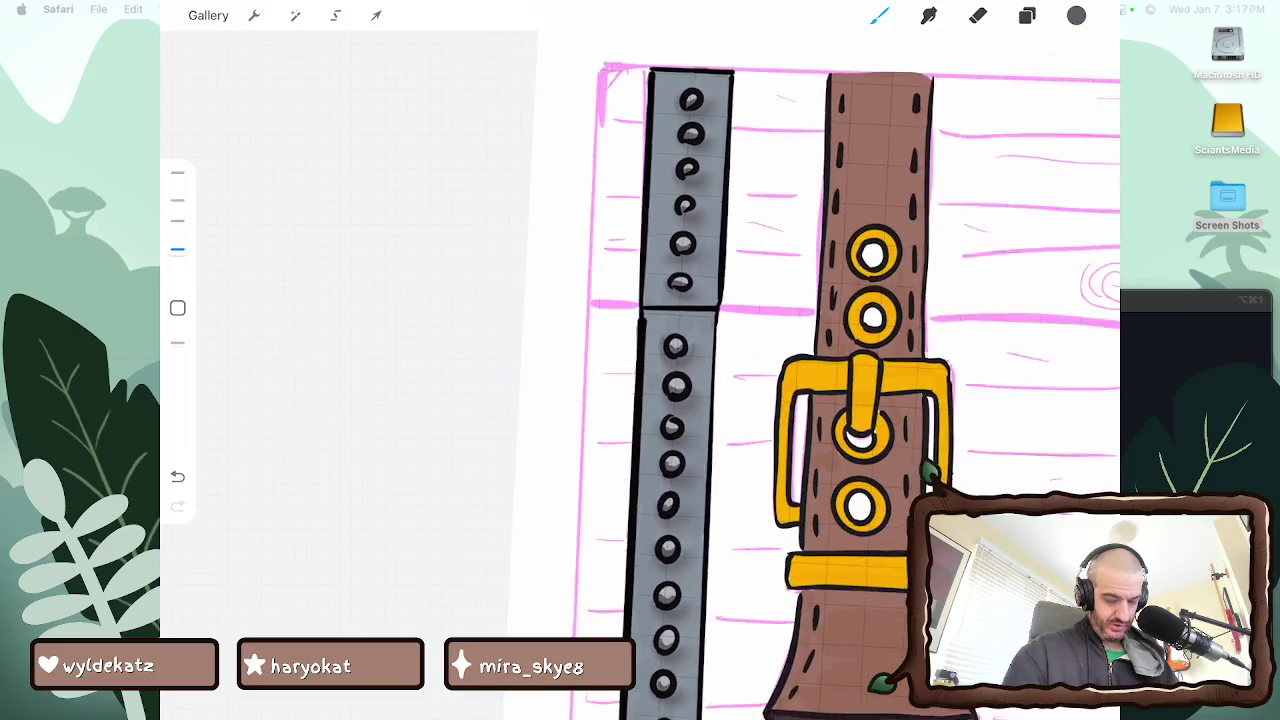
scroll(800, 400, "down", 4)
scroll(800, 400, "down", 3)
scroll(800, 400, "down", 2)
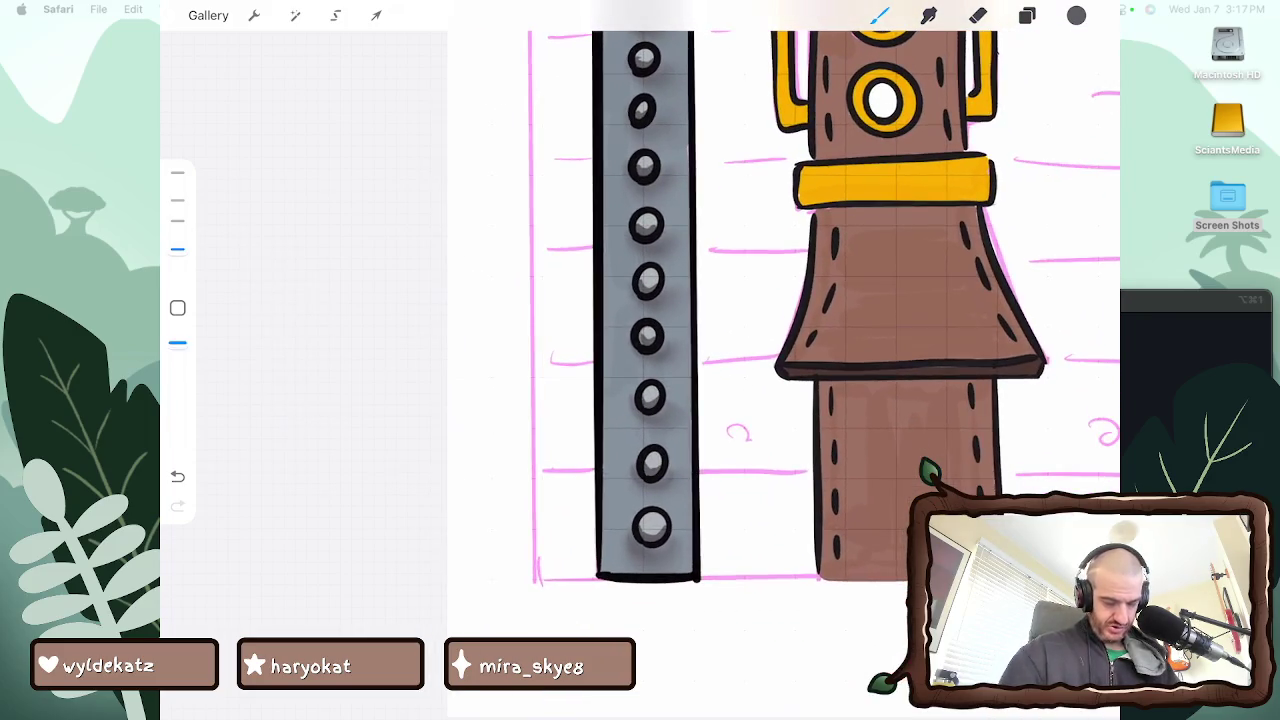
Switch to white and paint highlights on the bottom, fourth and second rivets
key("l")
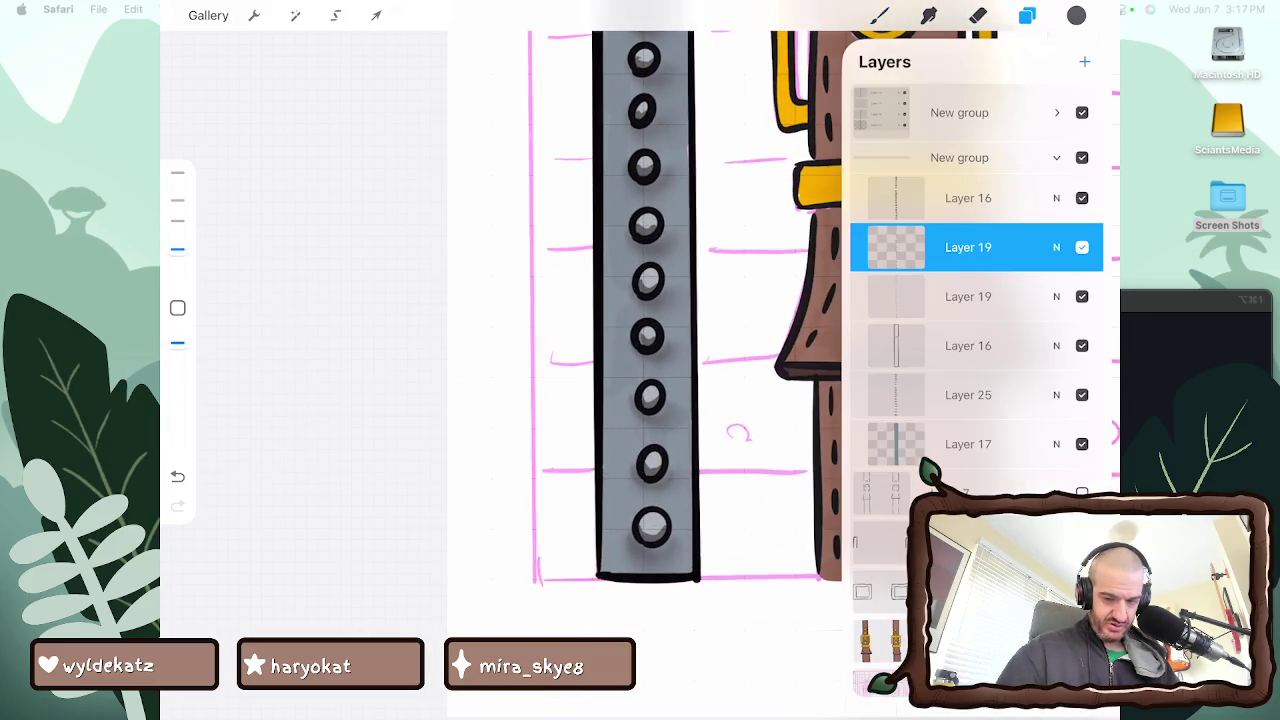
key("c")
left_click(882, 97)
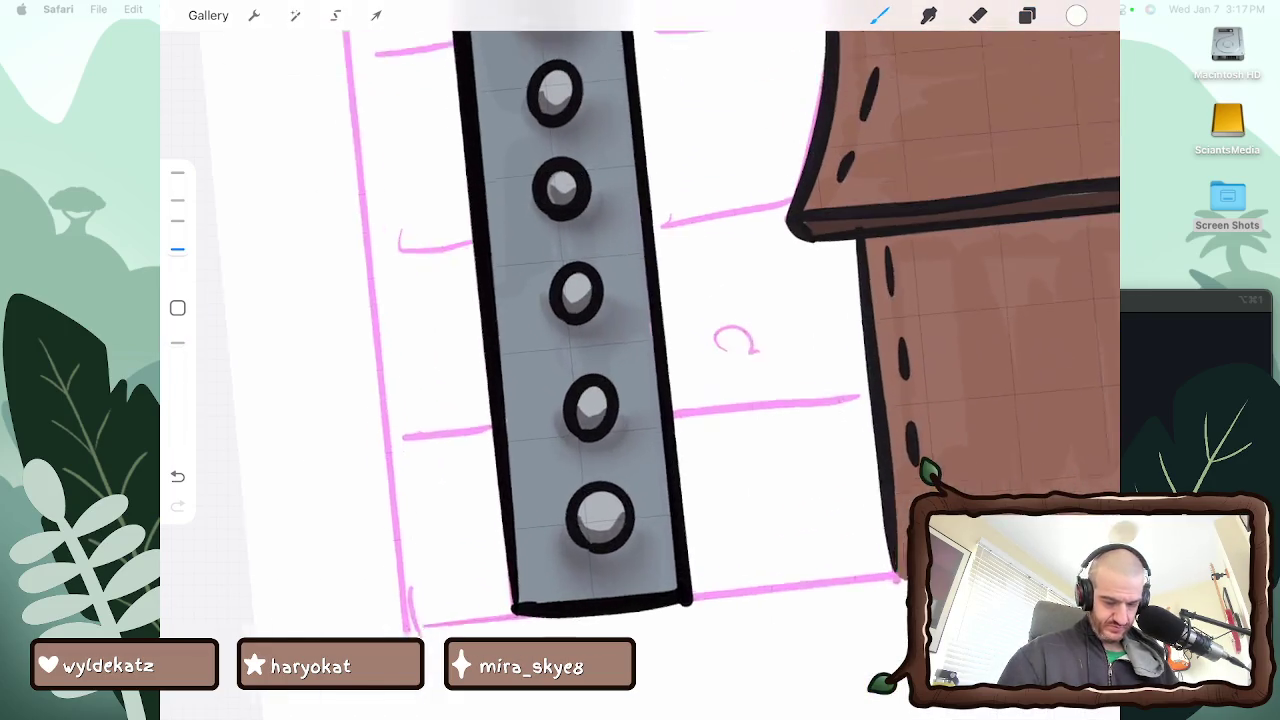
left_click_drag(612, 437, 642, 440)
left_click_drag(597, 344, 622, 332)
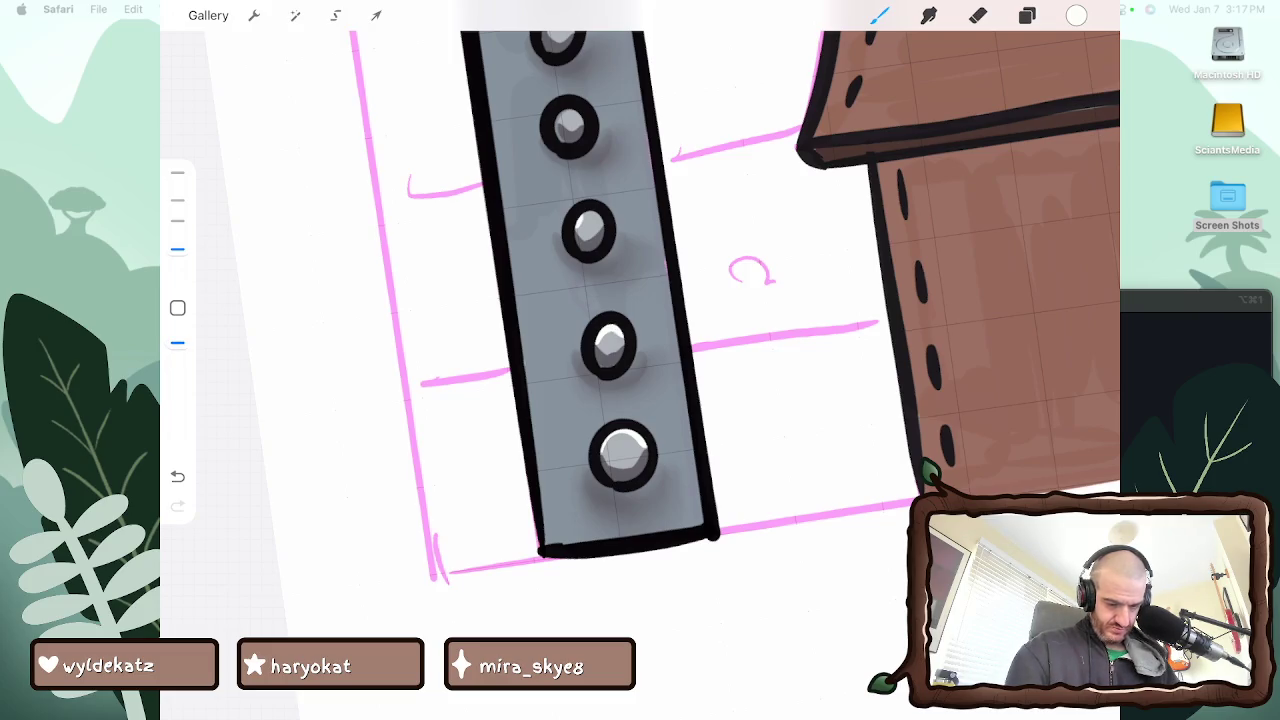
left_click_drag(556, 120, 582, 116)
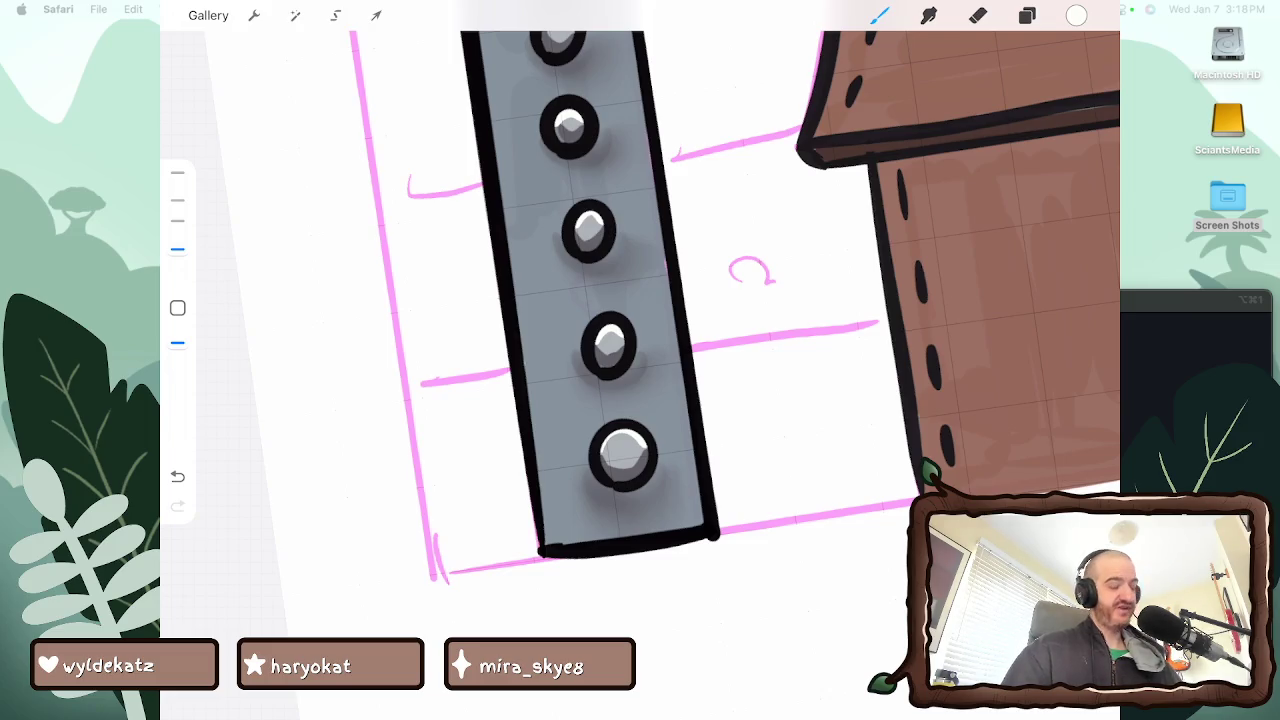
Add white shine strokes across the tops of the third, fourth, second and top rivets
scroll(640, 360, "up", 3)
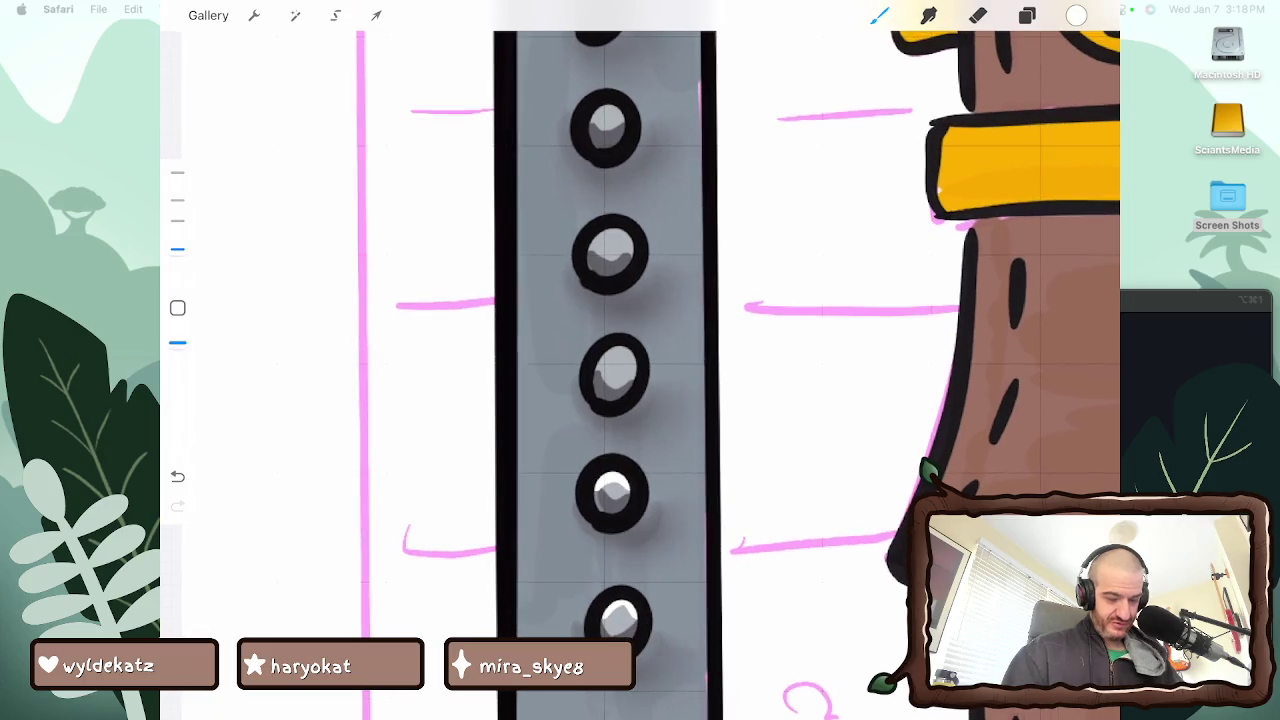
left_click_drag(600, 366, 613, 348)
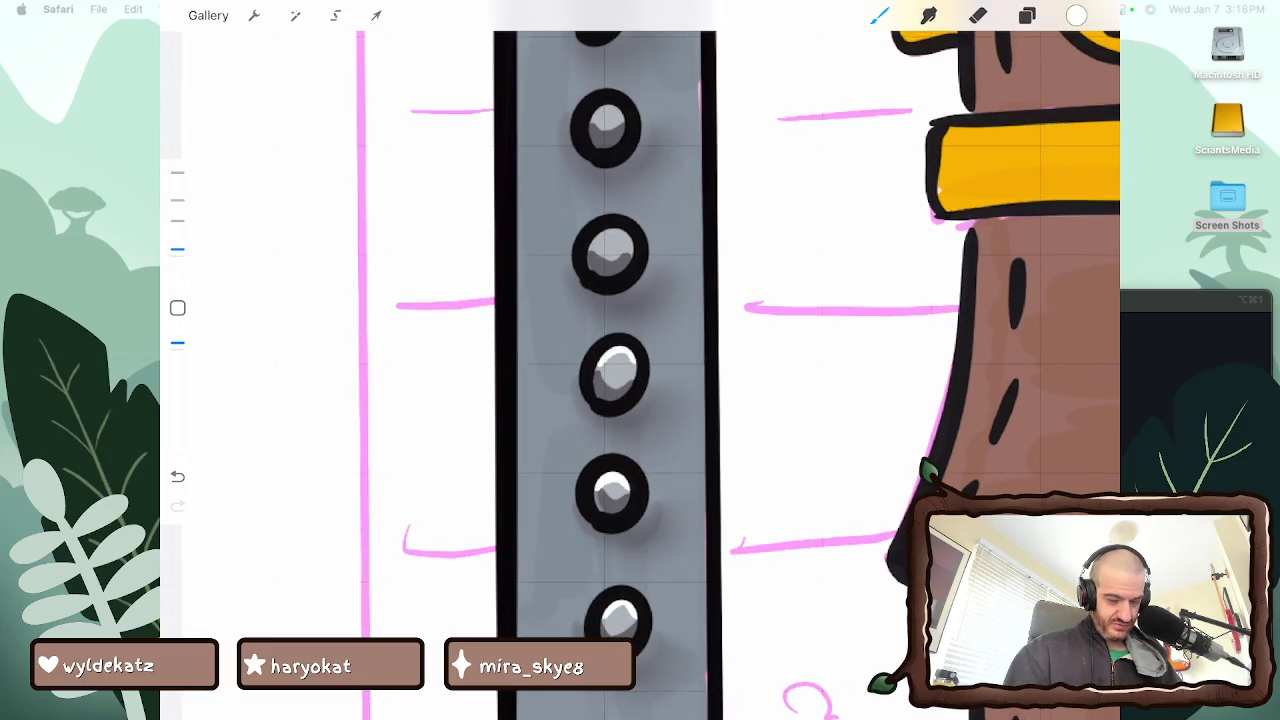
left_click_drag(590, 240, 632, 240)
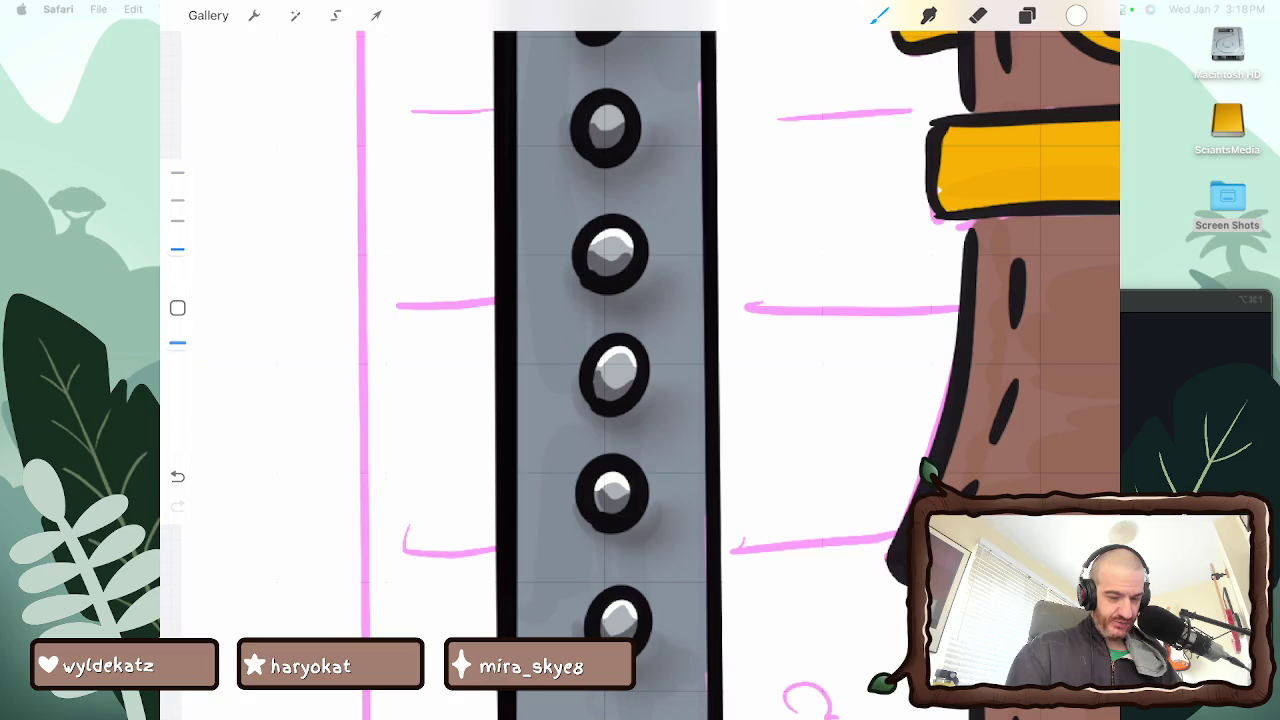
scroll(640, 360, "down", 3)
scroll(640, 360, "up", 2)
mouse_move(614, 358)
left_mouse_down()
mouse_move(632, 340)
mouse_move(642, 348)
left_mouse_up()
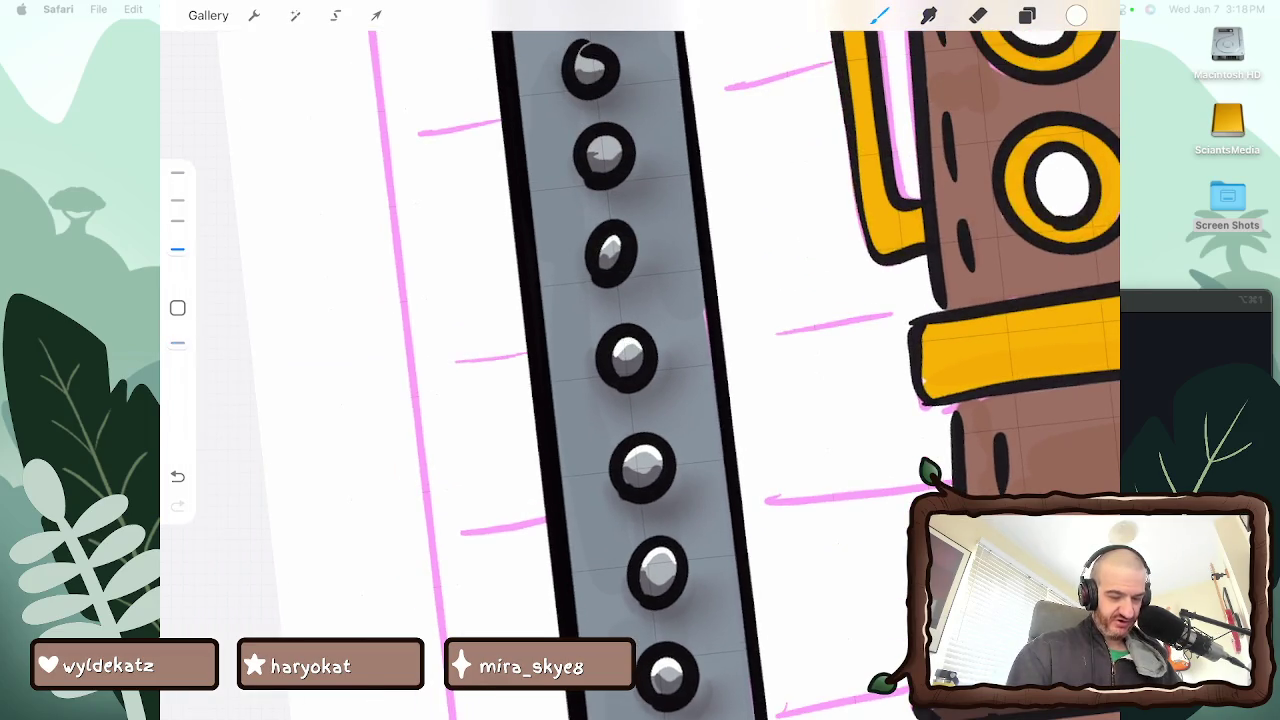
left_click_drag(592, 152, 620, 150)
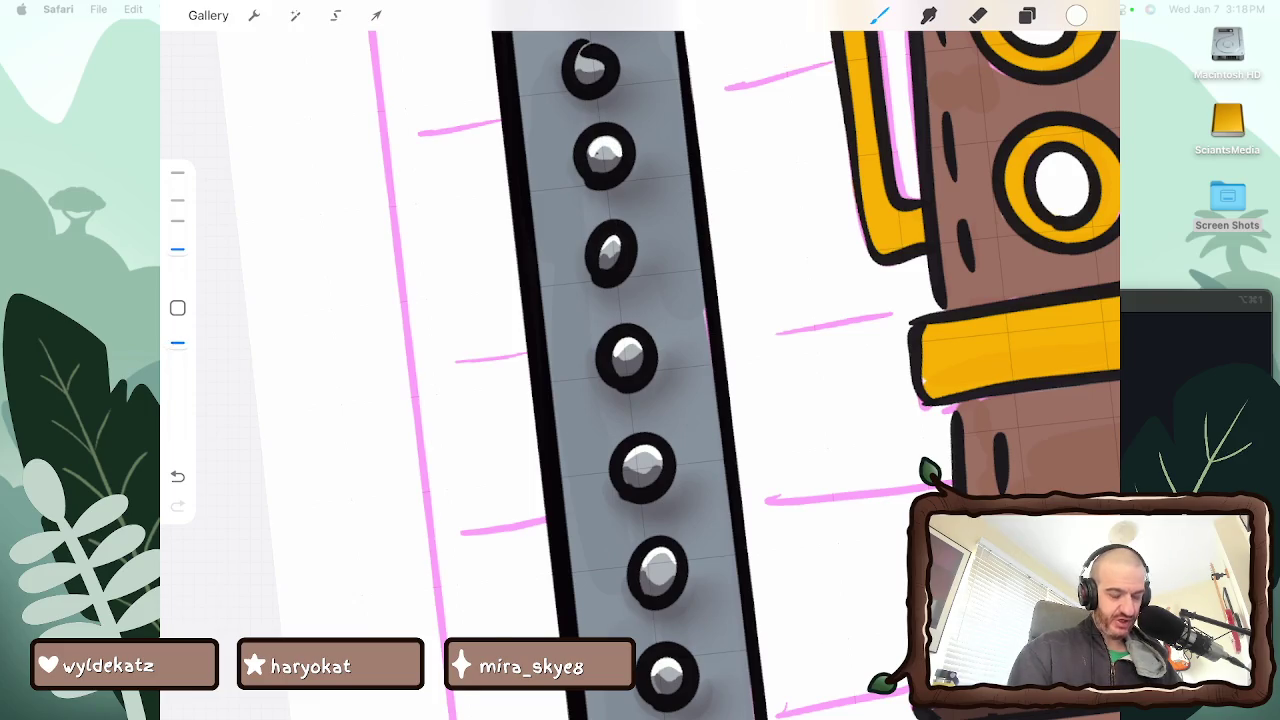
scroll(640, 360, "down", 3)
scroll(640, 360, "up", 2)
left_click_drag(590, 302, 616, 298)
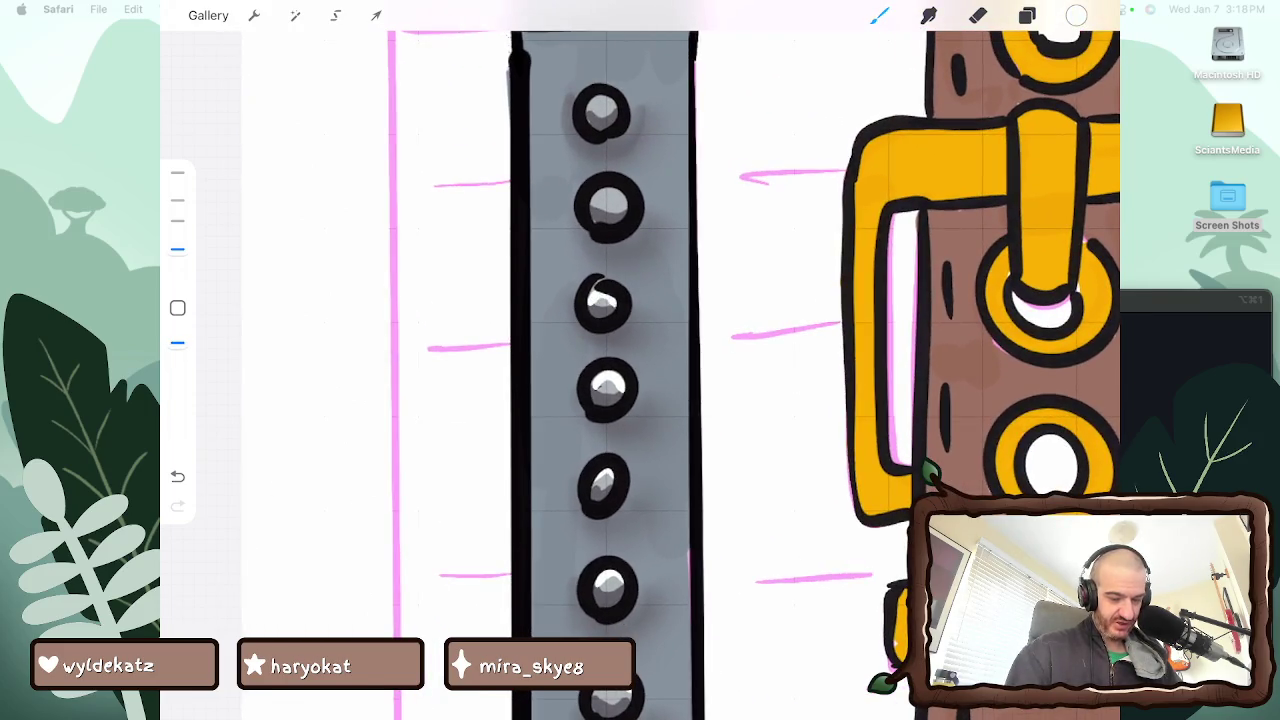
left_click_drag(590, 202, 624, 196)
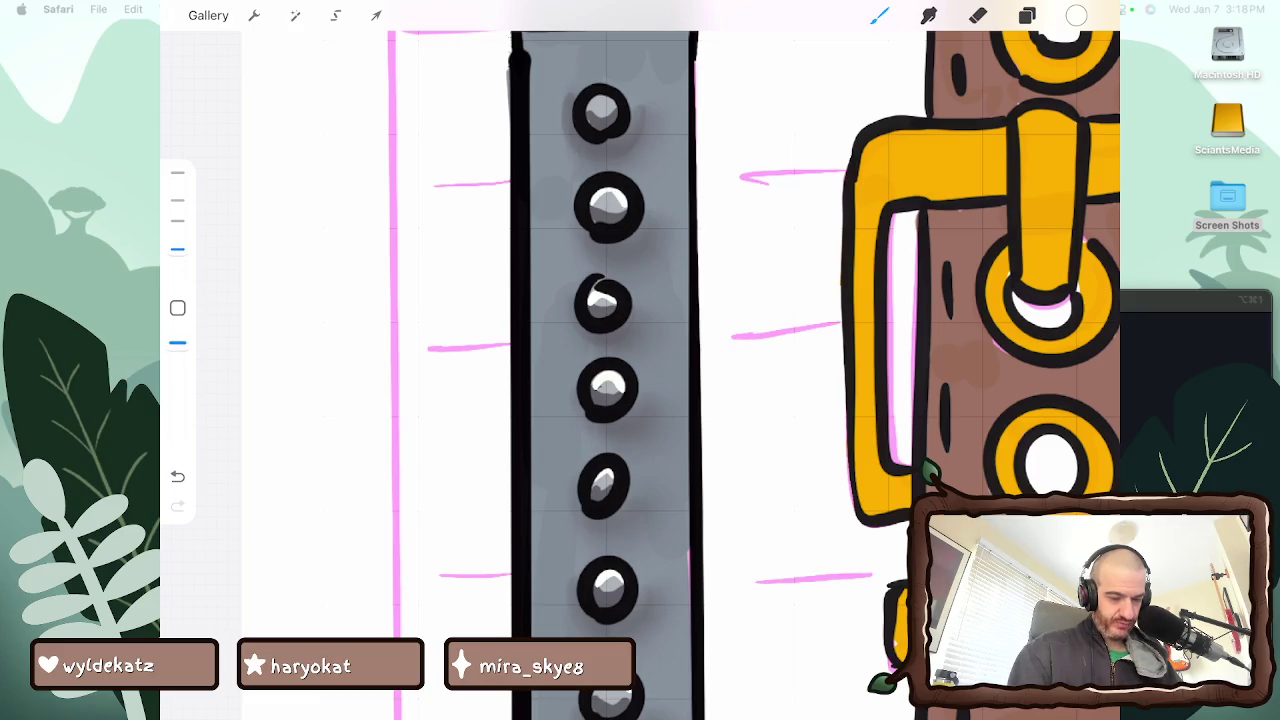
left_click_drag(588, 108, 604, 98)
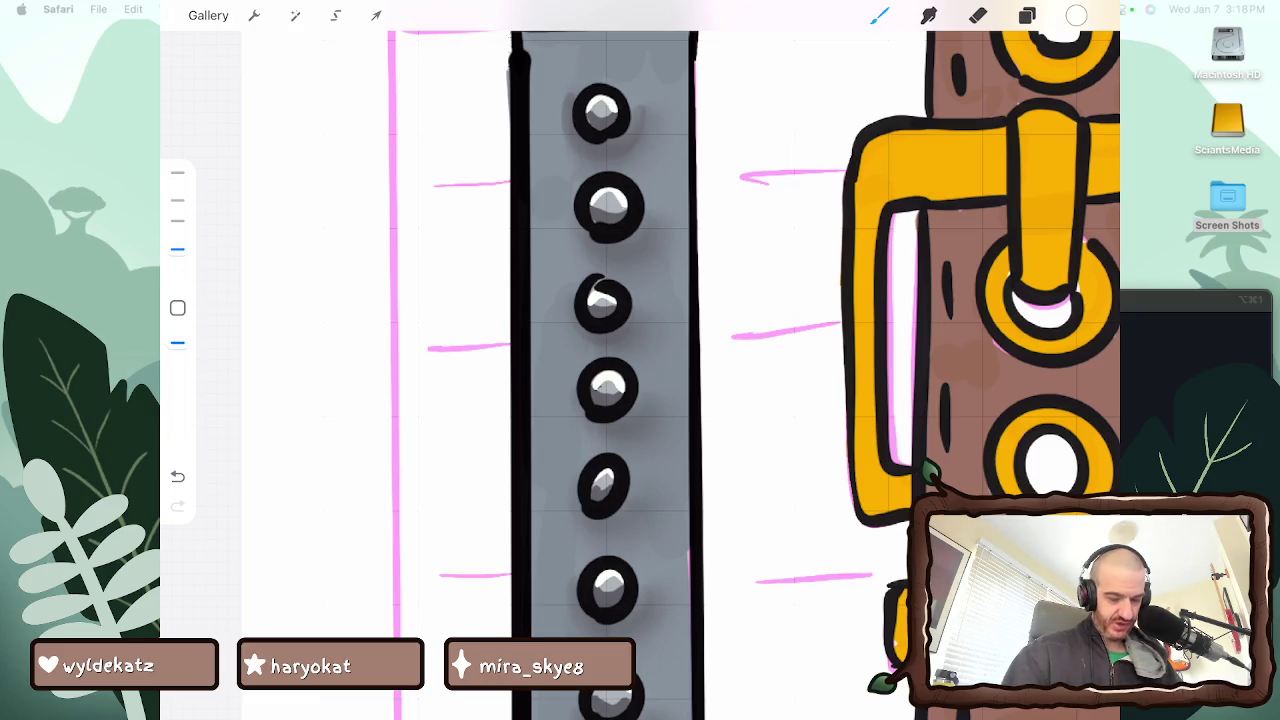
Reposition the canvas and add white highlights to two more rivets higher on the band
scroll(640, 360, "down", 2)
scroll(757, 360, "down", 2)
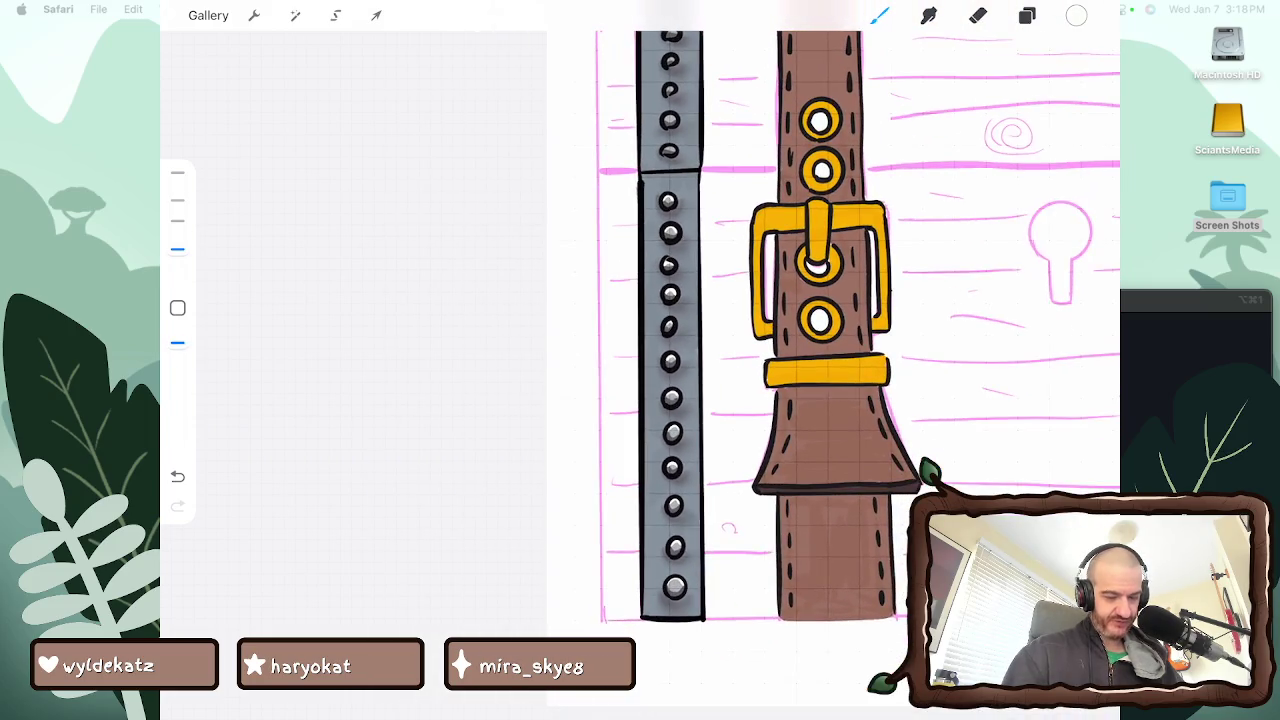
scroll(800, 375, "up", 2)
scroll(800, 375, "up", 1)
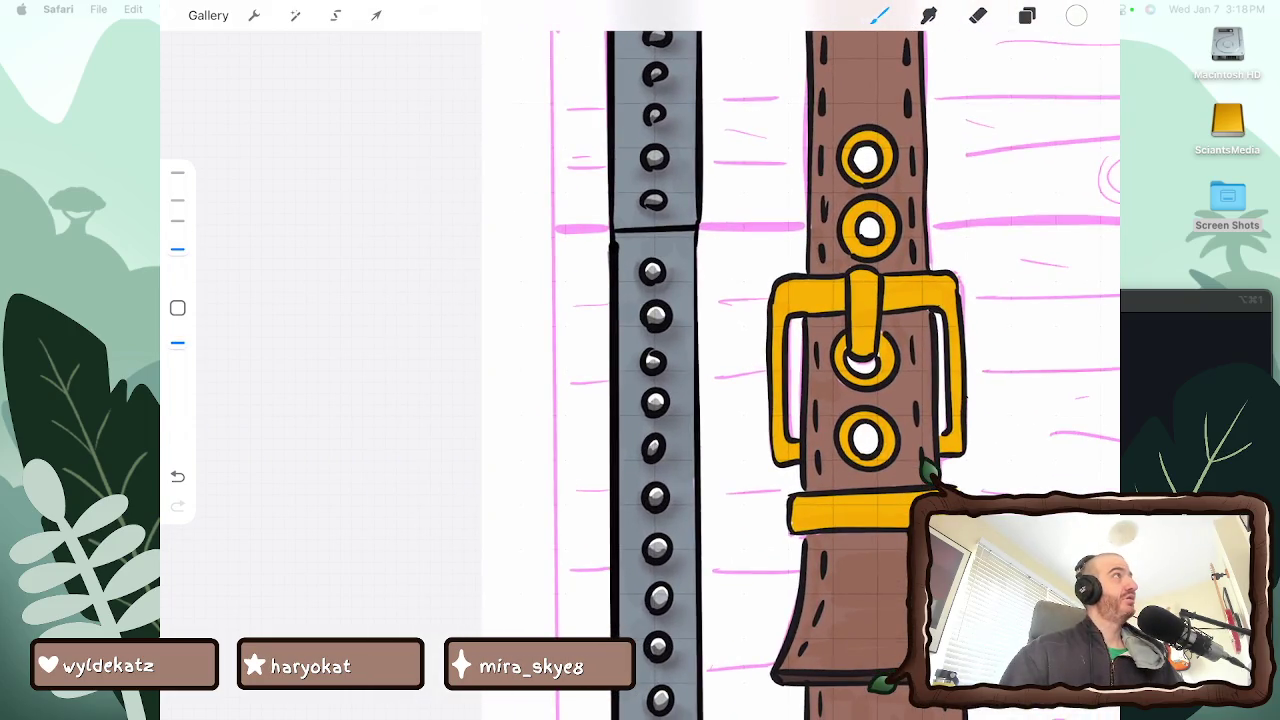
scroll(670, 360, "up", 1)
scroll(670, 360, "up", 1)
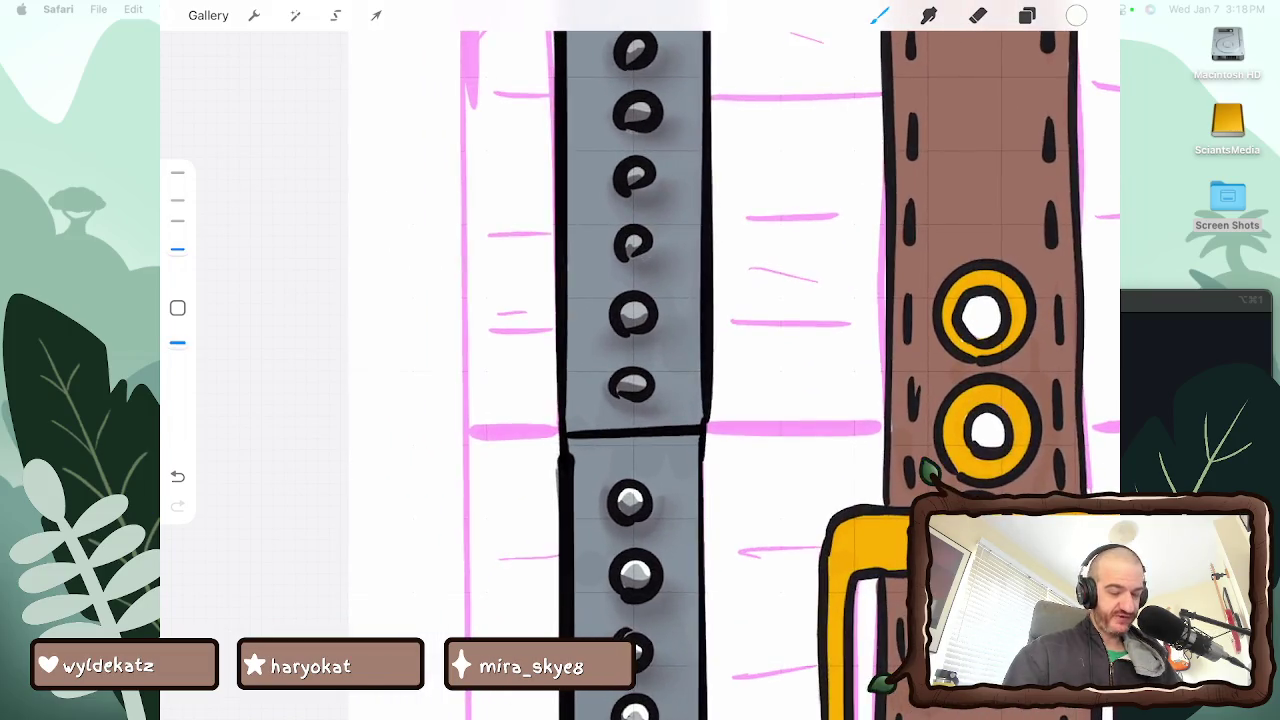
scroll(670, 360, "up", 1)
scroll(670, 360, "up", 1)
scroll(640, 360, "down", 1)
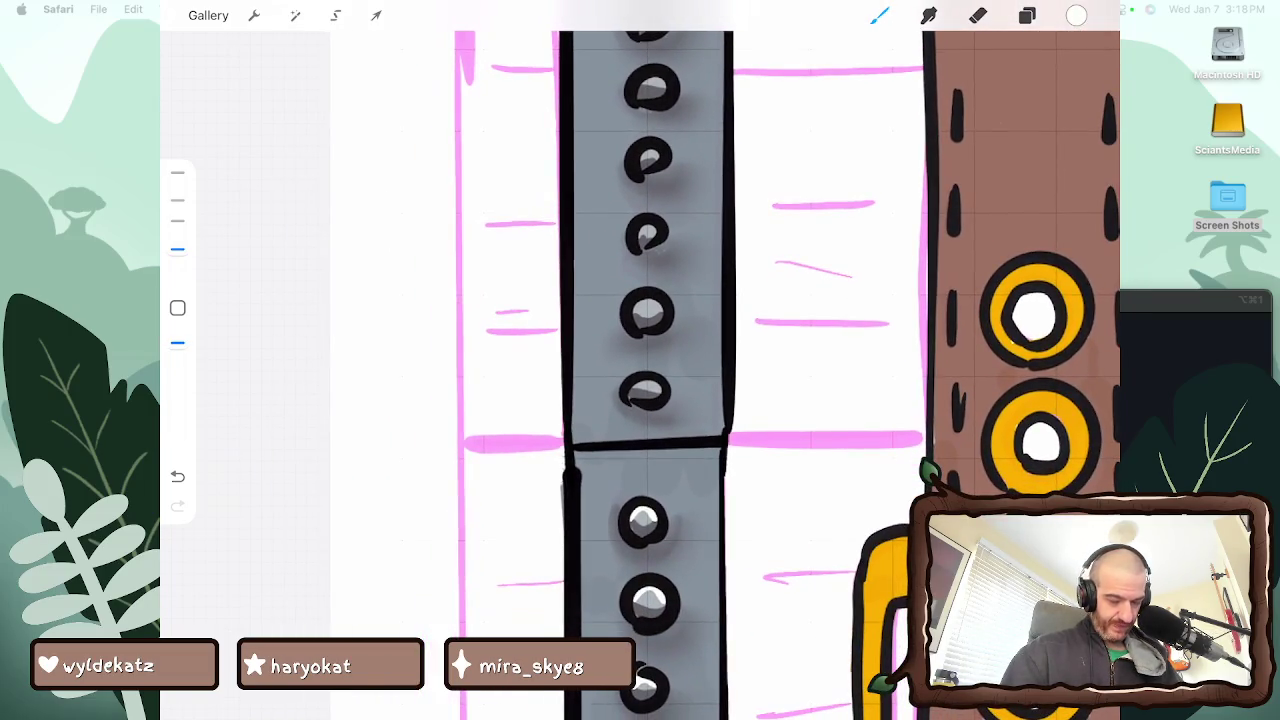
left_click_drag(630, 307, 660, 303)
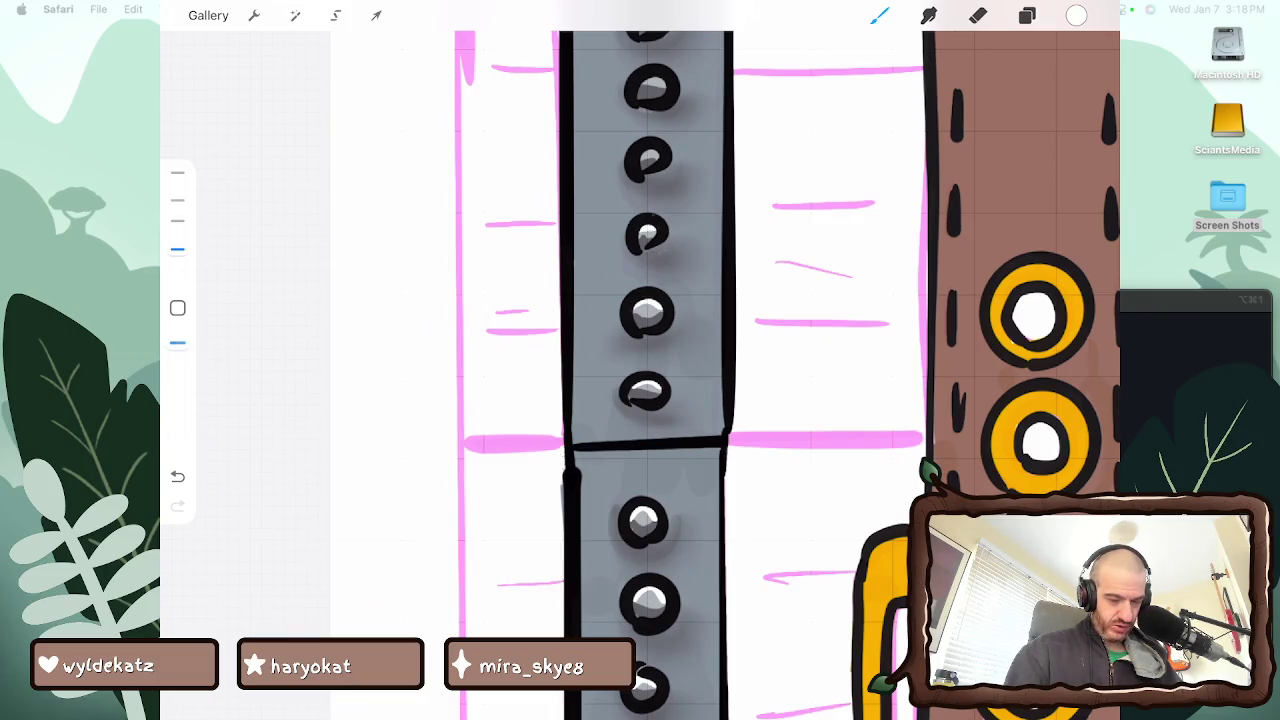
left_click_drag(644, 154, 660, 151)
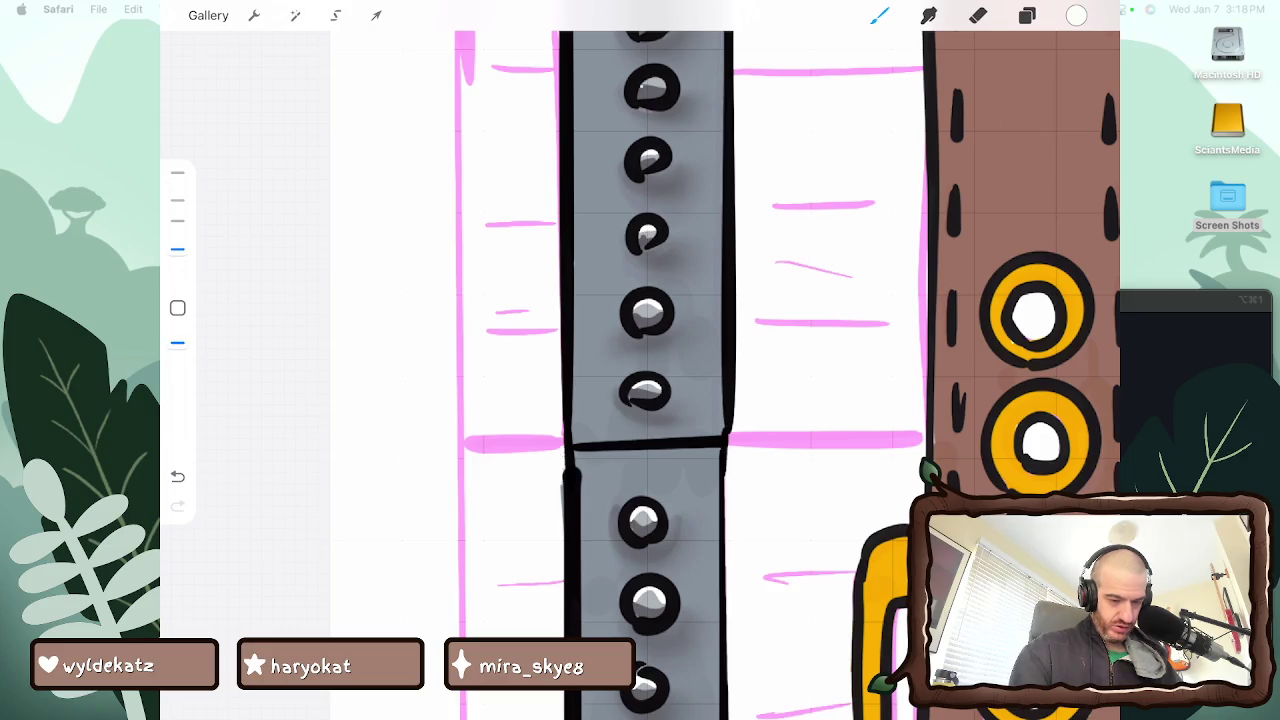
scroll(640, 360, "up", 3)
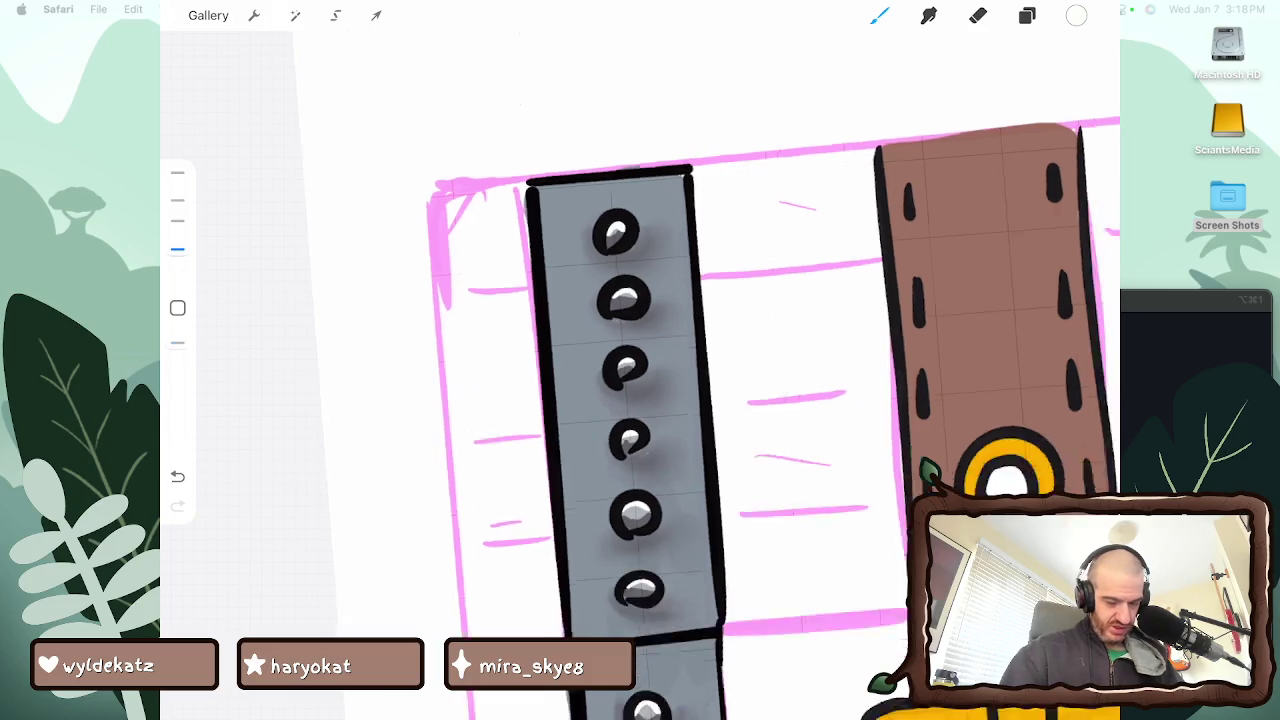
scroll(770, 380, "down", 5)
scroll(640, 360, "down", 2)
left_click(1027, 15)
Switch to a smaller Smudge tool and soften the middle rivet's white highlight
left_click(1027, 15)
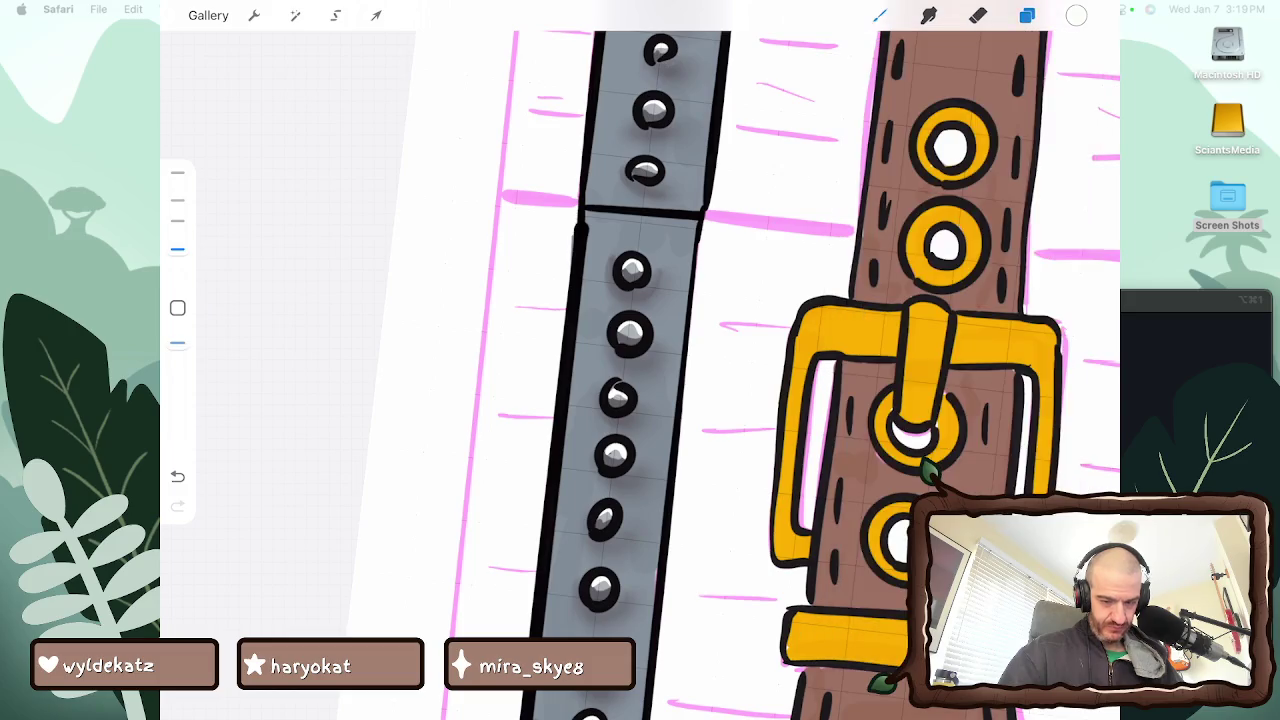
left_click(928, 15)
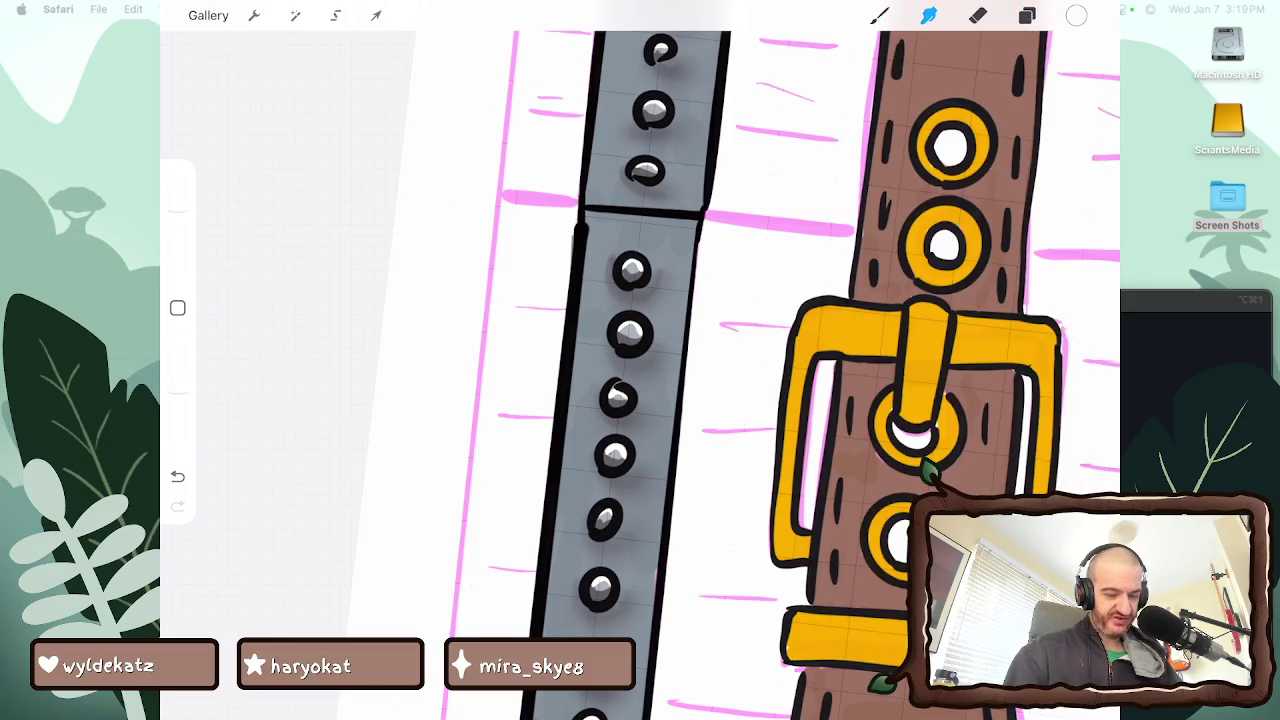
scroll(600, 360, "up", 5)
left_click_drag(586, 365, 584, 362)
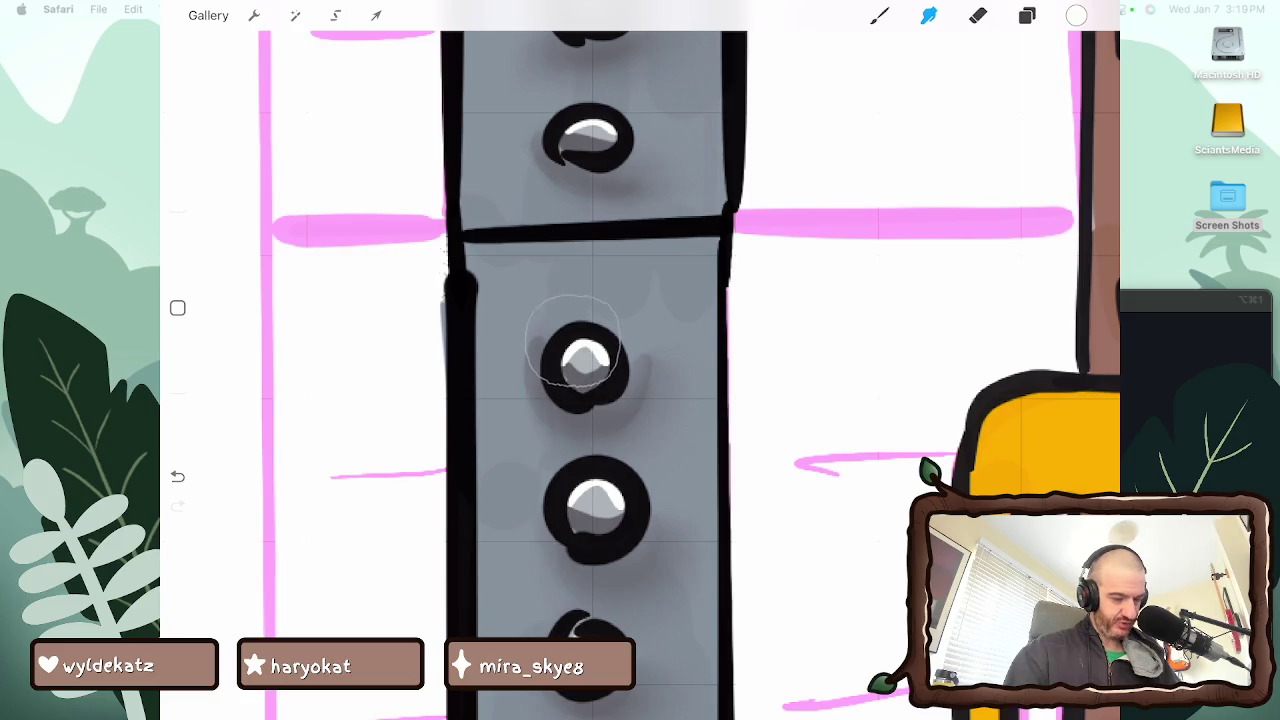
left_click_drag(177, 205, 177, 250)
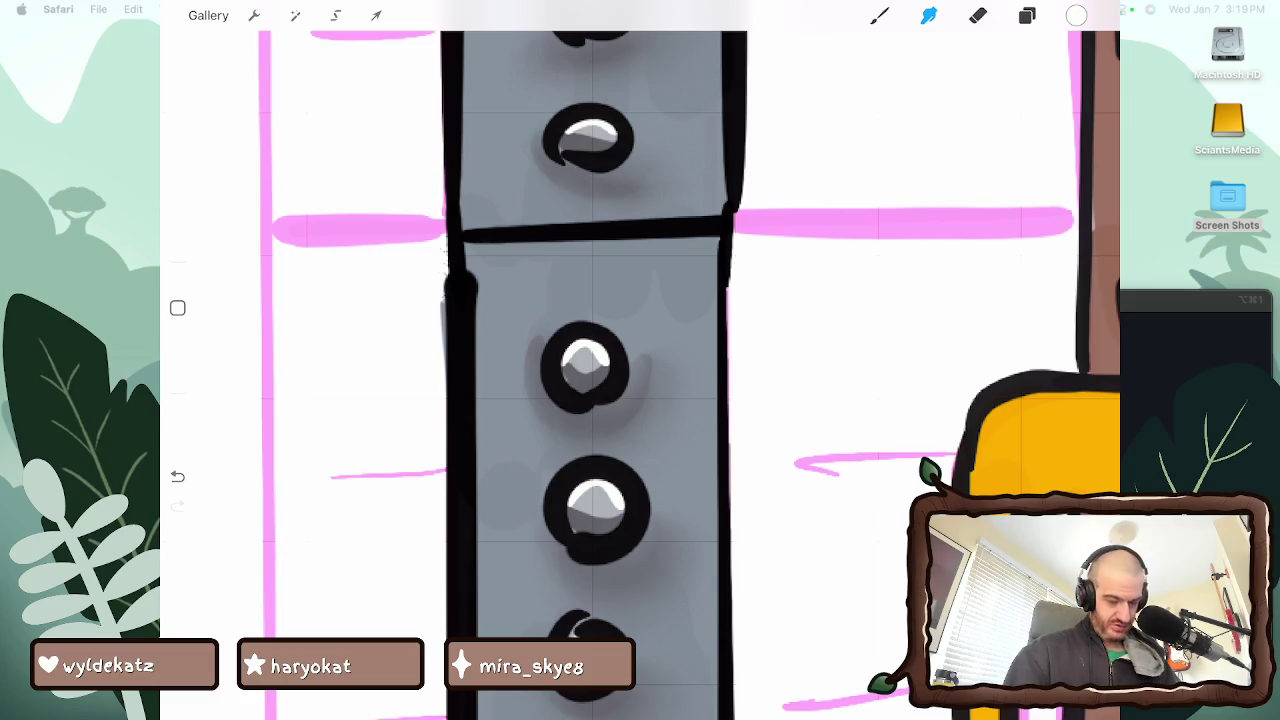
left_click_drag(572, 356, 598, 352)
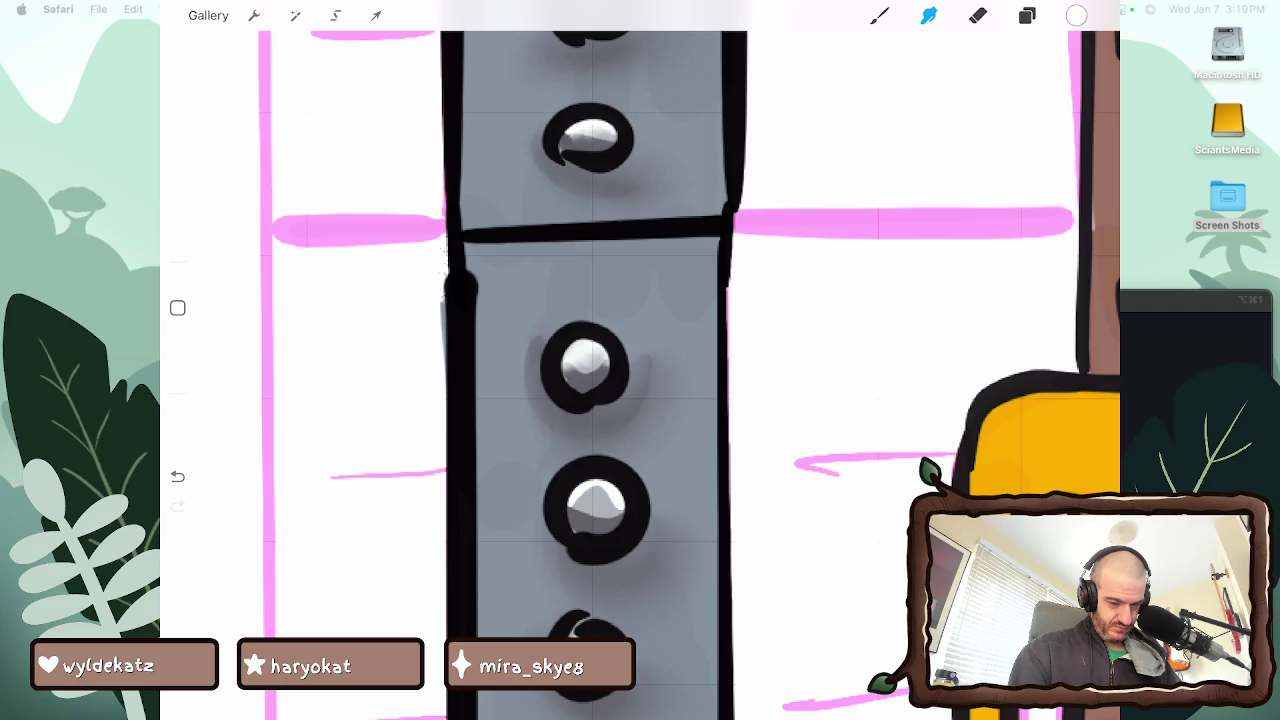
Round out and touch up the middle rivet's highlight with smudging
scroll(590, 360, "up", 3)
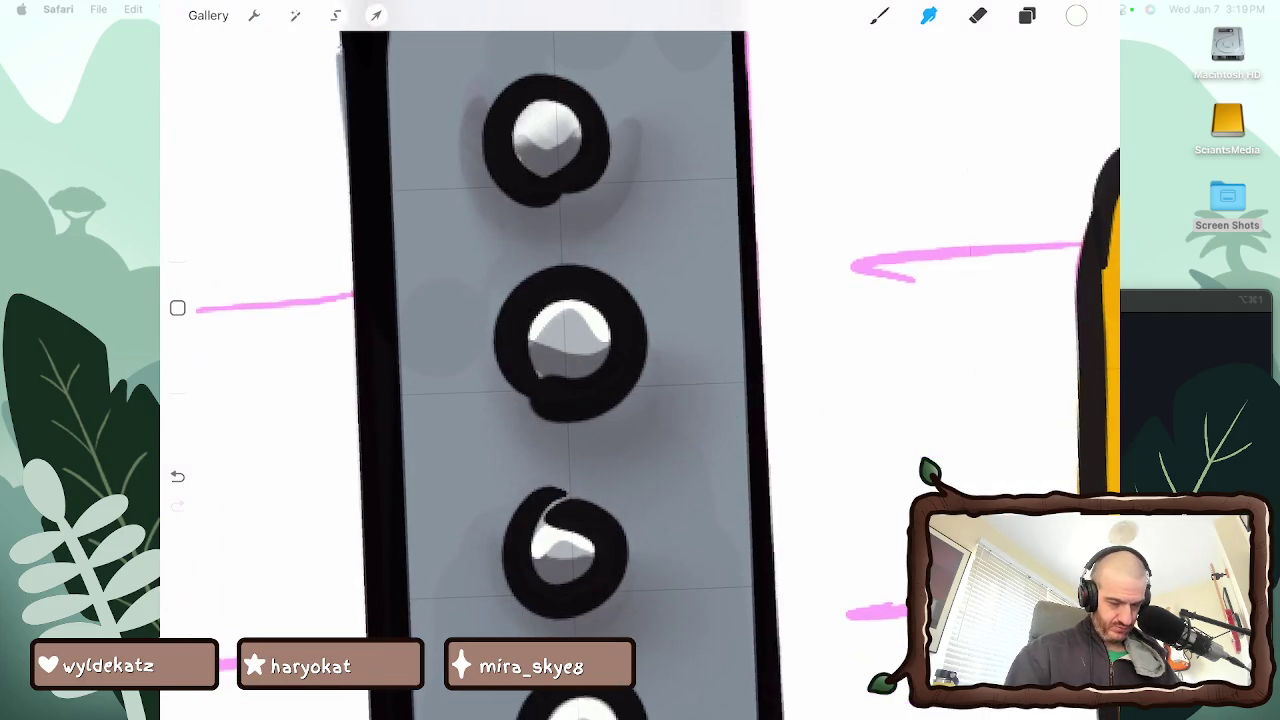
mouse_move(555, 322)
left_mouse_down()
mouse_move(605, 330)
mouse_move(580, 370)
mouse_move(600, 340)
mouse_move(600, 380)
mouse_move(600, 365)
left_mouse_up()
scroll(580, 360, "down", 5)
scroll(580, 360, "down", 5)
scroll(580, 360, "down", 5)
mouse_move(562, 405)
left_mouse_down()
mouse_move(600, 380)
mouse_move(565, 412)
mouse_move(595, 470)
mouse_move(615, 475)
mouse_move(615, 455)
mouse_move(590, 470)
mouse_move(605, 455)
mouse_move(625, 460)
left_mouse_up()
scroll(580, 360, "down", 5)
scroll(580, 360, "down", 4)
scroll(580, 360, "up", 3)
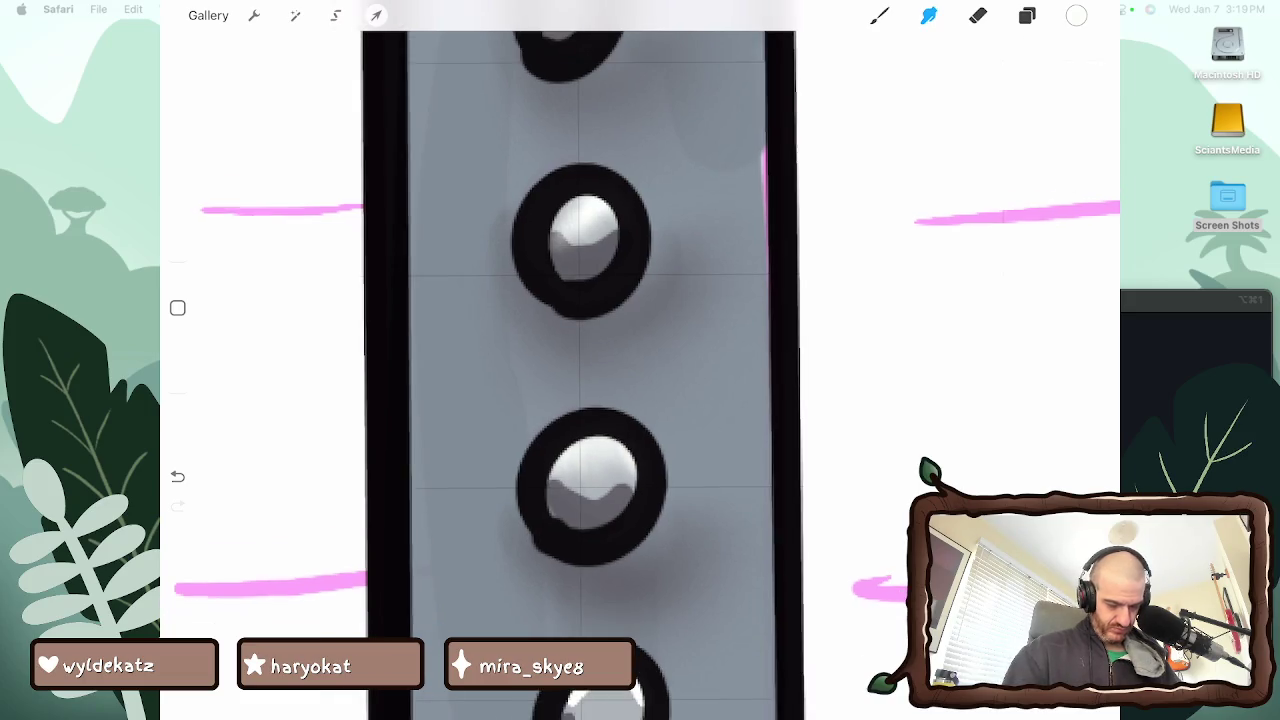
scroll(580, 360, "down", 3)
scroll(580, 360, "up", 3)
Smooth and reshape the highlights on the lower and bottom rivets
mouse_move(560, 440)
left_mouse_down()
mouse_move(625, 410)
mouse_move(622, 420)
left_mouse_up()
mouse_move(565, 630)
left_mouse_down()
mouse_move(598, 618)
mouse_move(608, 636)
left_mouse_up()
scroll(580, 360, "down", 2)
scroll(580, 360, "down", 3)
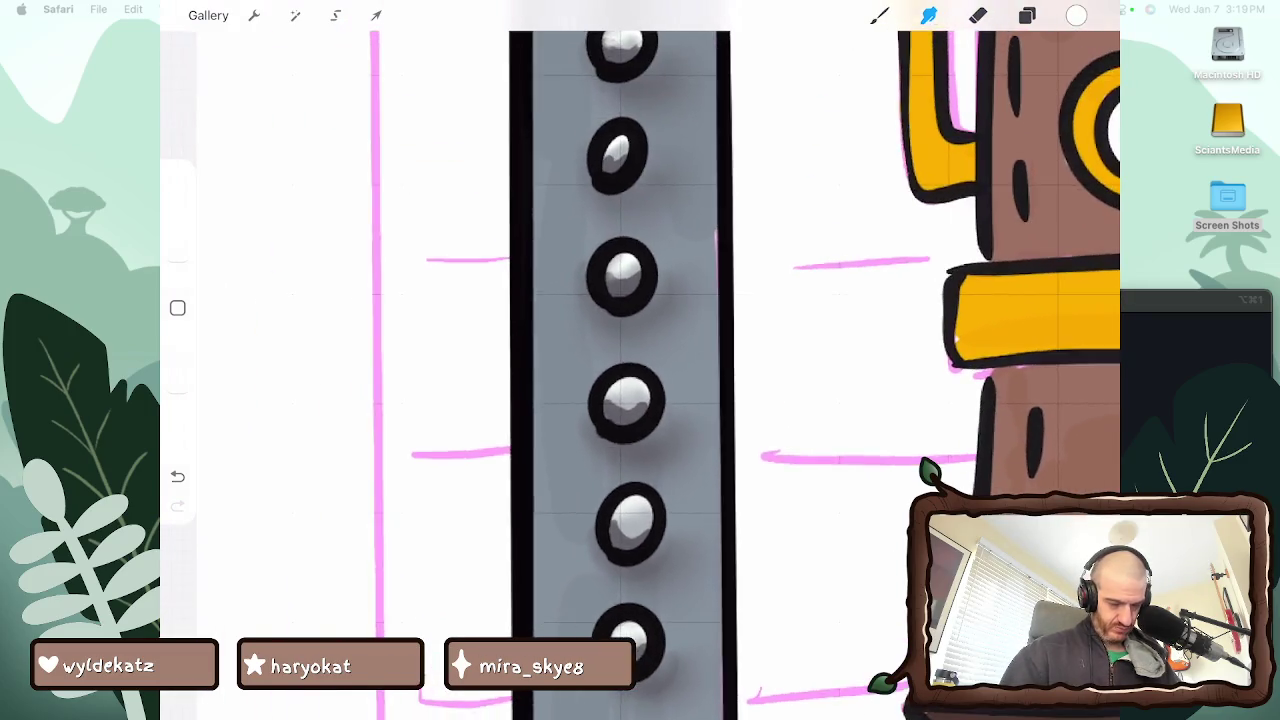
scroll(620, 360, "down", 2)
scroll(640, 360, "up", 2)
scroll(640, 360, "up", 3)
scroll(640, 360, "up", 3)
scroll(640, 360, "up", 2)
scroll(640, 360, "up", 1)
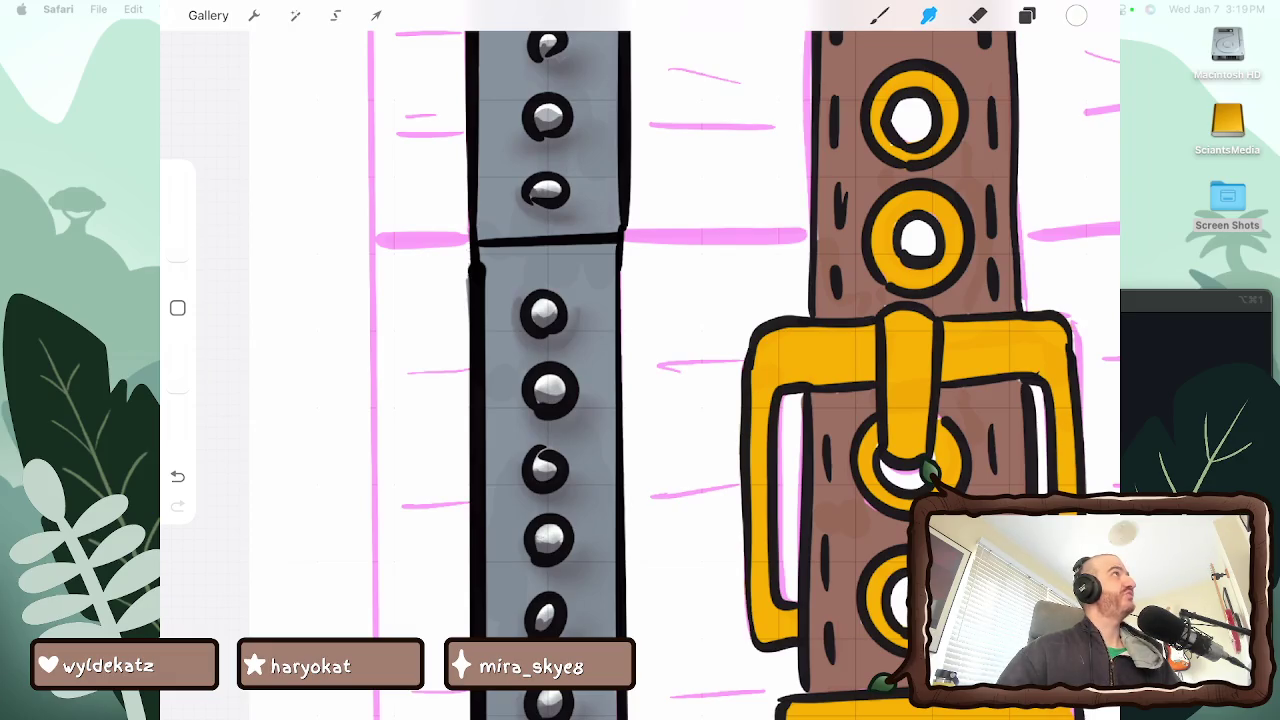
key("super+Tab")
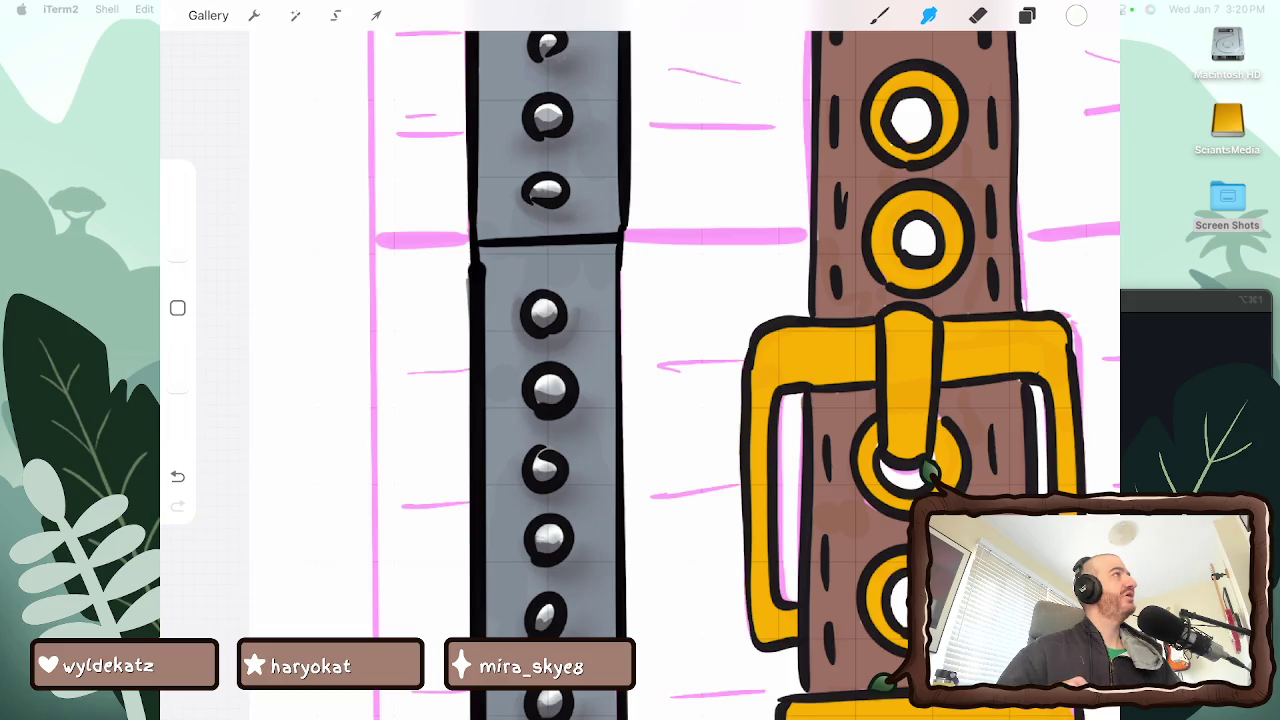
scroll(640, 360, "up", 5)
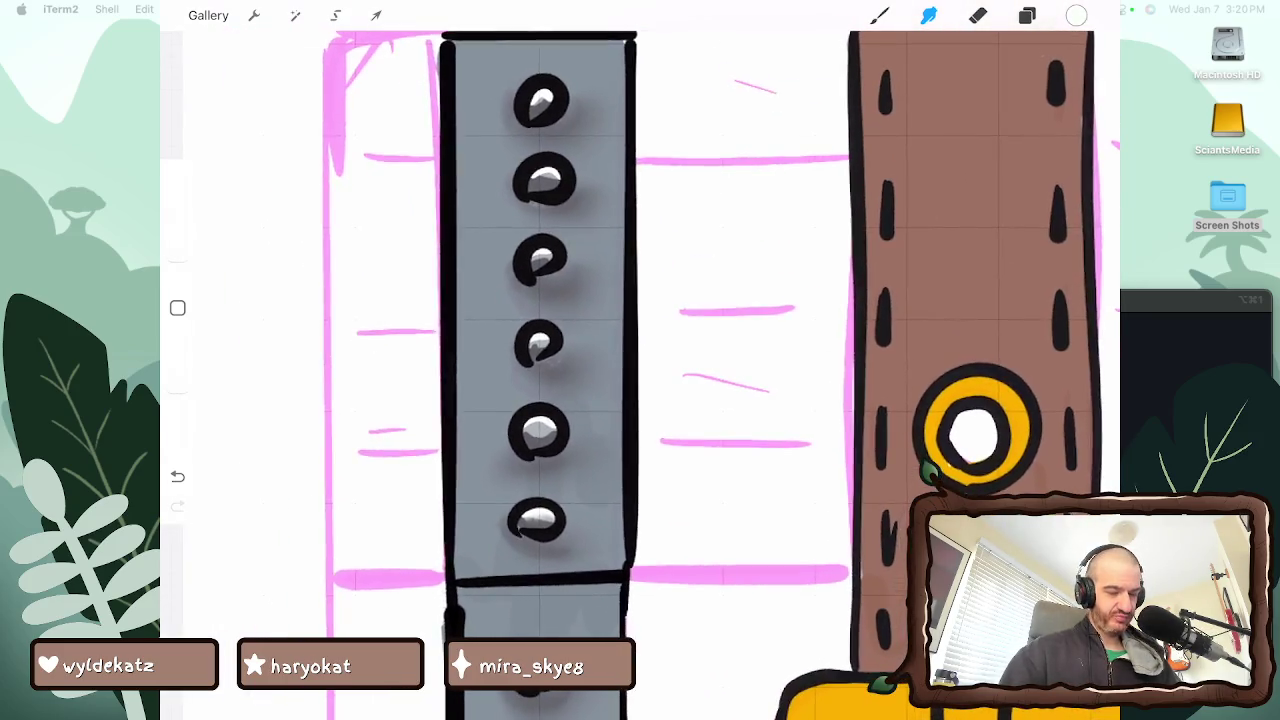
scroll(640, 360, "up", 2)
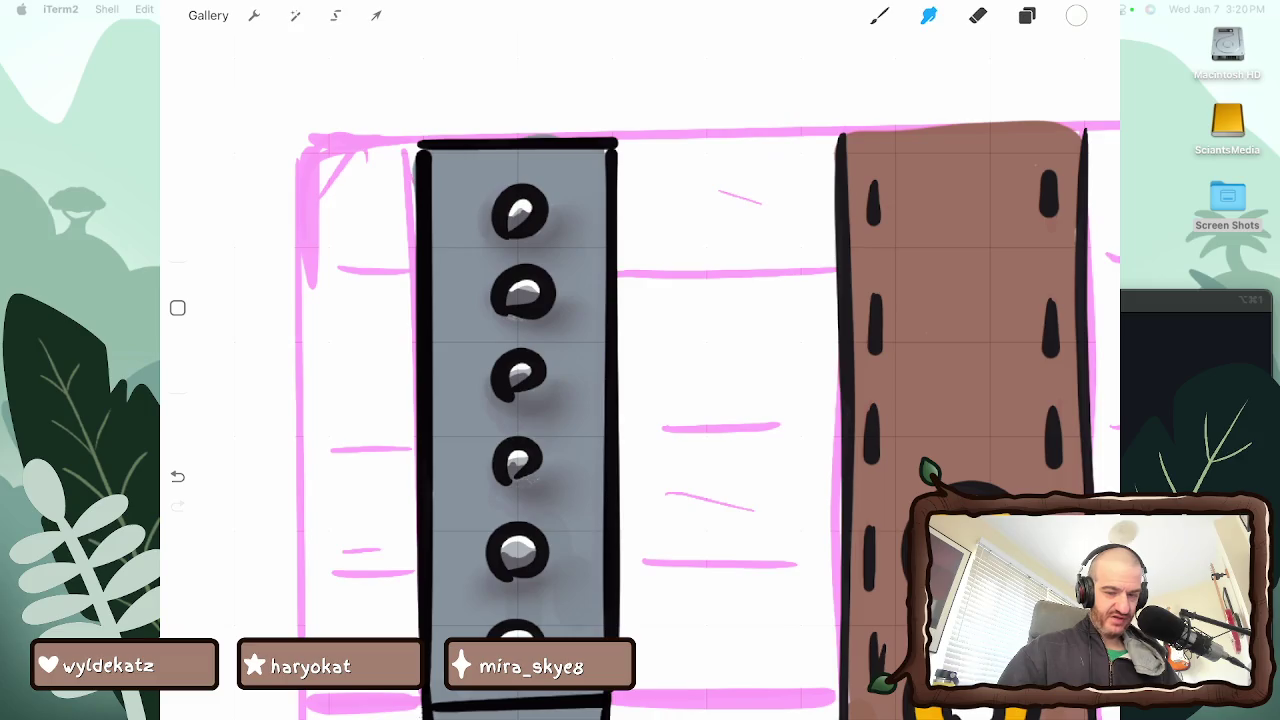
left_click(1027, 15)
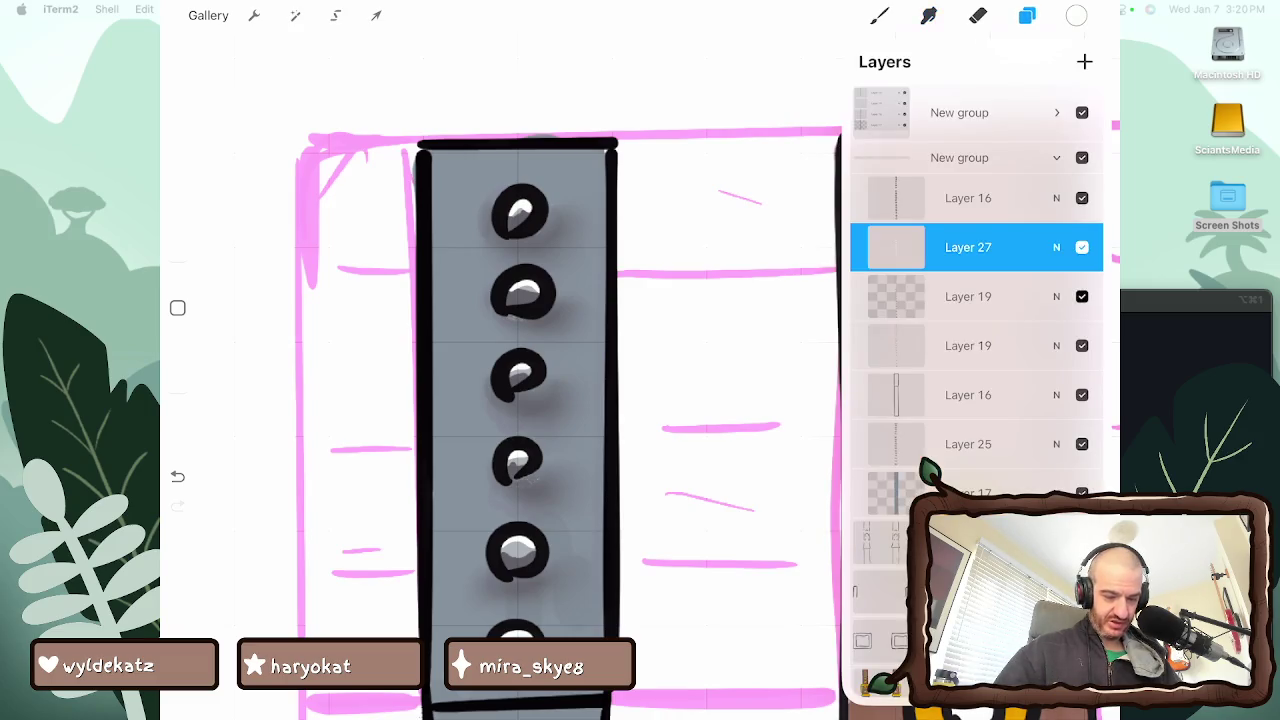
Toggle Layer 19 and Layer 16 visibility to compare the rivet highlights
left_click(1082, 296)
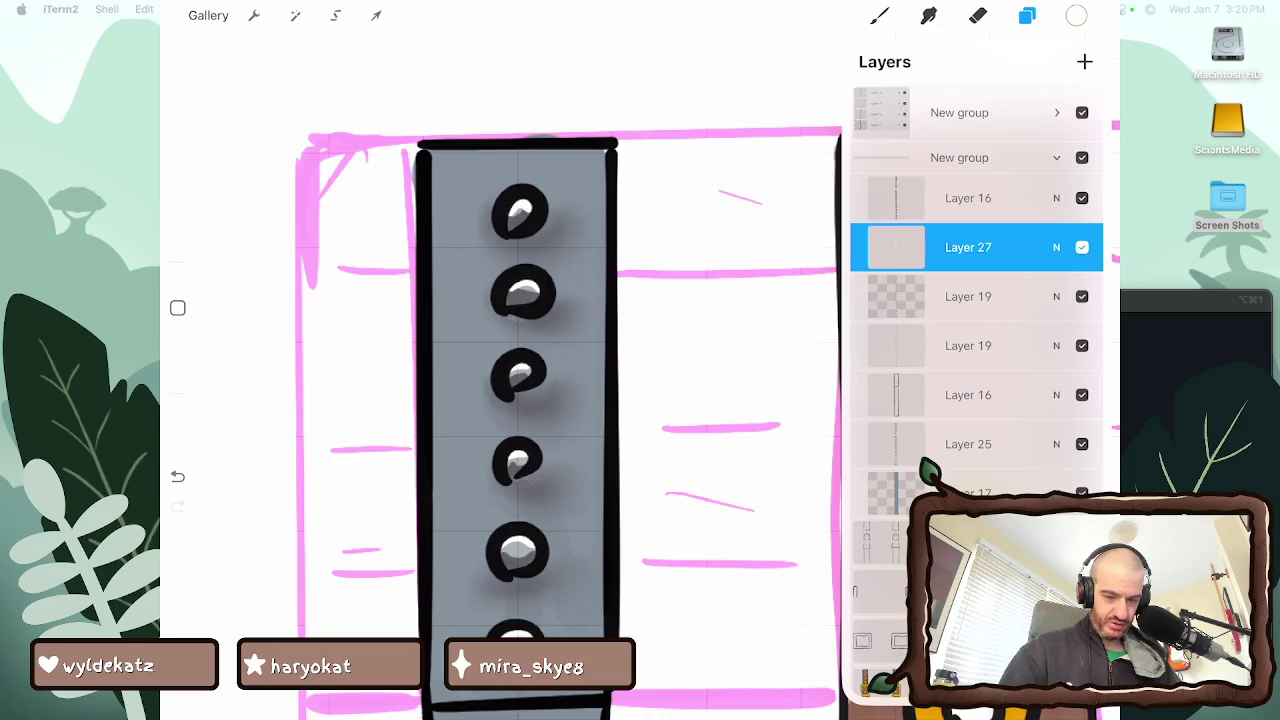
left_click(929, 15)
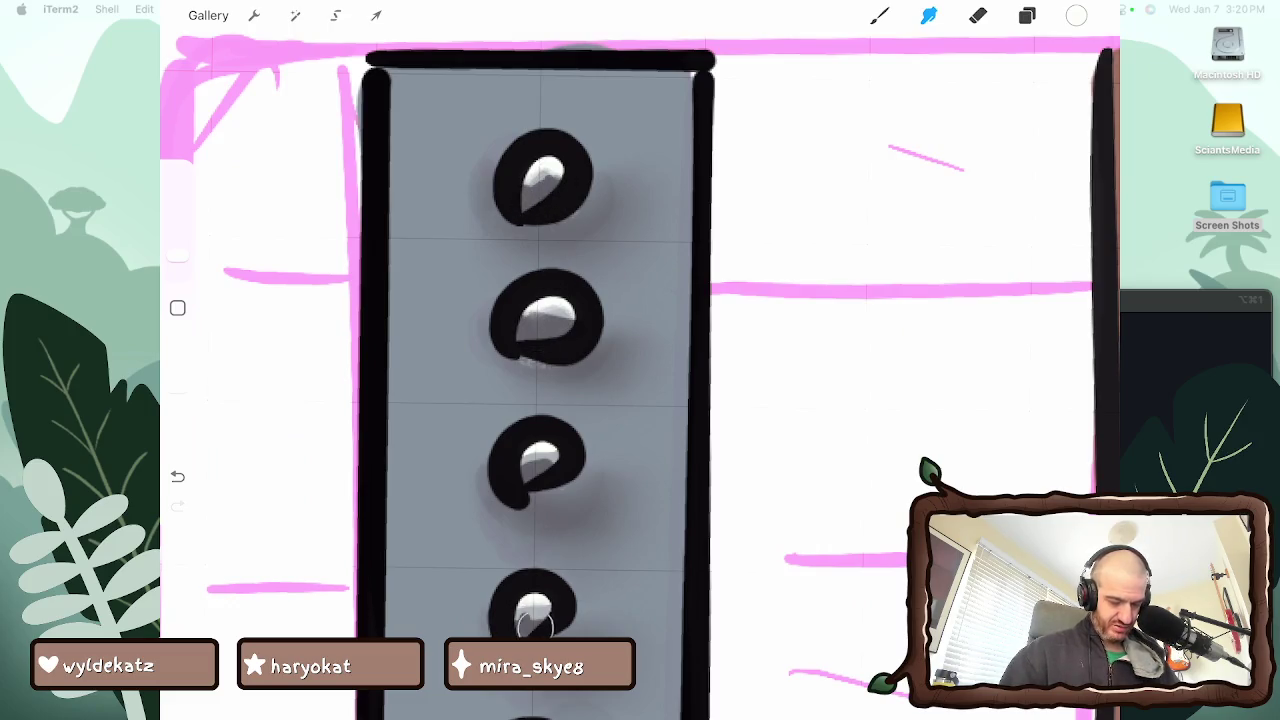
scroll(535, 620, "down", 3)
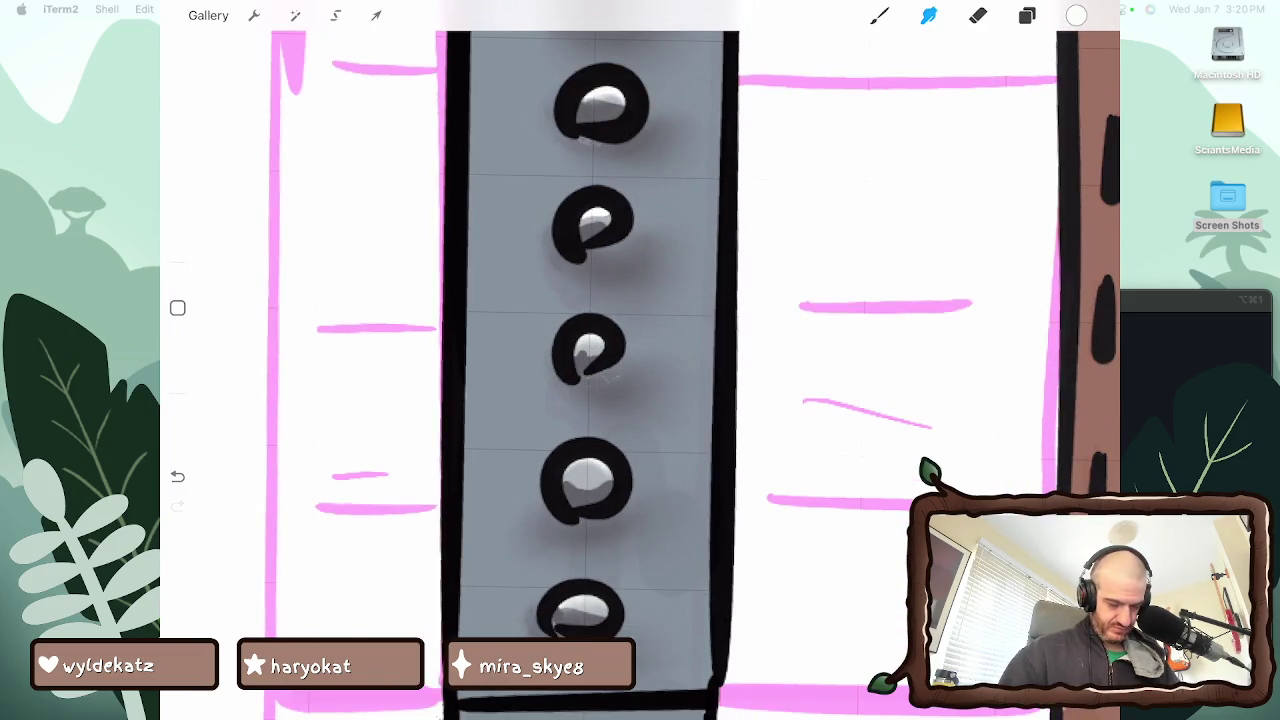
left_click(1027, 15)
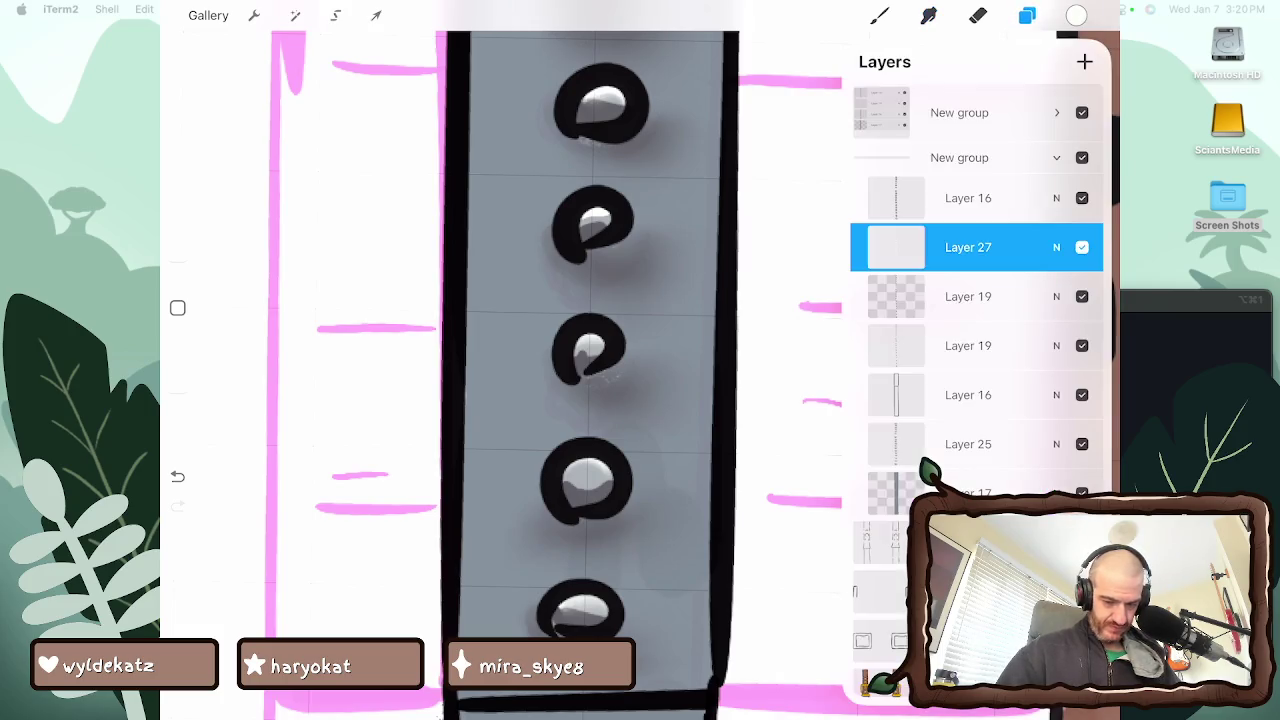
left_click(1082, 198)
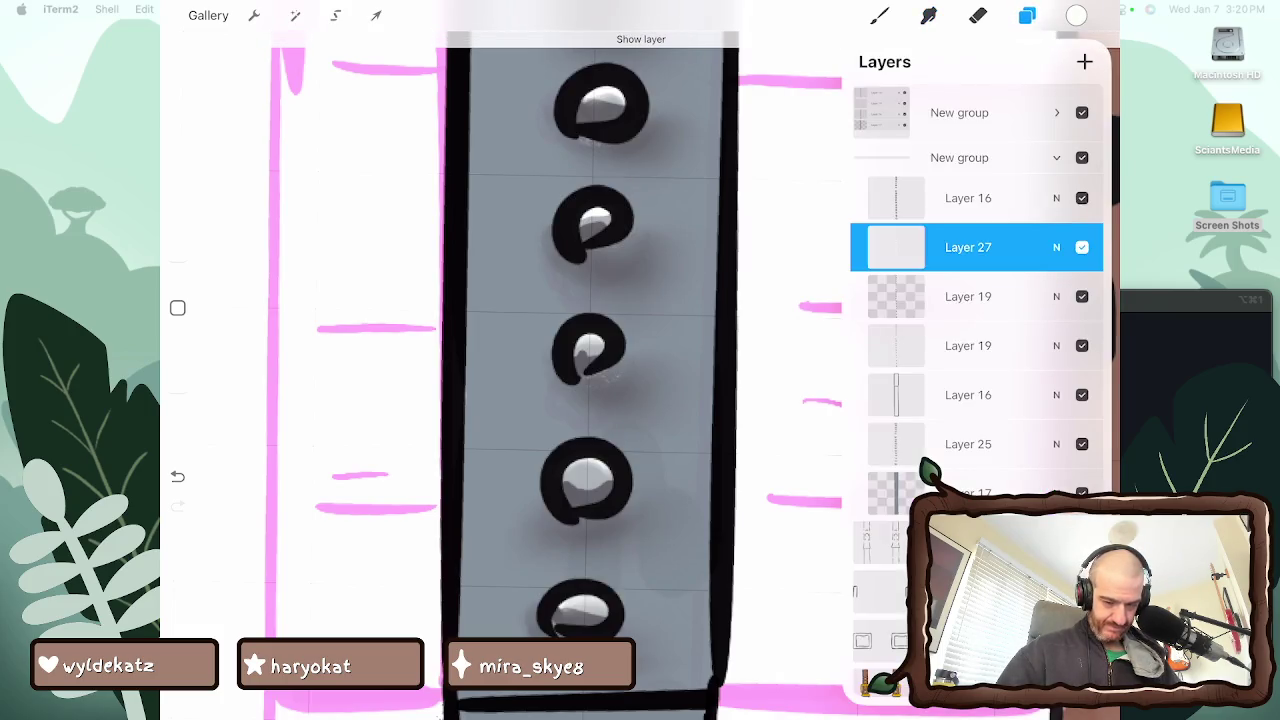
left_click(1082, 296)
Make Layer 19 active and smudge the shine in the third and fourth rivets
left_click(1056, 247)
left_click(968, 296)
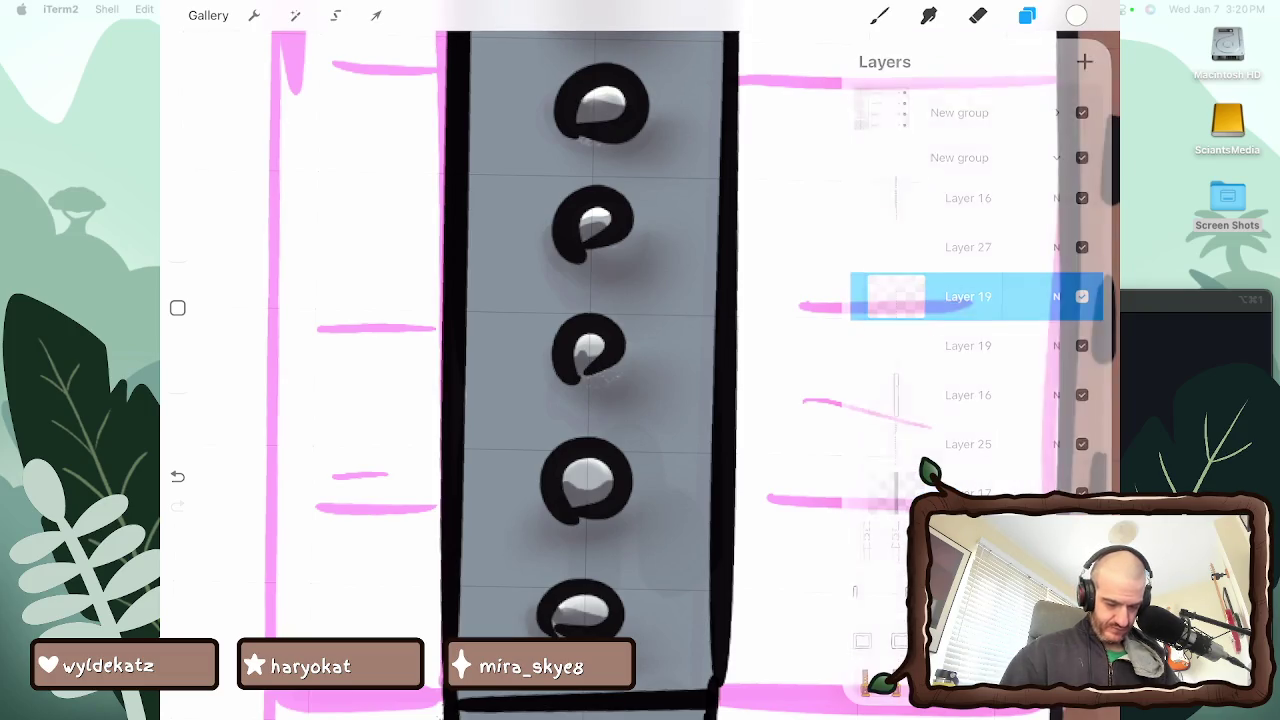
left_click(929, 15)
left_click_drag(566, 492, 604, 486)
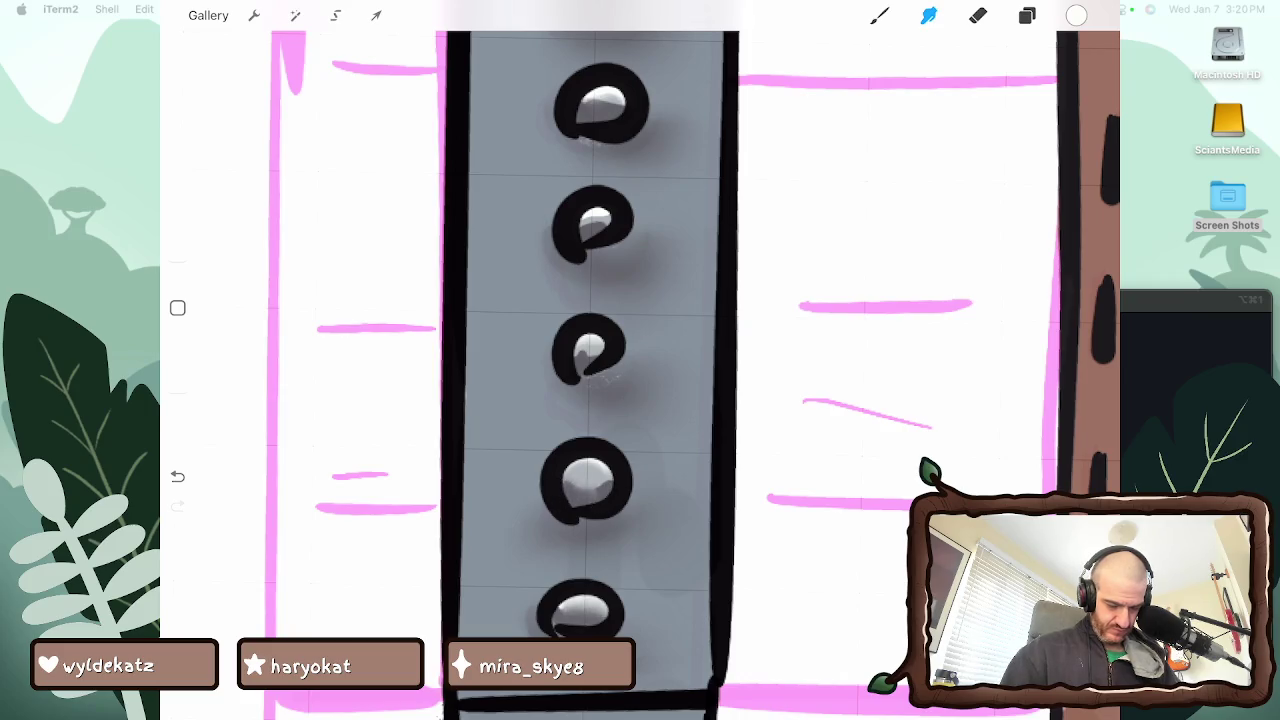
Smudge the shines in the third, fourth and top two rivets into softer shapes
left_click_drag(578, 362, 596, 344)
left_click_drag(586, 232, 602, 222)
left_click_drag(592, 118, 610, 106)
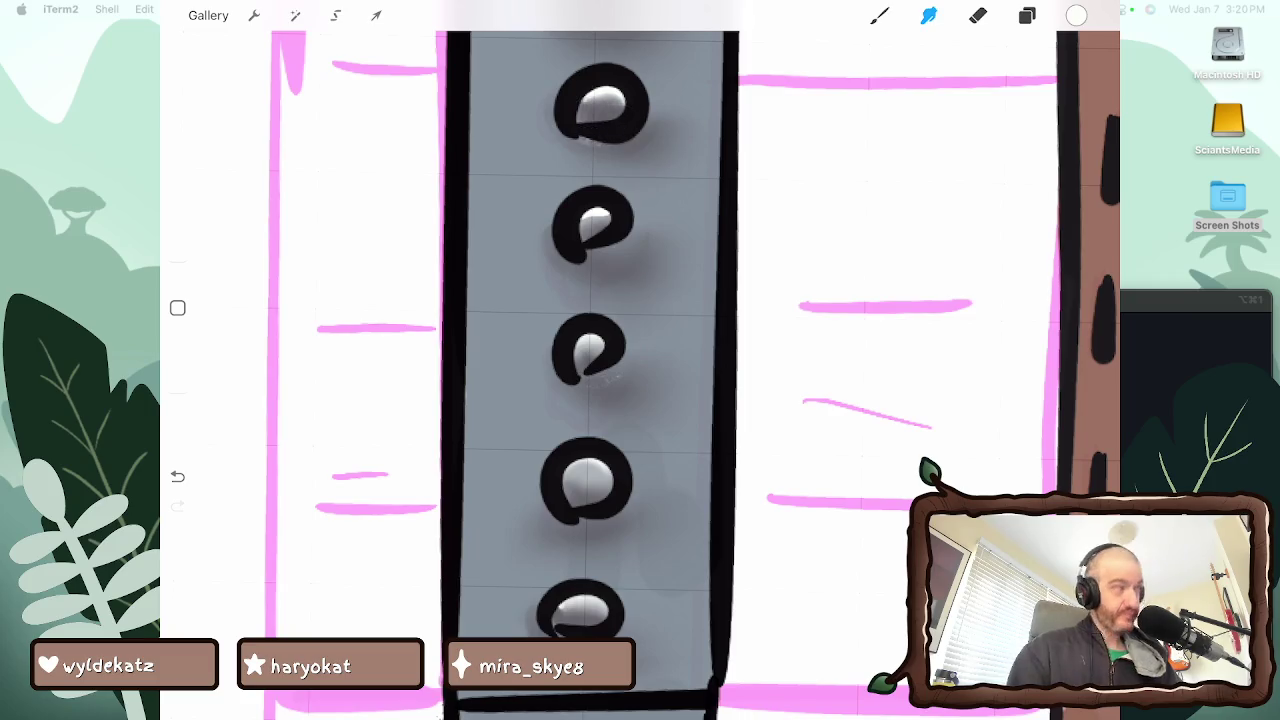
scroll(640, 360, "down", 3)
scroll(640, 360, "down", 1)
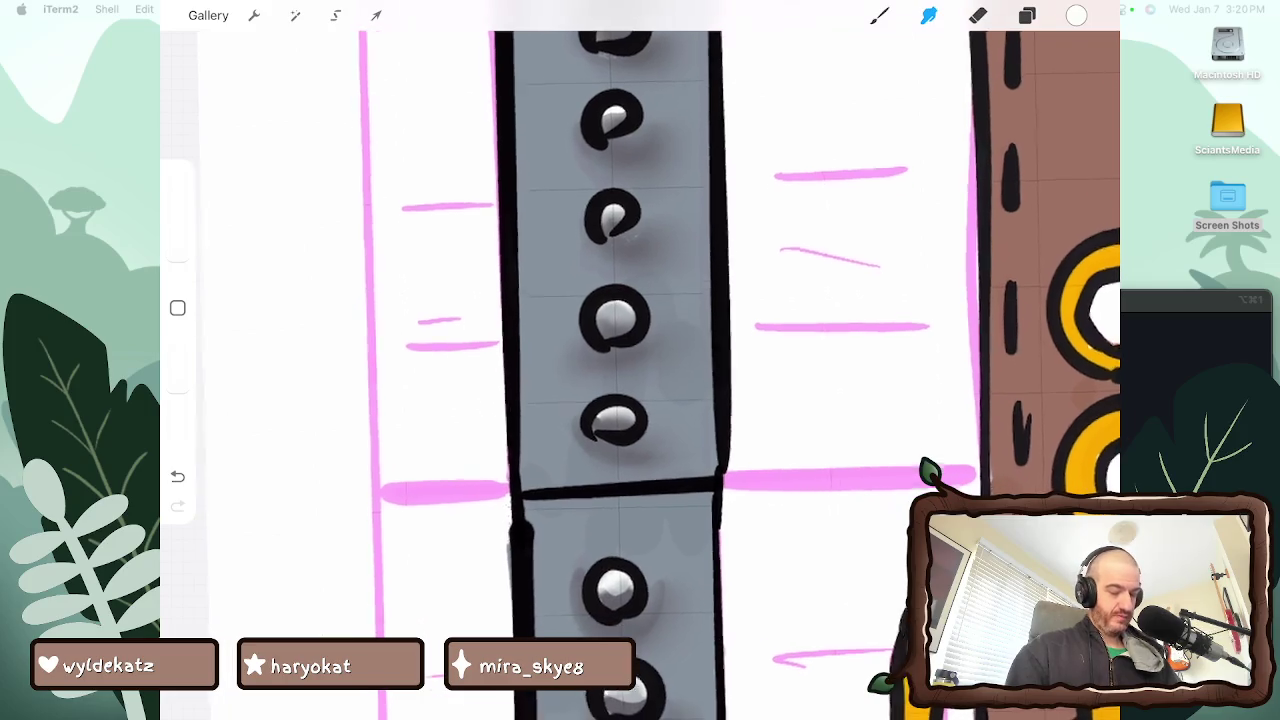
scroll(640, 360, "down", 1)
scroll(640, 360, "down", 3)
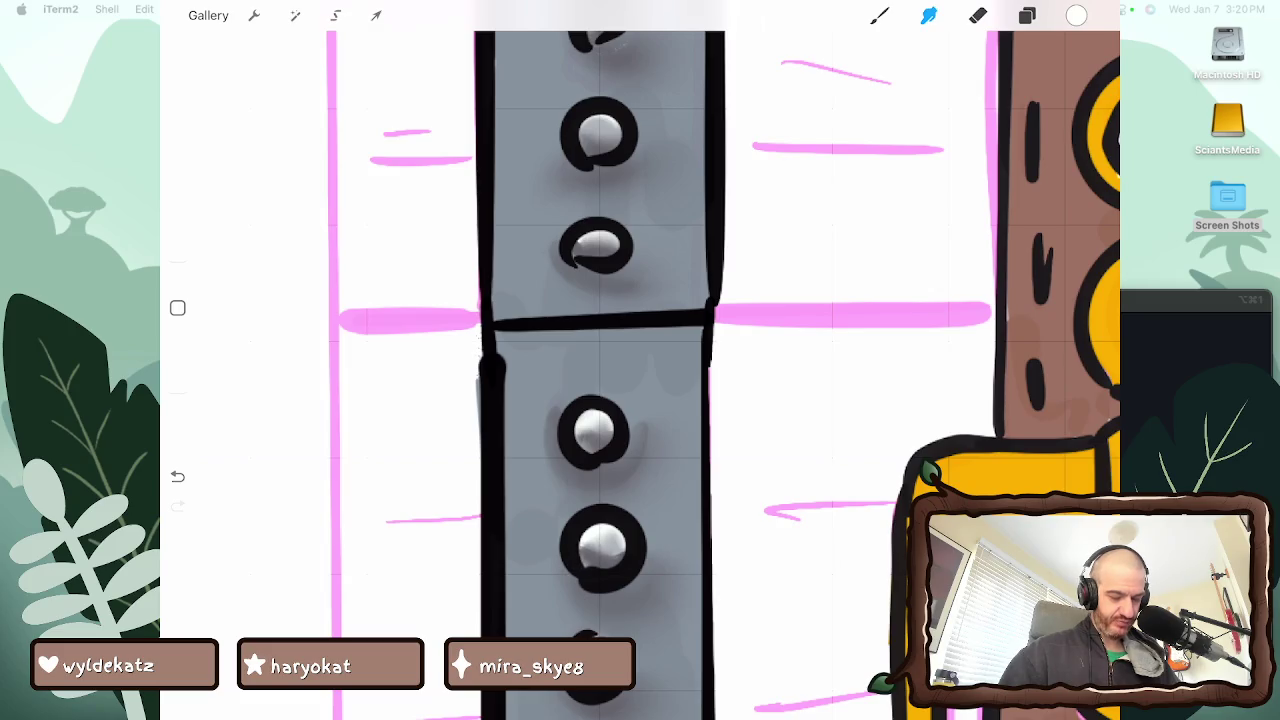
scroll(640, 360, "down", 3)
scroll(640, 360, "down", 1)
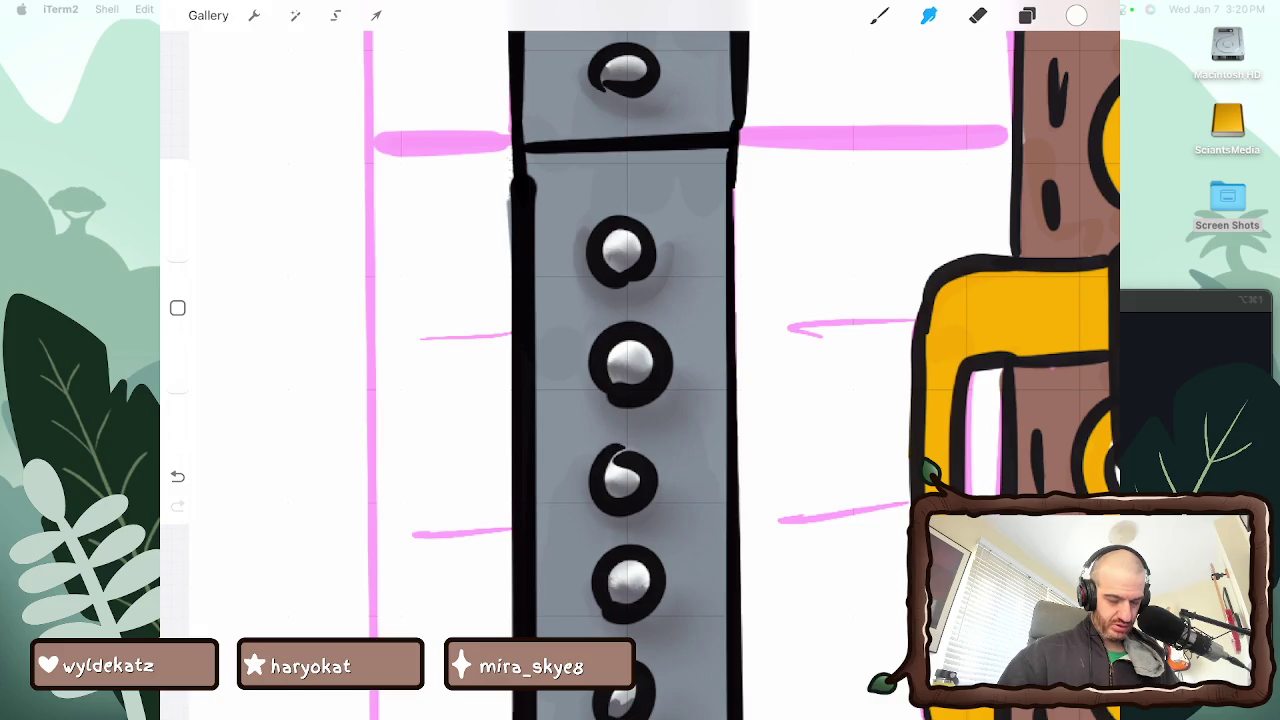
scroll(640, 360, "down", 3)
scroll(640, 360, "down", 2)
Reshape and soften the highlights on the fifth and bottom rivets further down
left_click(631, 481)
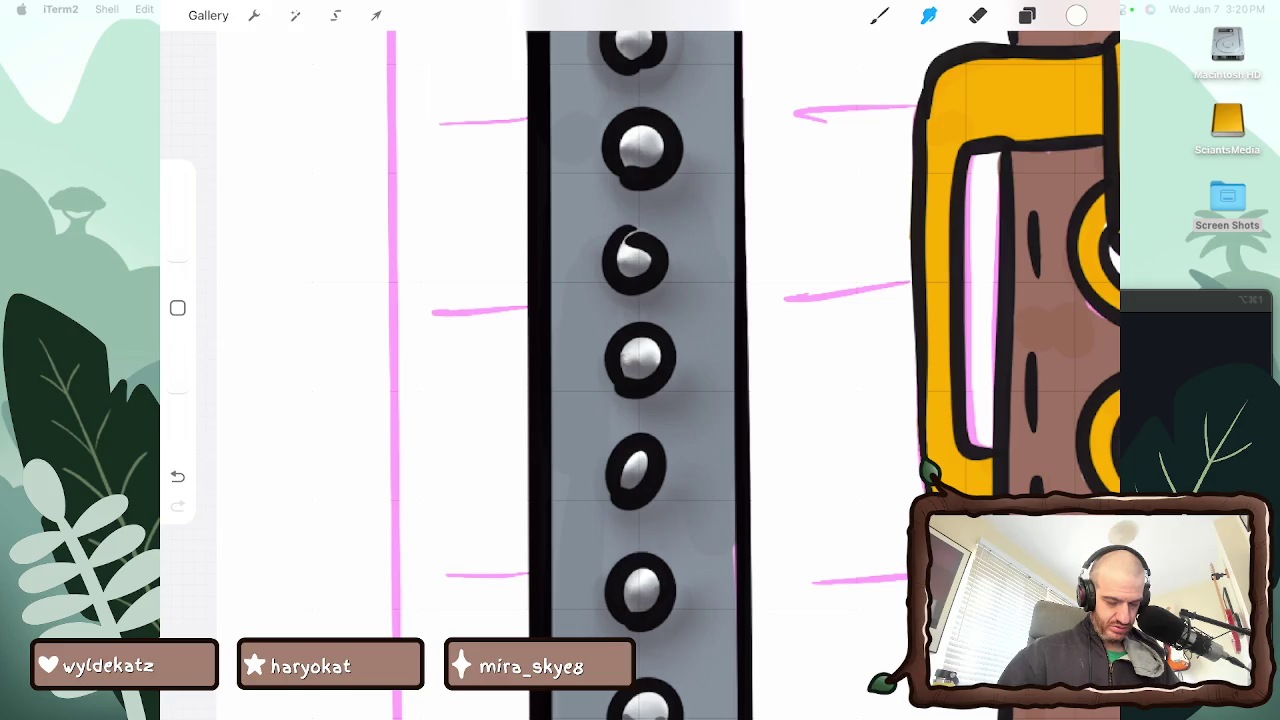
scroll(640, 360, "down", 1)
left_click_drag(620, 530, 640, 505)
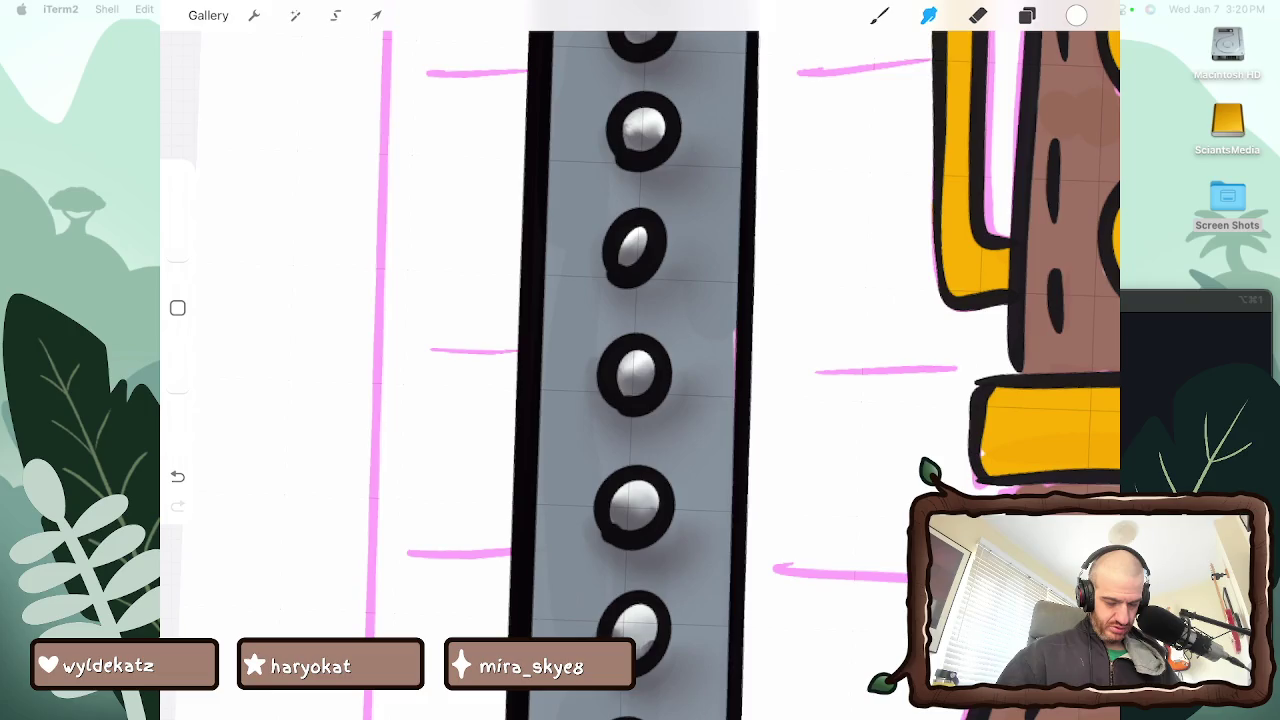
scroll(640, 360, "down", 2)
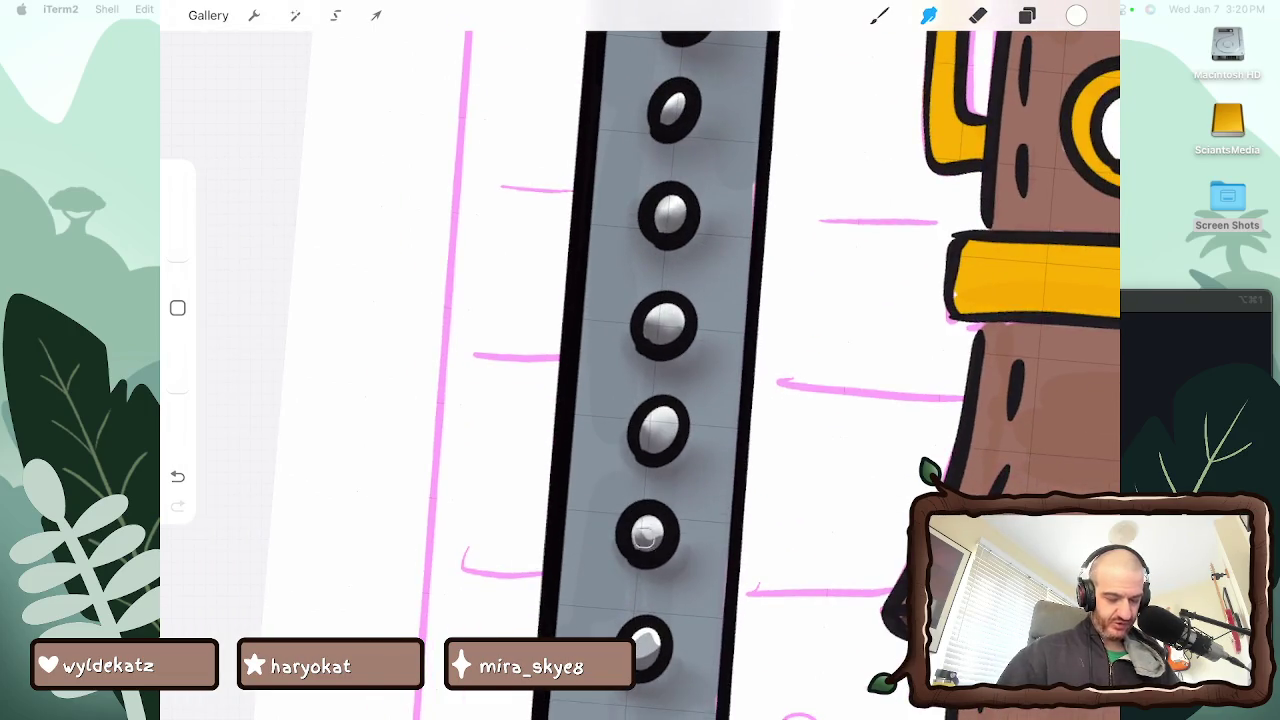
left_click_drag(640, 656, 654, 648)
scroll(640, 360, "down", 2)
scroll(640, 360, "down", 2)
left_click_drag(648, 596, 666, 602)
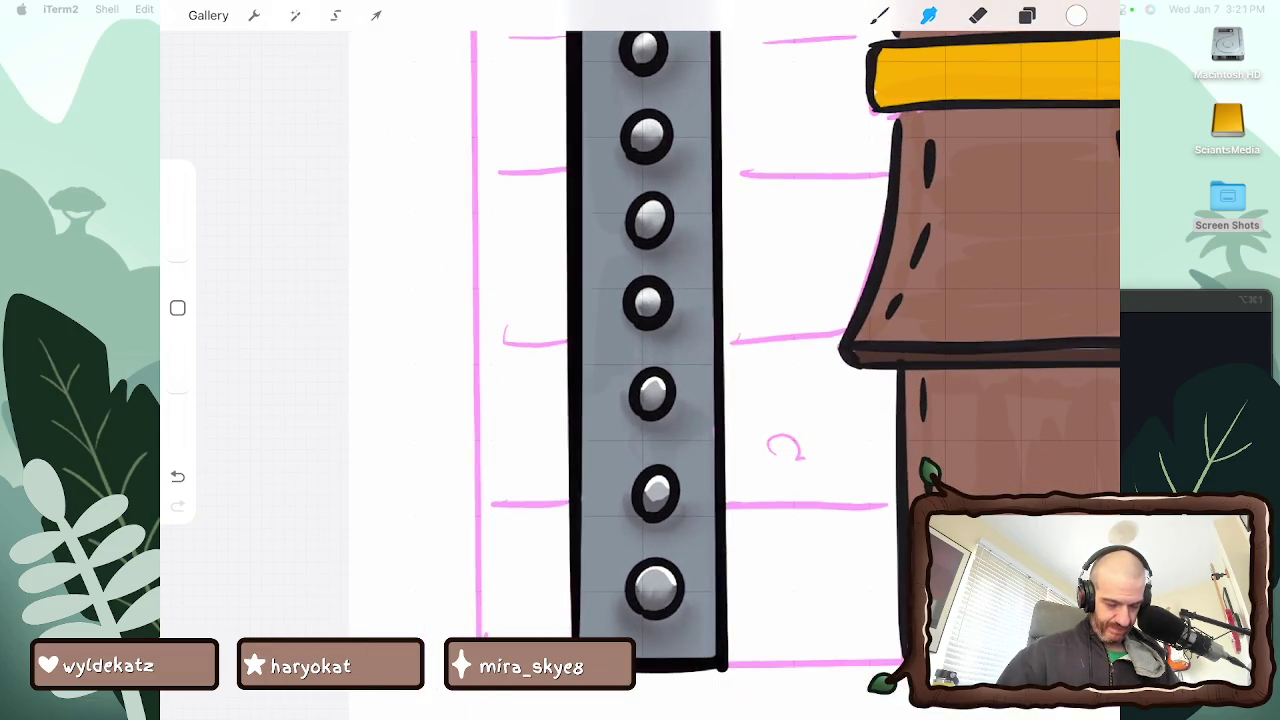
scroll(700, 360, "down", 2)
left_click(1027, 15)
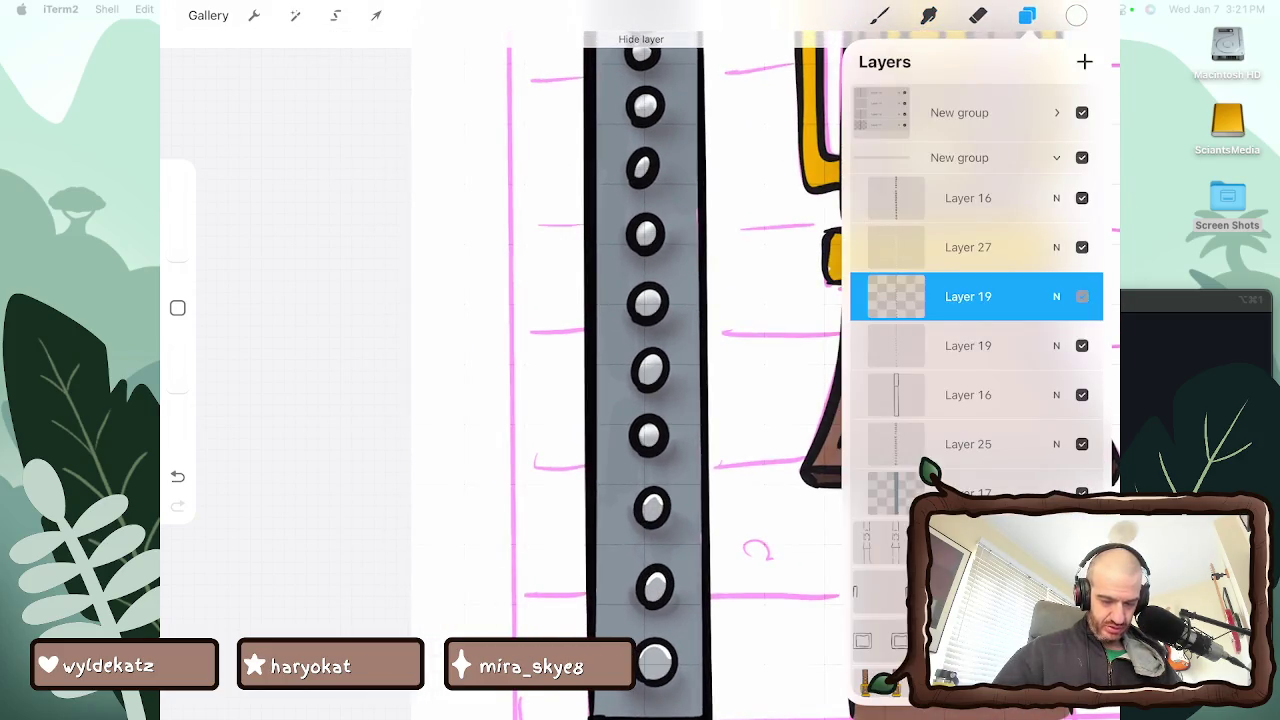
Hide the second Layer 19 to compare, then work on Layer 27 and inspect the canvas
left_click(1082, 345)
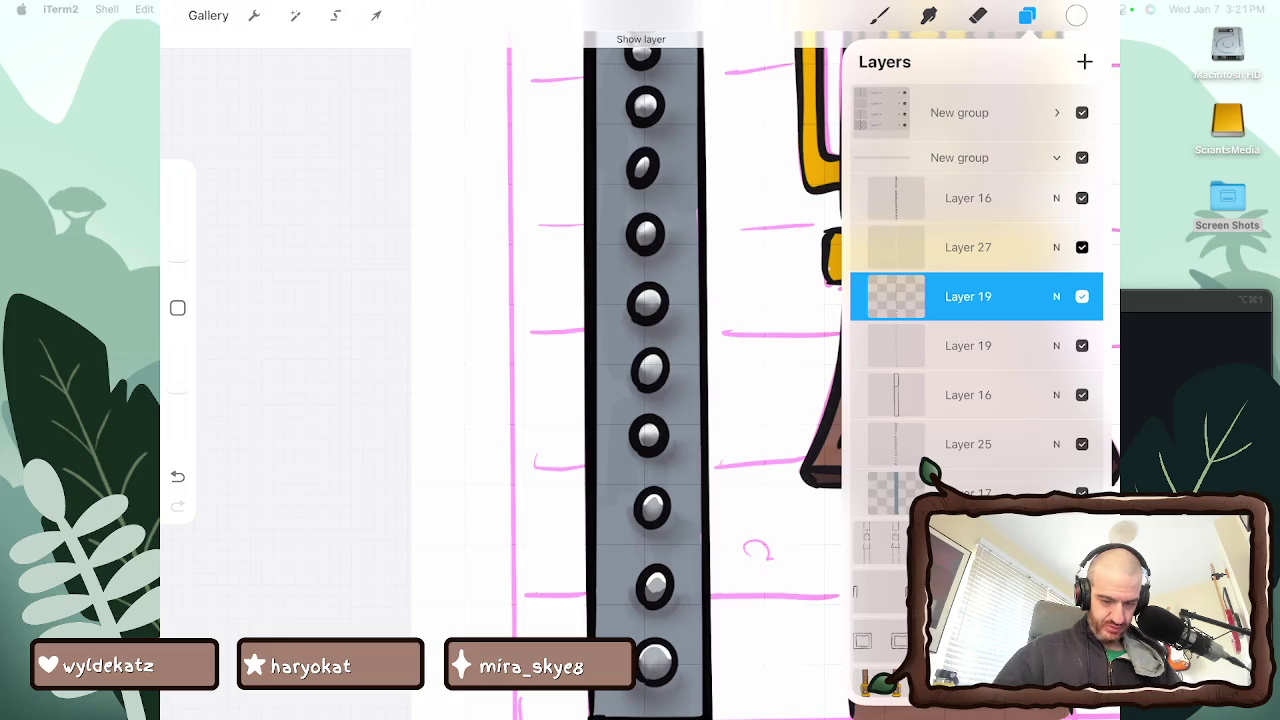
left_click(968, 247)
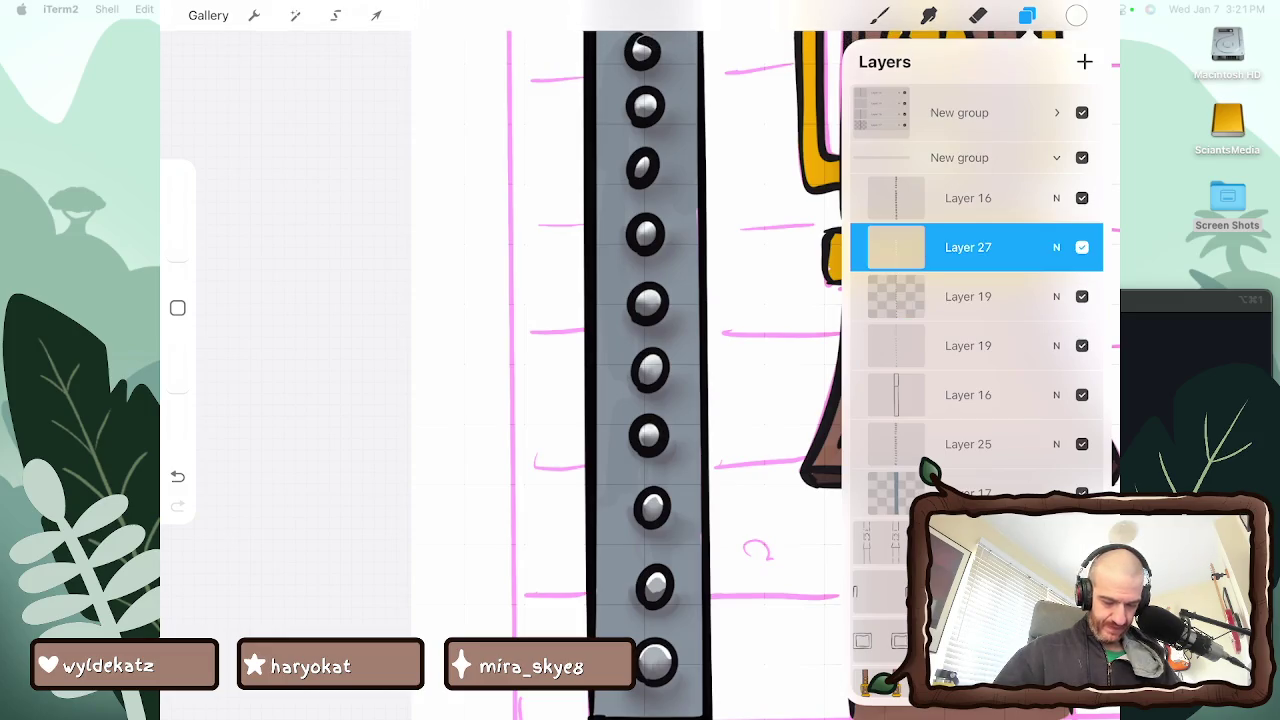
left_click(1027, 15)
left_click(929, 15)
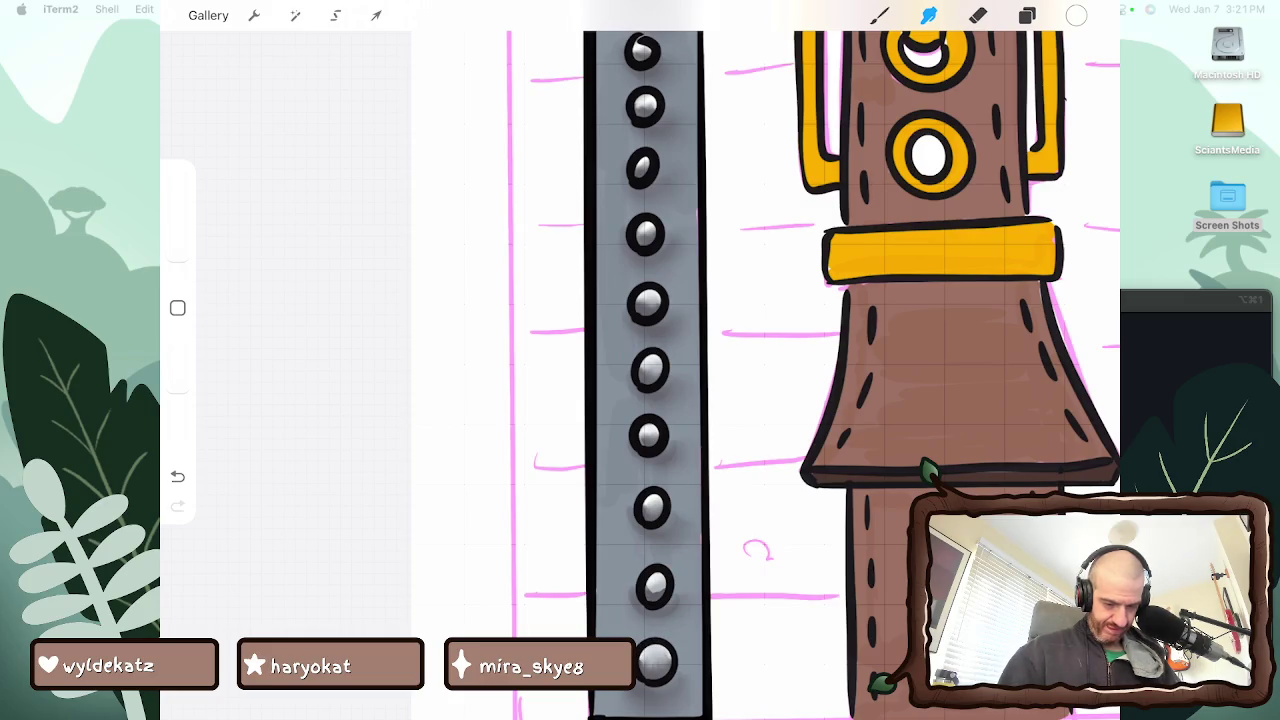
scroll(760, 360, "up", 5)
scroll(760, 360, "up", 1)
scroll(760, 360, "up", 2)
scroll(827, 360, "down", 1)
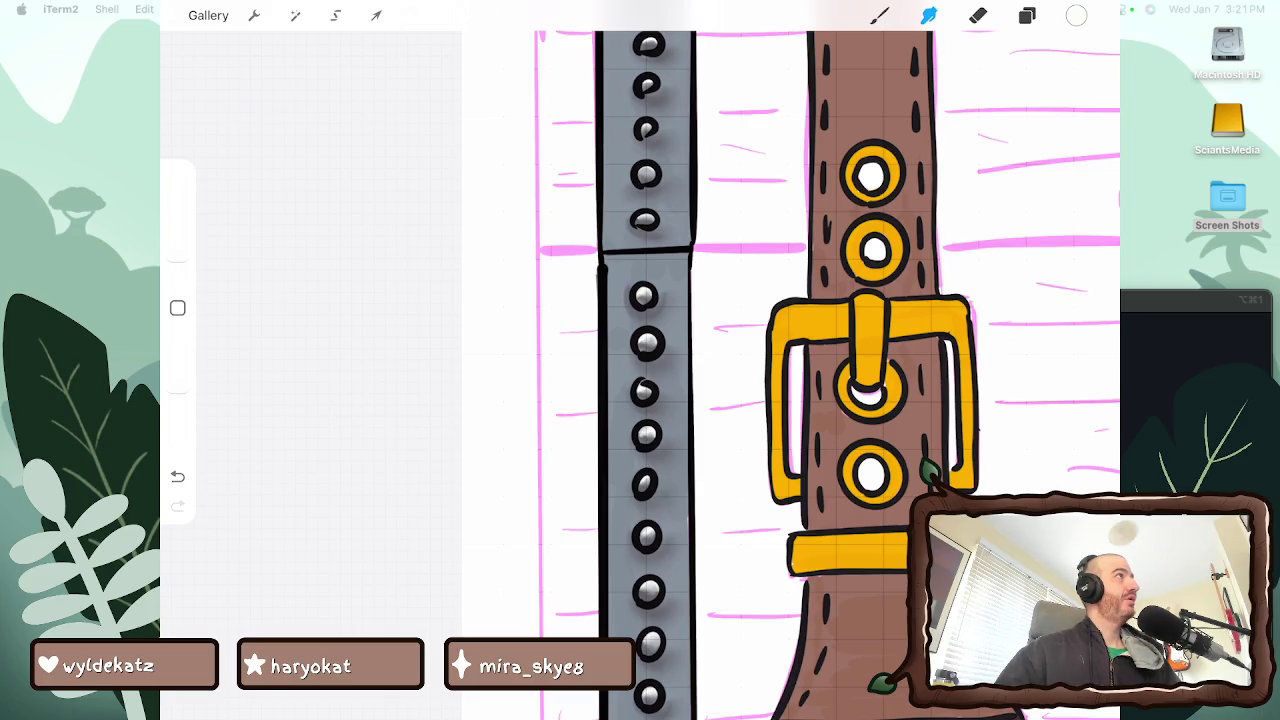
scroll(790, 360, "up", 2)
scroll(790, 360, "up", 2)
scroll(790, 360, "up", 1)
scroll(774, 376, "down", 3)
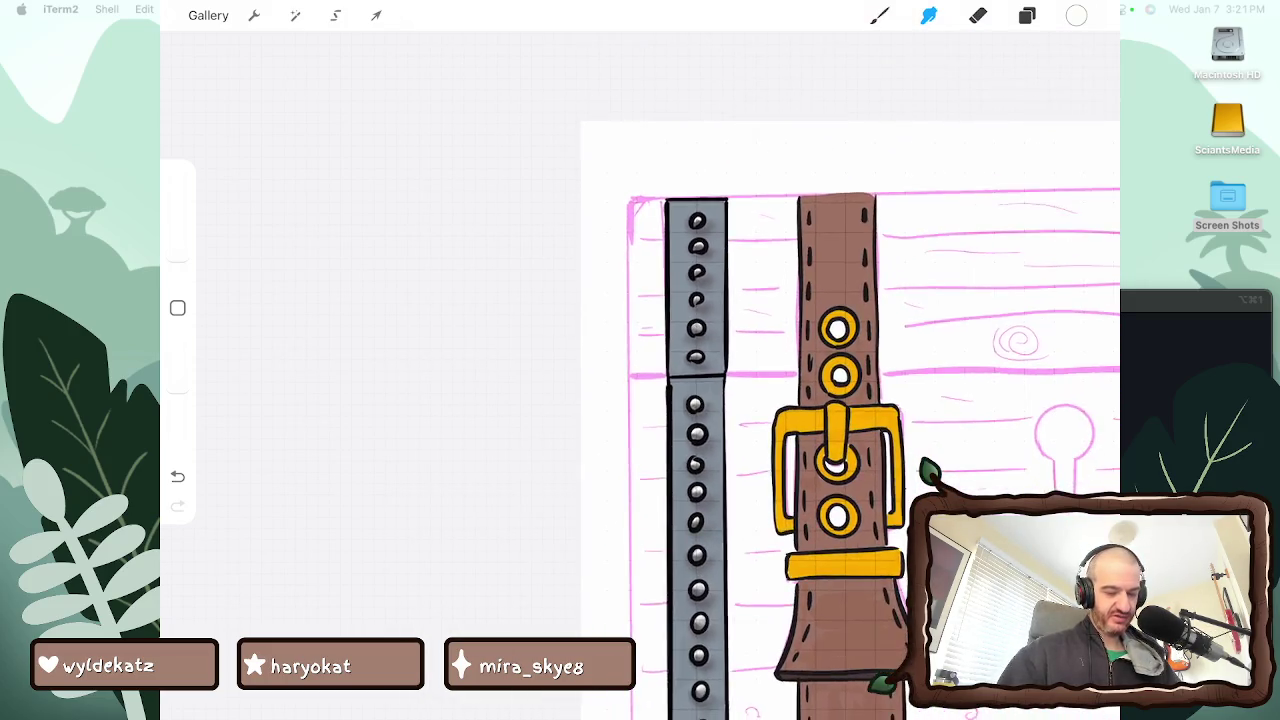
scroll(774, 376, "down", 2)
scroll(774, 376, "down", 1)
scroll(800, 400, "up", 1)
scroll(800, 400, "up", 2)
Briefly hide a layer to compare the rivets, then make Layer 17 the working layer with dark grey
left_click(1027, 15)
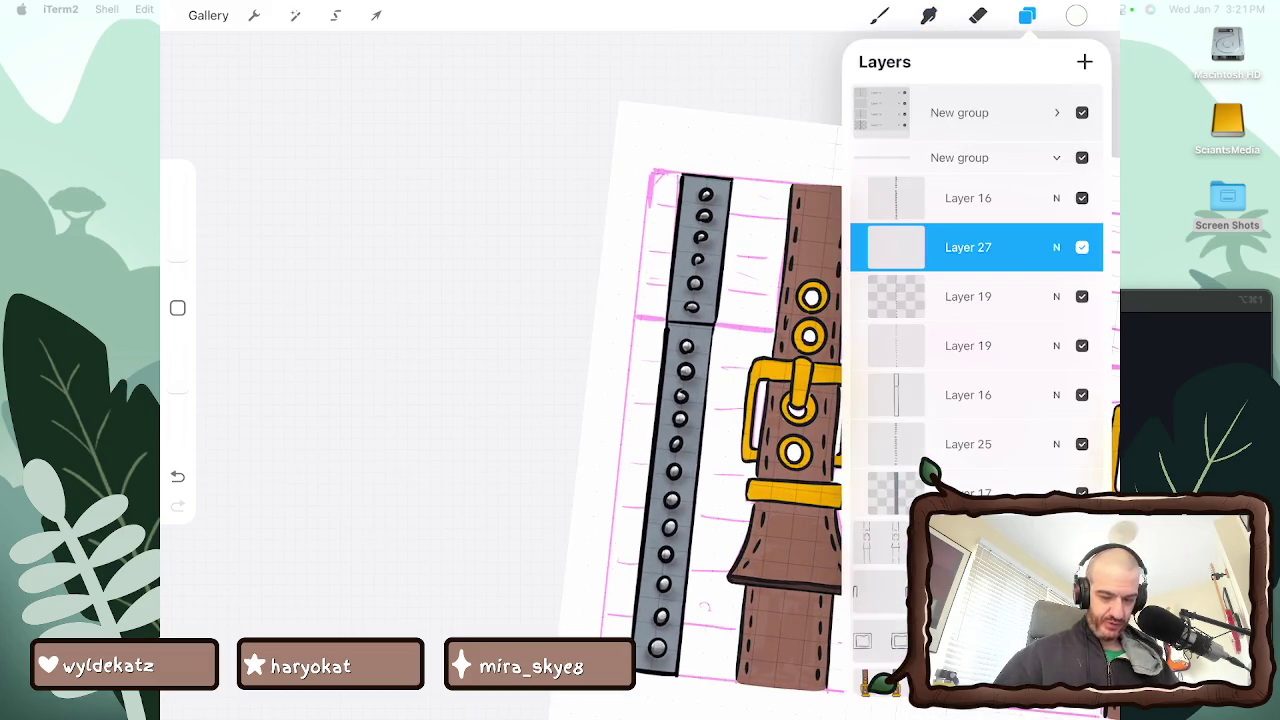
left_click(1082, 492)
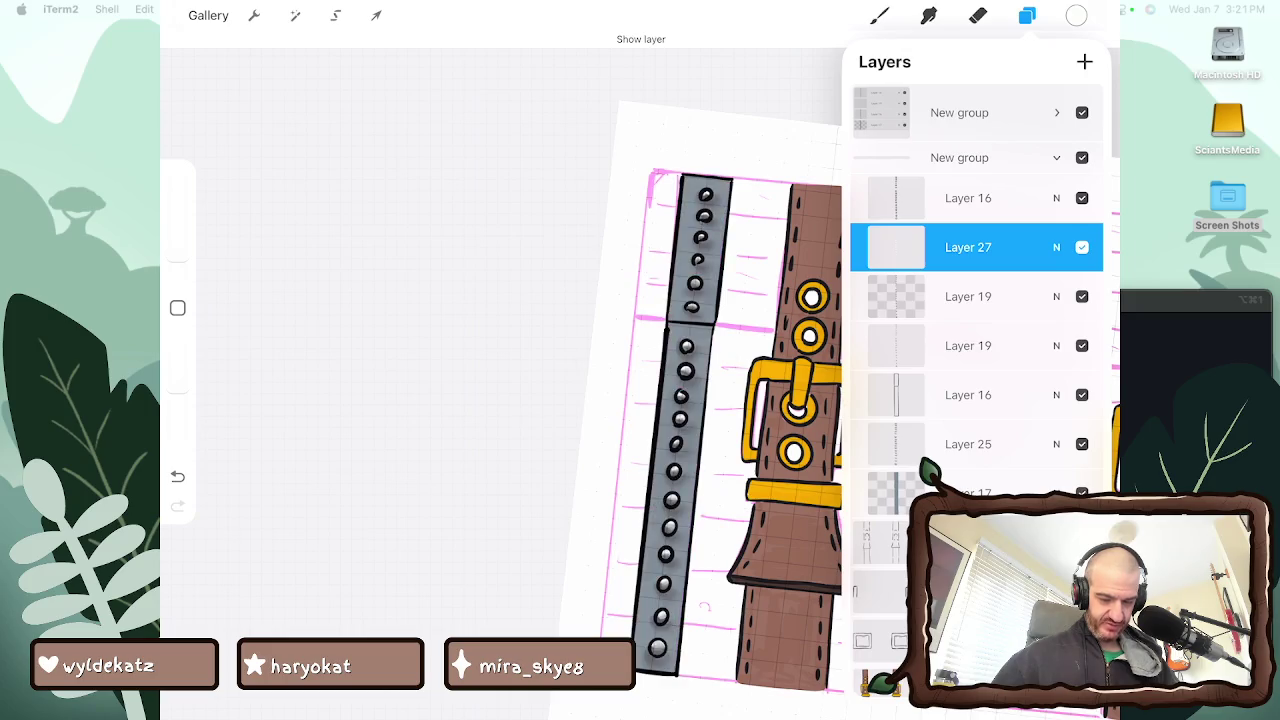
left_click(968, 492)
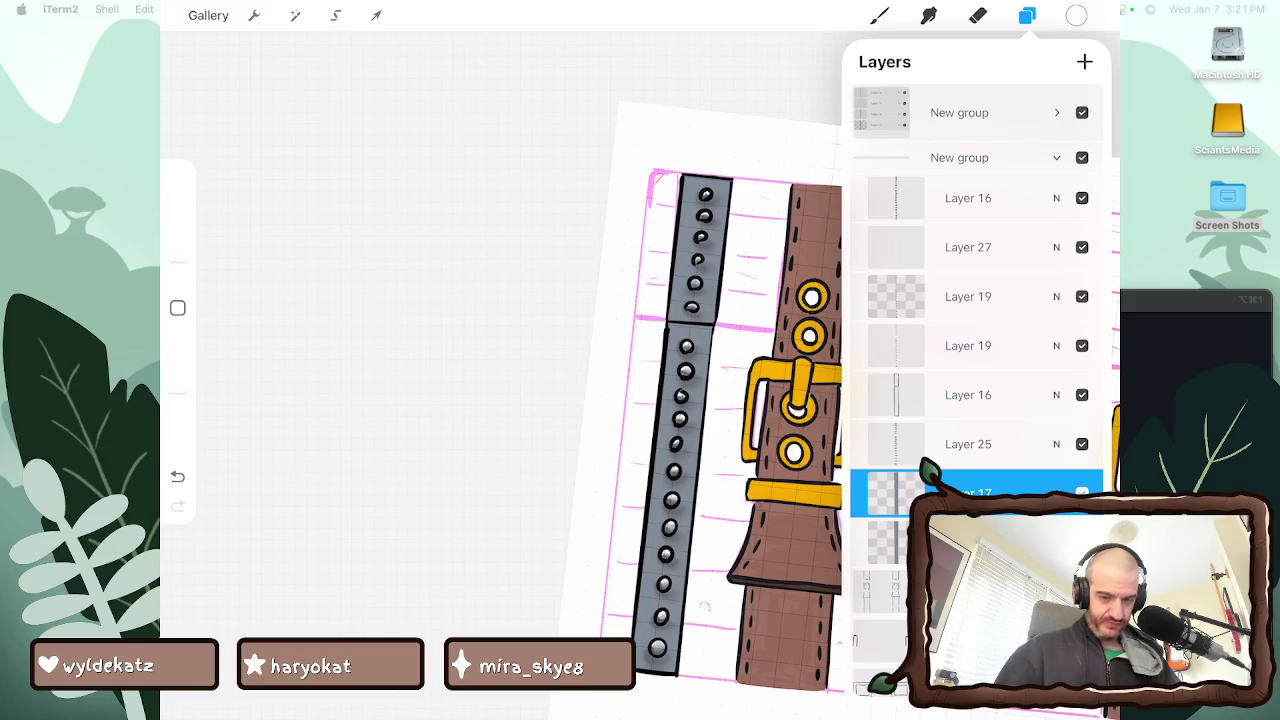
left_click(1076, 15)
left_click(879, 183)
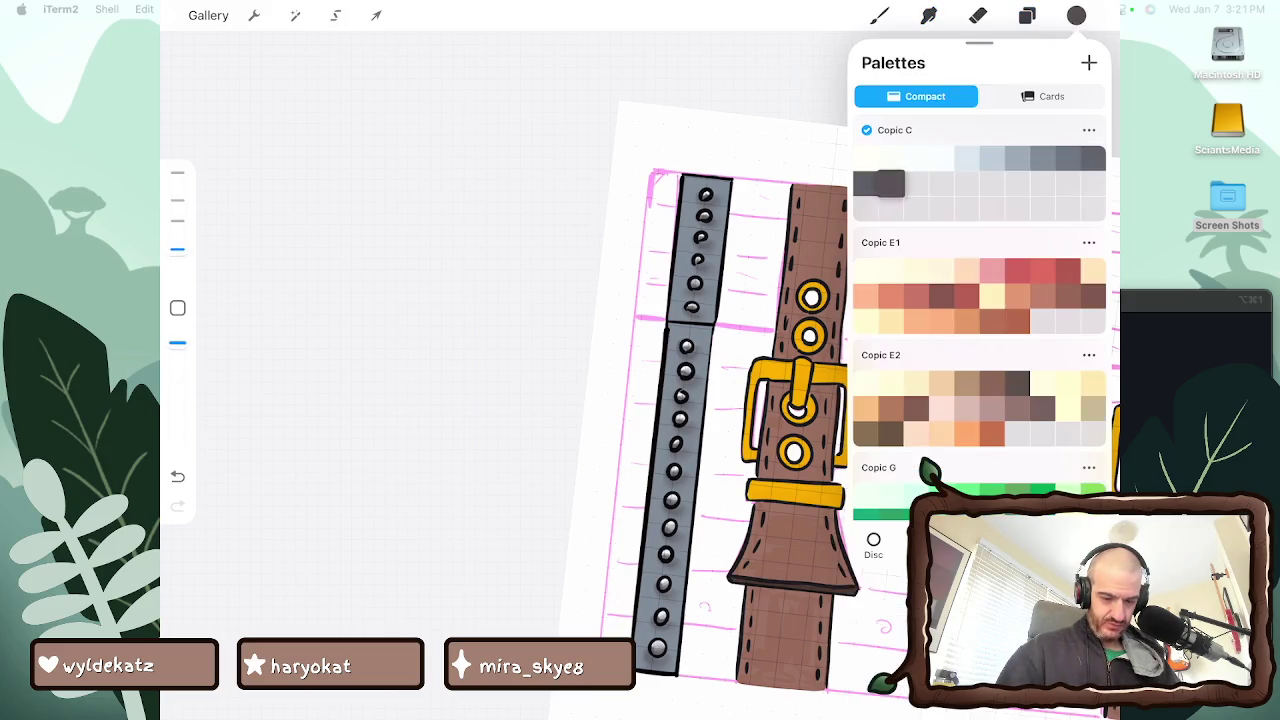
Shade the band's right end in dark grey with a 22% brush, then smudge it
left_click(1076, 15)
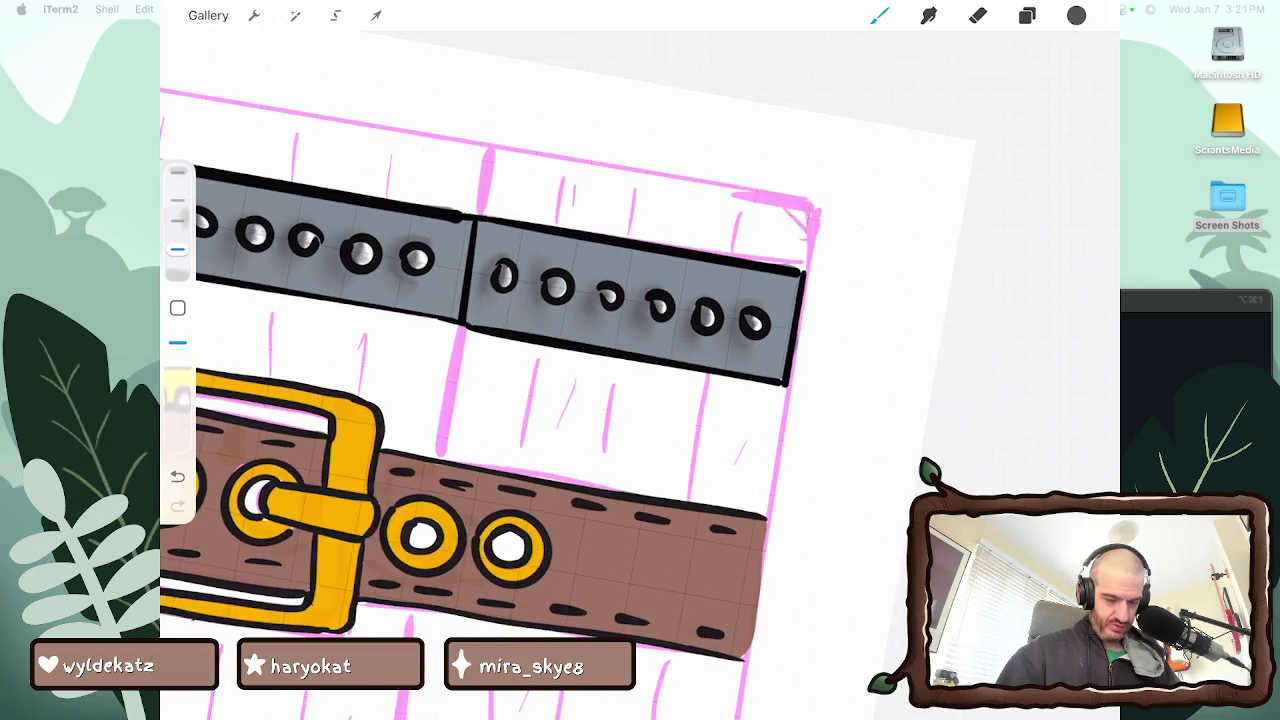
left_click_drag(786, 281, 775, 368)
left_click(177, 476)
left_click(879, 15)
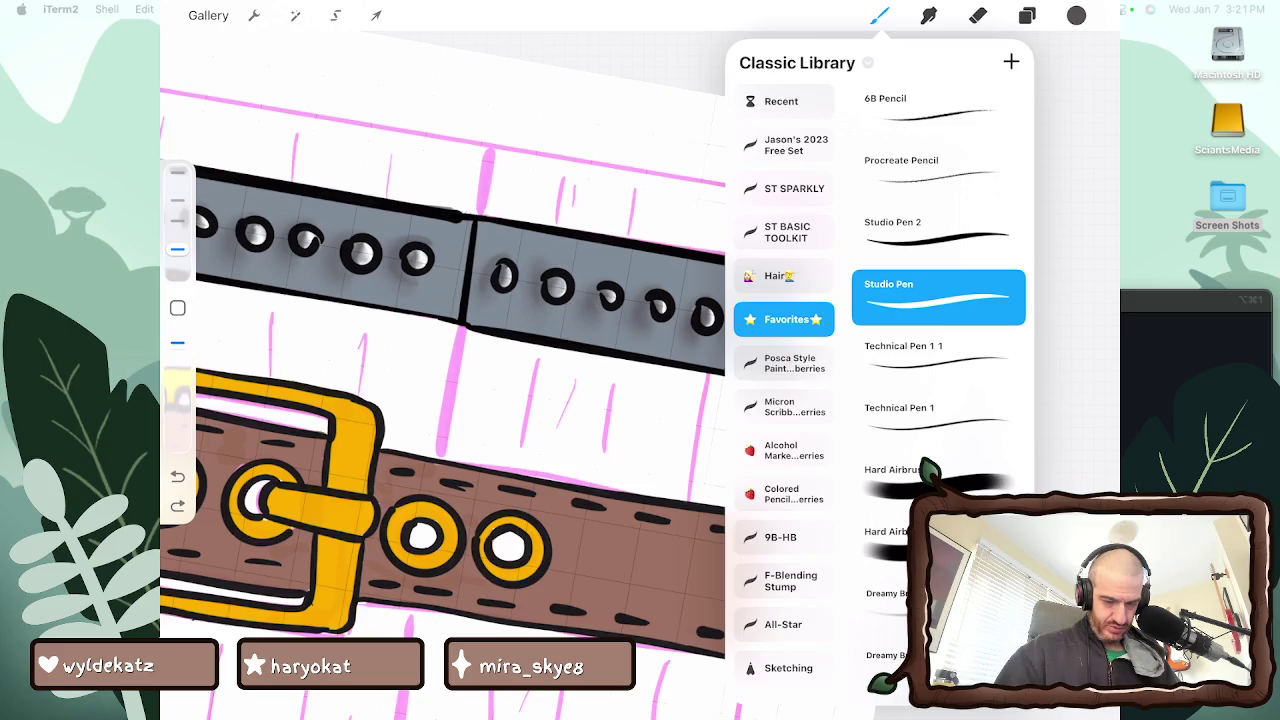
left_click(879, 15)
left_click_drag(177, 249, 177, 220)
mouse_move(779, 378)
left_mouse_down()
mouse_move(788, 280)
mouse_move(767, 375)
mouse_move(778, 276)
mouse_move(769, 298)
left_mouse_up()
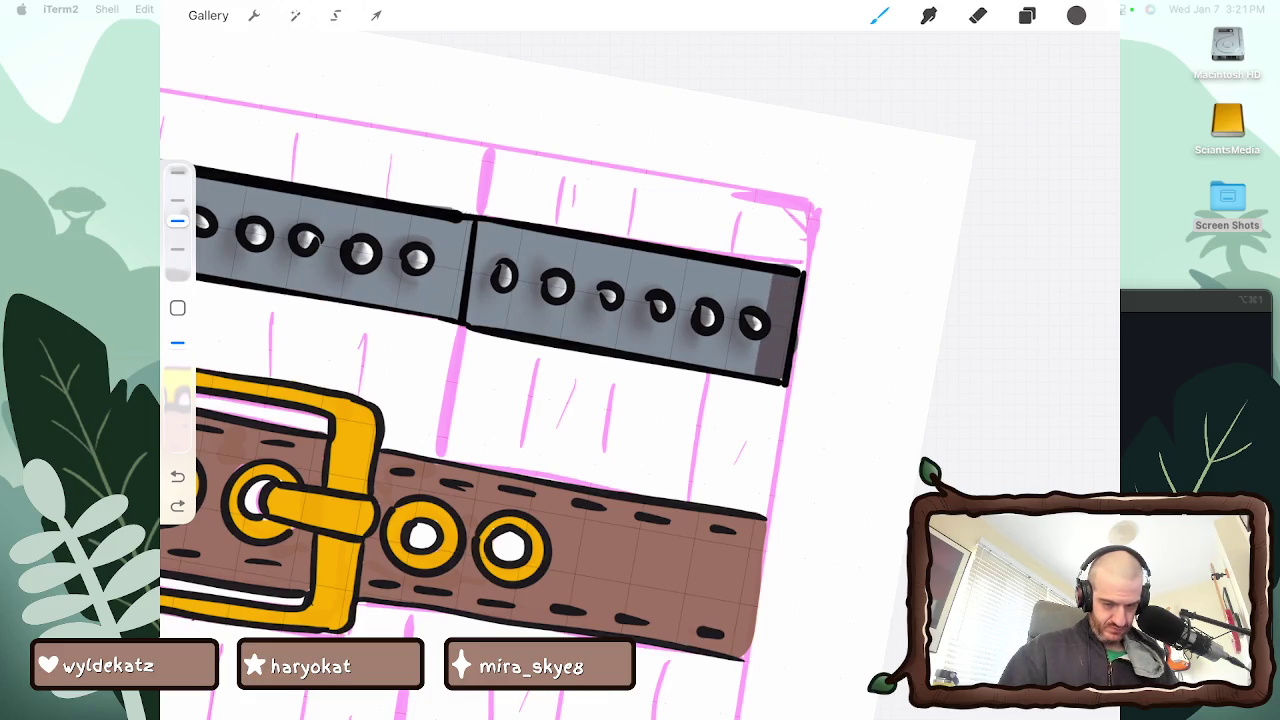
key("s")
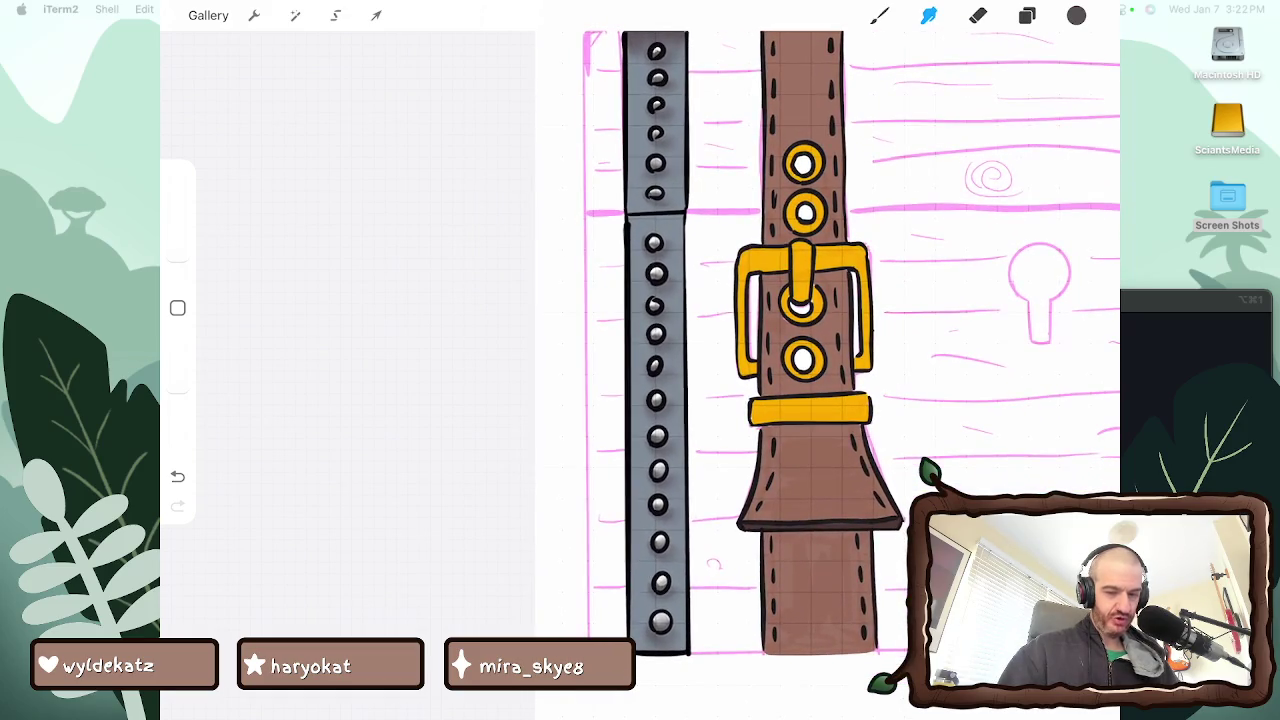
Shade the bottom end of the grey band and blend the corner with Smudge
left_click(1076, 15)
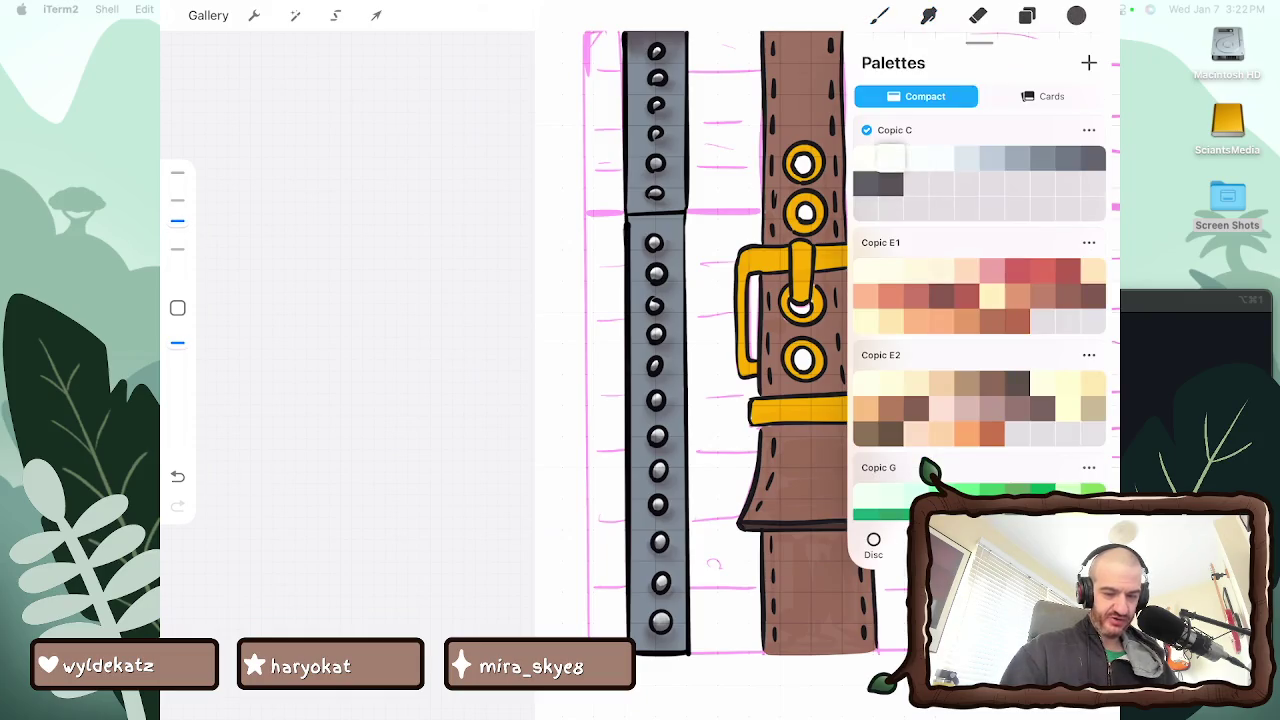
left_click(879, 15)
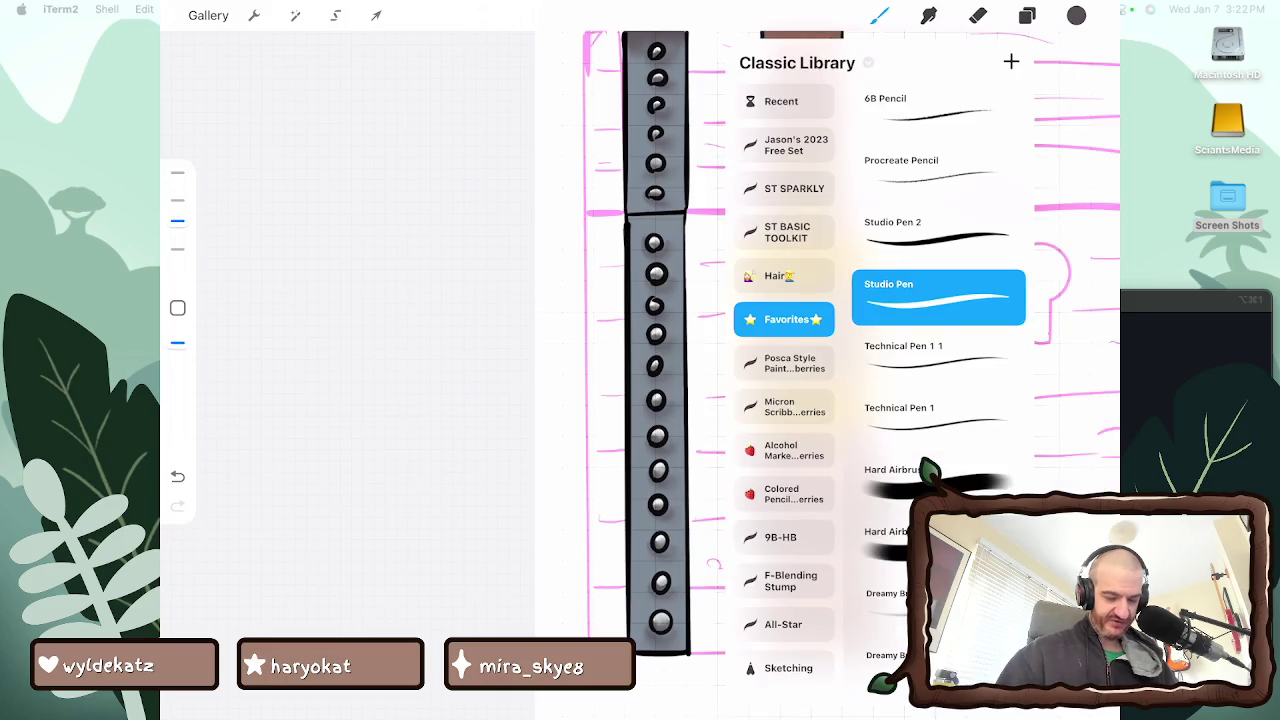
left_click(879, 15)
left_click_drag(636, 645, 676, 643)
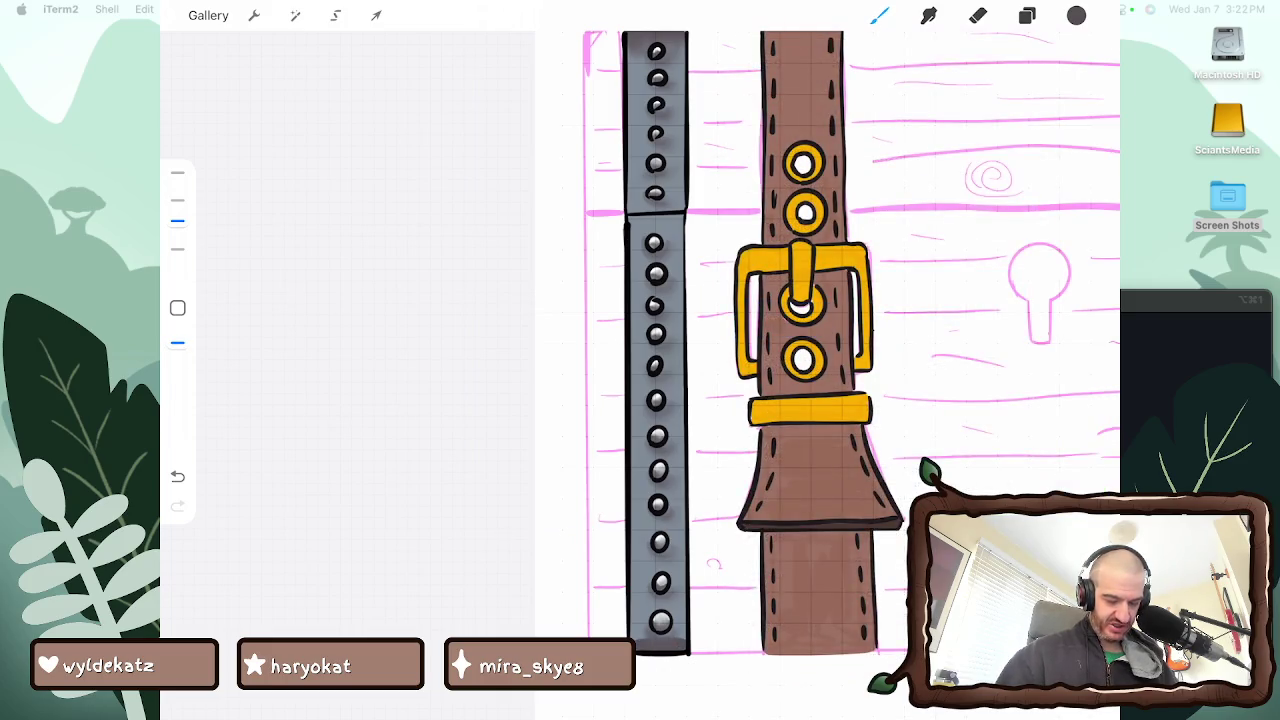
key("s")
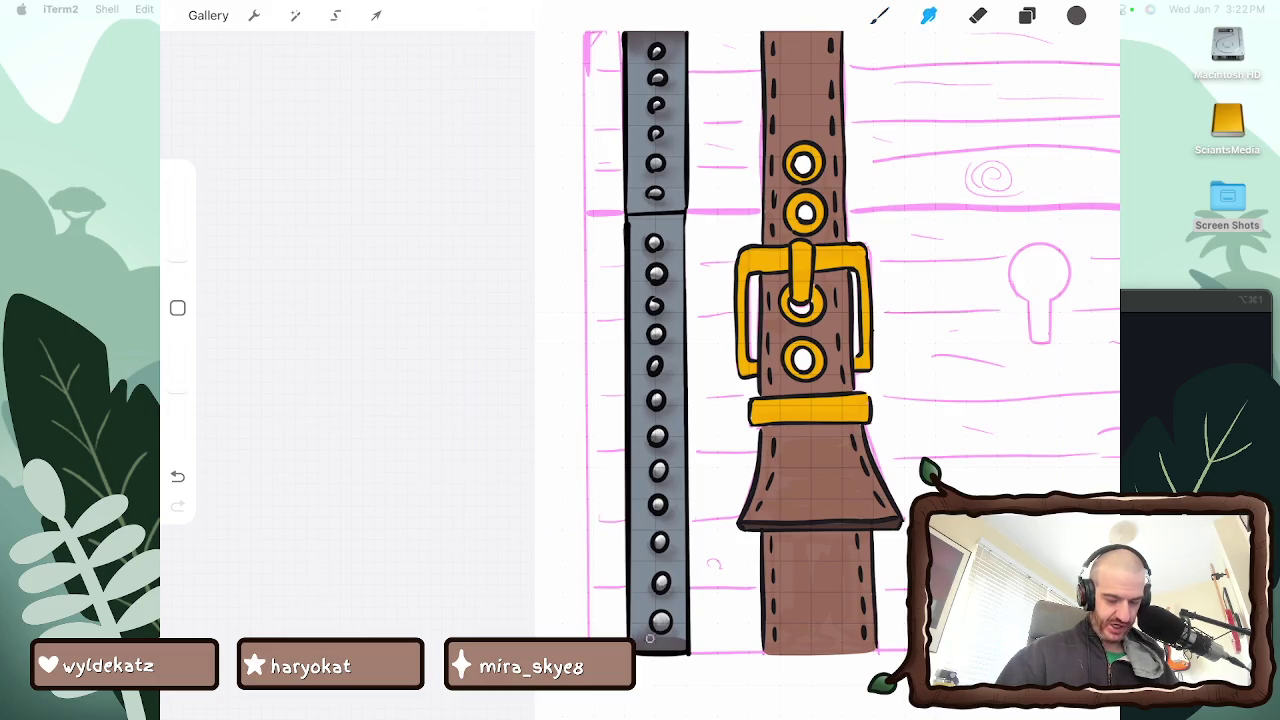
left_click_drag(682, 650, 680, 628)
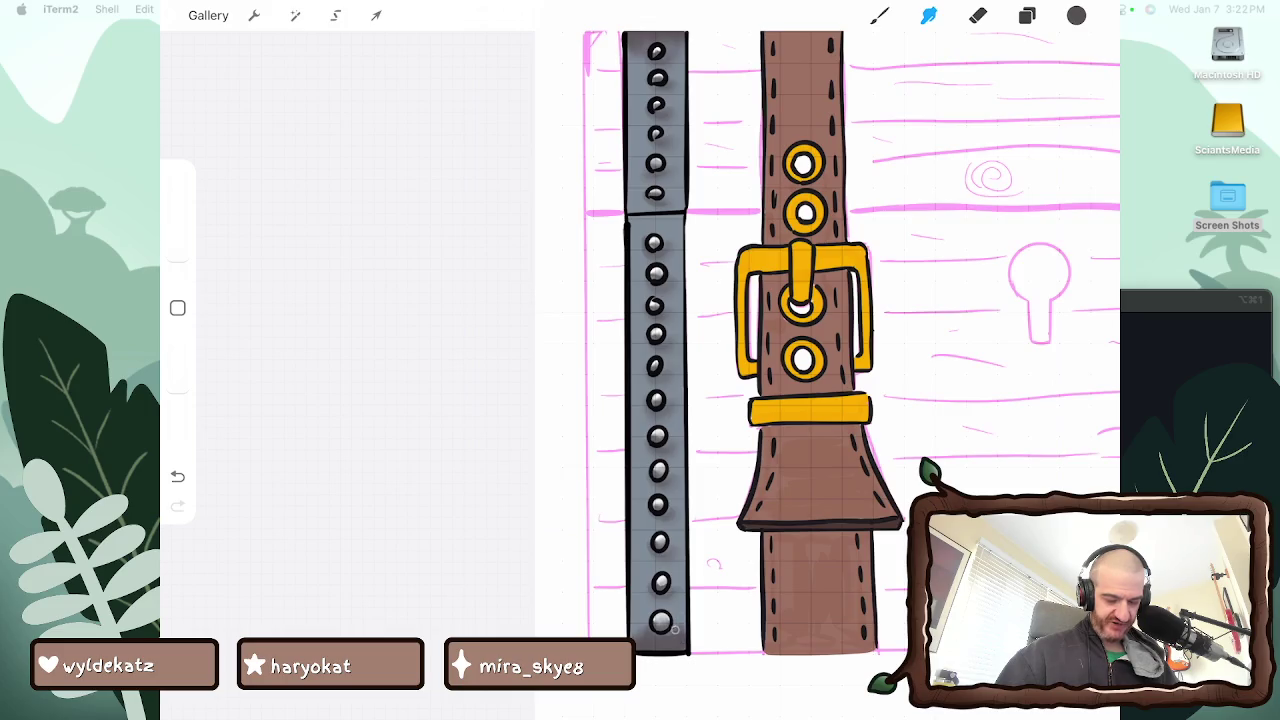
scroll(850, 400, "down", 5)
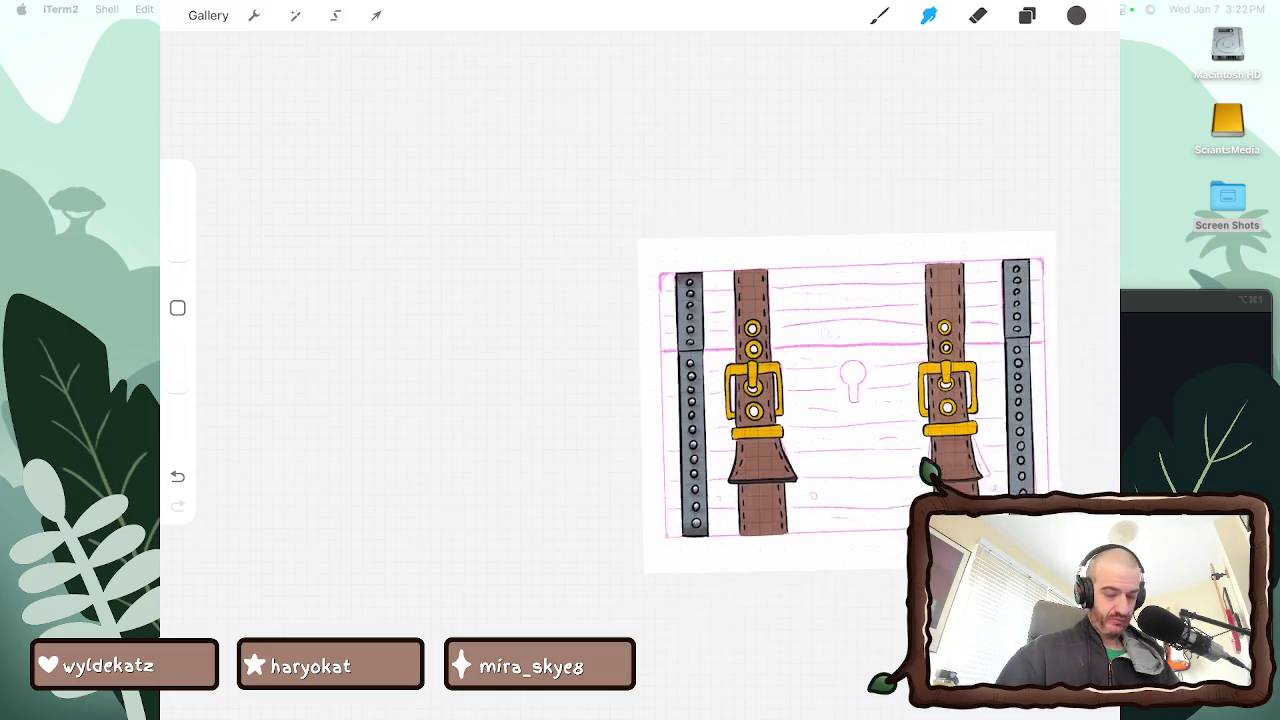
Pan and zoom around the strap and buckle, then show the Layers panel listing Layers 16-27
scroll(800, 400, "up", 5)
scroll(800, 380, "up", 2)
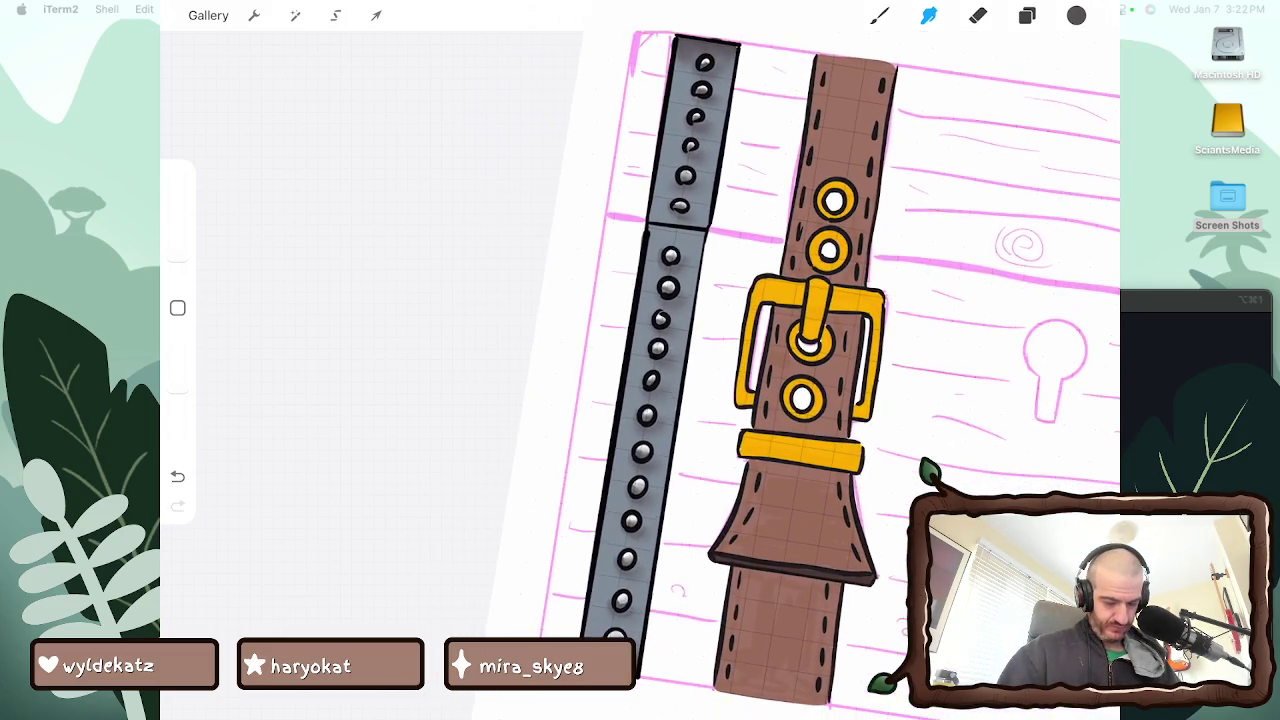
scroll(800, 380, "up", 2)
scroll(800, 380, "up", 2)
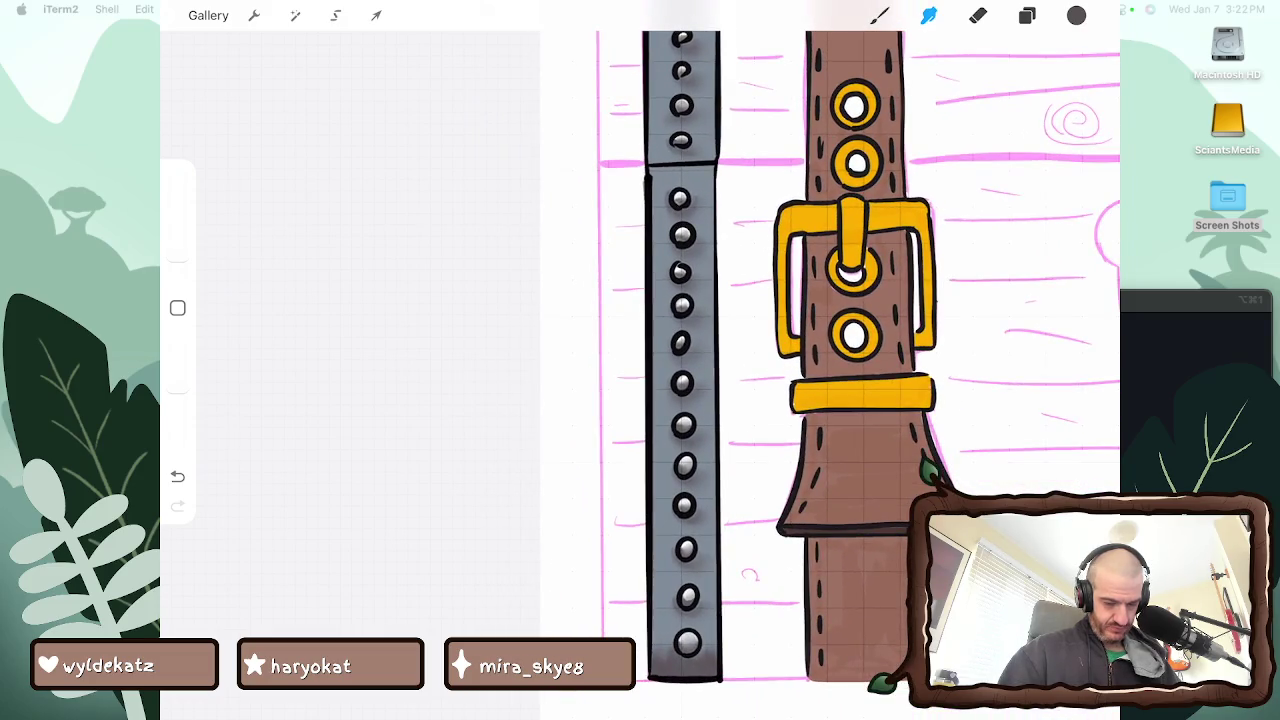
scroll(860, 380, "up", 2)
scroll(860, 380, "up", 2)
scroll(860, 380, "up", 2)
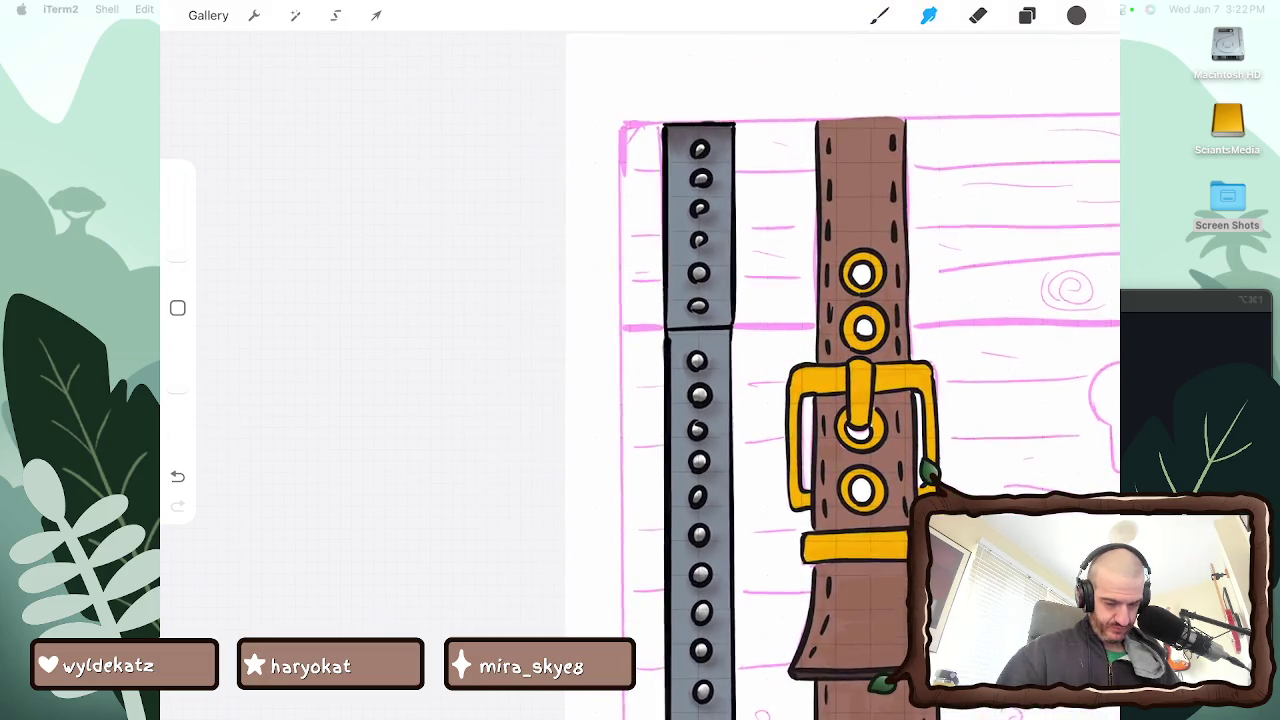
scroll(860, 380, "down", 2)
scroll(860, 380, "down", 2)
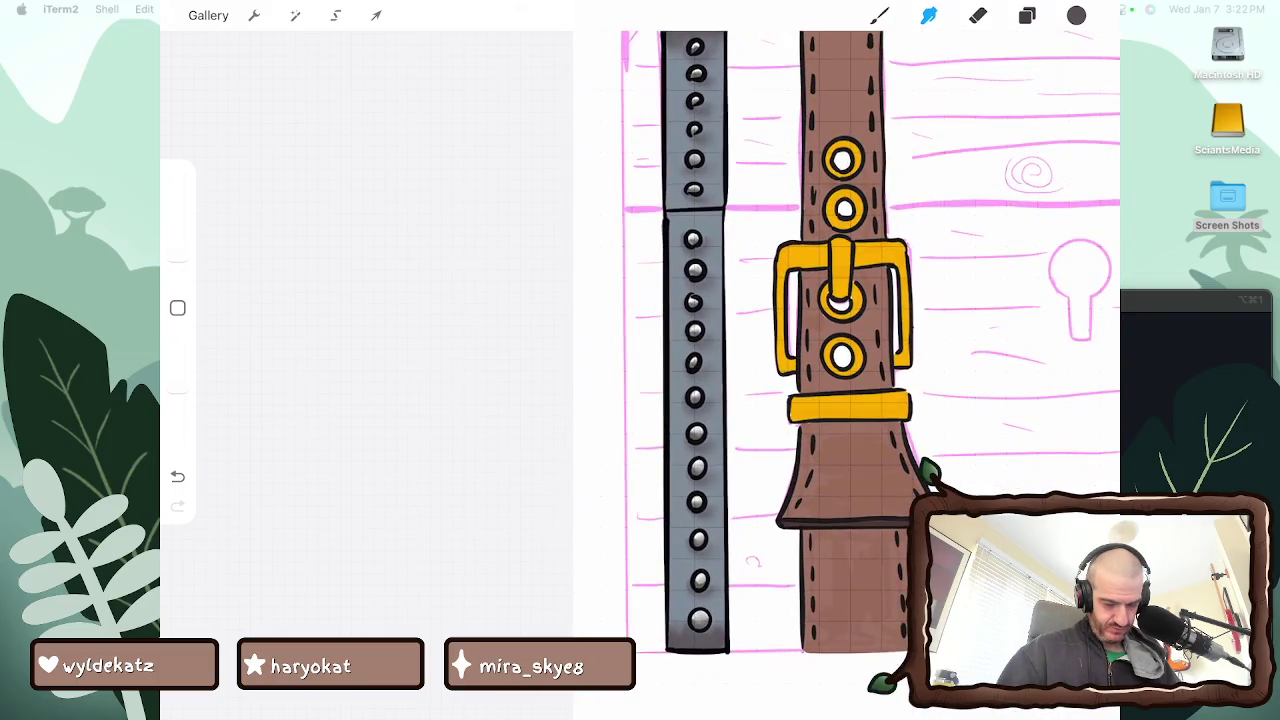
scroll(850, 380, "up", 2)
scroll(850, 380, "up", 2)
scroll(850, 380, "up", 1)
scroll(780, 380, "down", 2)
scroll(780, 380, "up", 1)
scroll(780, 380, "down", 2)
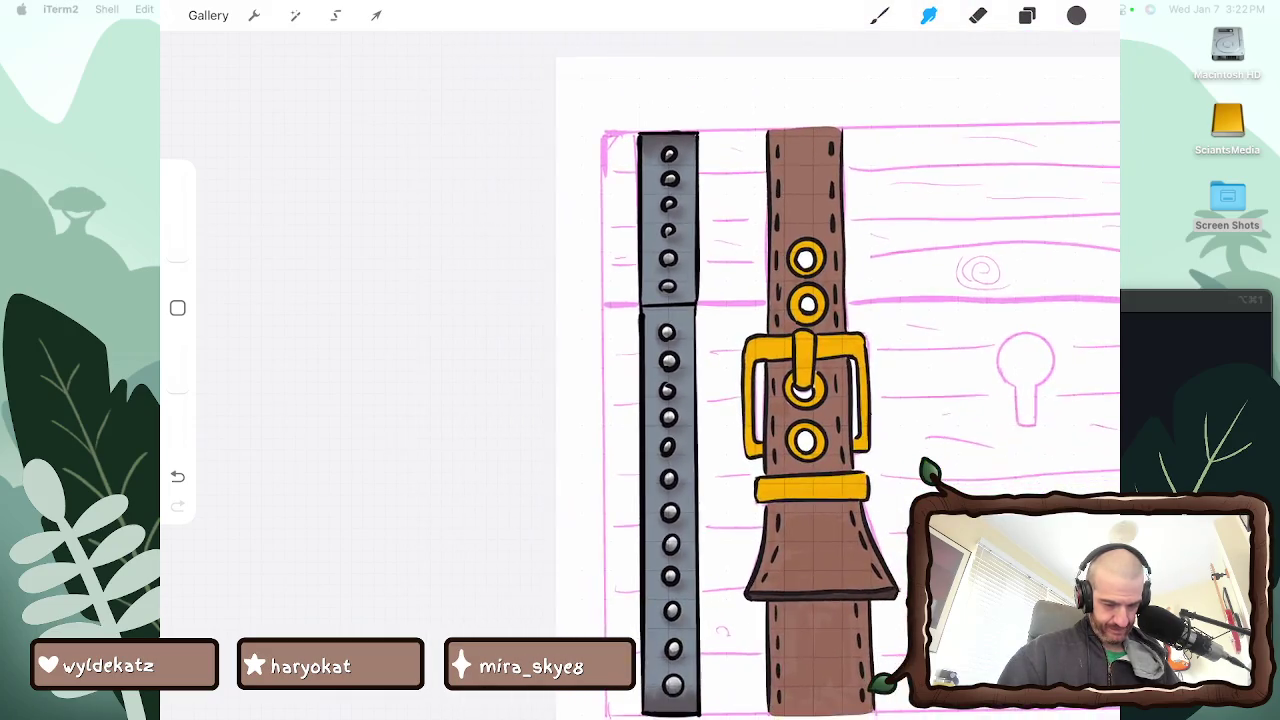
scroll(780, 380, "down", 2)
scroll(860, 380, "down", 1)
scroll(860, 350, "up", 1)
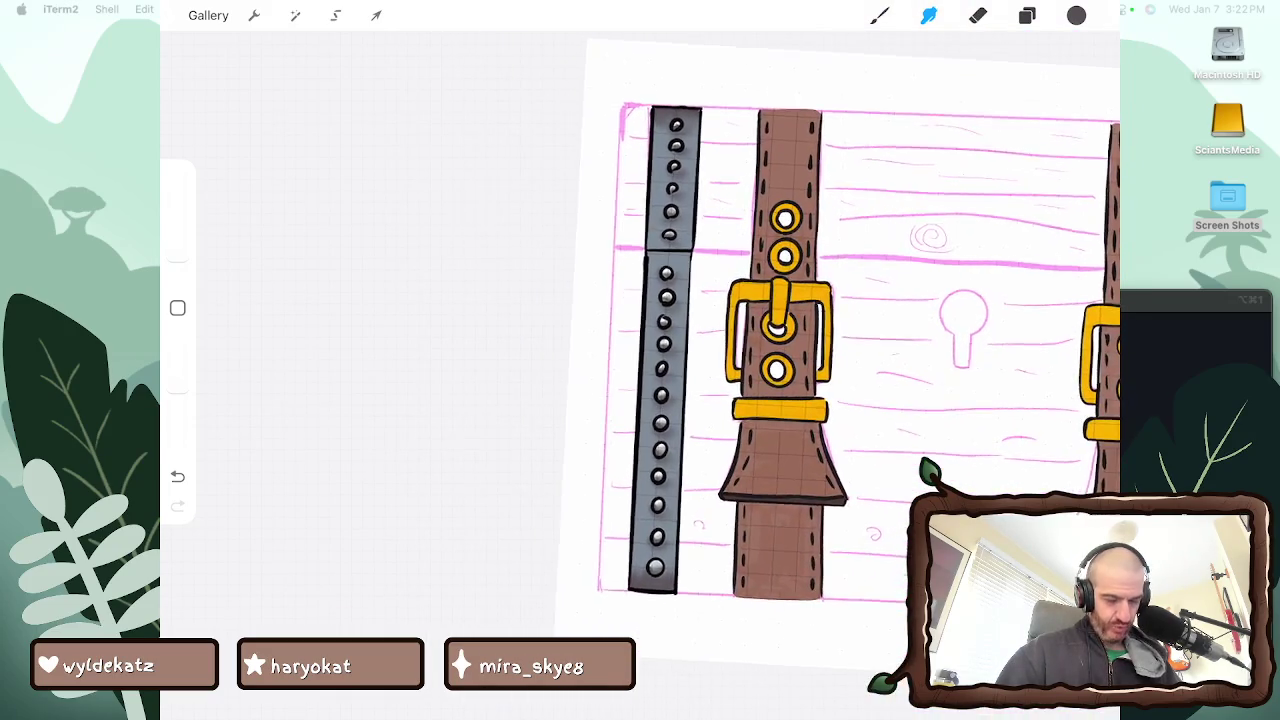
scroll(860, 350, "up", 1)
left_click(1027, 15)
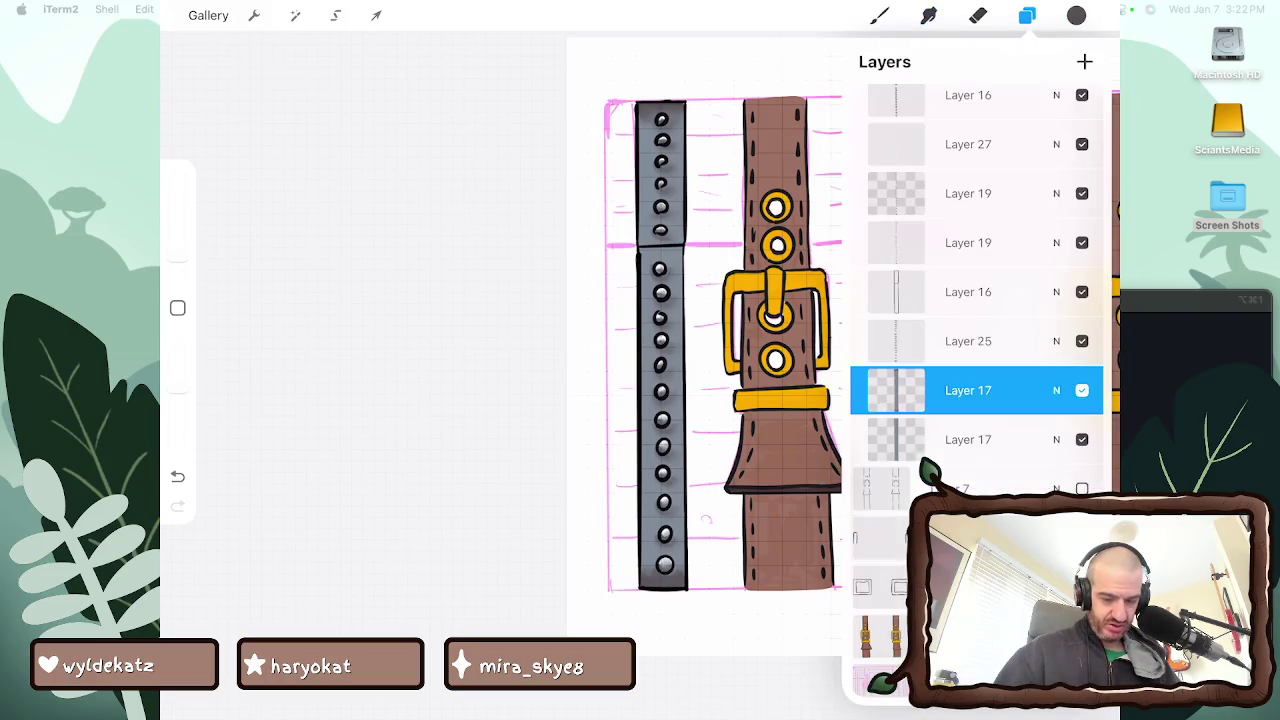
Check both Layer 17 entries and the blend mode, then pick an orange from Copic E2
left_click(1082, 390)
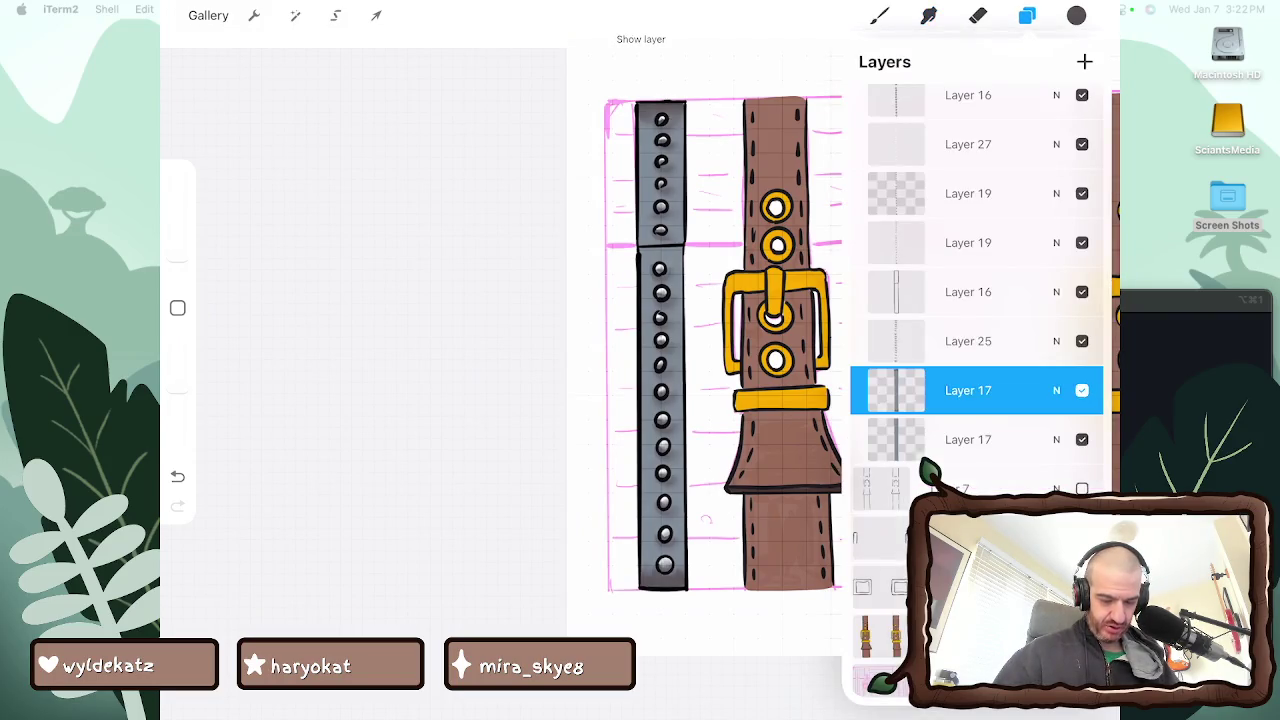
left_click(1082, 439)
left_click(1056, 390)
left_click(1056, 363)
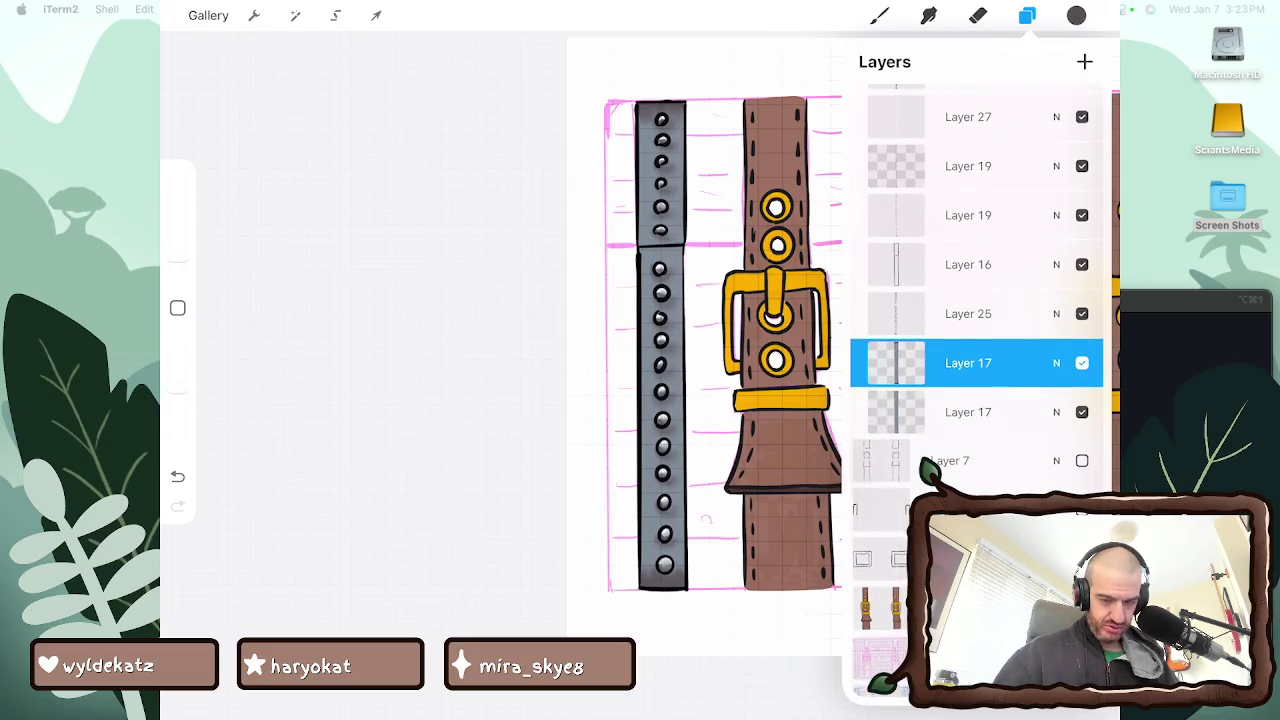
left_click(1076, 15)
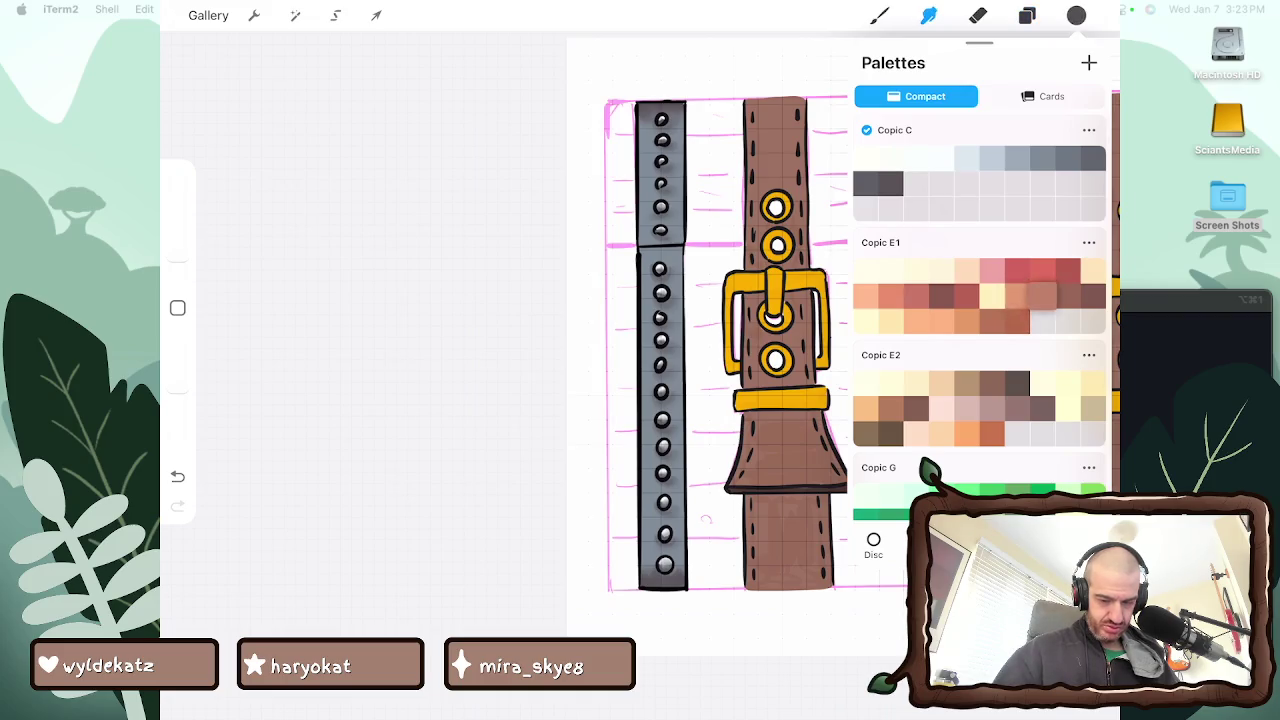
left_click(966, 433)
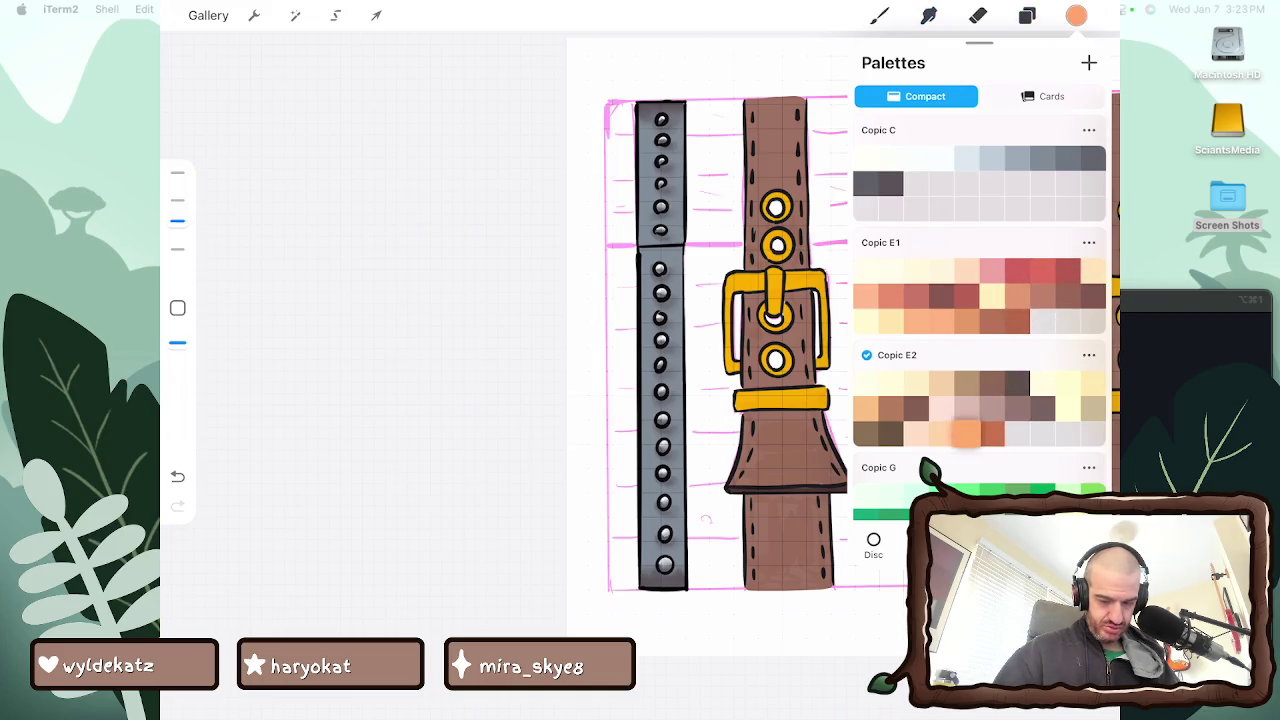
Select the Heavy Metal brush from the Industrial brush set
left_click(879, 15)
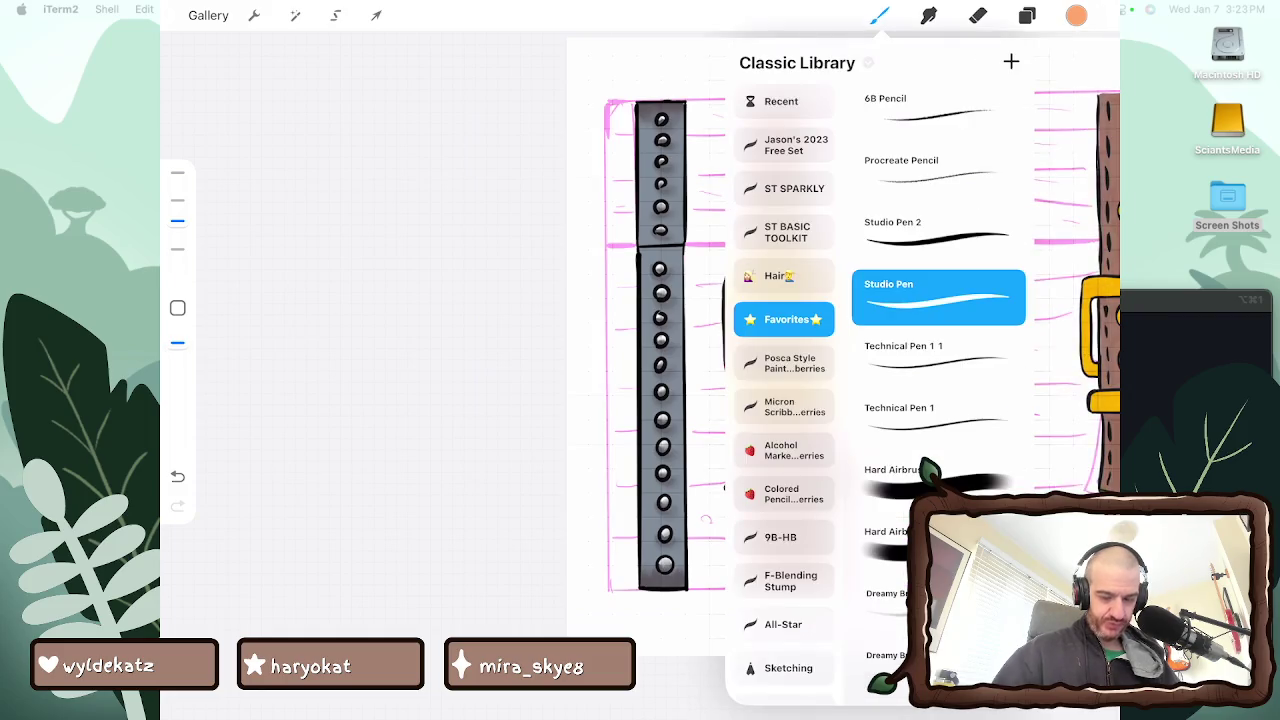
scroll(784, 390, "down", 3)
scroll(784, 390, "down", 3)
scroll(784, 390, "down", 3)
scroll(784, 390, "down", 2)
scroll(784, 390, "down", 1)
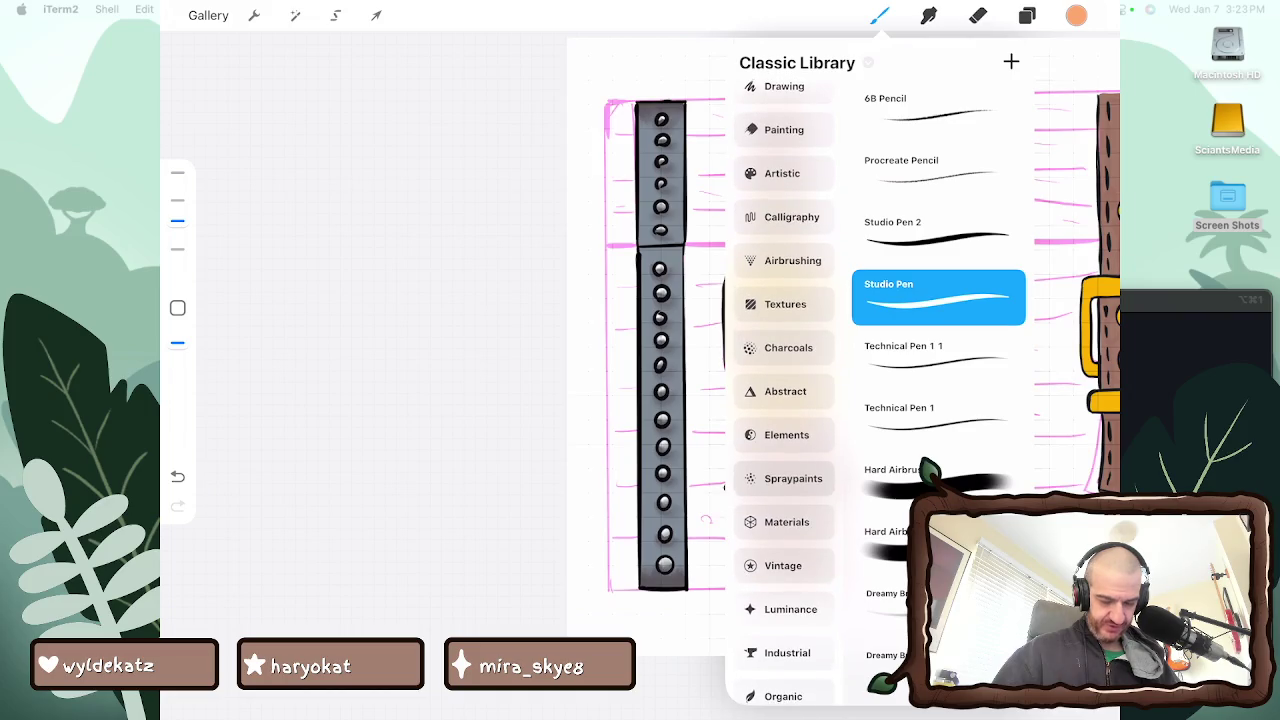
left_click(793, 478)
scroll(784, 400, "down", 1)
scroll(784, 400, "down", 1)
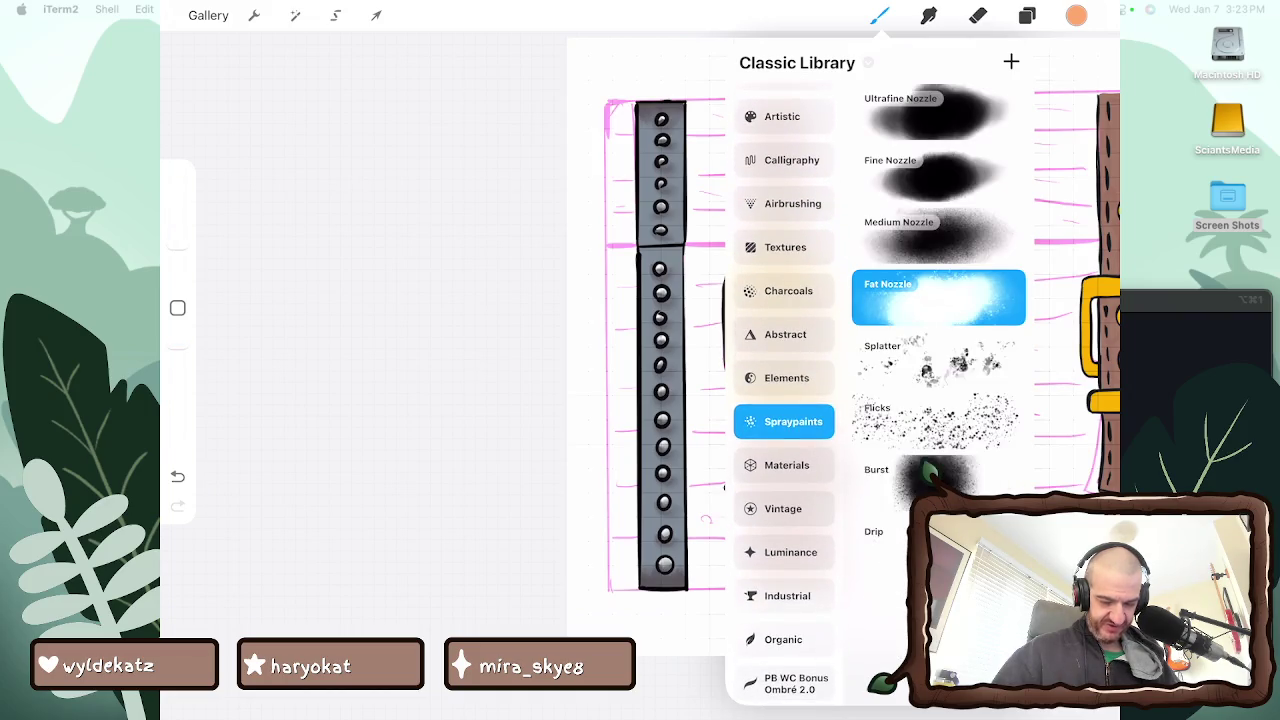
scroll(784, 400, "down", 1)
scroll(784, 400, "down", 1)
left_click(784, 488)
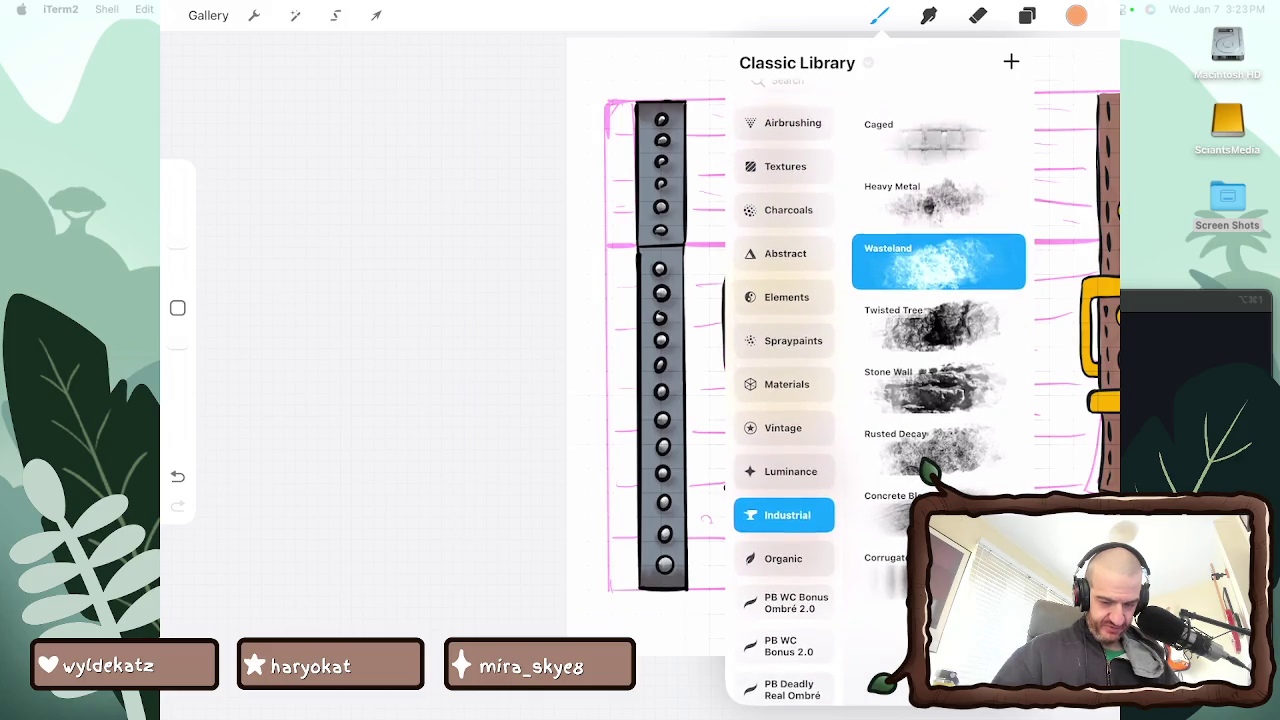
scroll(880, 400, "down", 1)
left_click(930, 172)
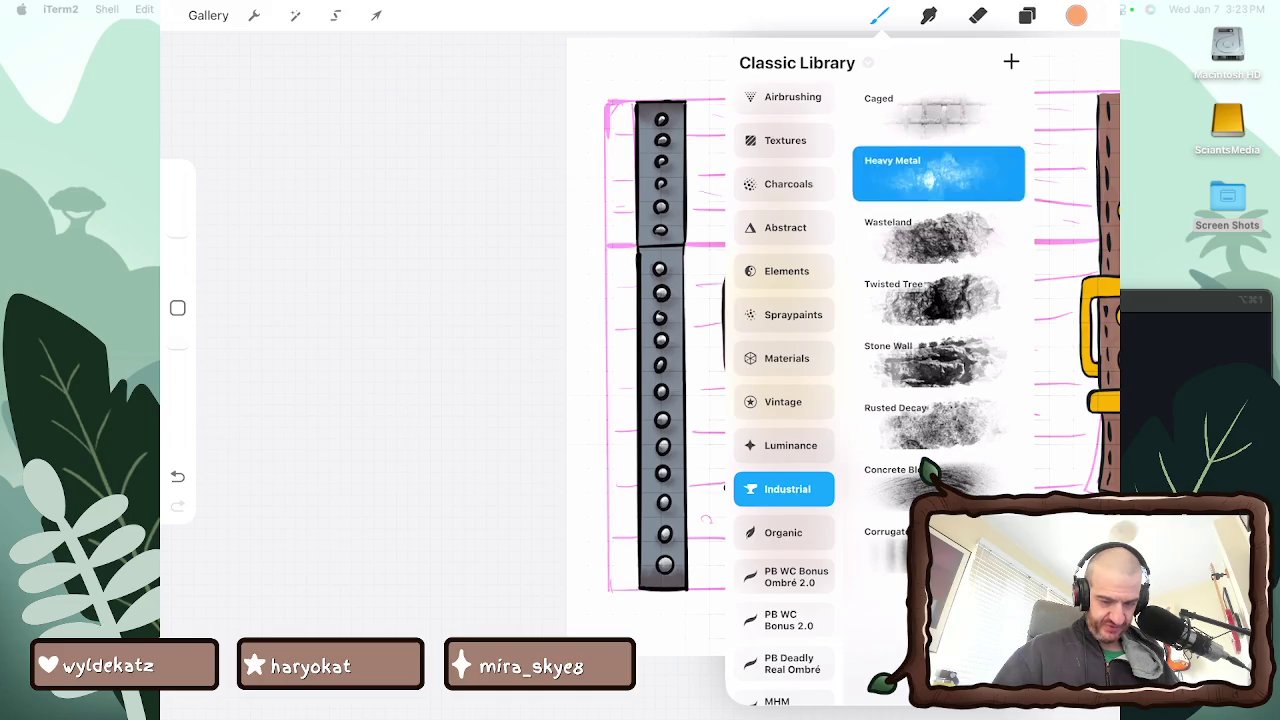
left_click(879, 15)
Paint metallic texture on the bottom and middle of the grey band
left_click_drag(665, 600, 680, 535)
left_click_drag(654, 390, 653, 302)
scroll(850, 370, "up", 3)
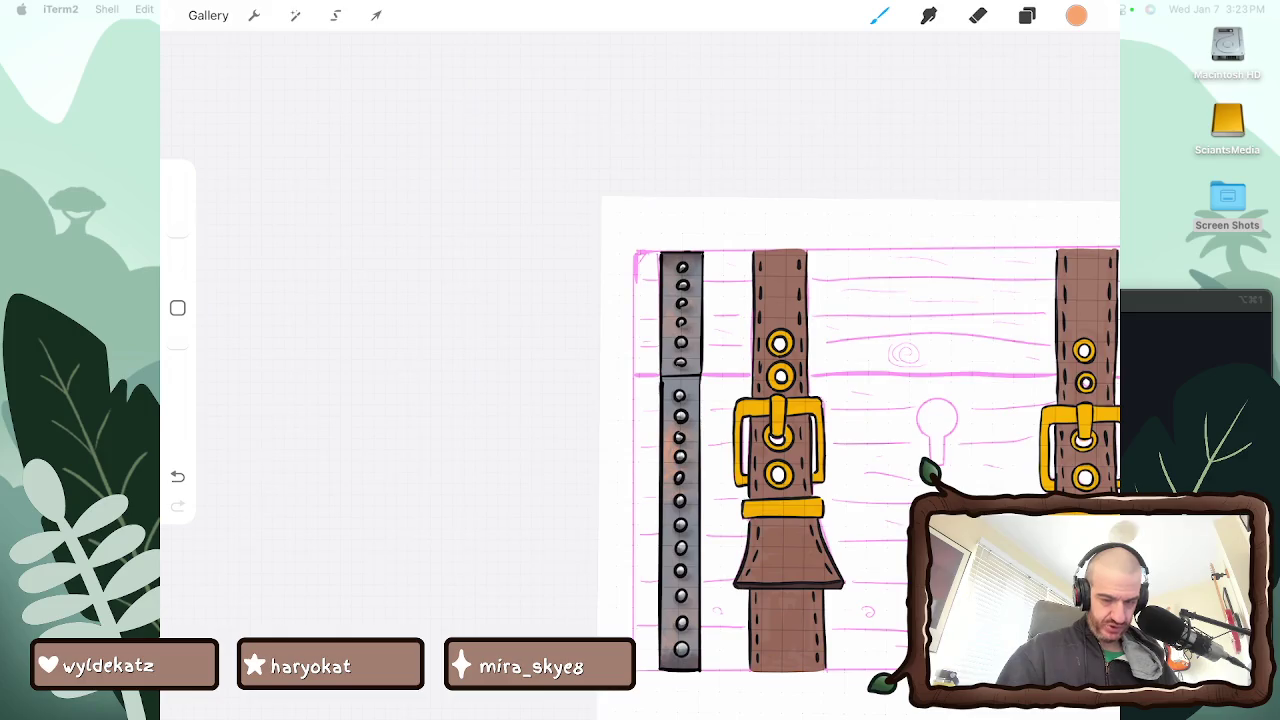
Paint the riveted band with dark red, then dab light peach texture from Copic E1
left_click(1076, 15)
scroll(980, 320, "down", 3)
scroll(980, 320, "down", 3)
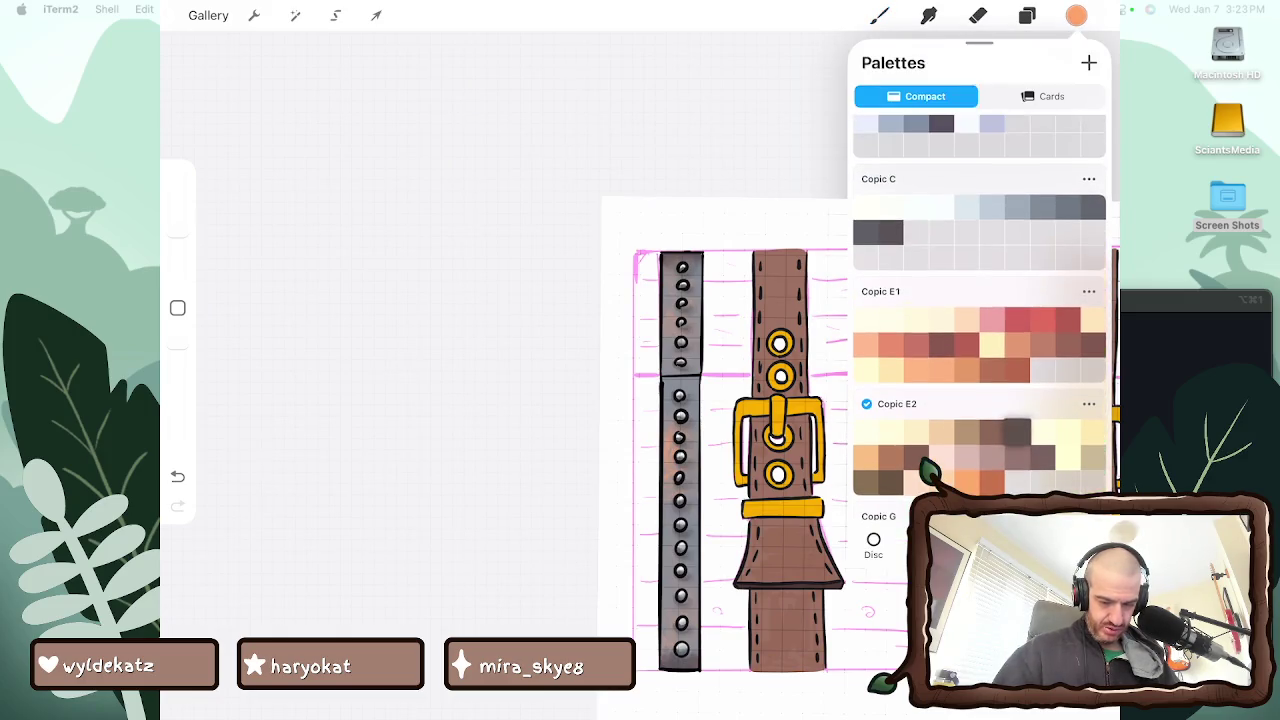
left_click(966, 345)
left_click(879, 15)
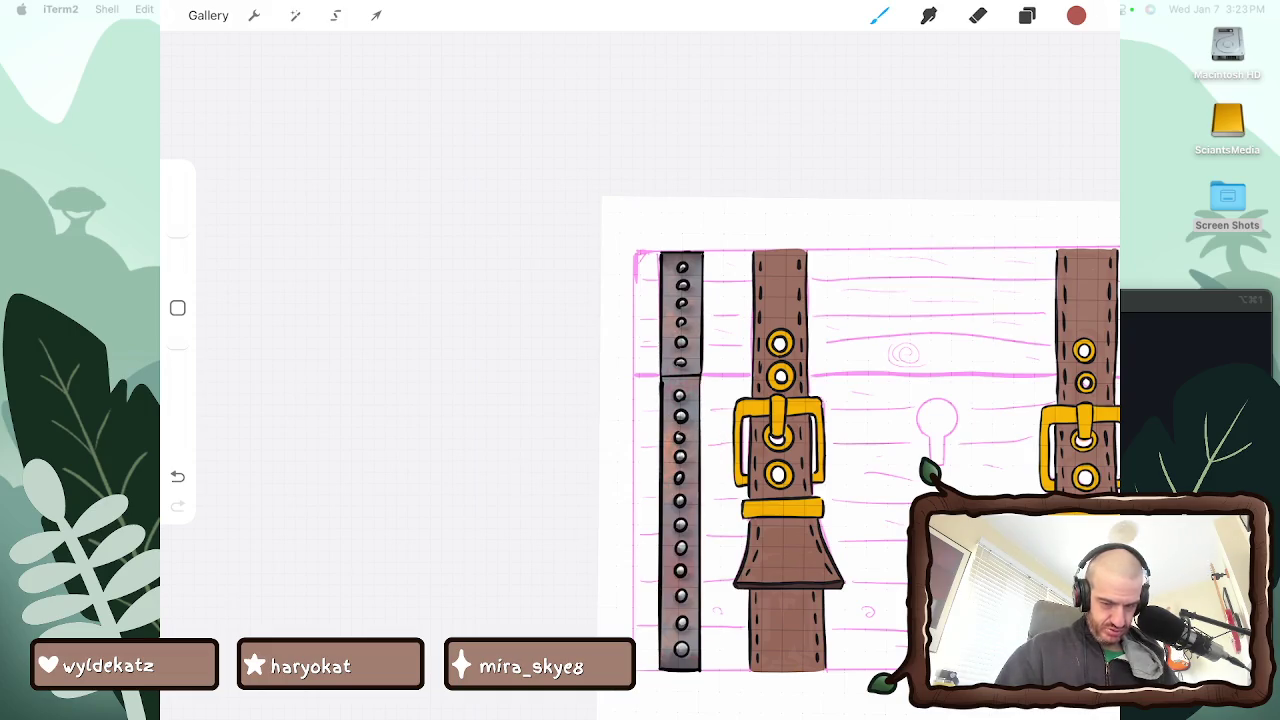
left_click(1076, 15)
left_click(966, 157)
left_click(1076, 15)
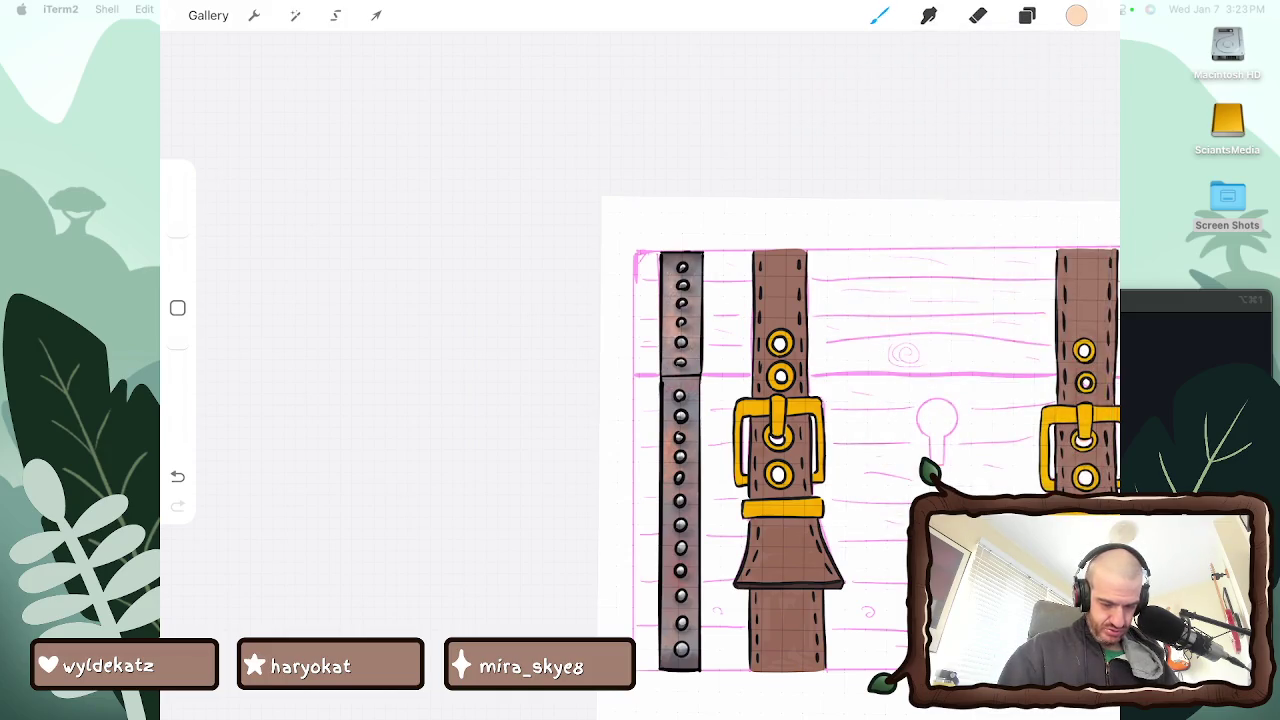
left_click_drag(692, 340, 678, 400)
Paint over the riveted band with a dark reddish-brown from Copic E1
left_click(1076, 15)
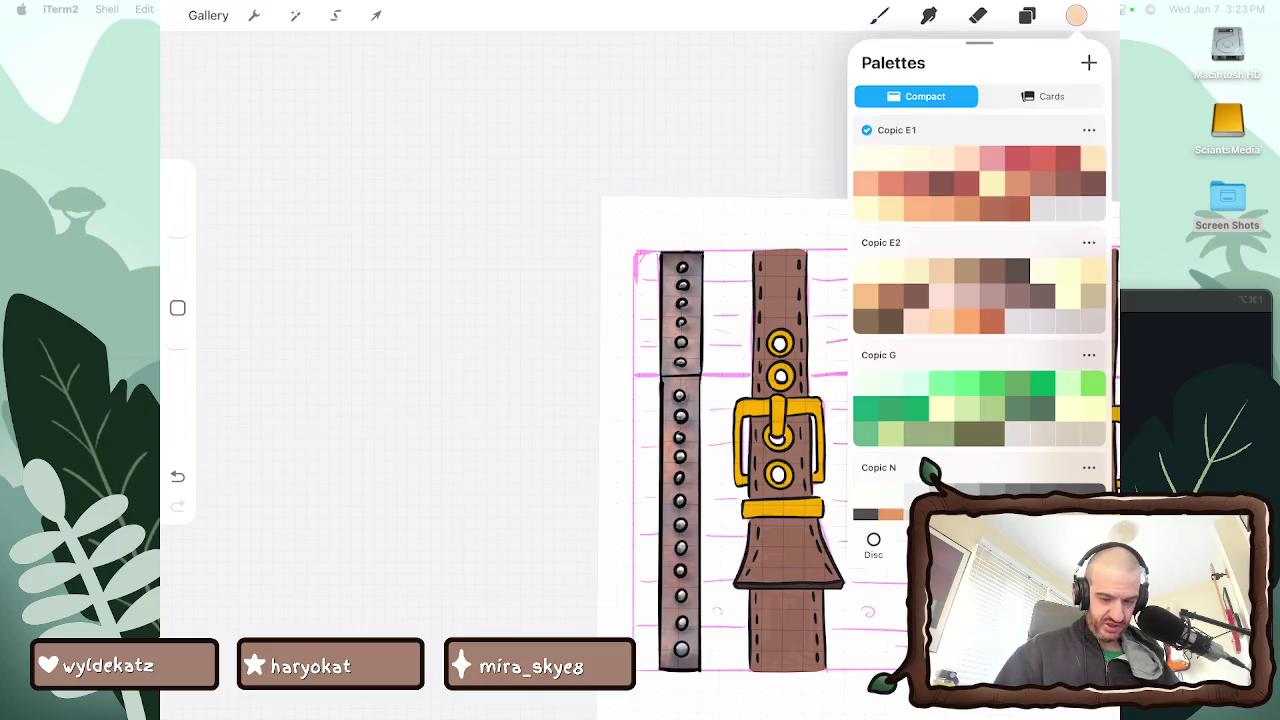
scroll(980, 300, "up", 2)
left_click(1019, 305)
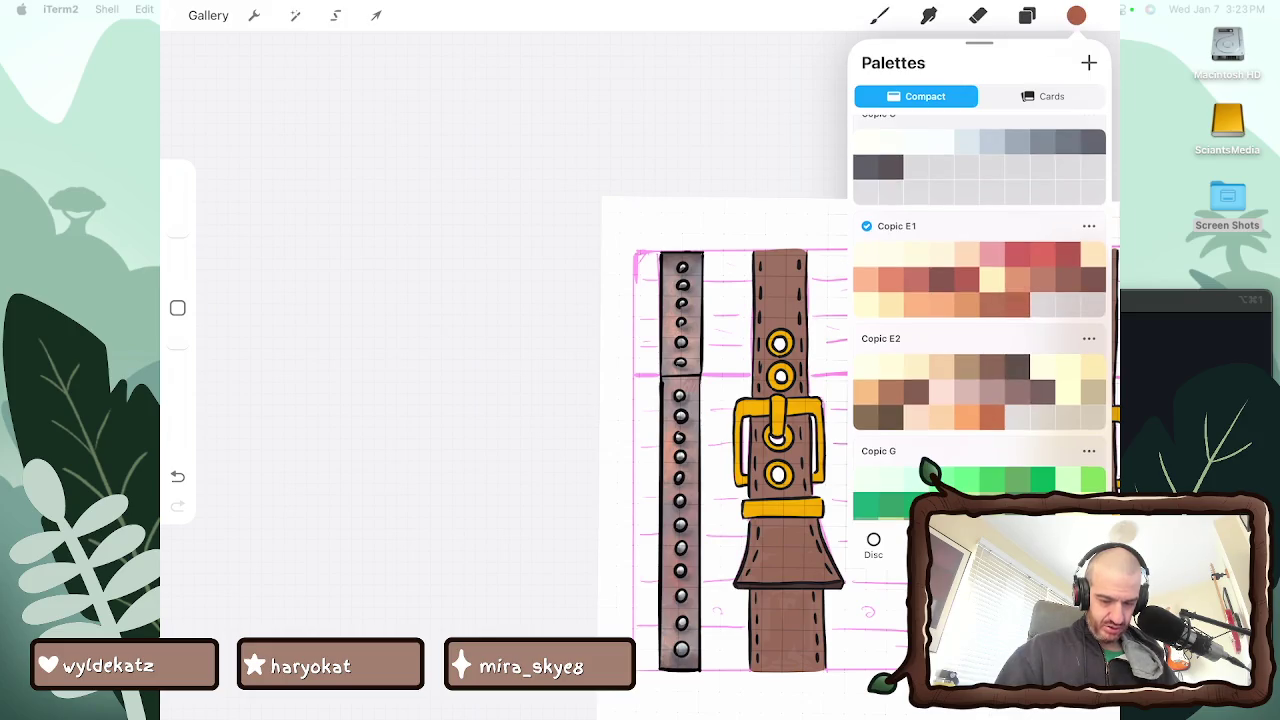
left_click(1076, 15)
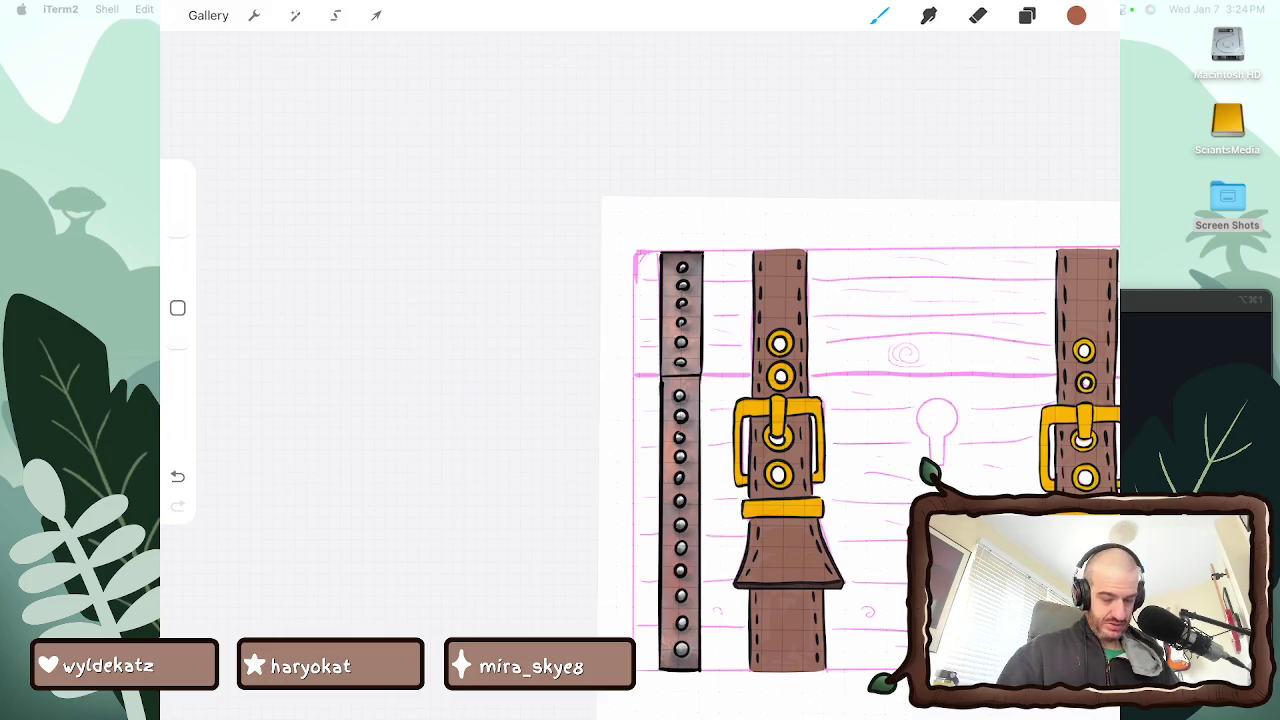
scroll(800, 410, "up", 2)
scroll(800, 410, "up", 3)
Brush light grey shading from the Copic N palette along the riveted band
left_click(1076, 15)
left_click(1076, 15)
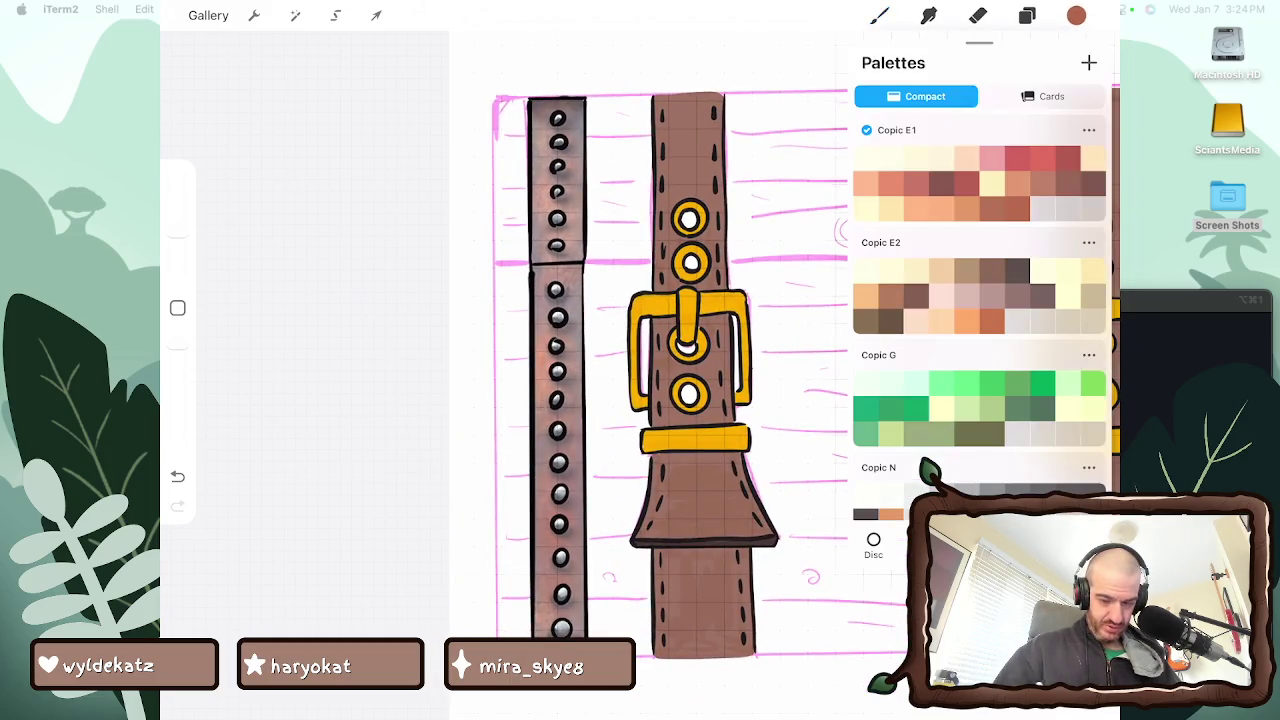
scroll(979, 300, "down", 5)
left_click(991, 341)
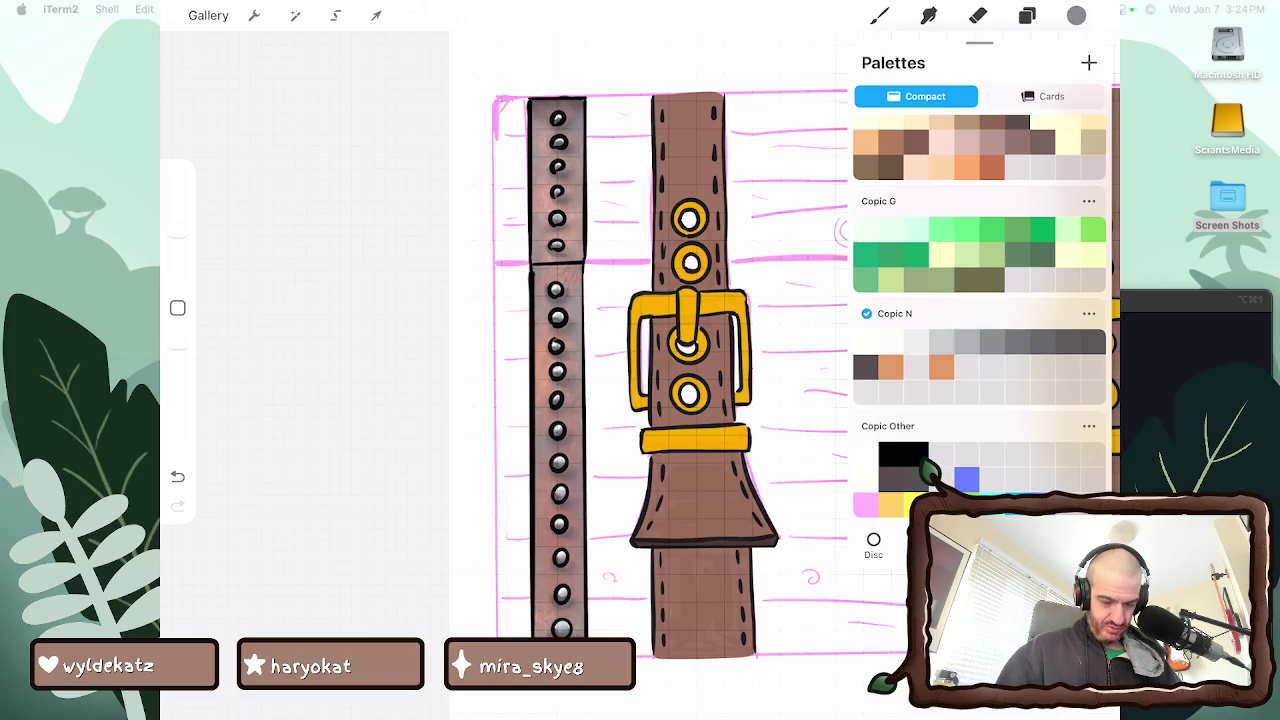
left_click(1076, 15)
left_click_drag(592, 425, 596, 470)
left_click_drag(524, 290, 526, 358)
left_click_drag(530, 232, 530, 278)
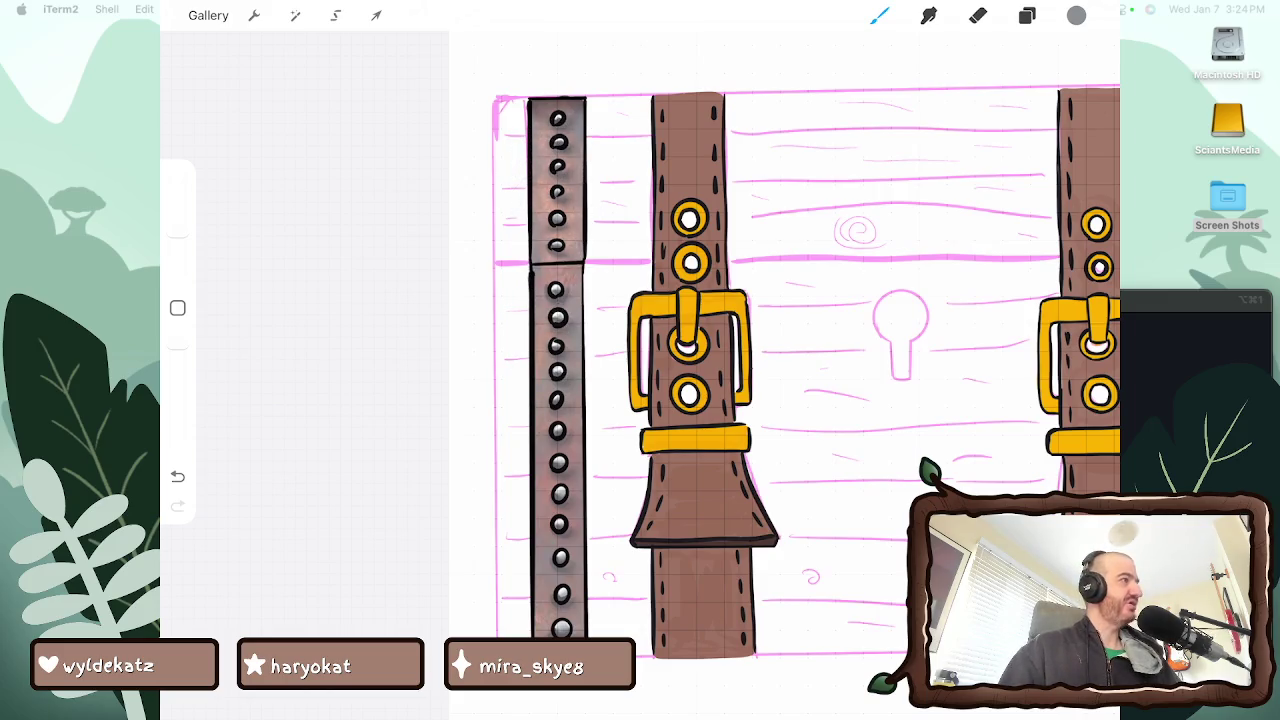
scroll(785, 375, "down", 3)
scroll(785, 375, "up", 3)
key("l")
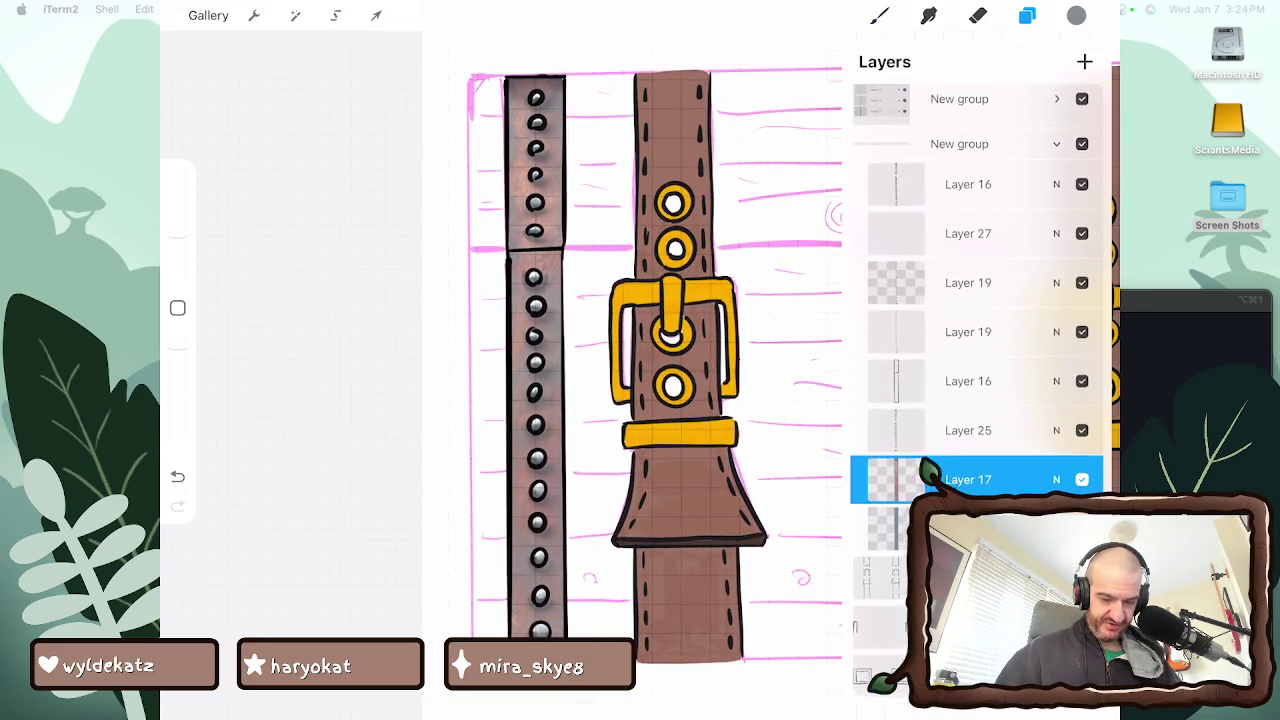
Toggle visibility of Layers 19, 16 and 25 to see what each holds
scroll(977, 300, "up", 1)
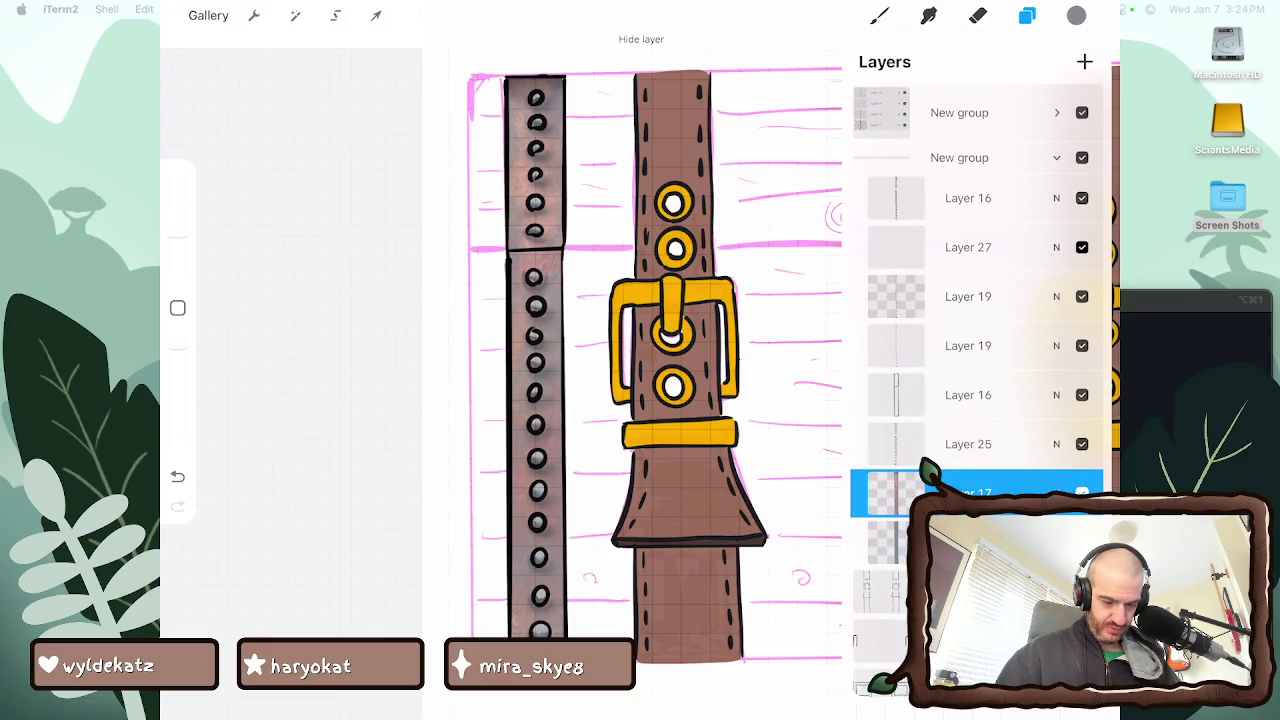
left_click(1082, 296)
left_click(1082, 296)
left_click(1082, 296)
left_click(1082, 296)
left_click(1082, 345)
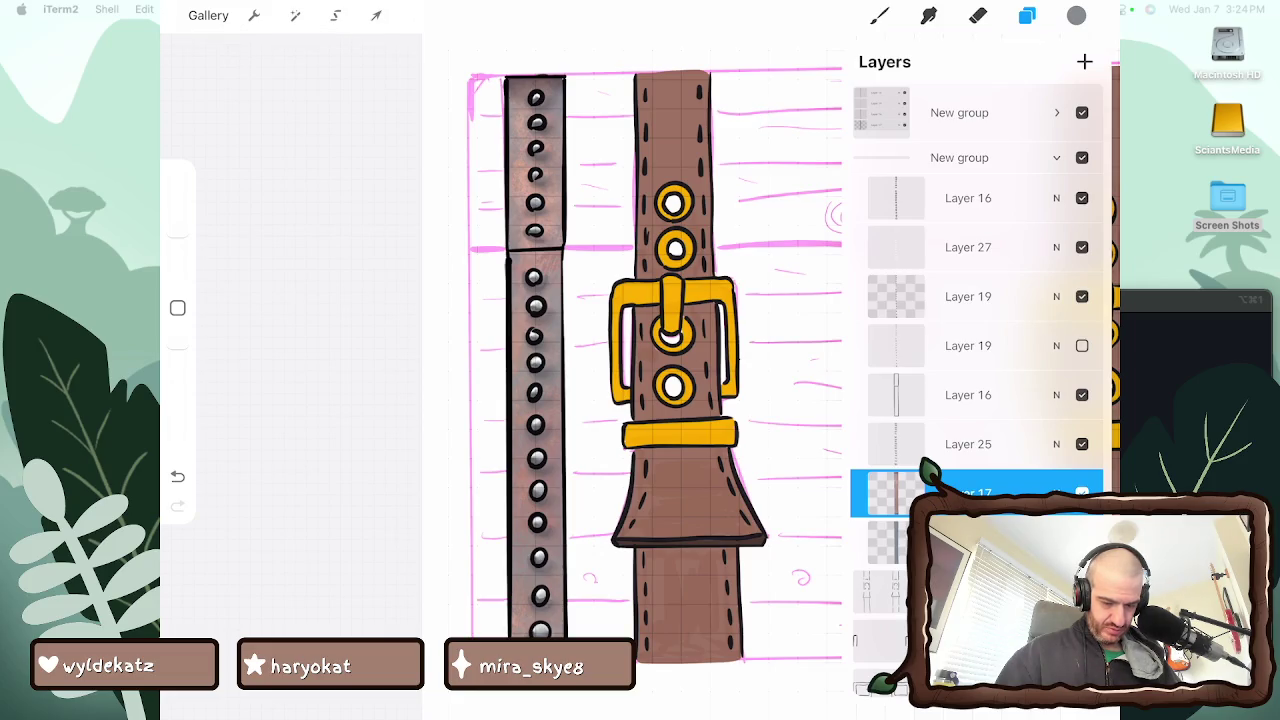
left_click(1082, 394)
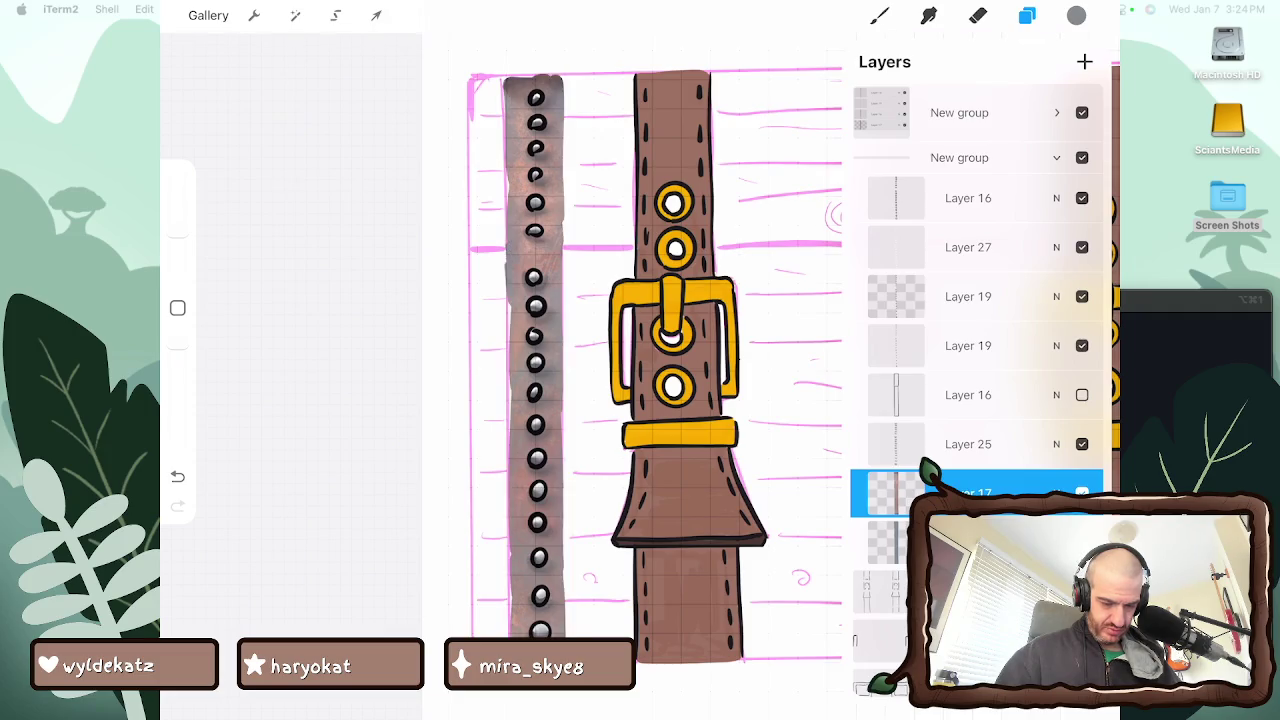
left_click(1082, 444)
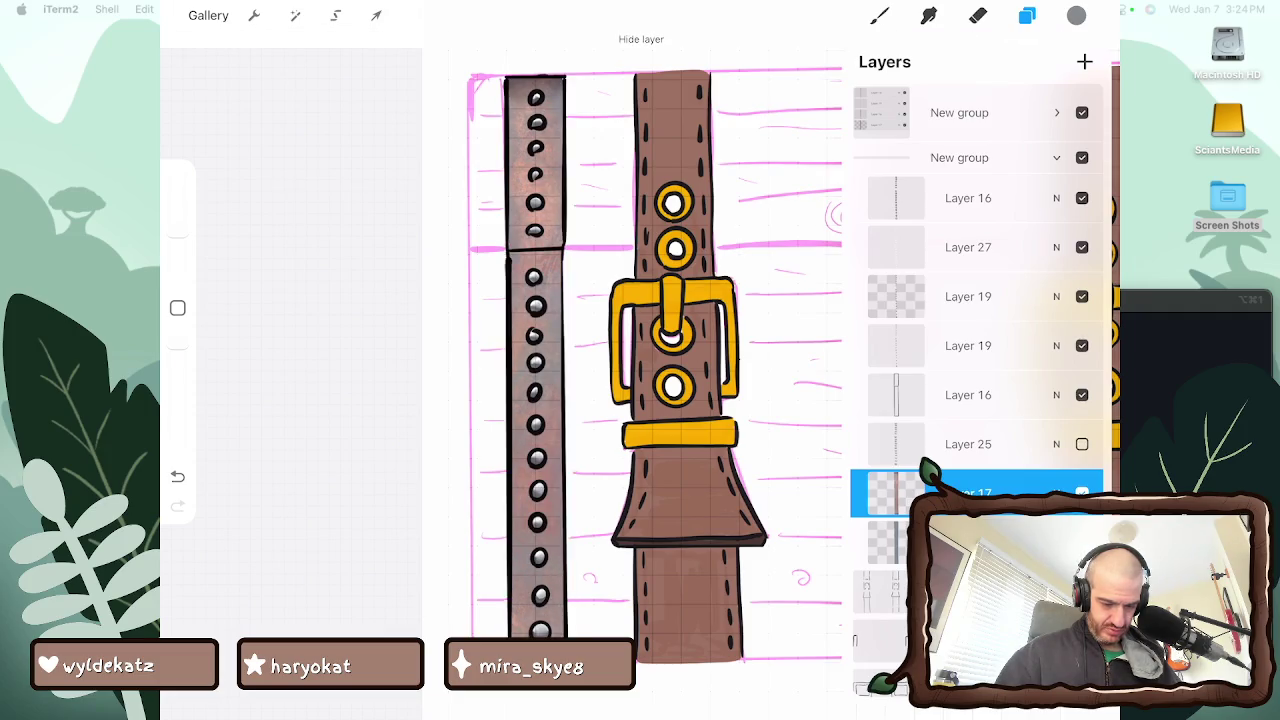
scroll(975, 400, "down", 1)
scroll(975, 400, "up", 1)
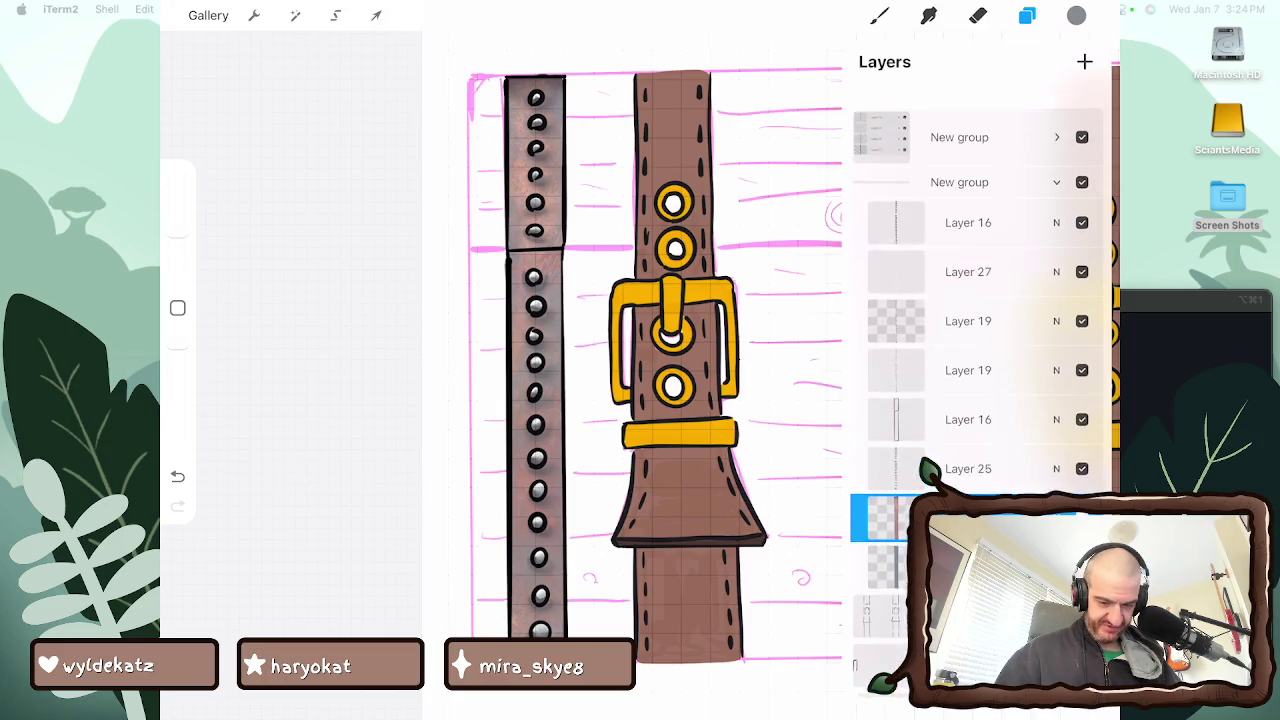
Compare the strap by hiding and showing Layer 16 and both Layer 19s
left_click(1082, 198)
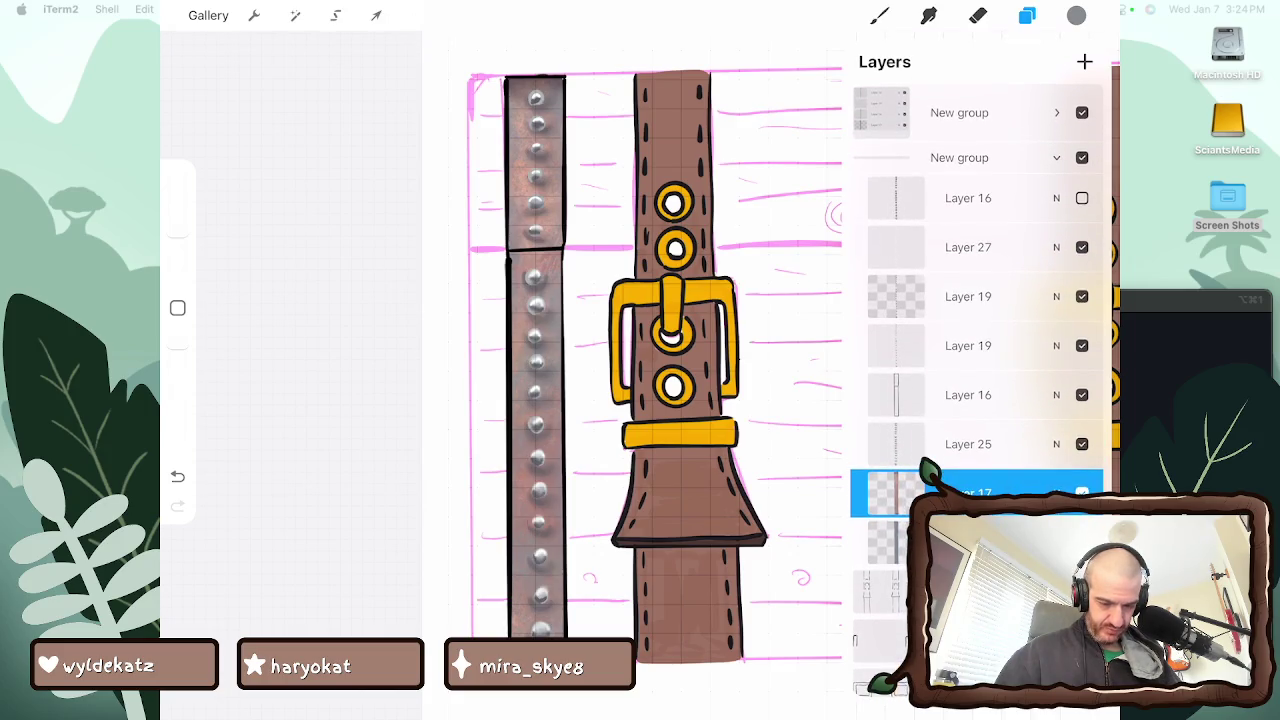
left_click(1082, 198)
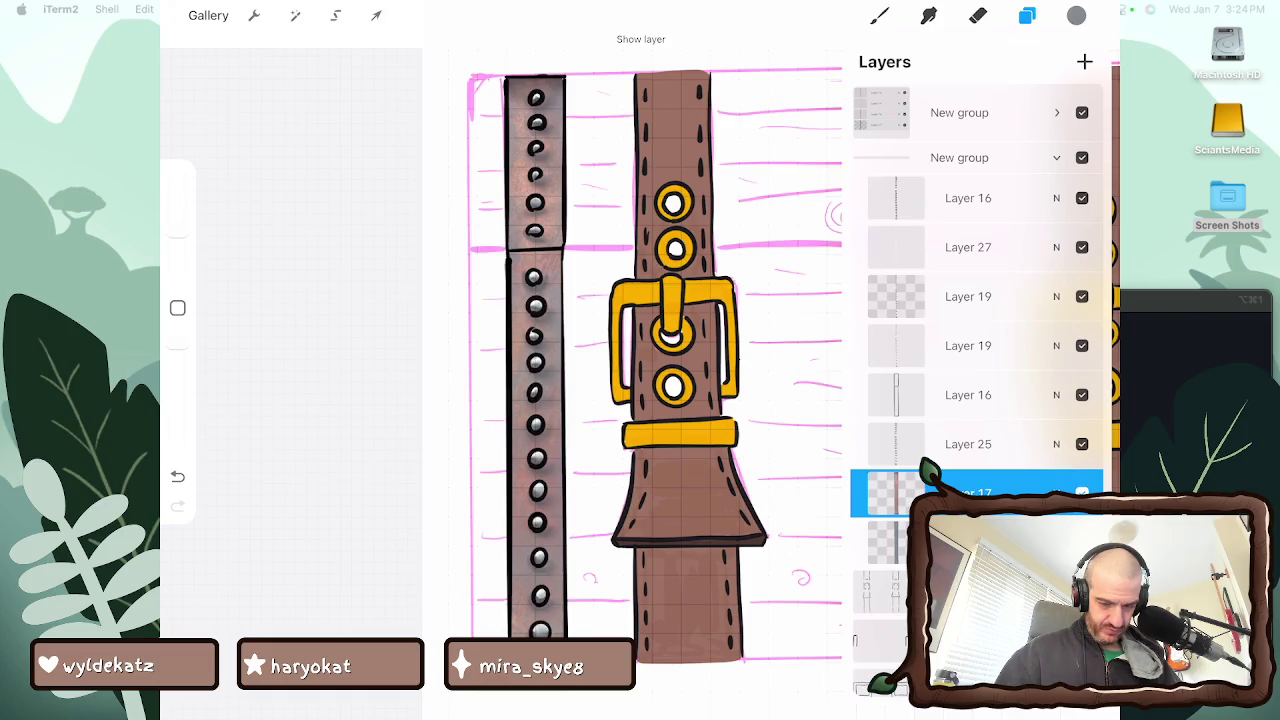
left_click(1082, 247)
left_click(1082, 247)
left_click(1082, 247)
left_click(1082, 296)
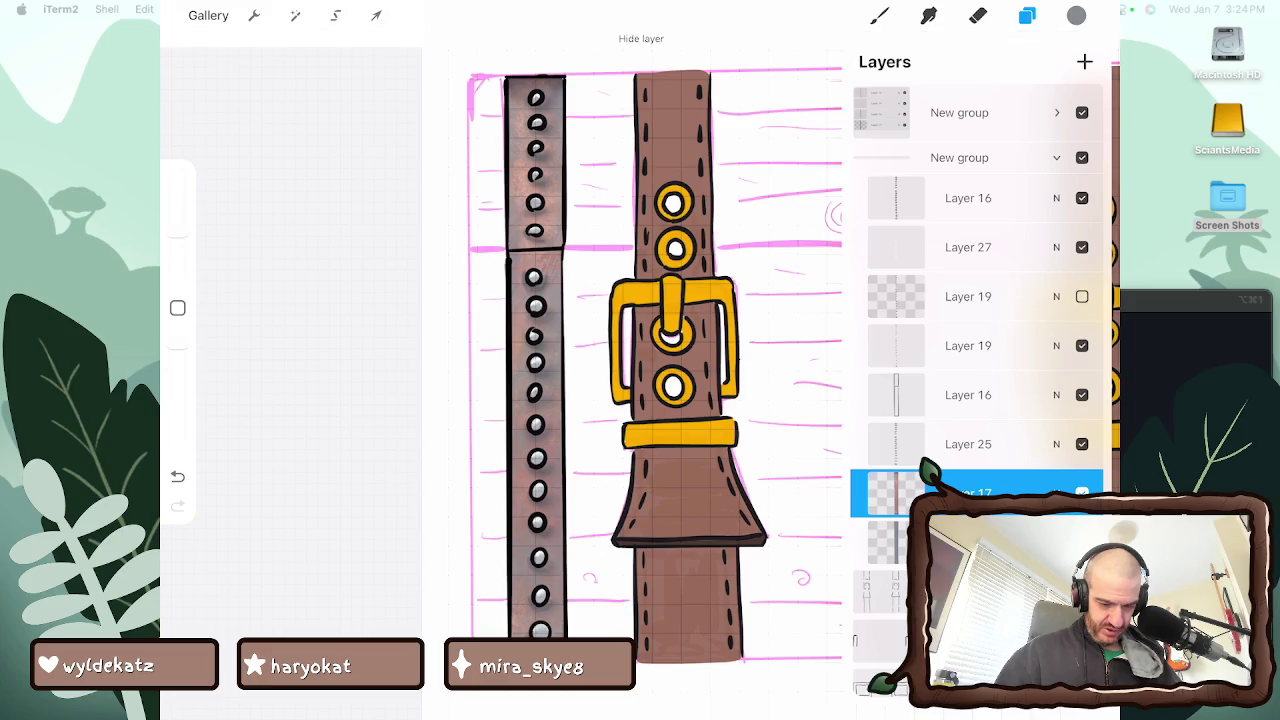
left_click(1082, 296)
left_click(1082, 345)
left_click(1082, 345)
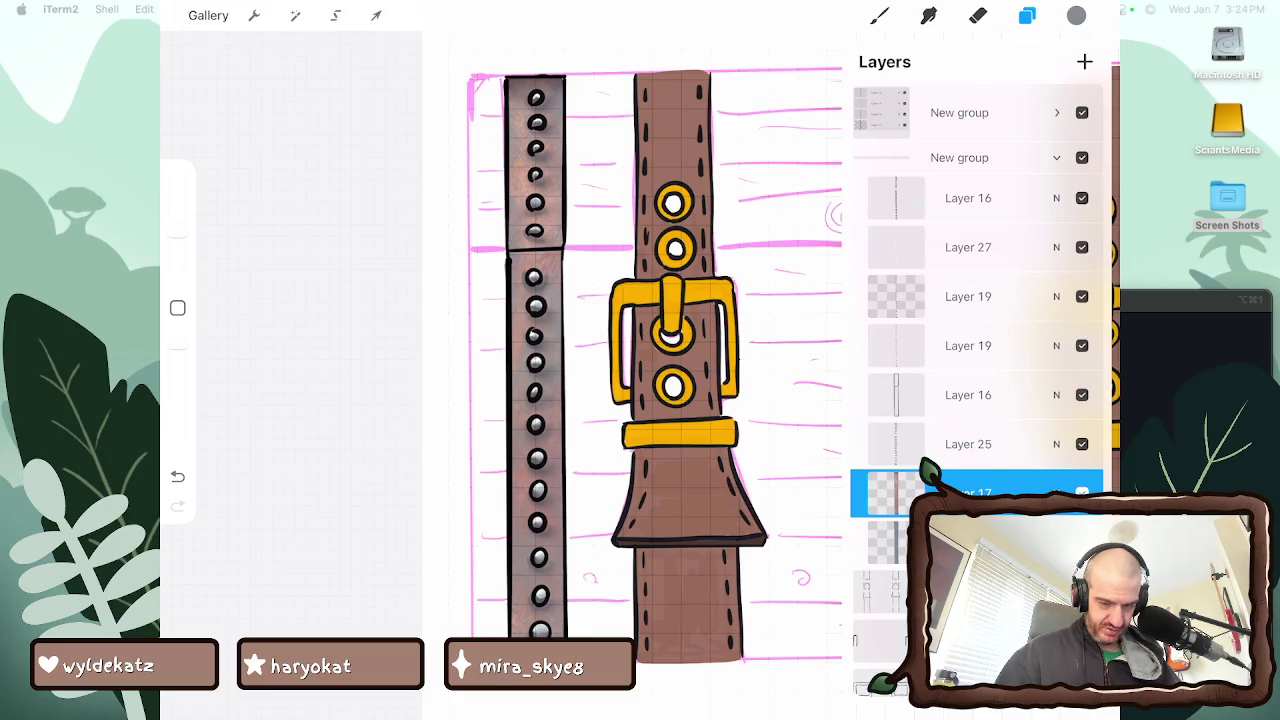
Make the lower Layer 19 active and test a Copic R red stroke, then undo it
left_click(968, 345)
left_click(1076, 15)
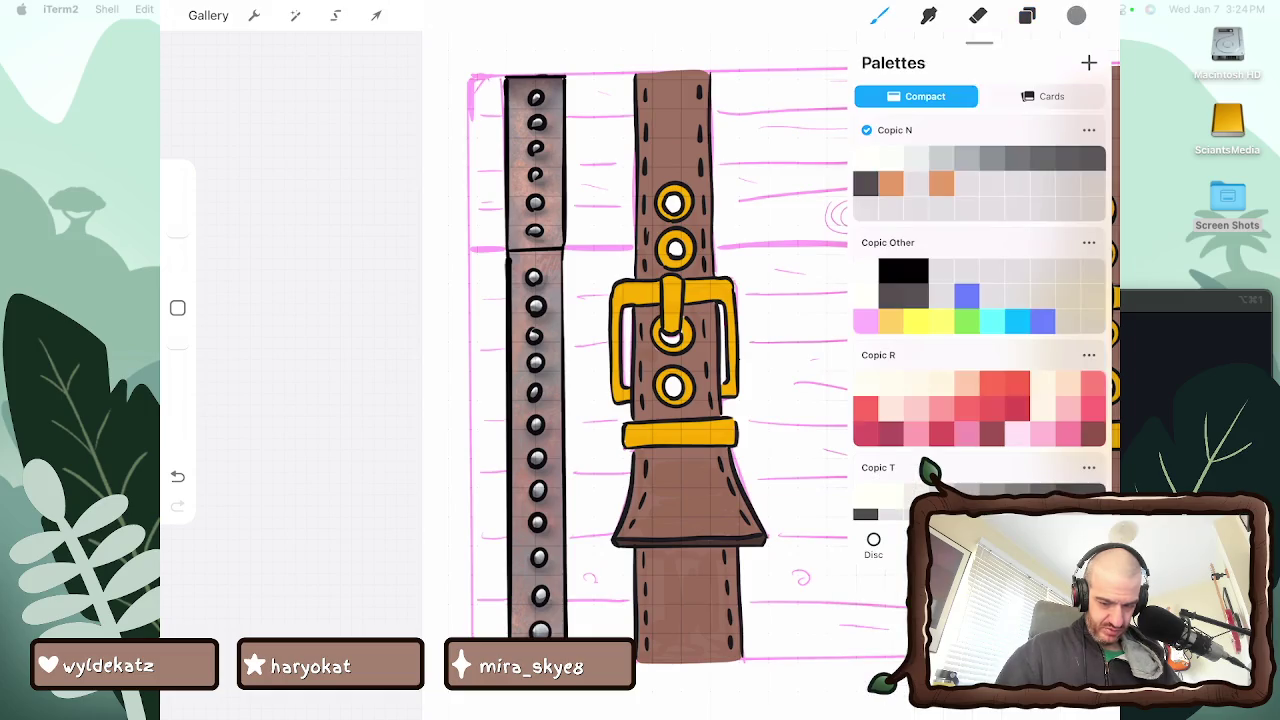
left_click(894, 355)
left_click_drag(500, 330, 500, 440)
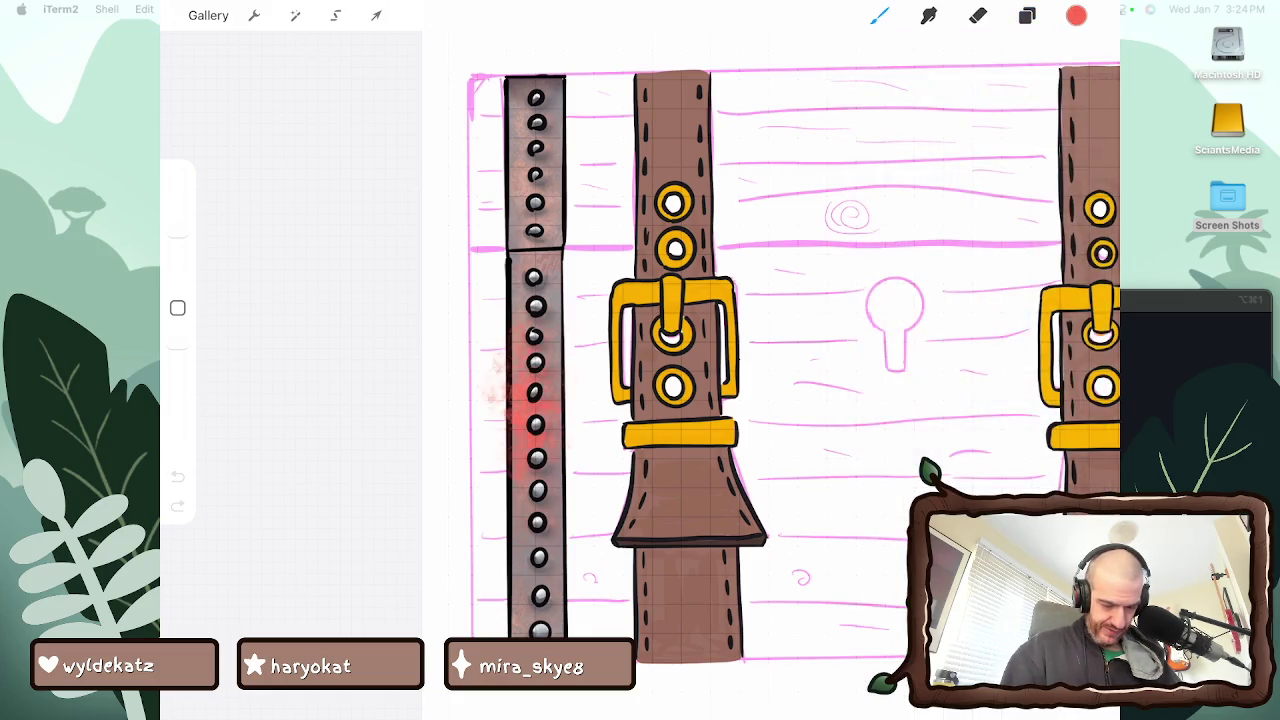
left_click(177, 476)
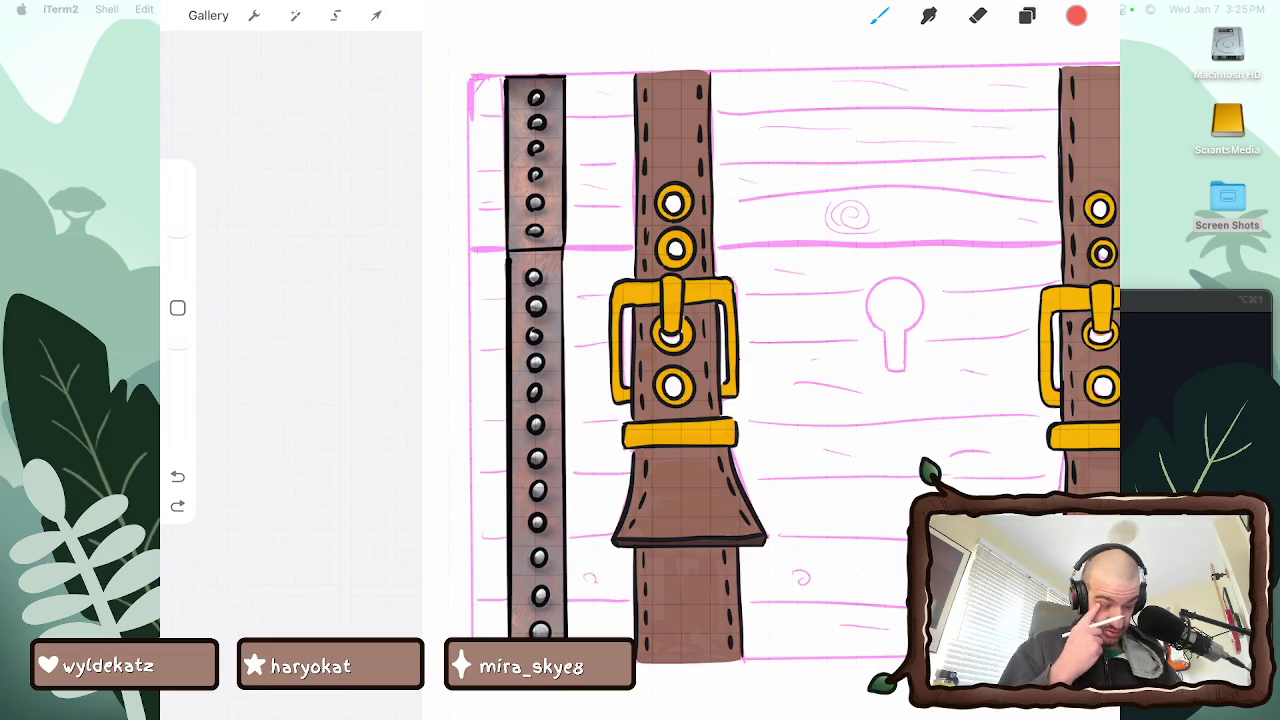
Hide both Layer 19s and Layer 25, rechecking Layer 16 against the strap
scroll(780, 360, "up", 3)
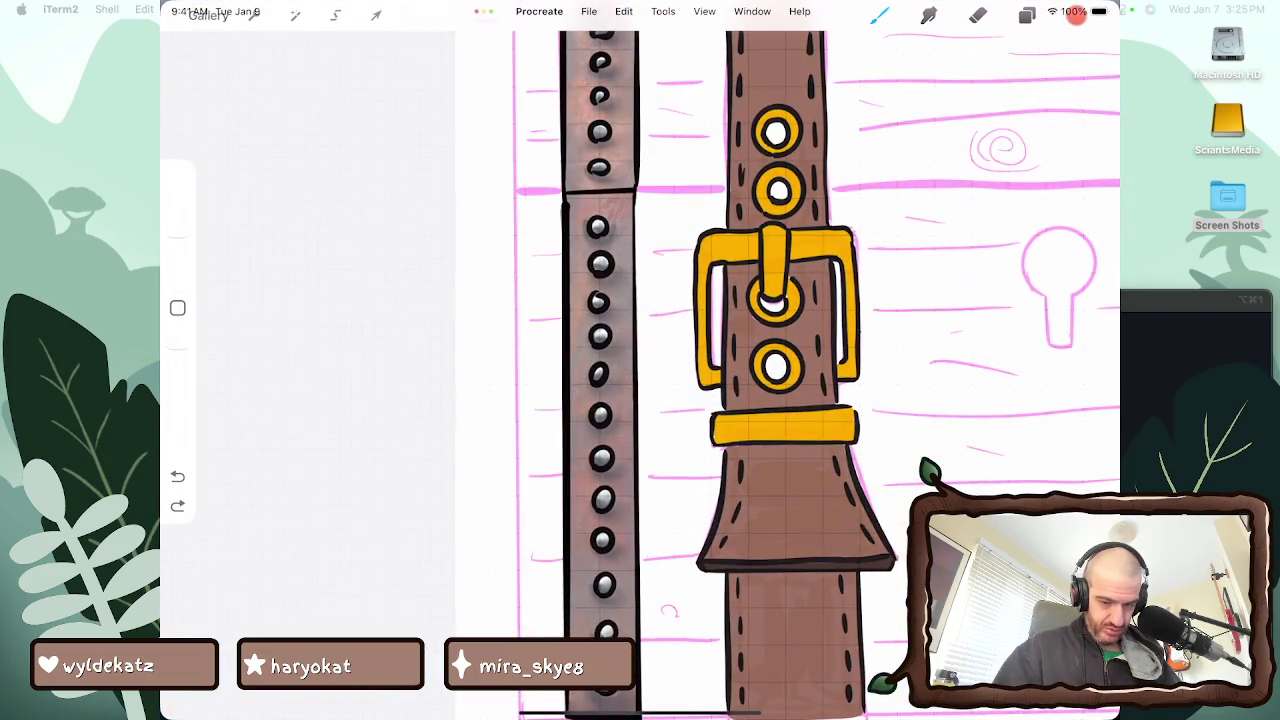
left_click(1027, 15)
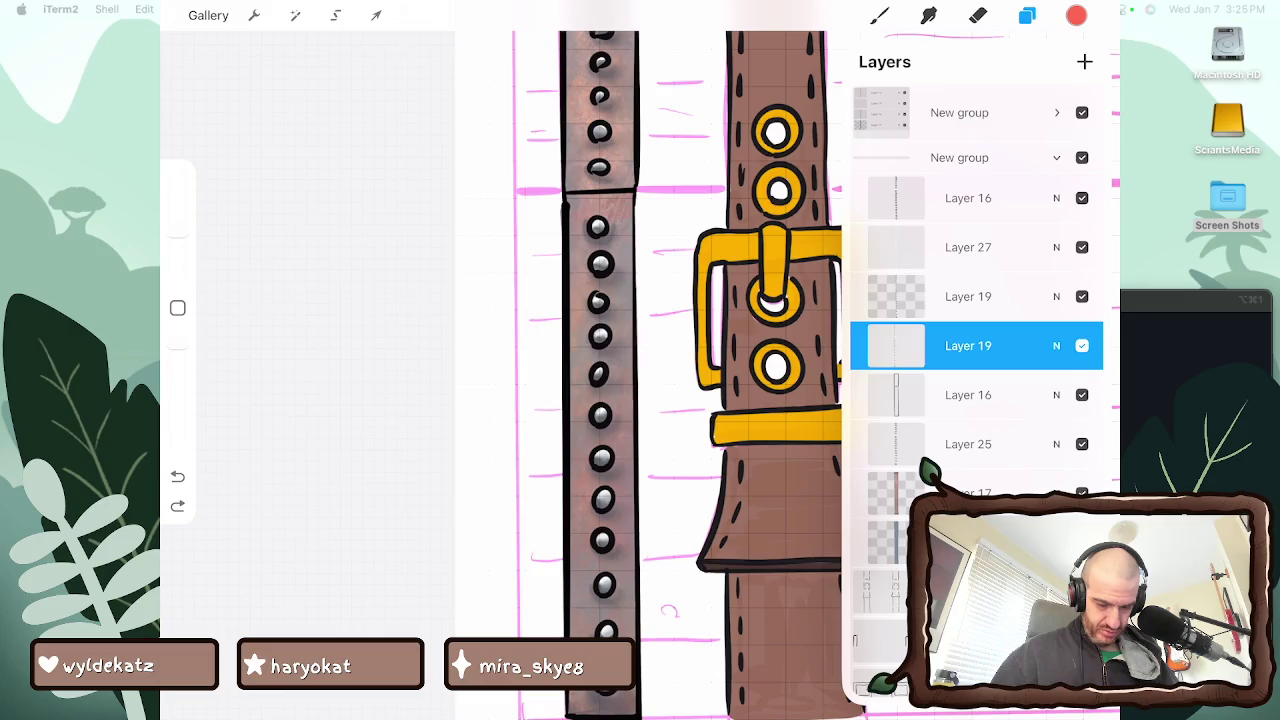
left_click(1082, 345)
left_click(1082, 296)
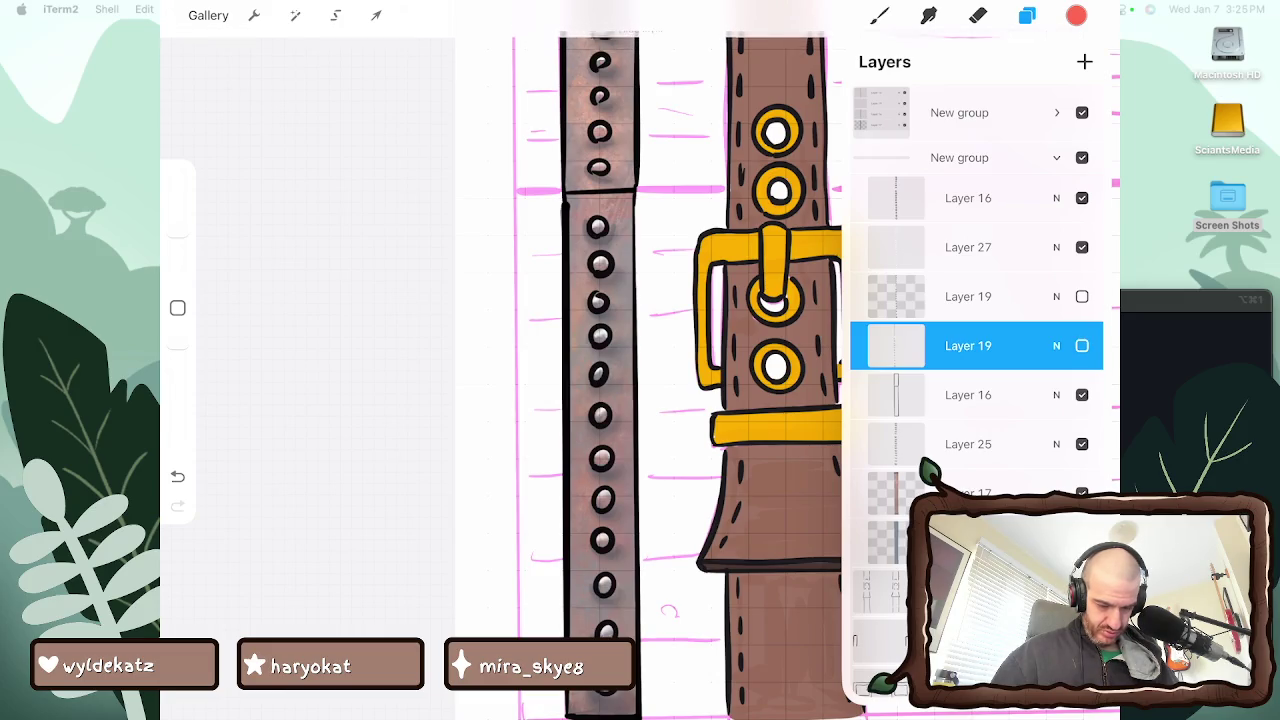
left_click(1082, 197)
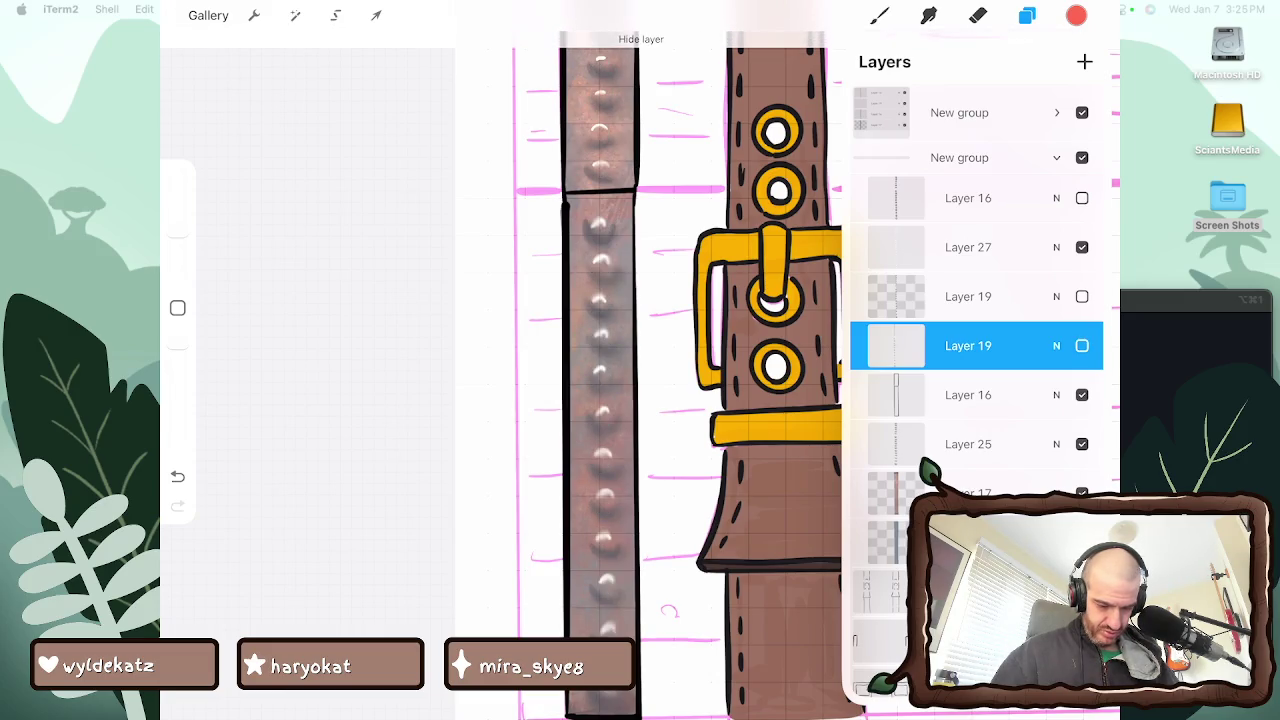
left_click(1082, 197)
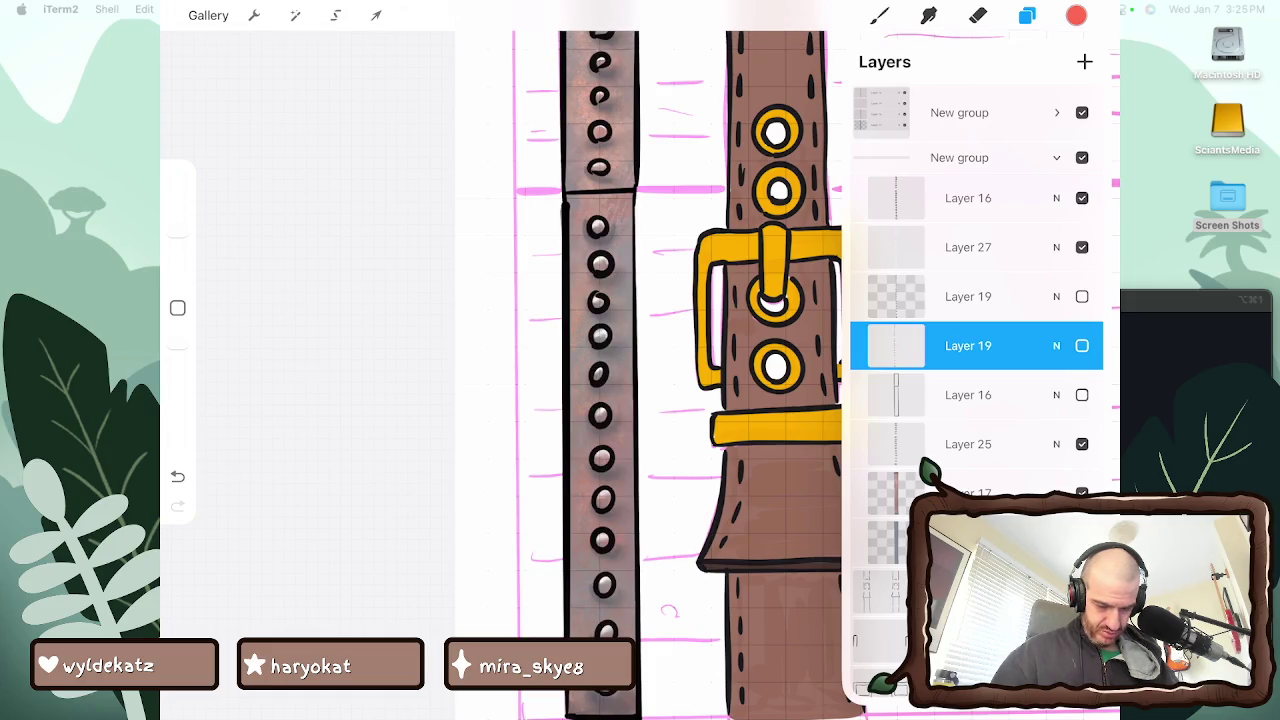
left_click(1082, 395)
left_click(1082, 444)
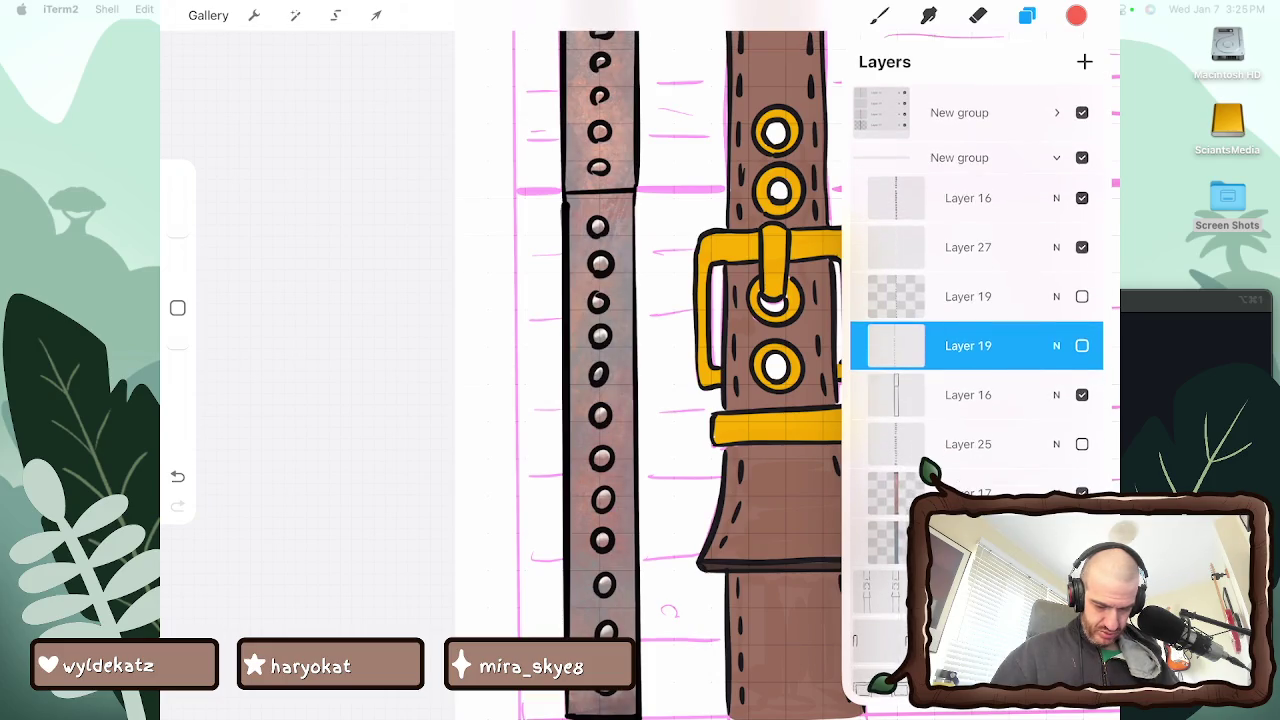
Hide Layer 17 and recheck Layers 16, 25 and the upper Layer 19 on the grommets
scroll(975, 350, "up", 1)
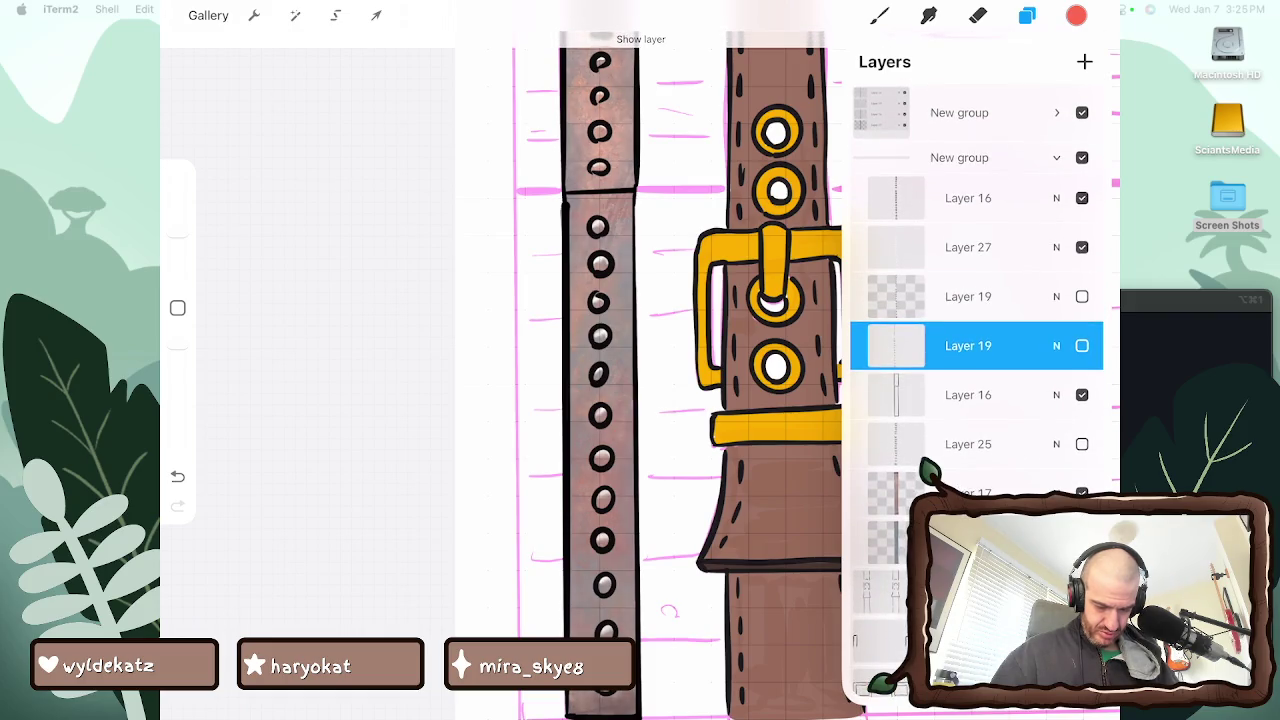
left_click(1082, 492)
left_click(1082, 395)
left_click(1082, 444)
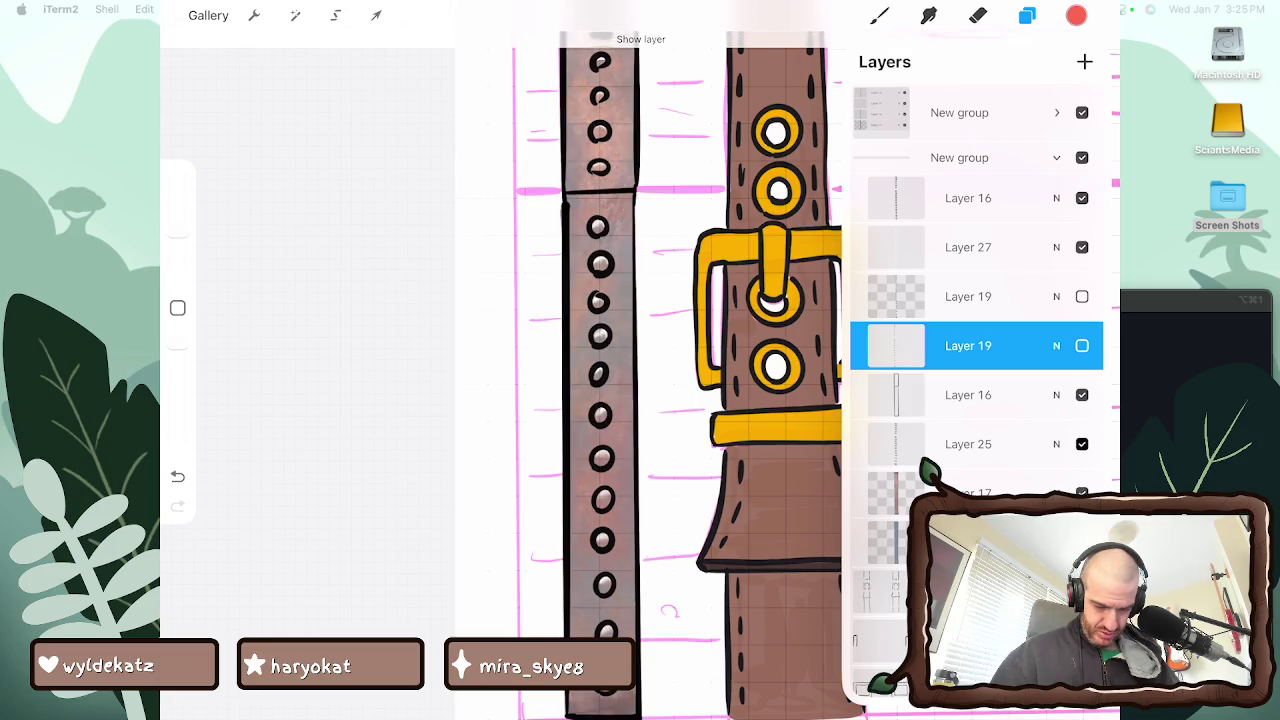
left_click(1082, 296)
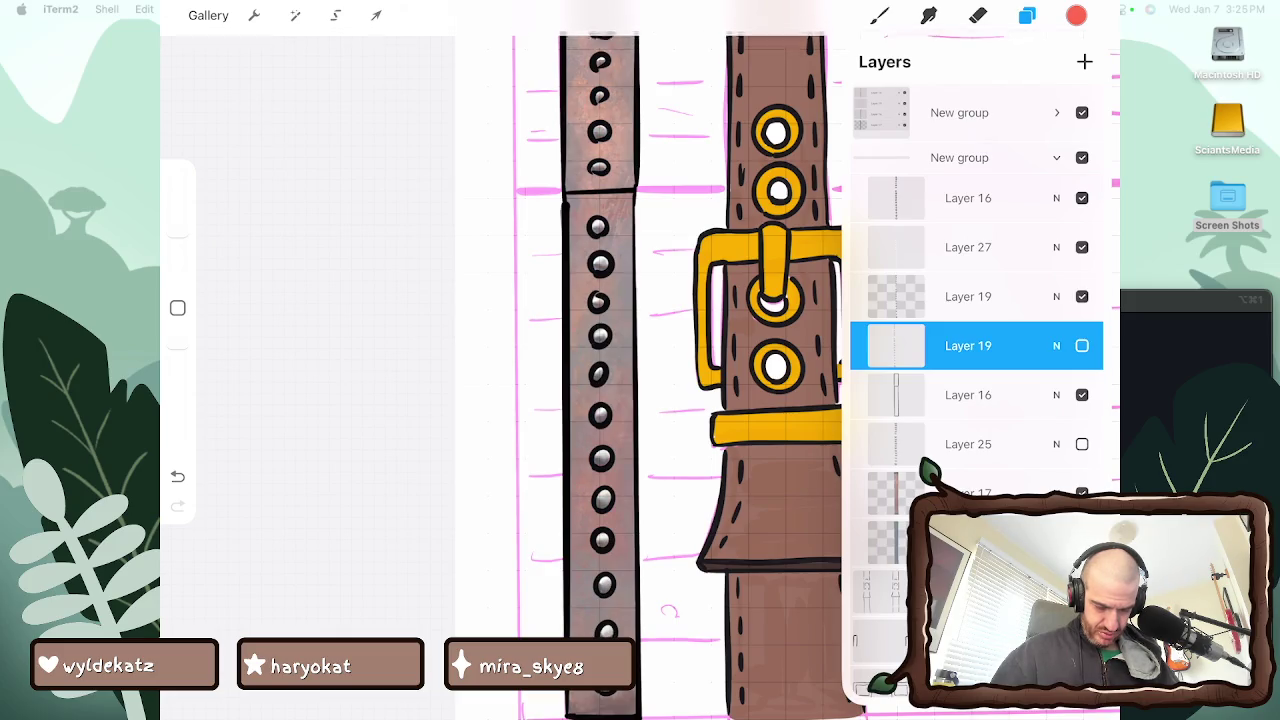
left_click(1082, 198)
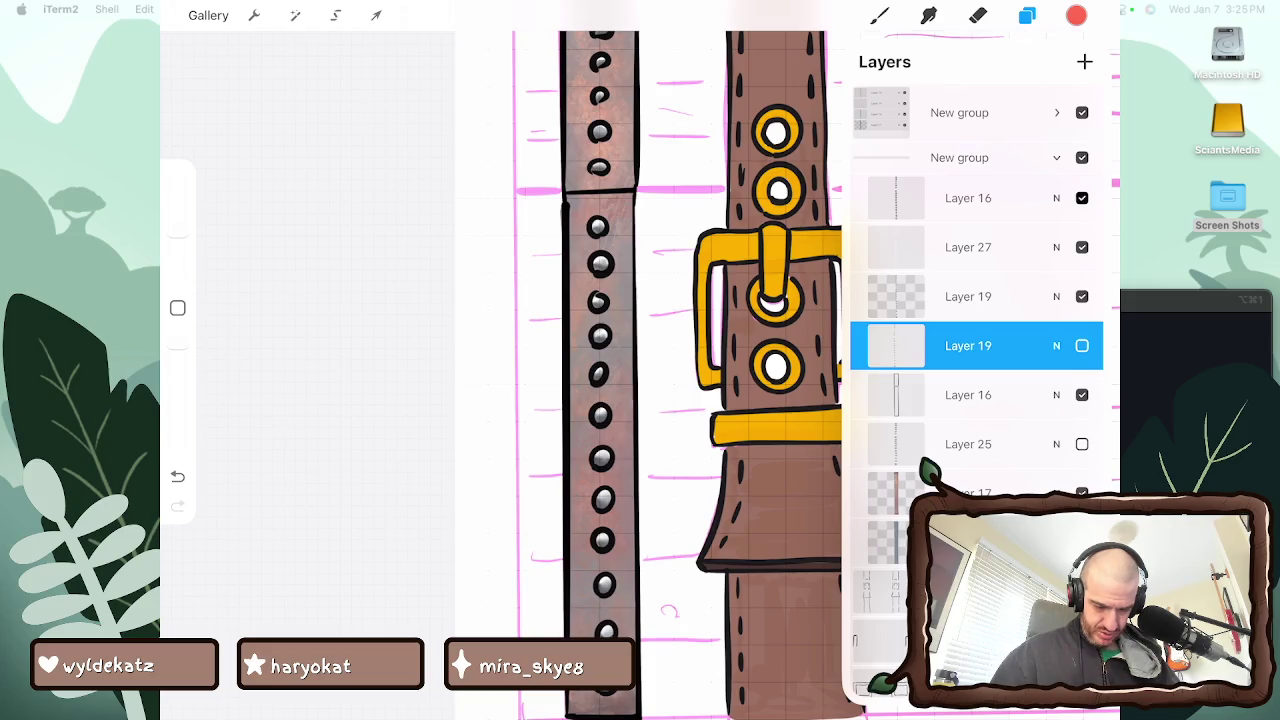
left_click(1082, 198)
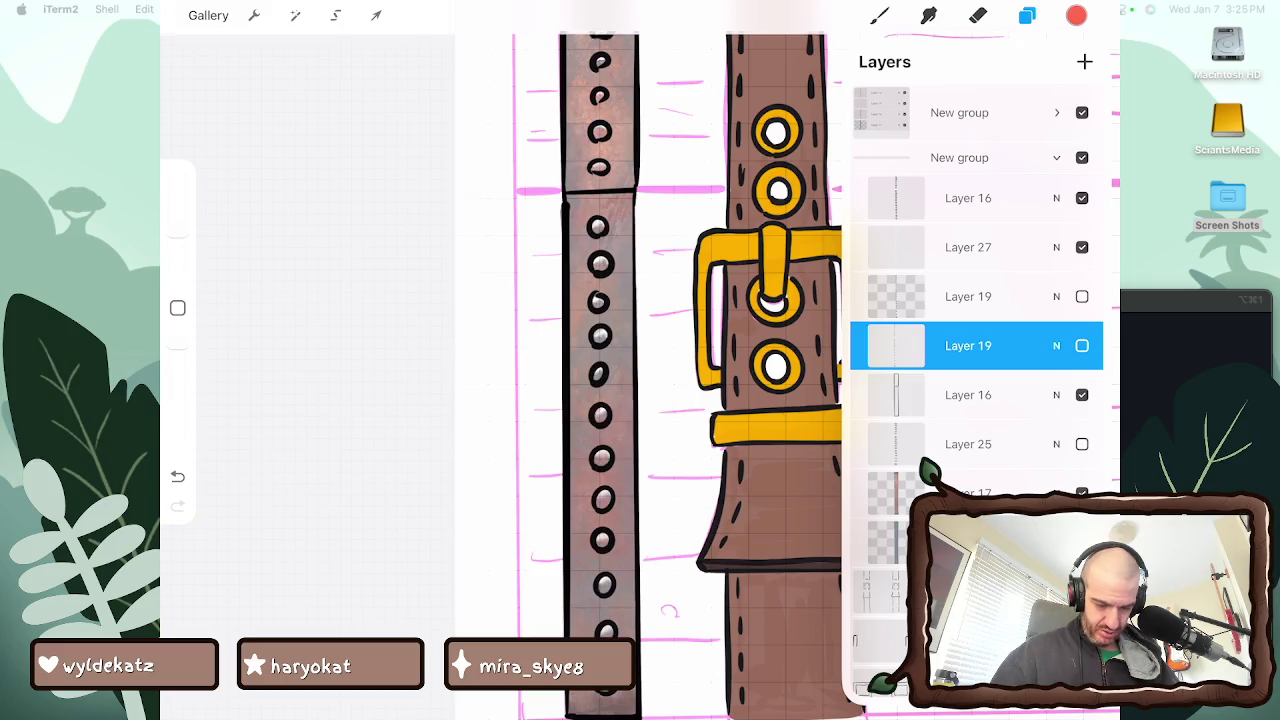
Dismiss Layer 19's blending options and dab red into a left strap grommet hole
left_click(1056, 345)
left_click(1056, 296)
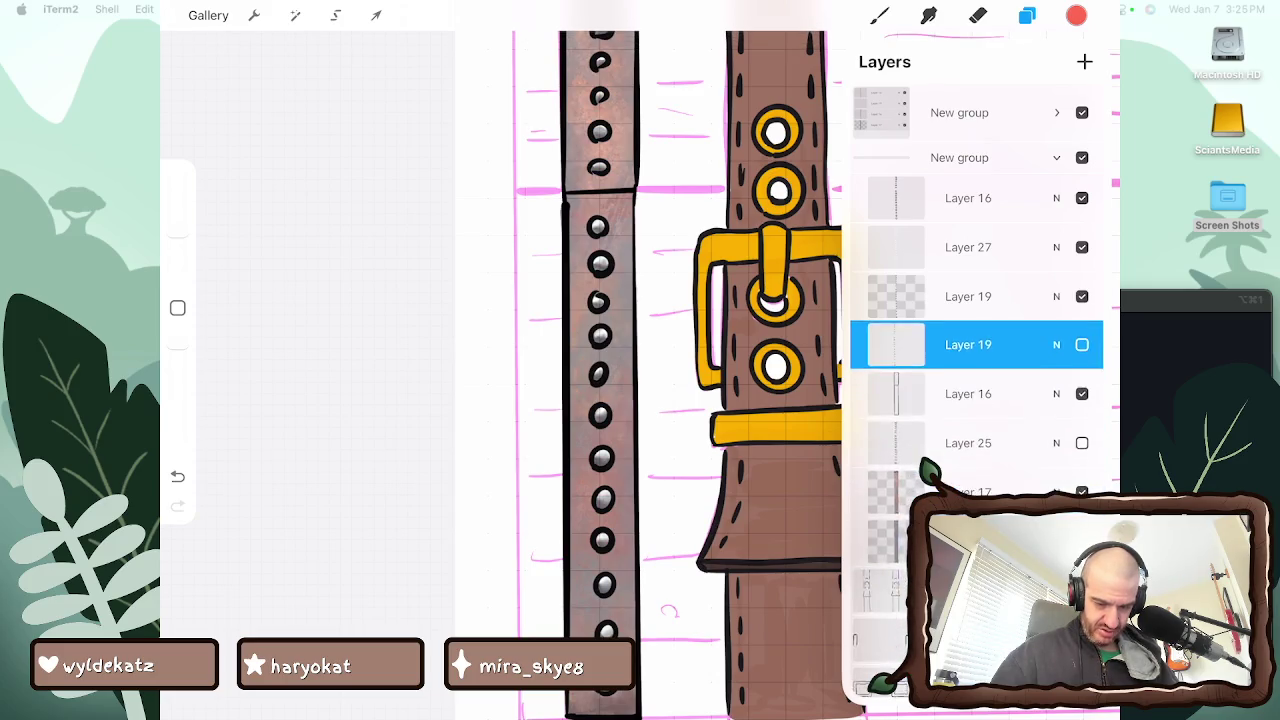
left_click(1056, 296)
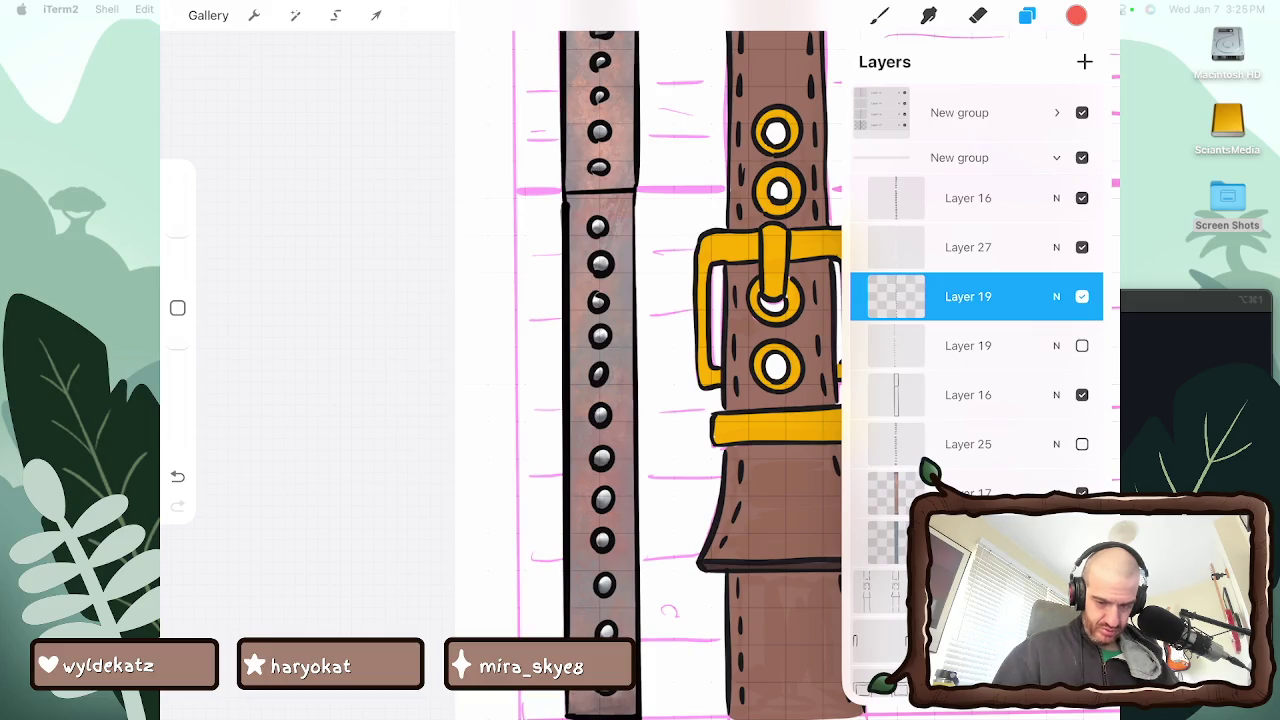
left_click(879, 15)
left_click(598, 374)
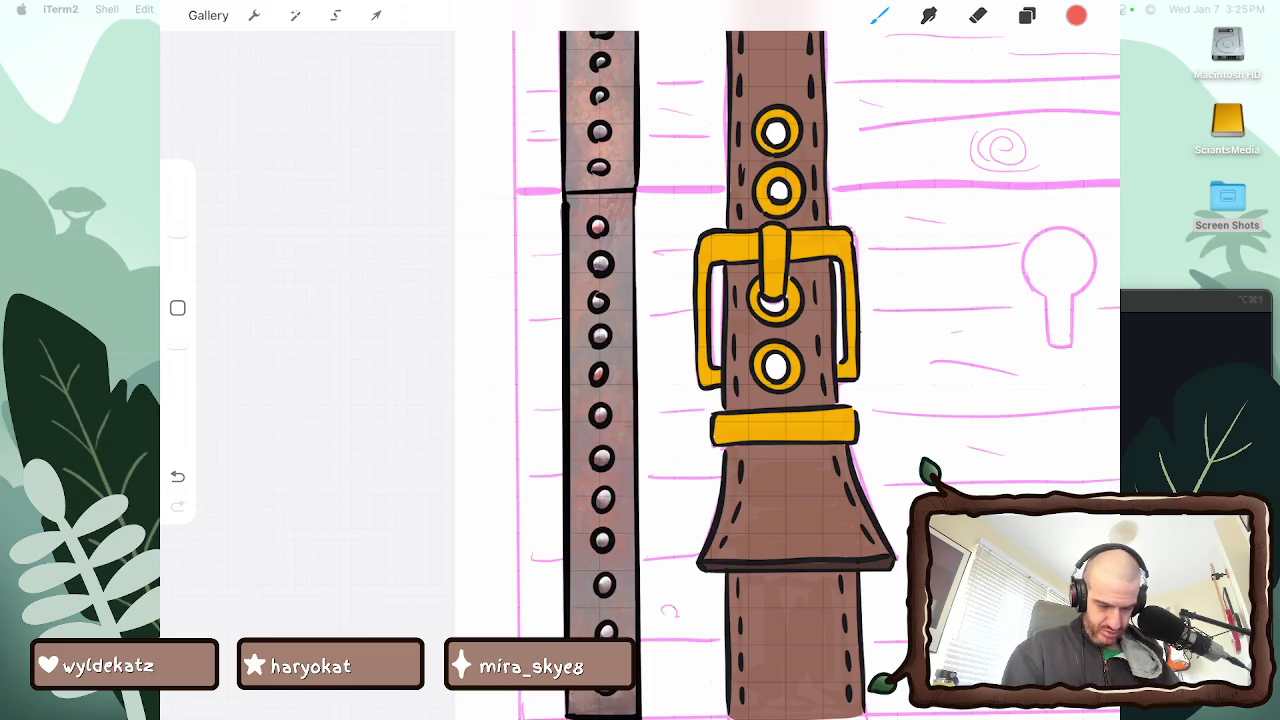
Zoom out to show the whole treasure chest and open the layer list
scroll(816, 376, "down", 2)
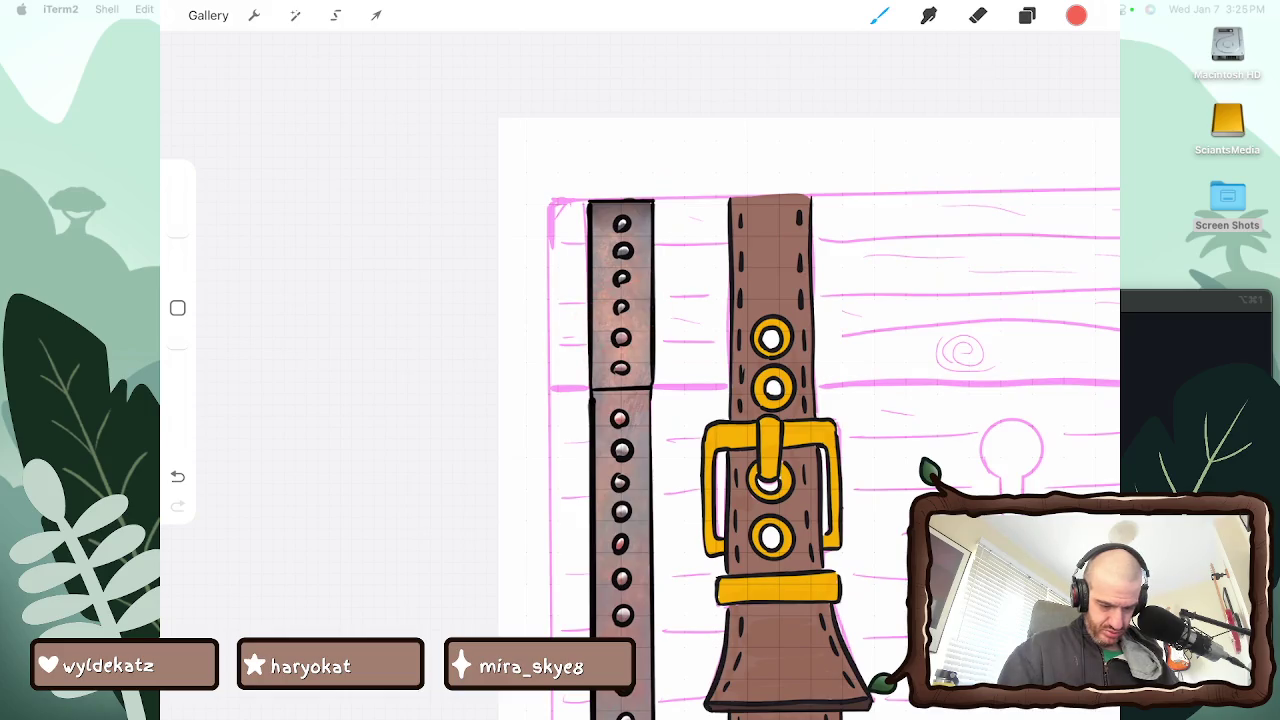
scroll(816, 376, "down", 2)
scroll(816, 376, "down", 3)
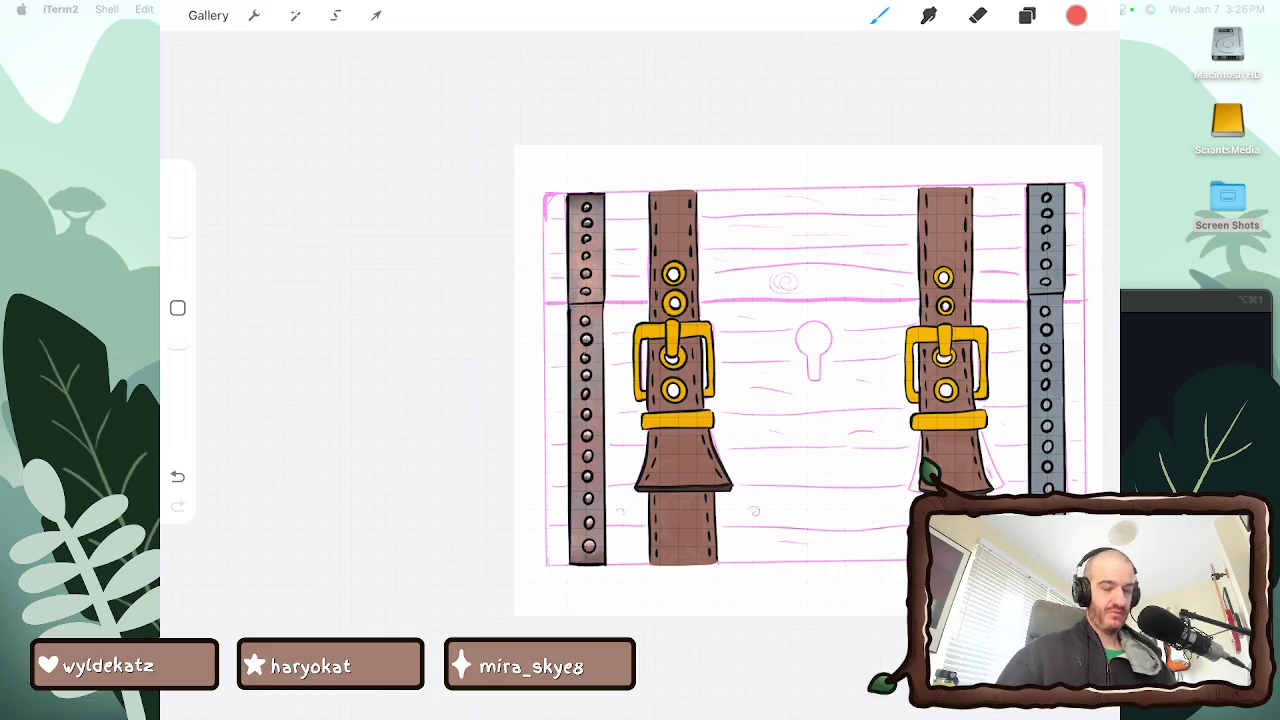
scroll(808, 380, "down", 3)
left_click(1027, 15)
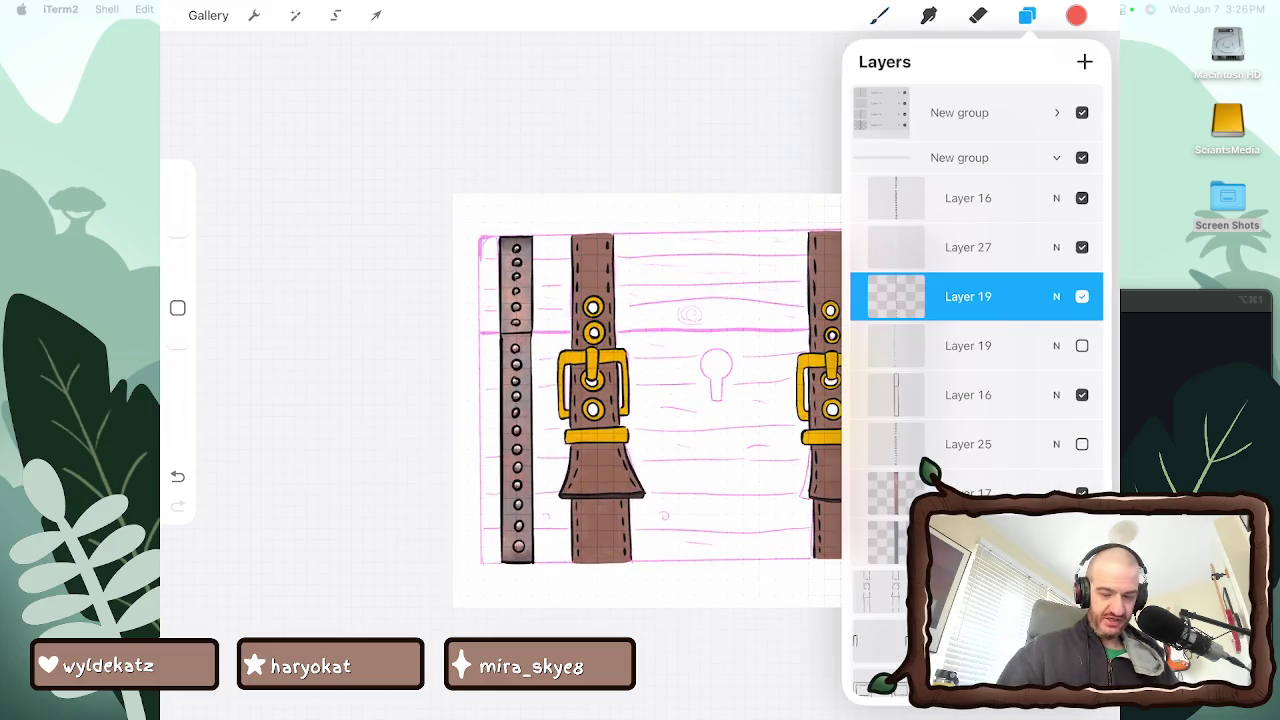
Show the second New group, hide the first group's grey band, and duplicate the second group
scroll(976, 300, "down", 3)
scroll(976, 300, "up", 3)
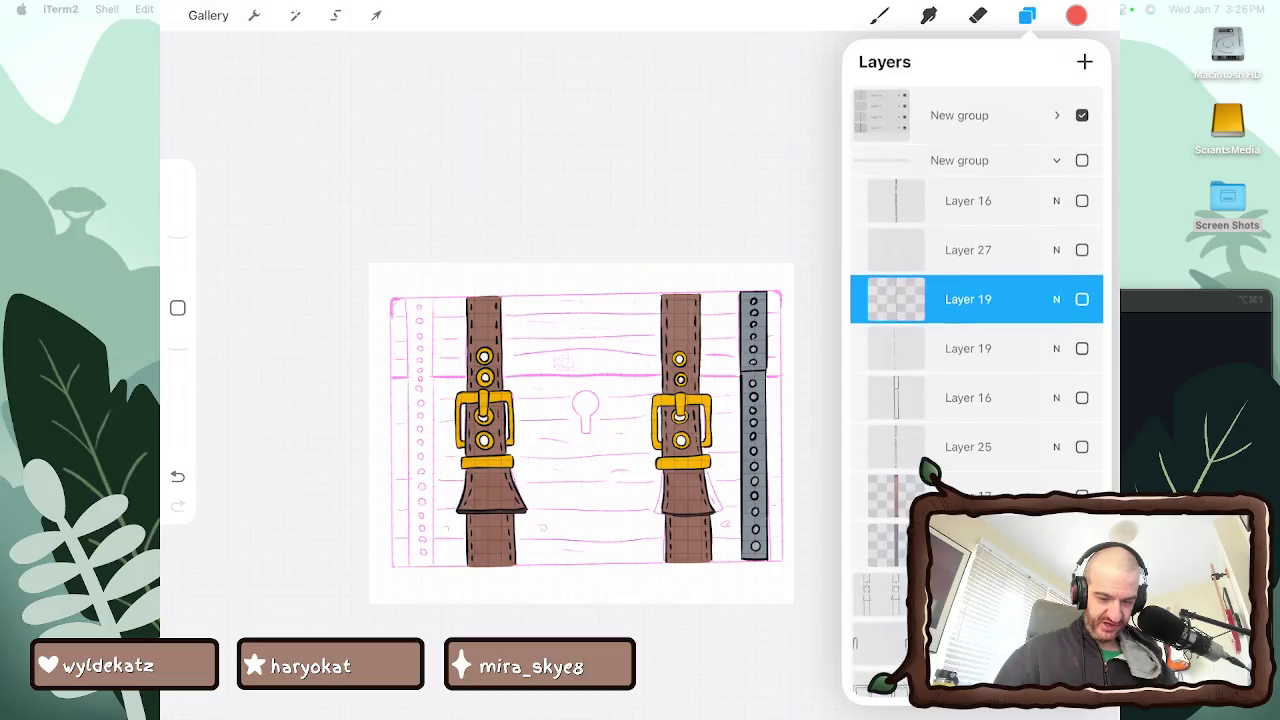
left_click(1082, 157)
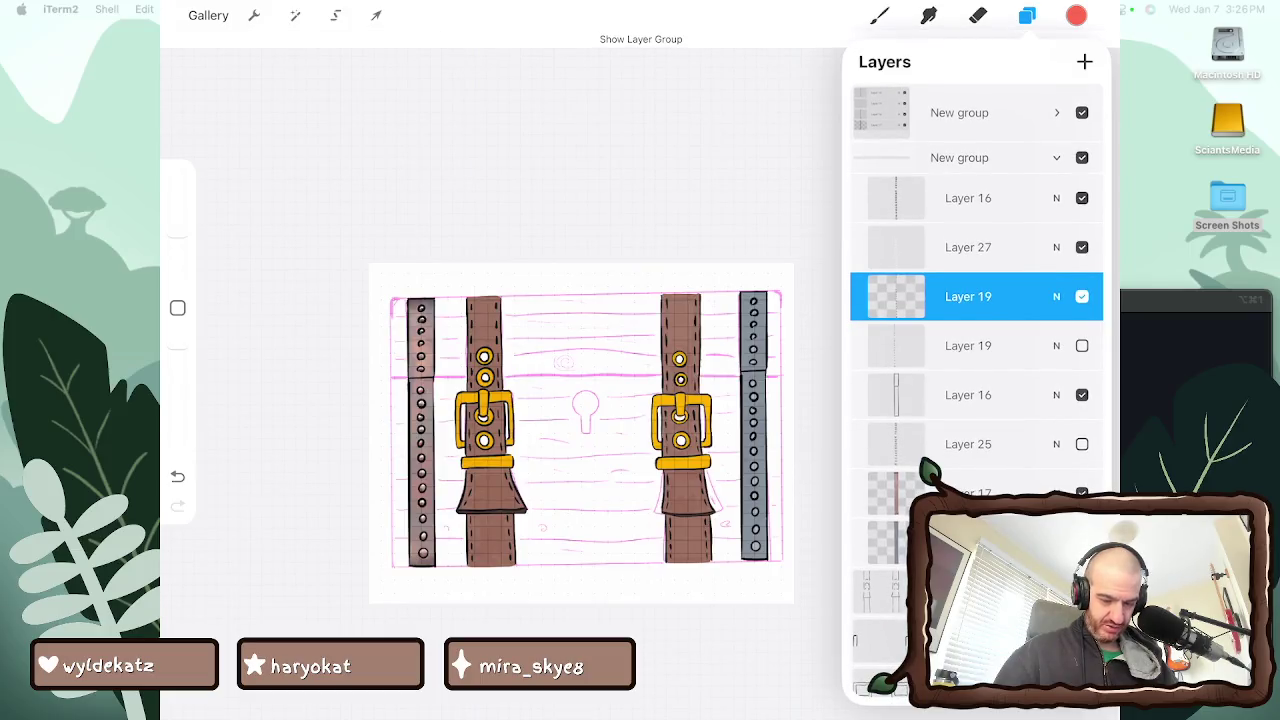
left_click(959, 157)
left_click(1056, 168)
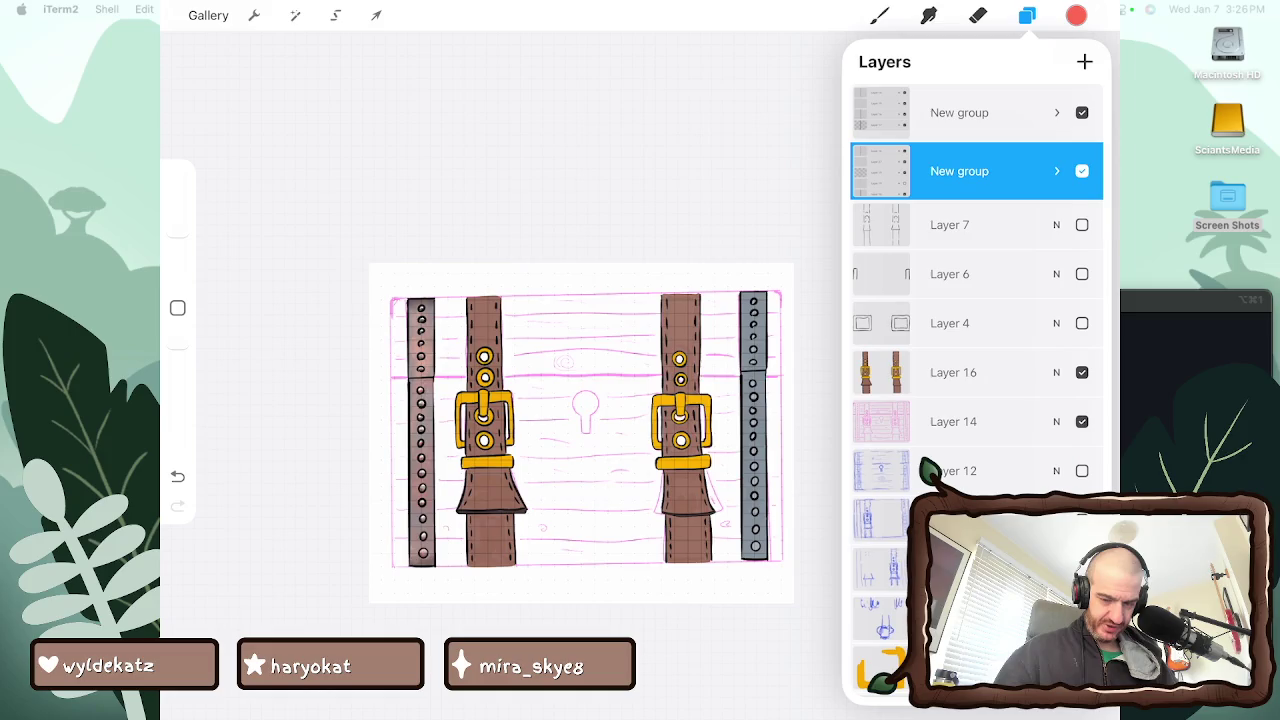
left_click(1082, 112)
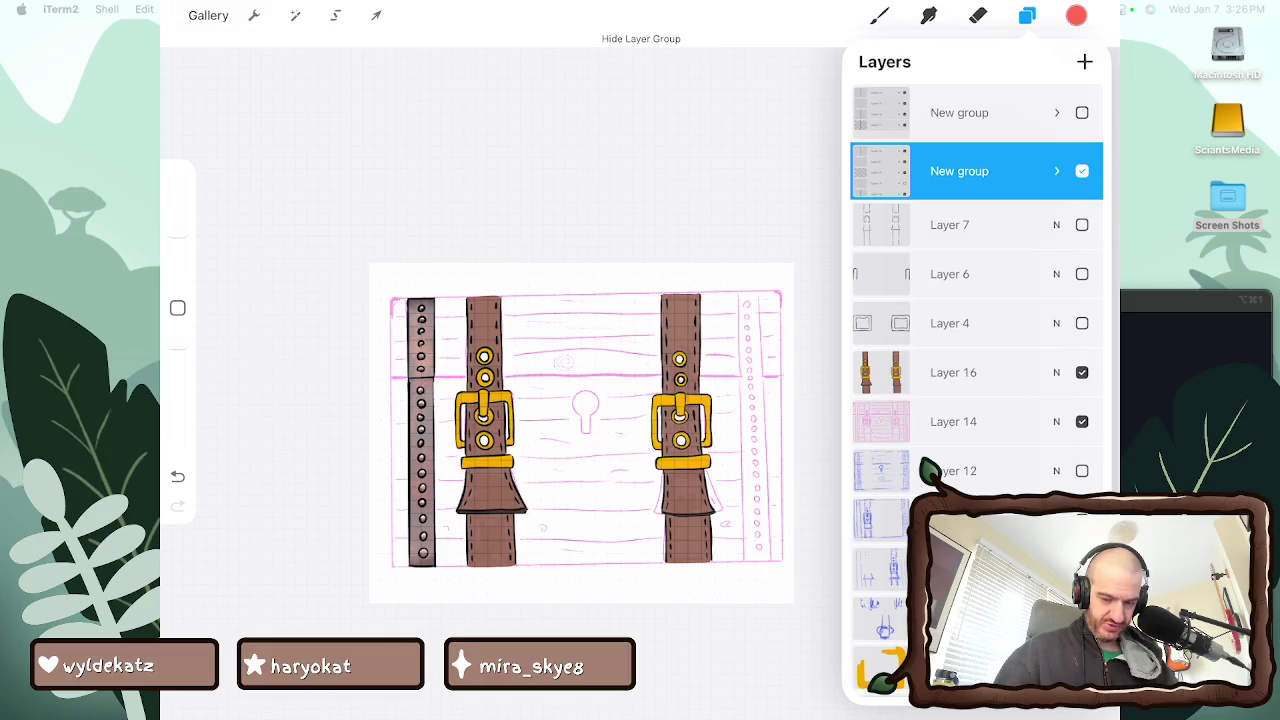
left_click_drag(1010, 171, 930, 171)
left_click(1014, 171)
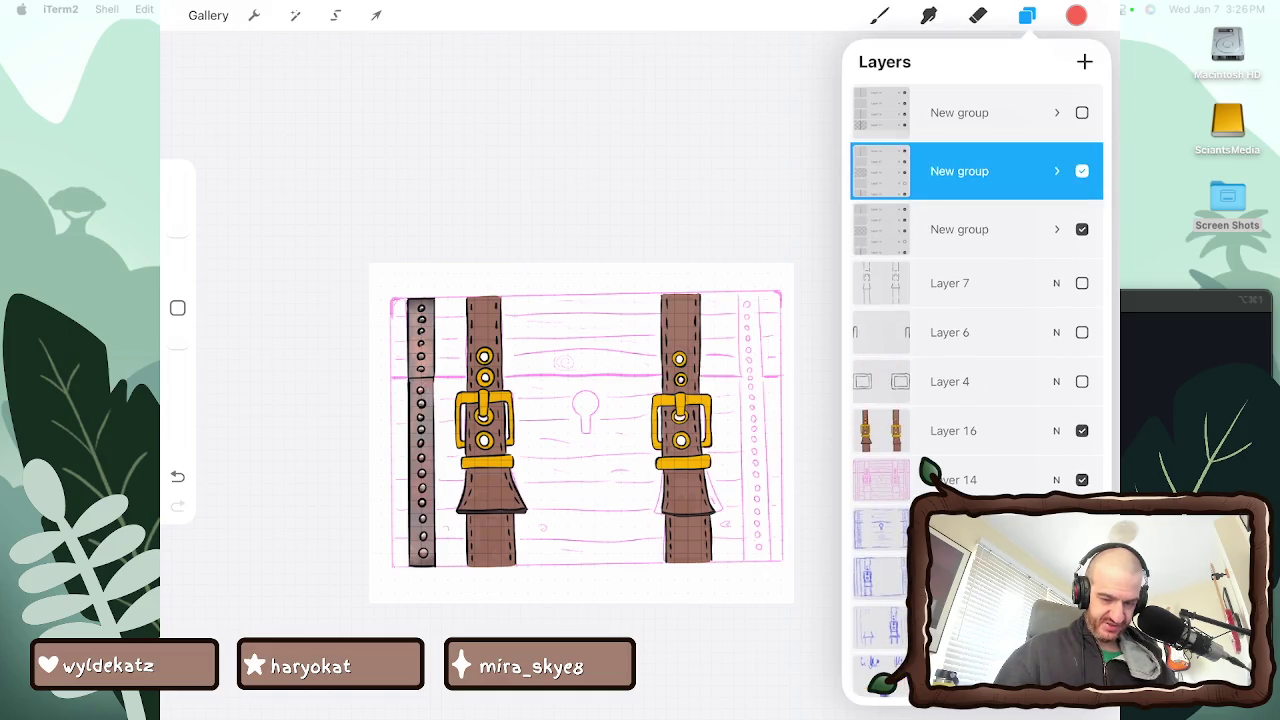
Move the duplicated band to the chest's right edge
key("v")
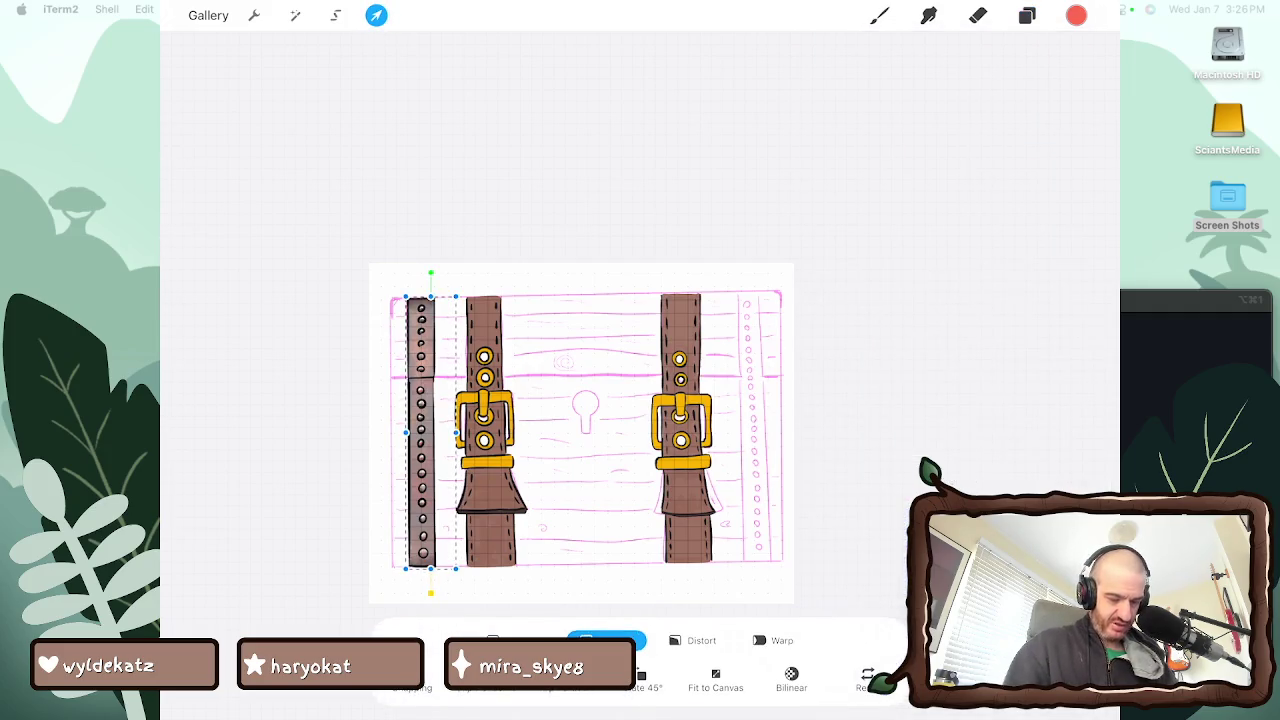
left_click_drag(430, 430, 760, 428)
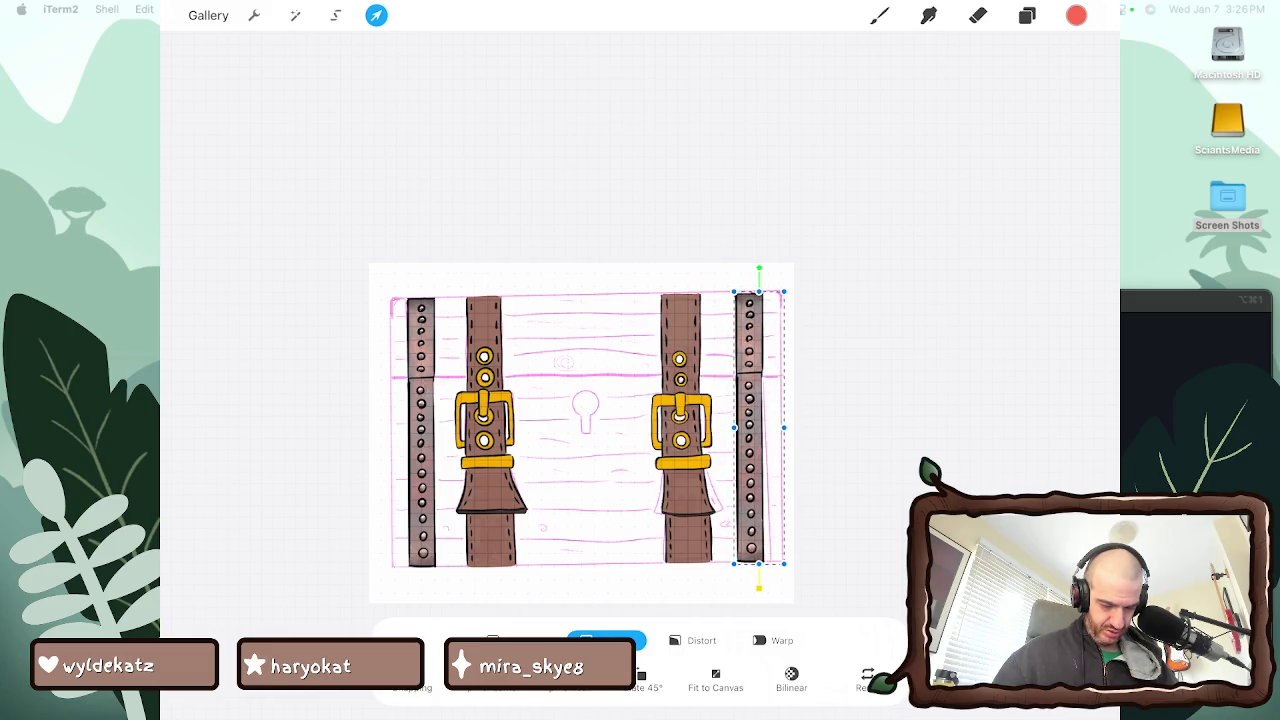
left_click_drag(760, 428, 762, 428)
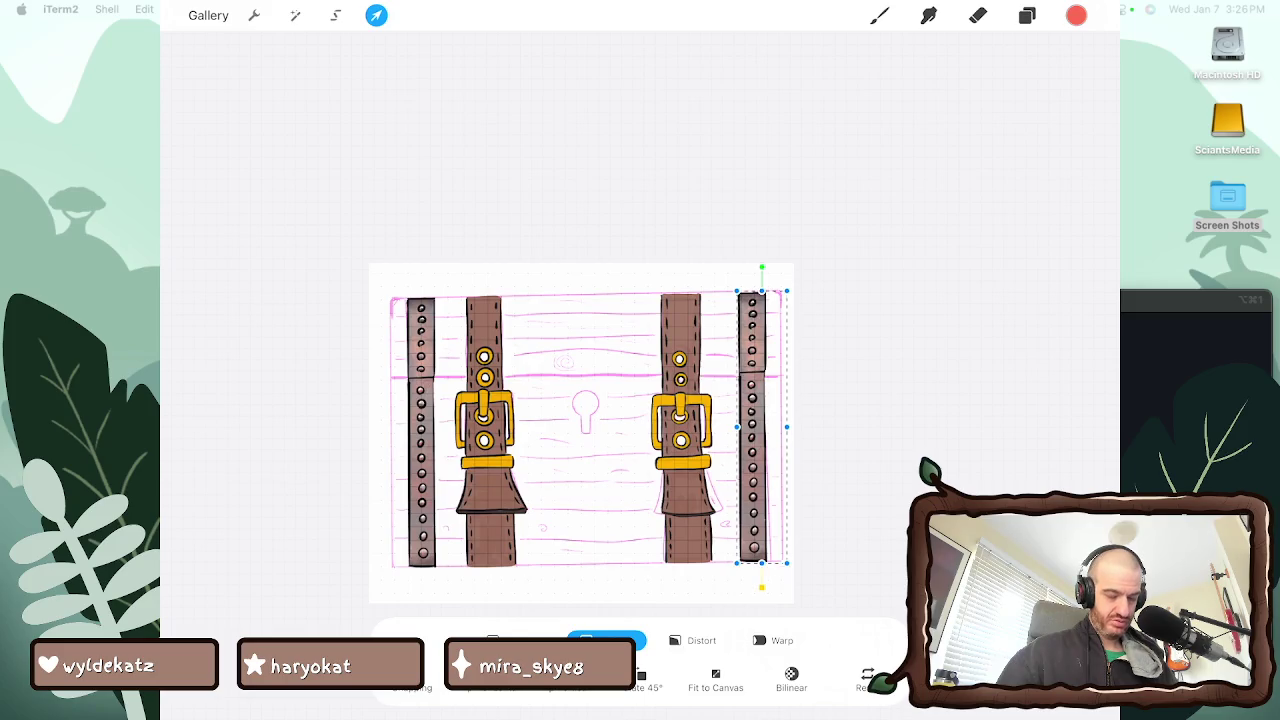
Check the band's placement and delete the unwanted top layer
left_click(1027, 15)
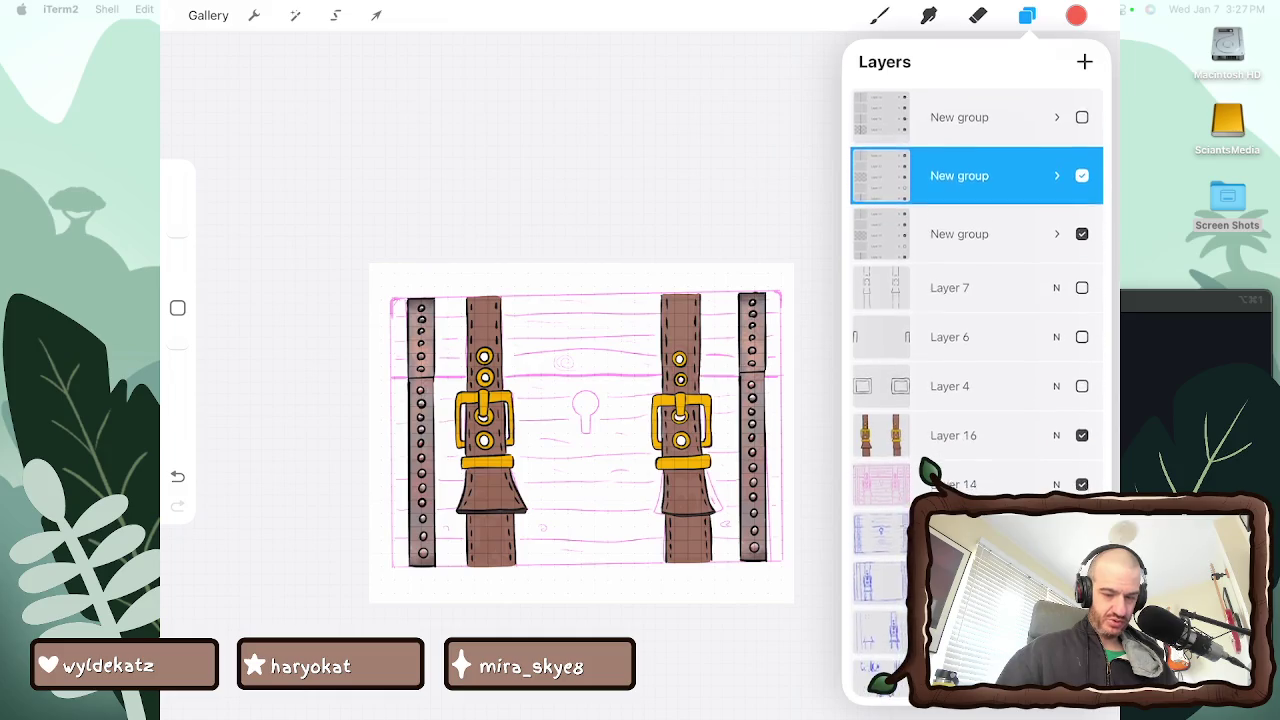
left_click(1082, 171)
left_click(1082, 171)
left_click_drag(1000, 112, 880, 112)
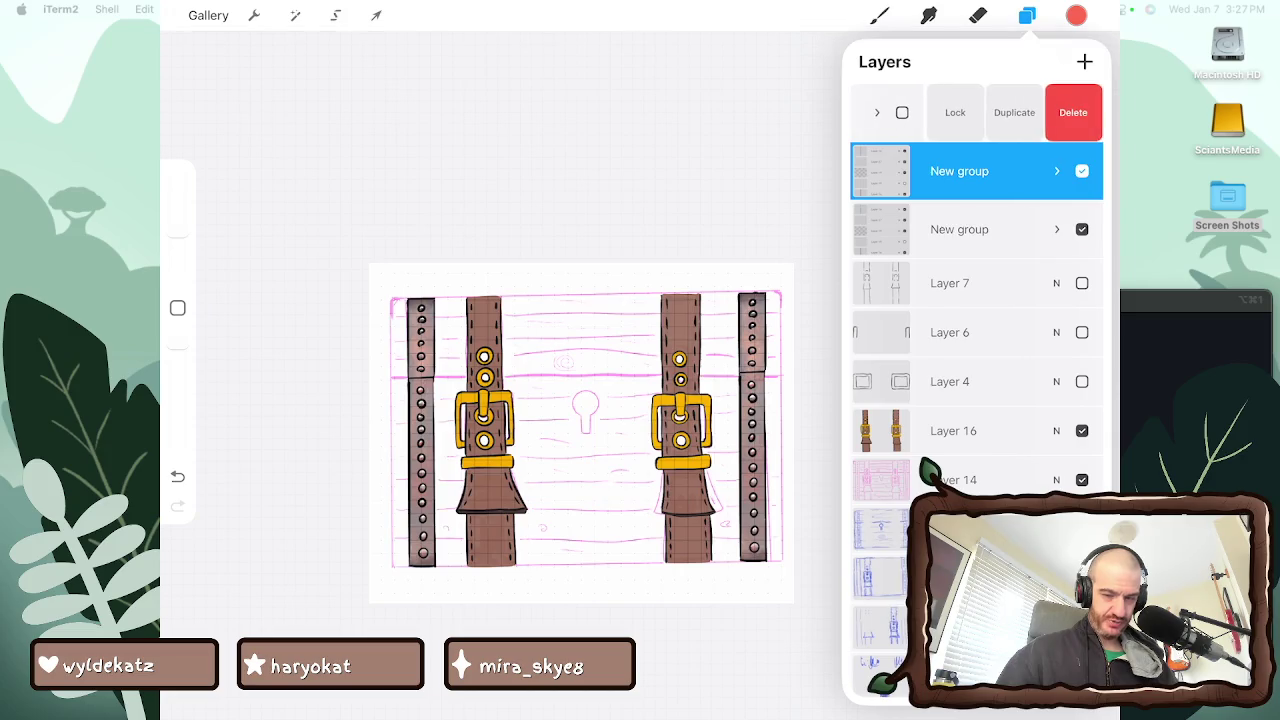
left_click(1073, 112)
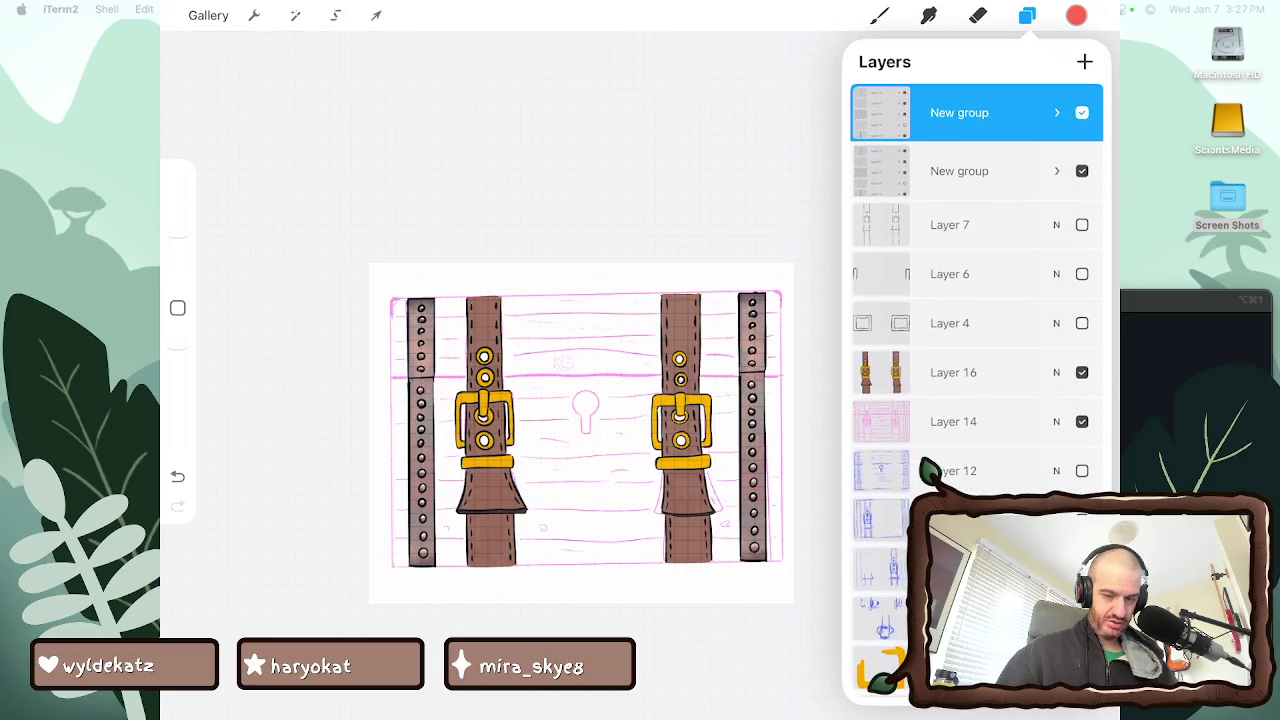
Combine both New groups into one parent group and add empty Layer 34 above it
left_click(960, 171)
left_click(960, 112)
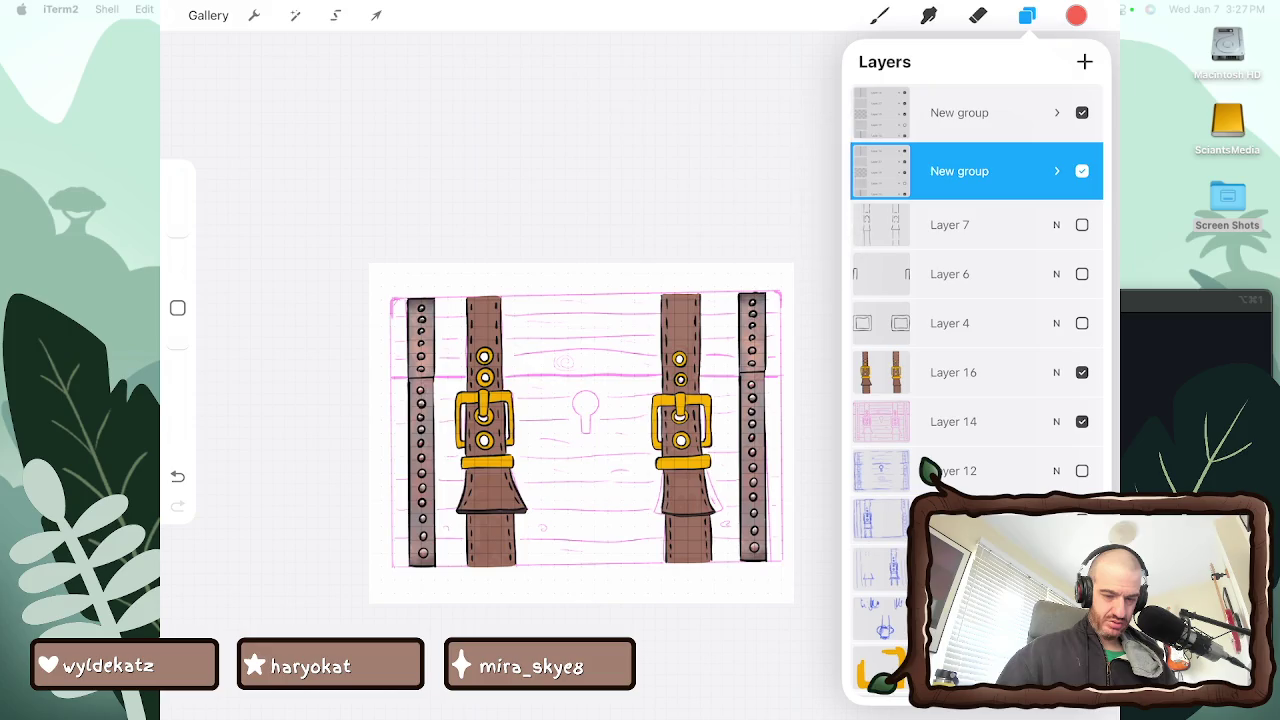
mouse_move(1000, 171)
left_mouse_down()
mouse_move(880, 171)
mouse_move(1050, 171)
left_mouse_up()
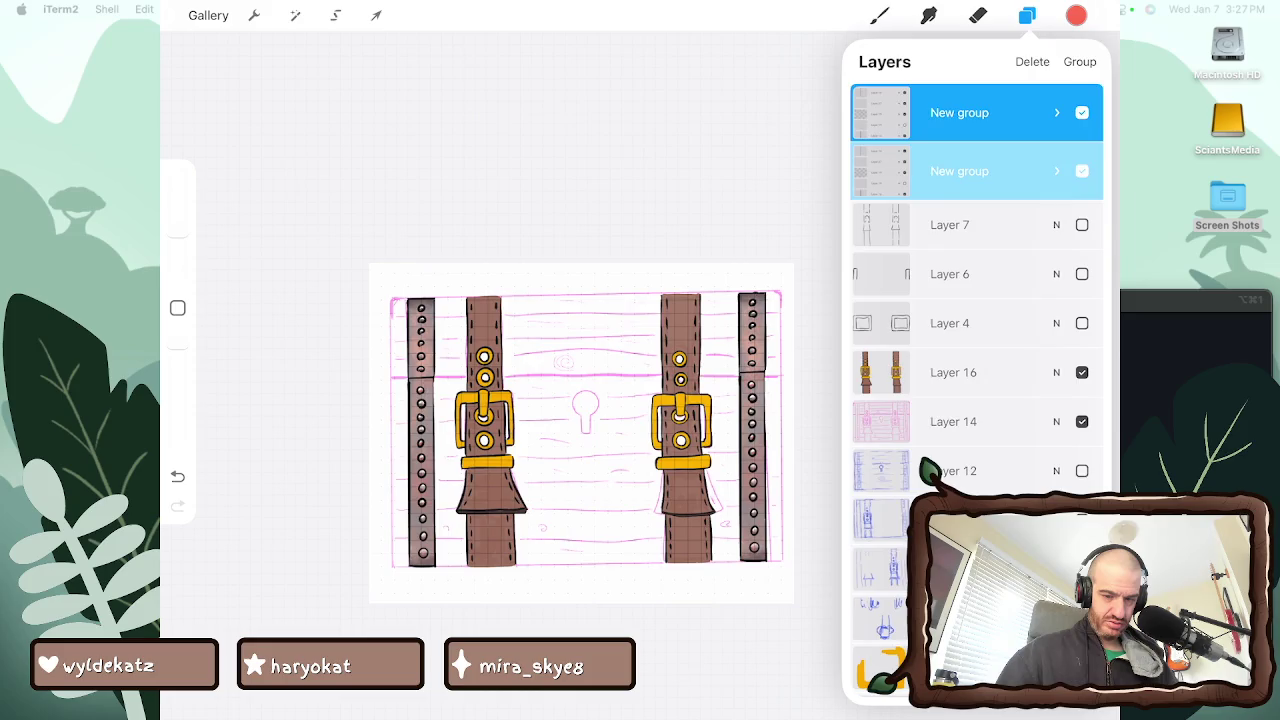
left_click(1079, 61)
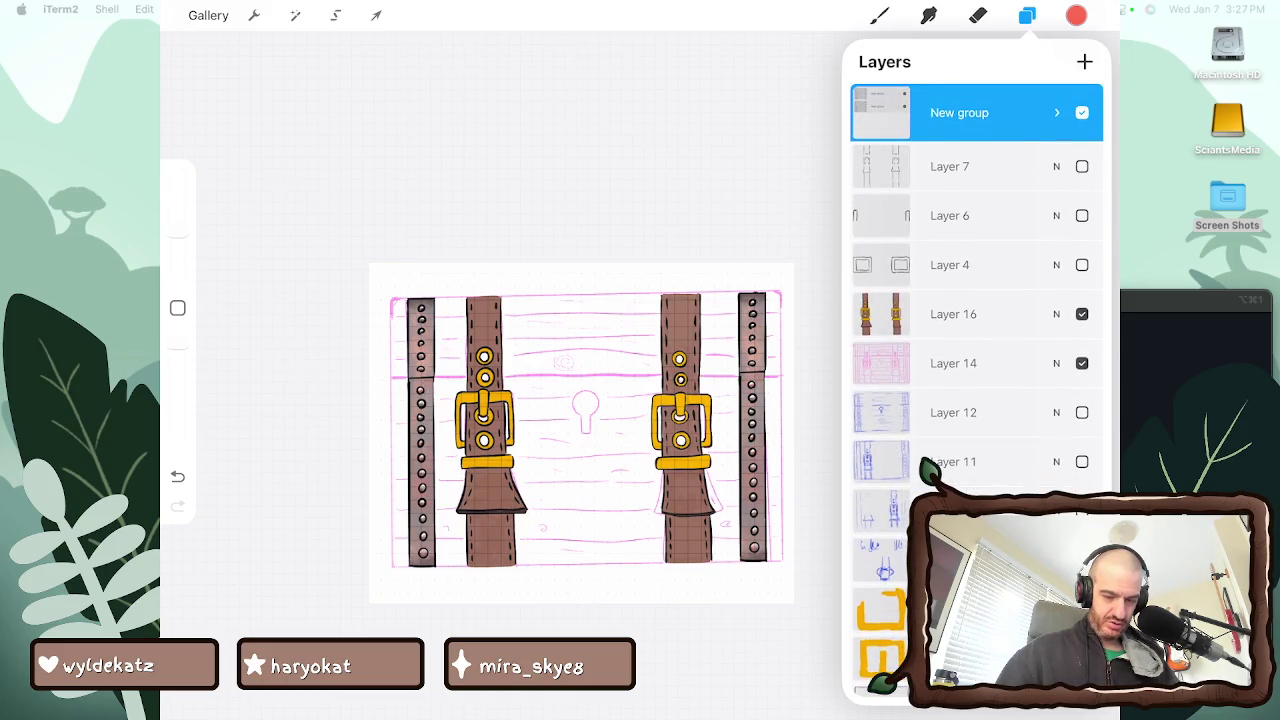
scroll(975, 300, "down", 1)
scroll(975, 300, "down", 1)
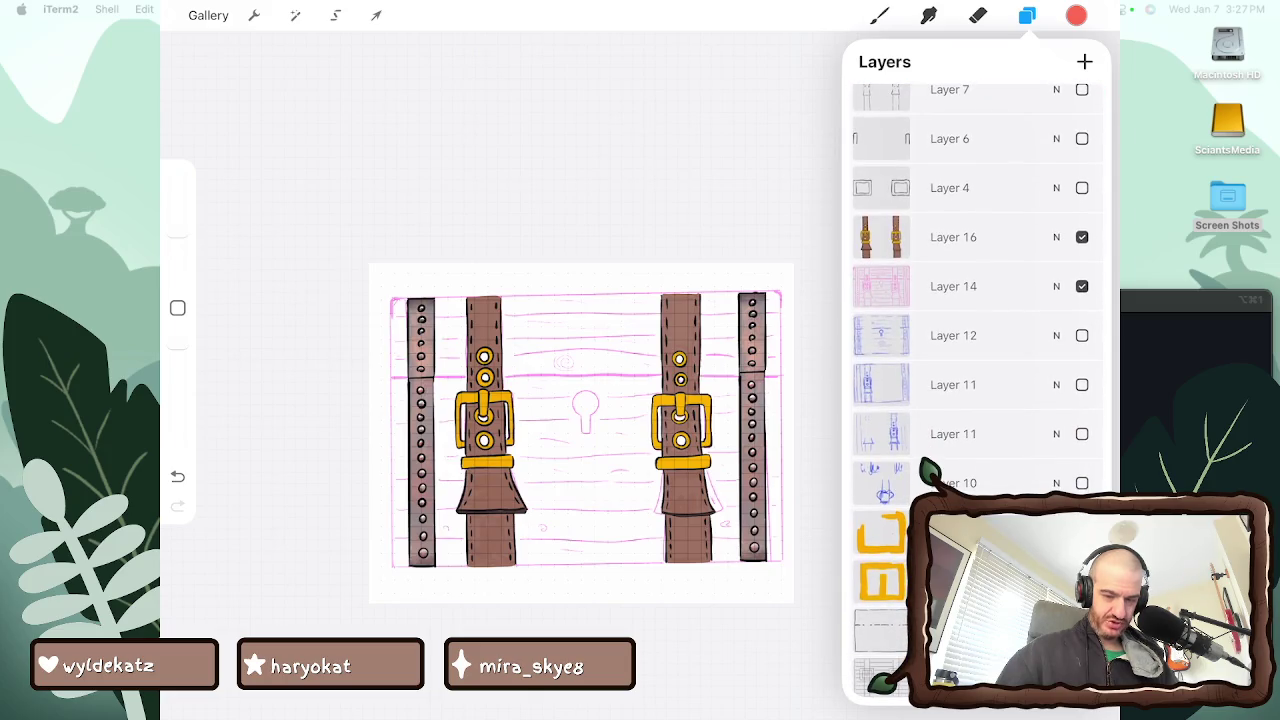
scroll(975, 300, "up", 2)
left_click(1084, 61)
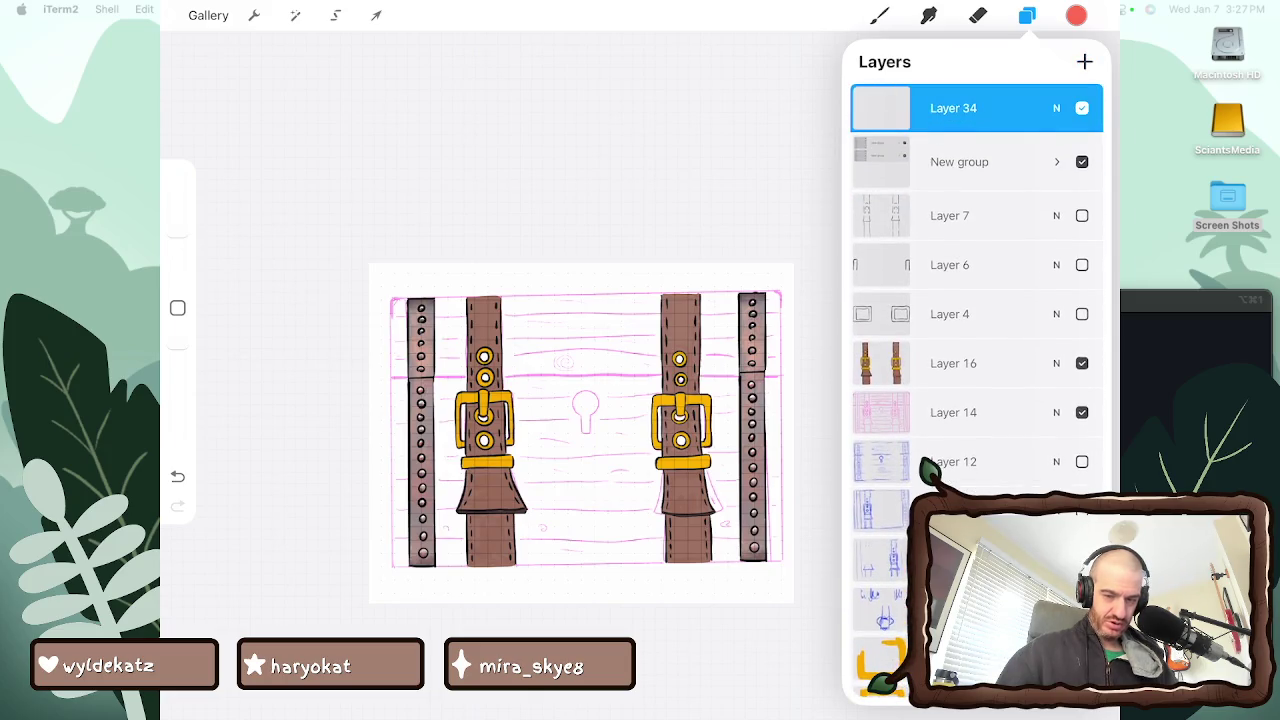
Set the colour to black, sampled from the strap outline
left_click(1076, 15)
scroll(980, 300, "up", 2)
scroll(980, 300, "up", 2)
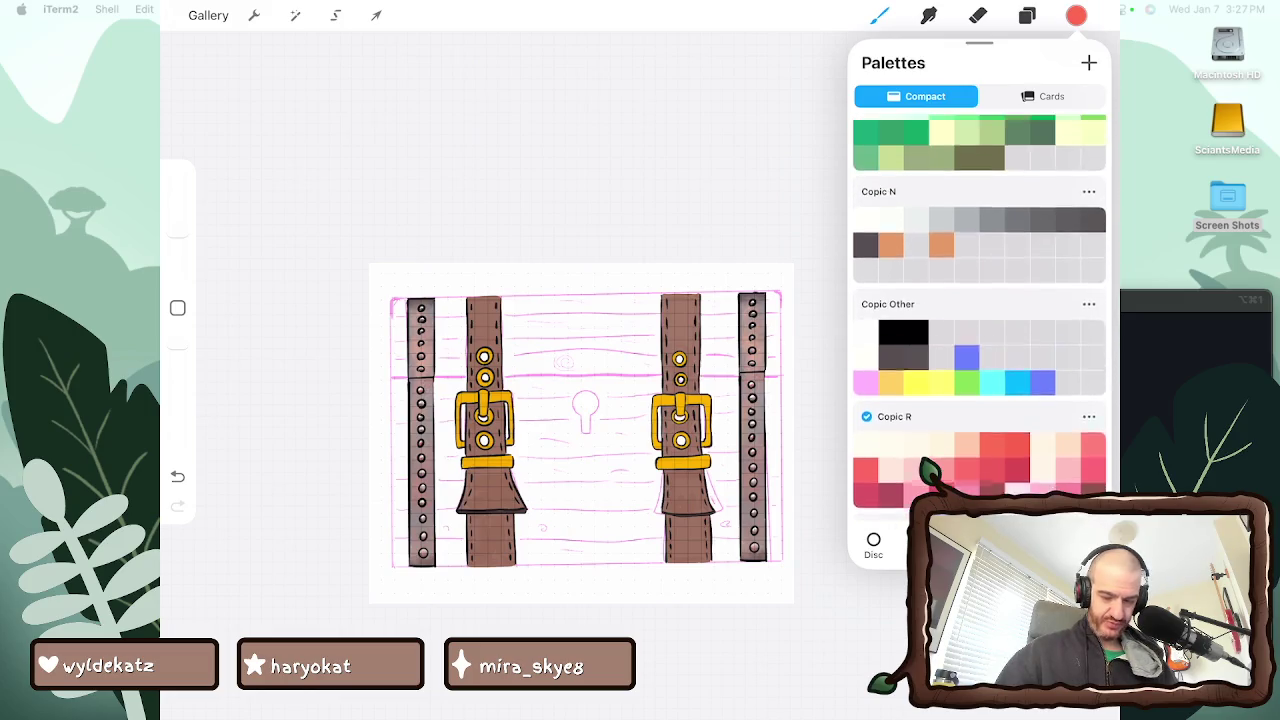
left_click(873, 545)
left_click(1017, 400)
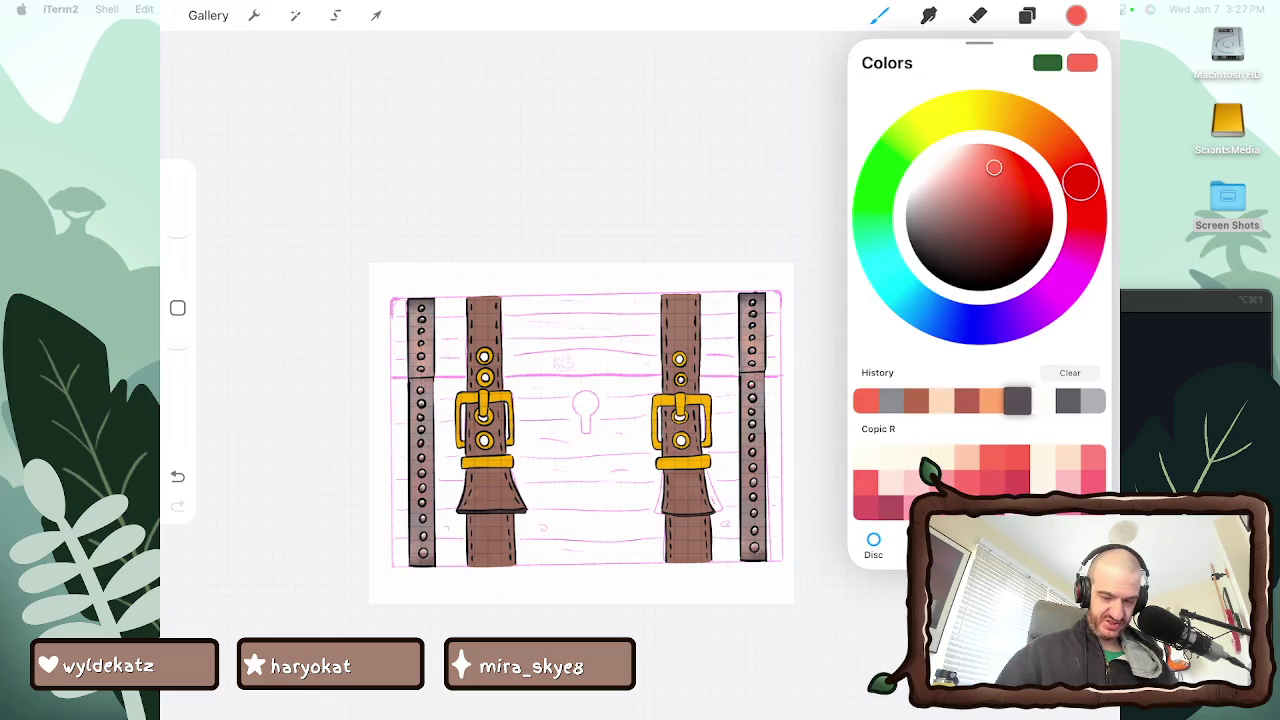
scroll(580, 420, "up", 5)
left_click(694, 423)
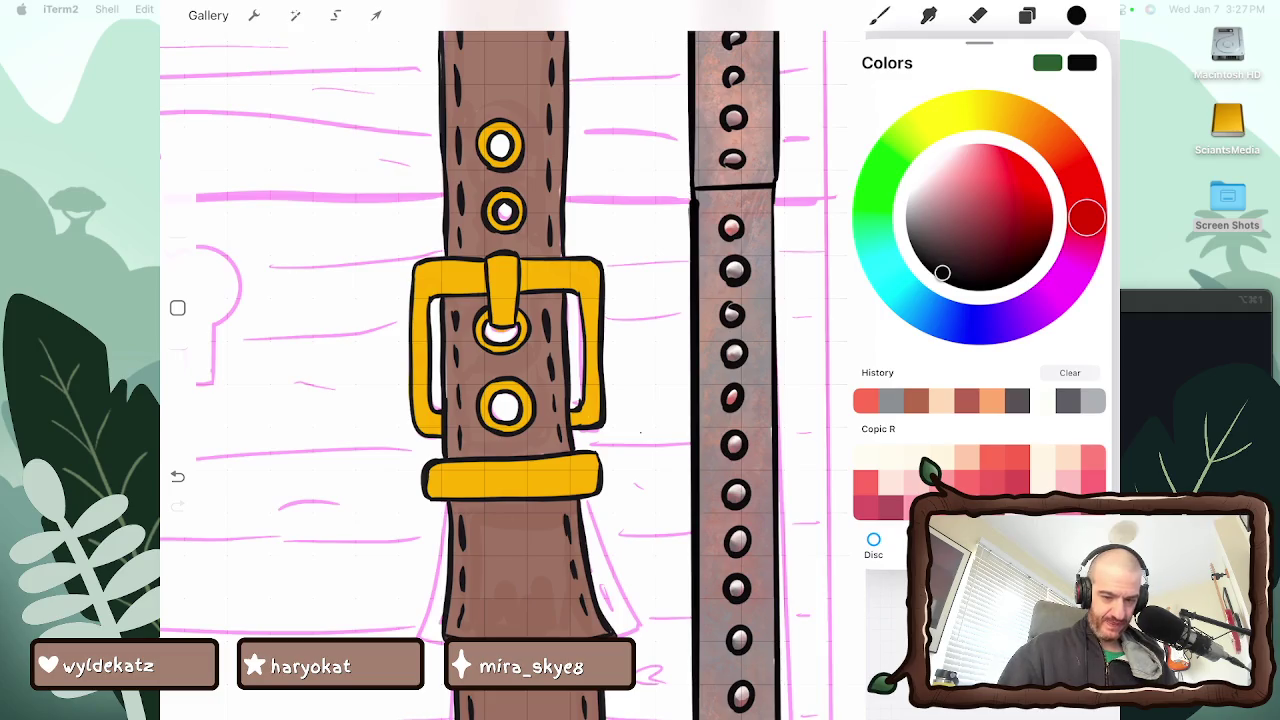
Choose the Studio Pen brush and ink the chest's left edge along the pink border
left_click(880, 15)
scroll(784, 400, "up", 10)
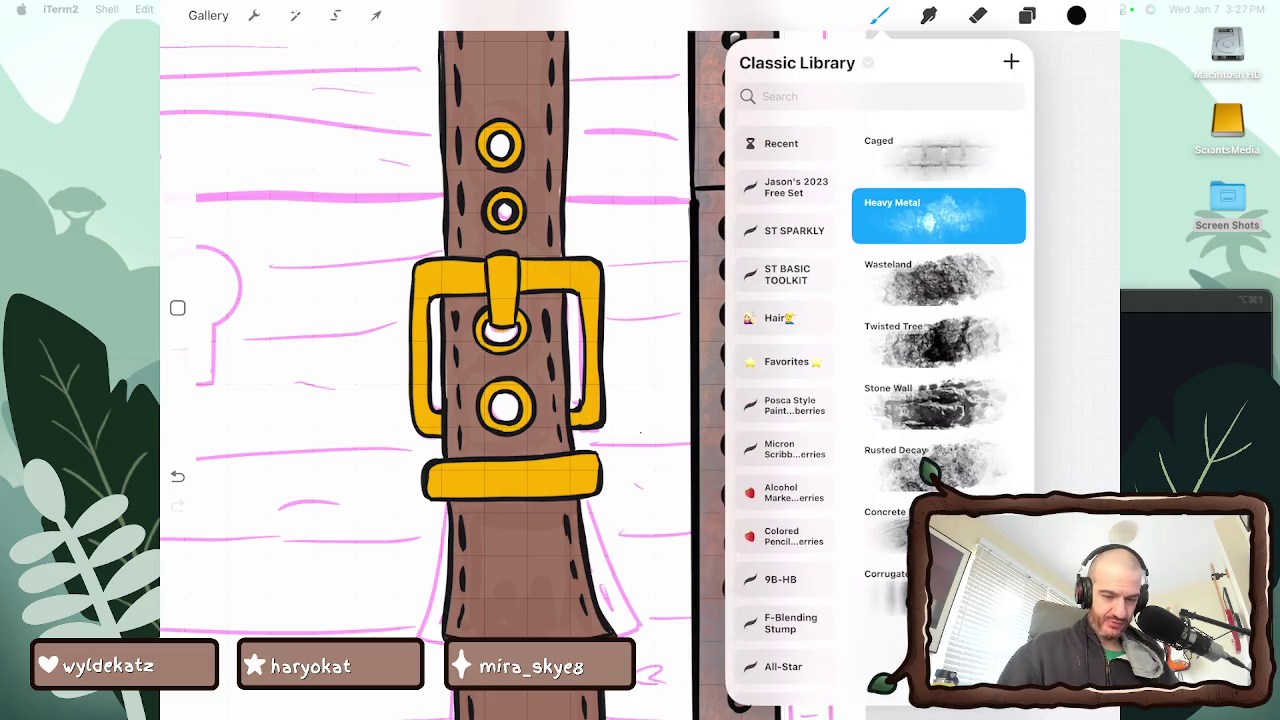
left_click(781, 101)
left_click(938, 173)
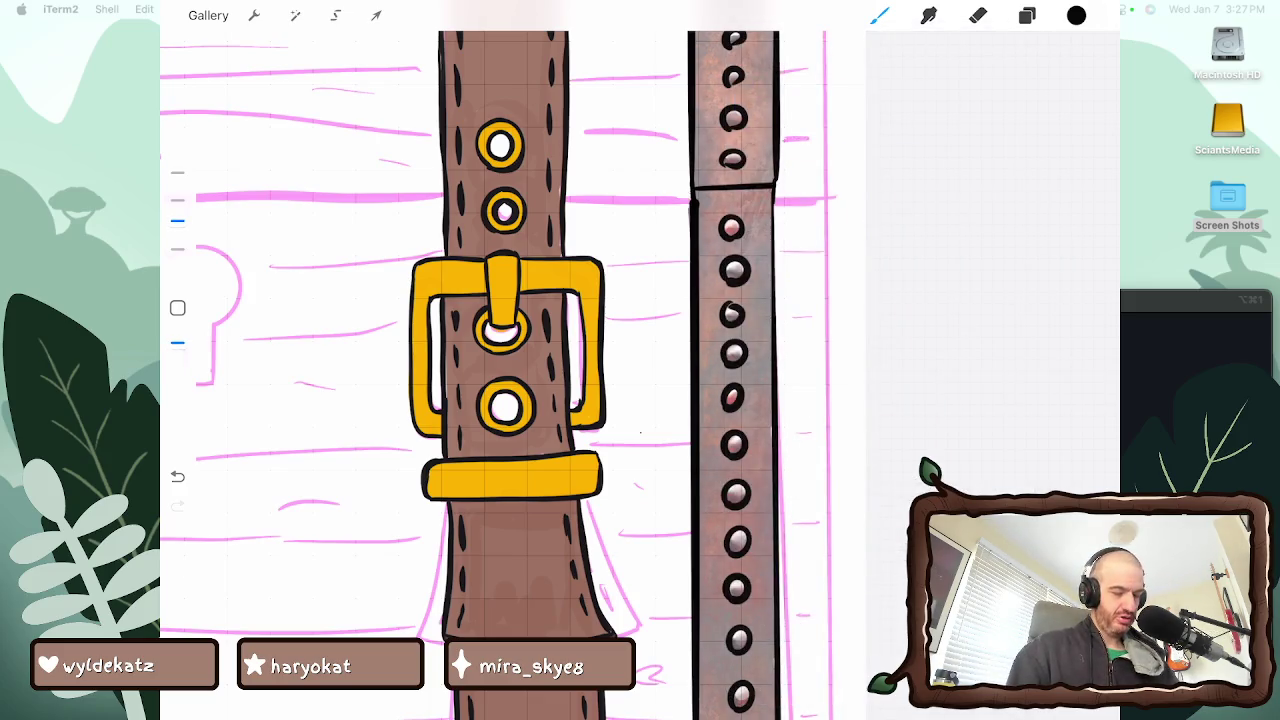
scroll(640, 360, "down", 5)
scroll(725, 327, "up", 3)
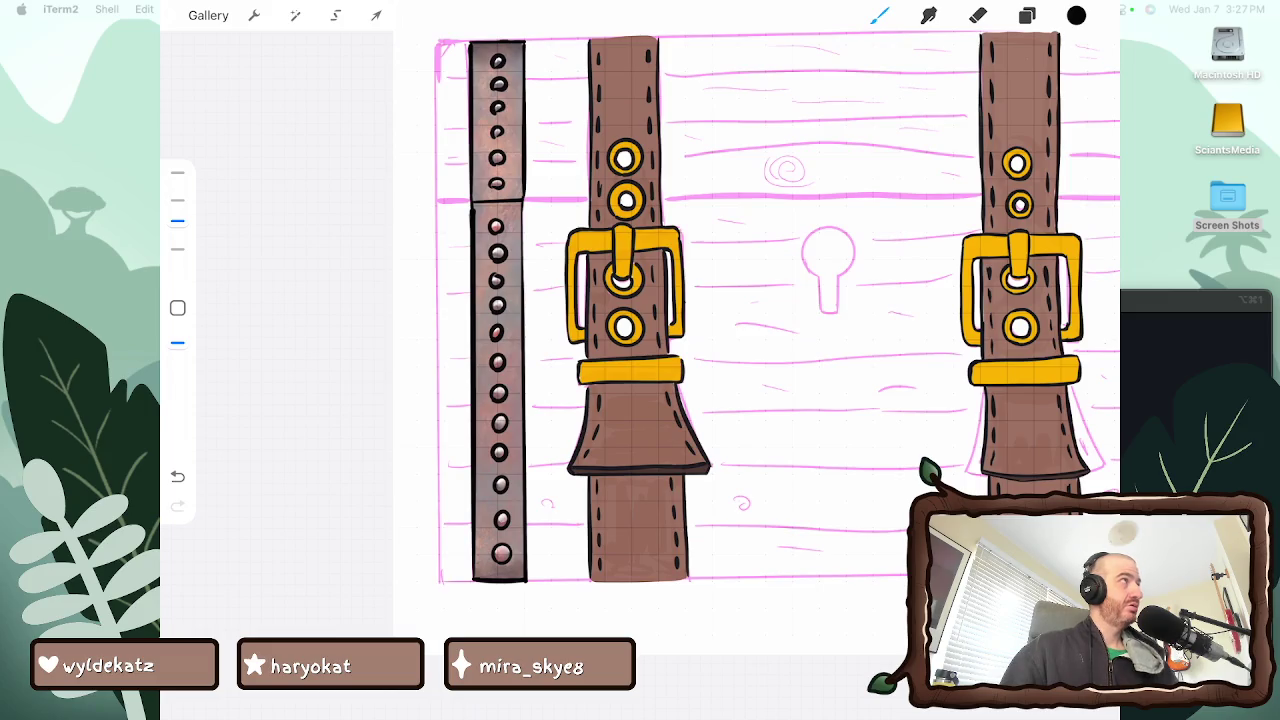
scroll(777, 315, "down", 3)
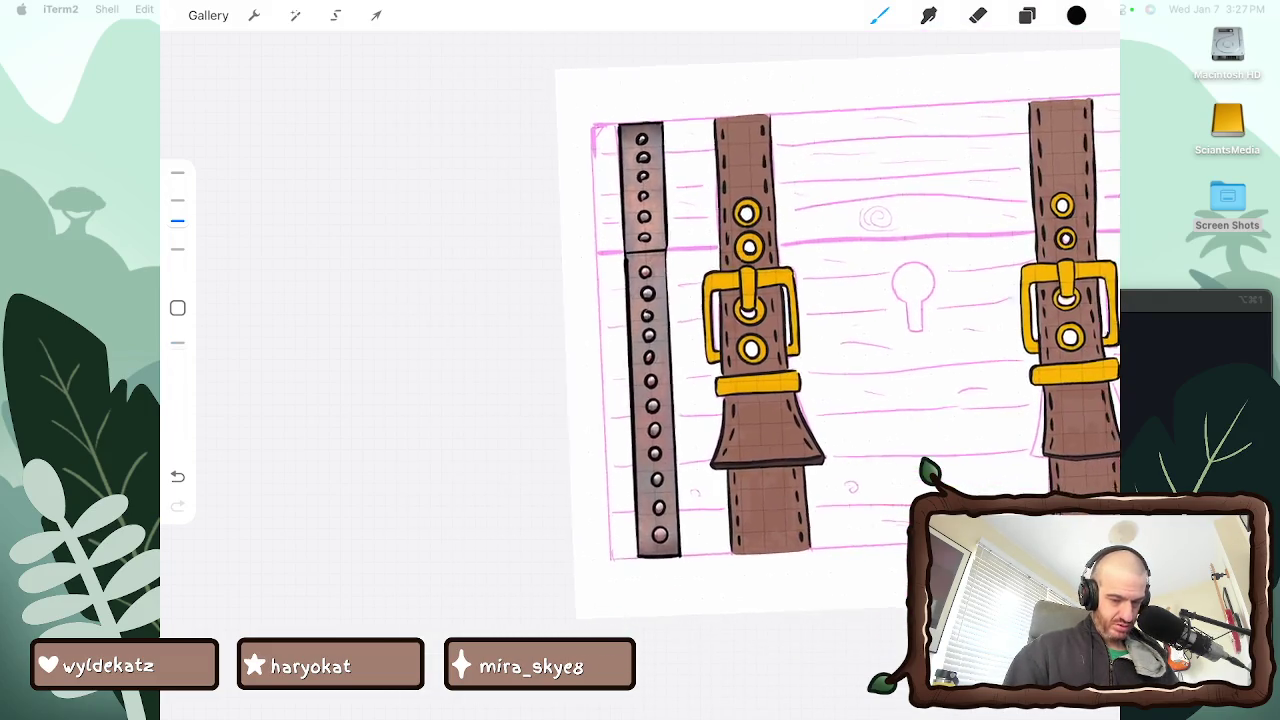
left_click_drag(609, 264, 609, 562)
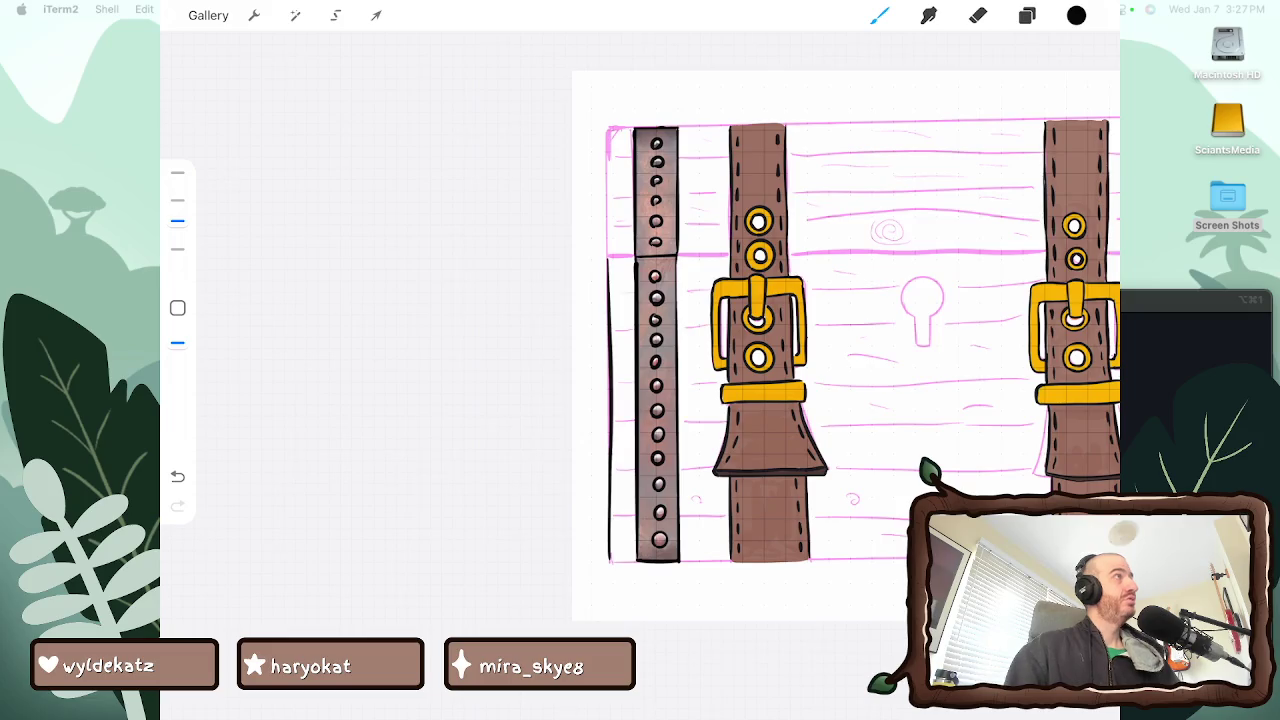
Extend the left edge outline upward and ink the chest's right edge
scroll(840, 400, "up", 2)
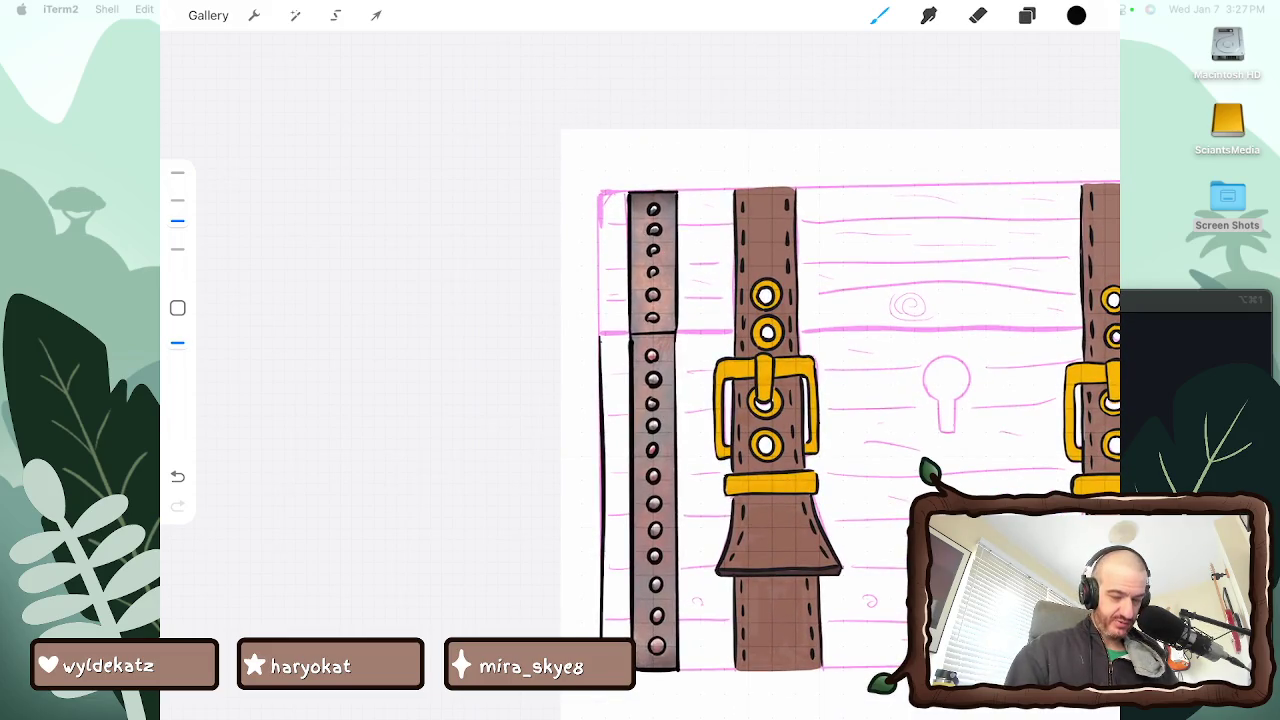
left_click_drag(601, 336, 598, 222)
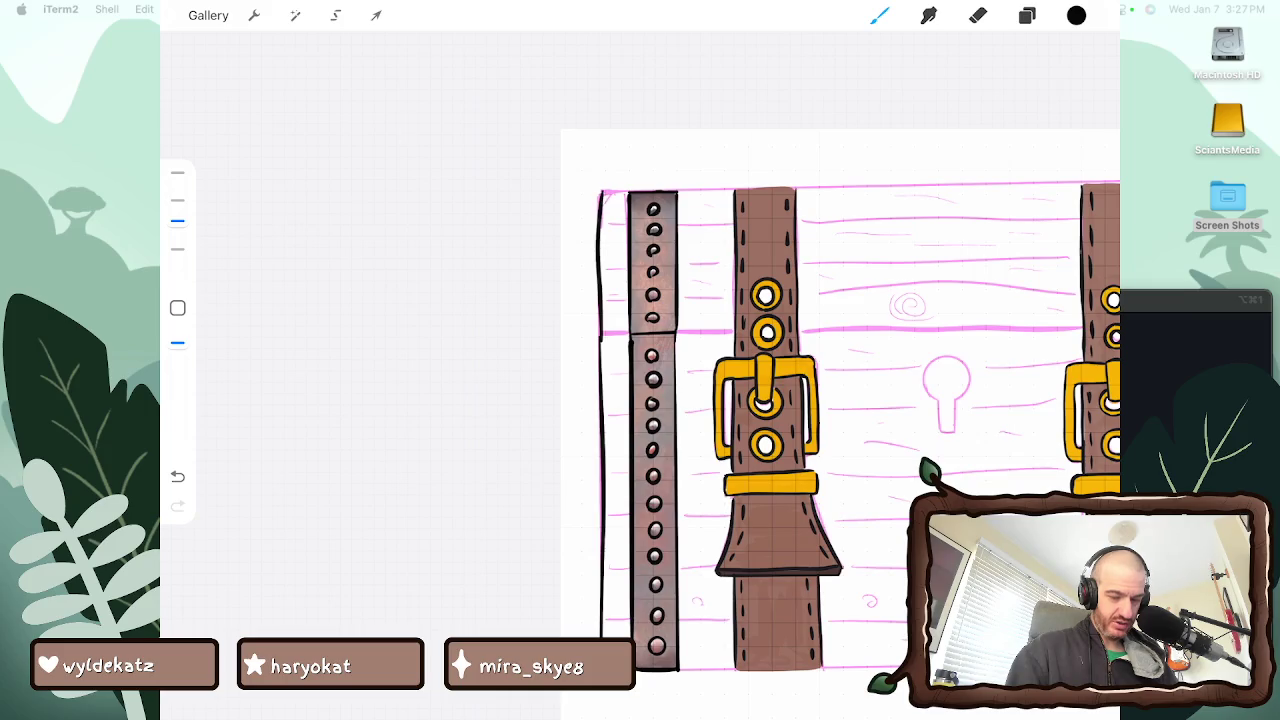
scroll(840, 400, "down", 3)
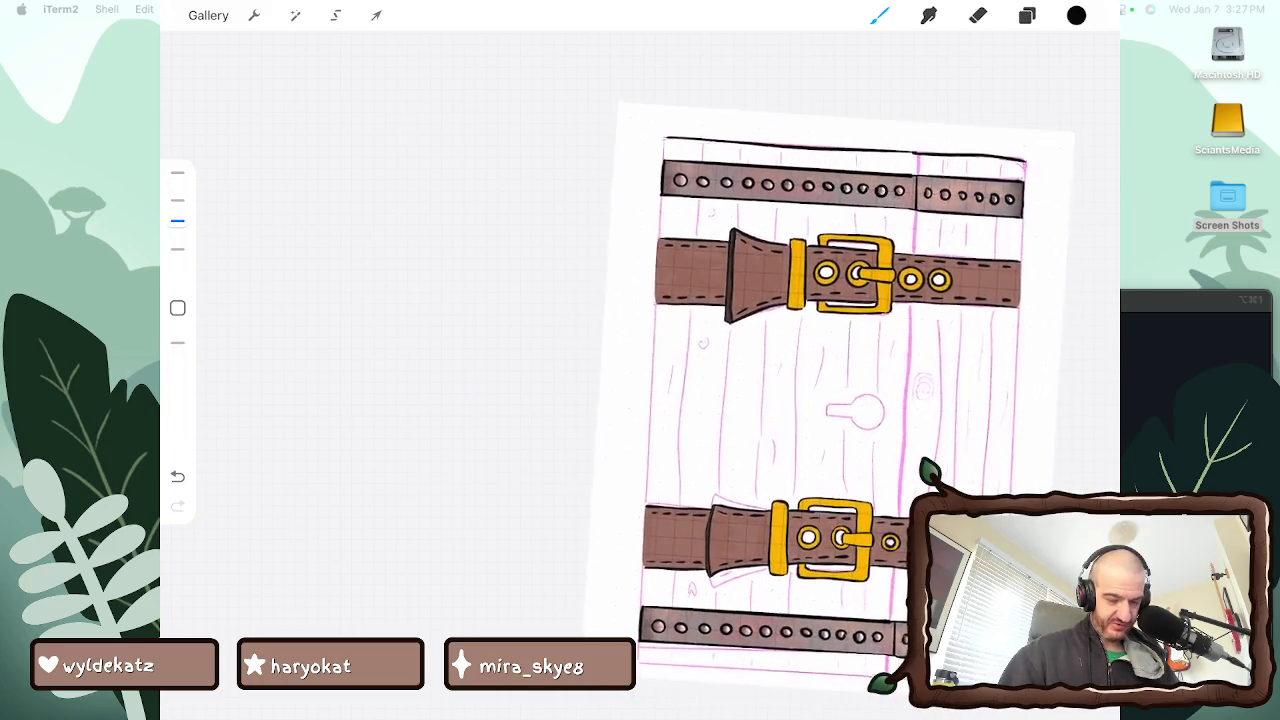
left_click_drag(651, 192, 657, 658)
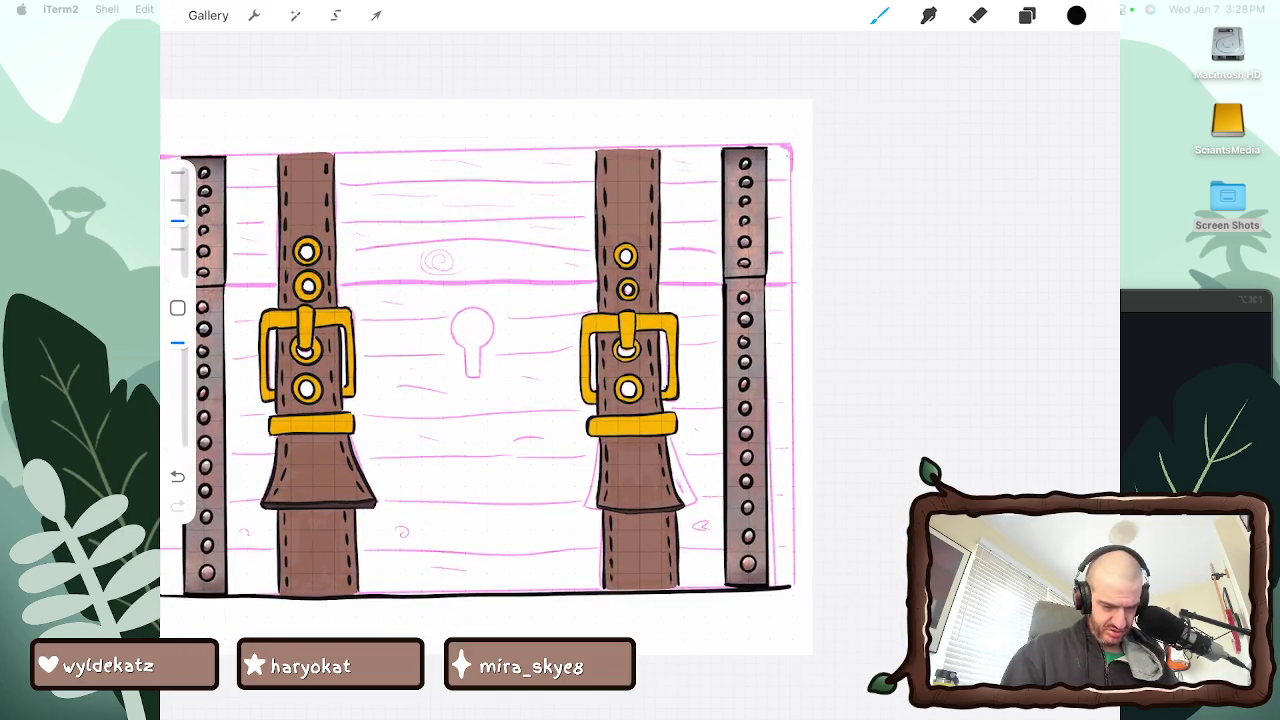
left_click_drag(791, 168, 788, 572)
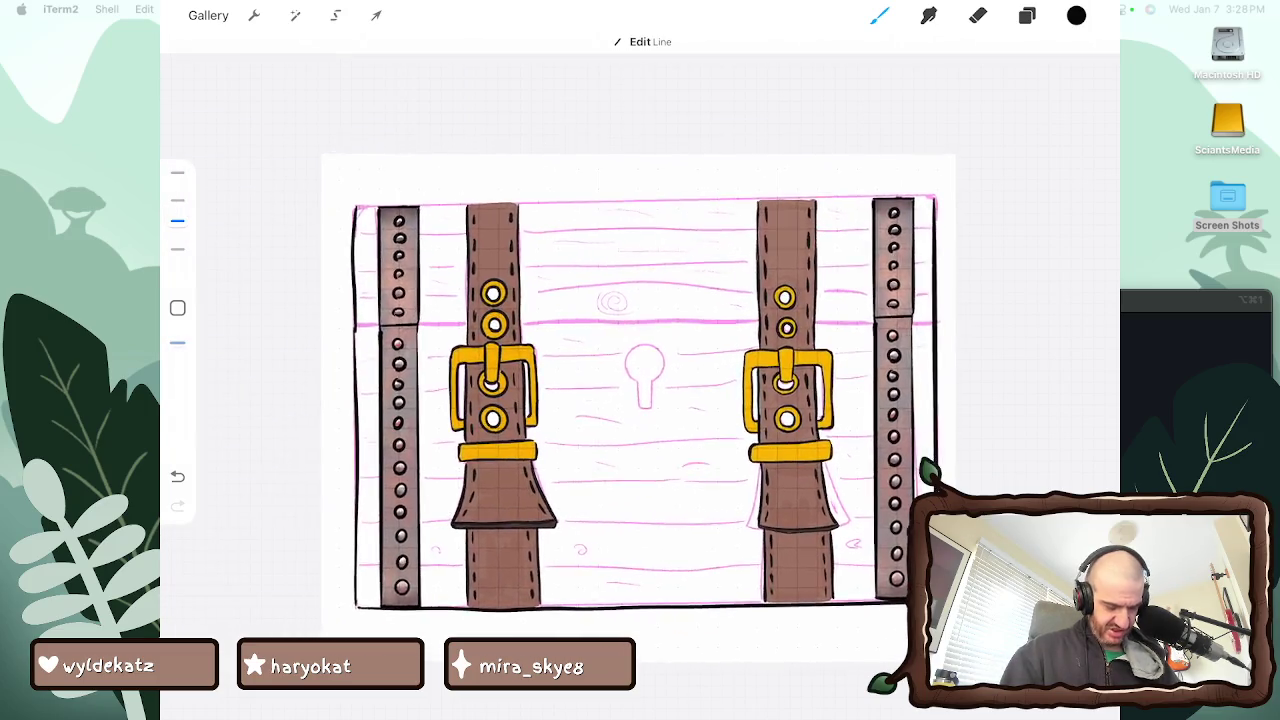
Redraw the right edge outline down to the bottom and return the canvas to landscape
key("e")
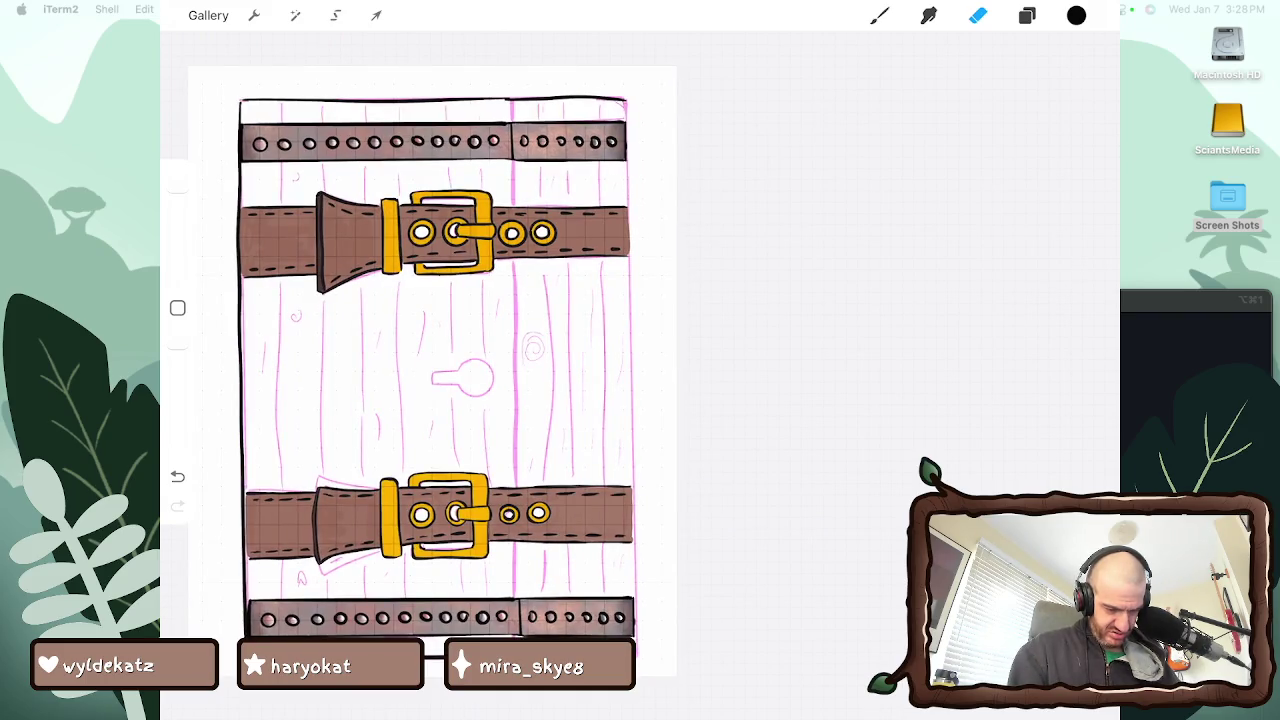
key("b")
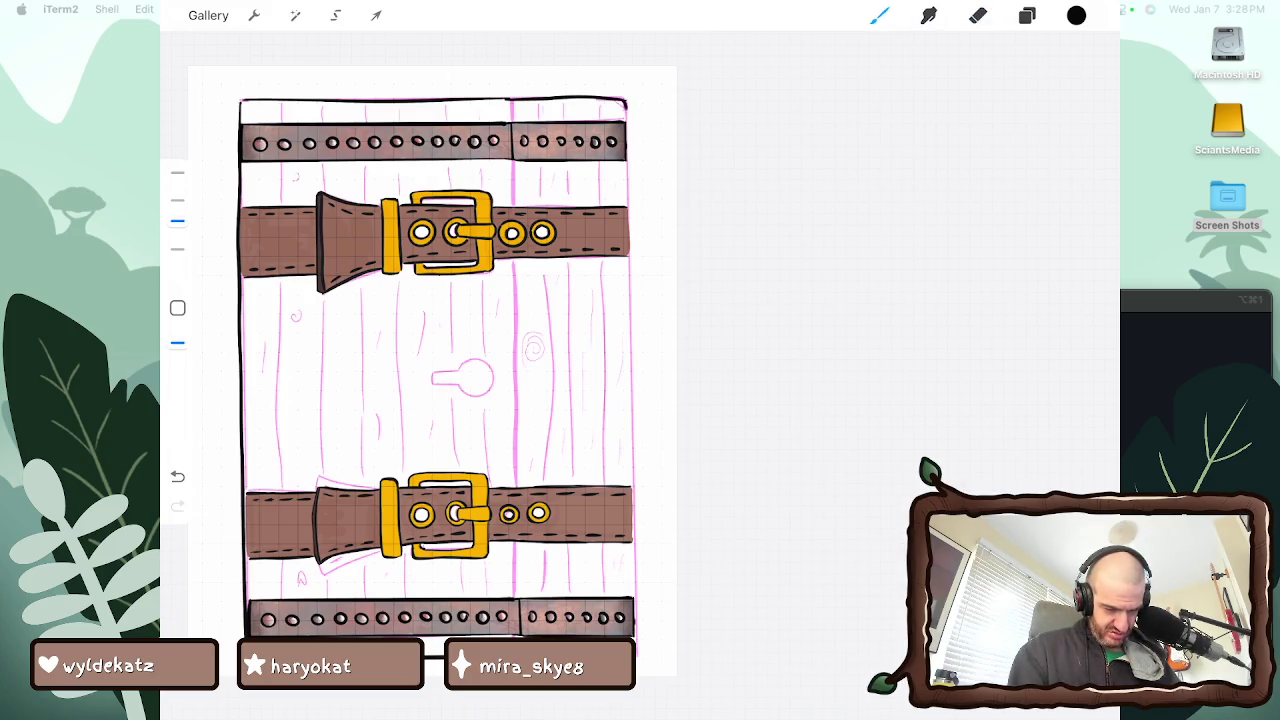
left_click_drag(628, 150, 633, 522)
left_click_drag(634, 566, 636, 624)
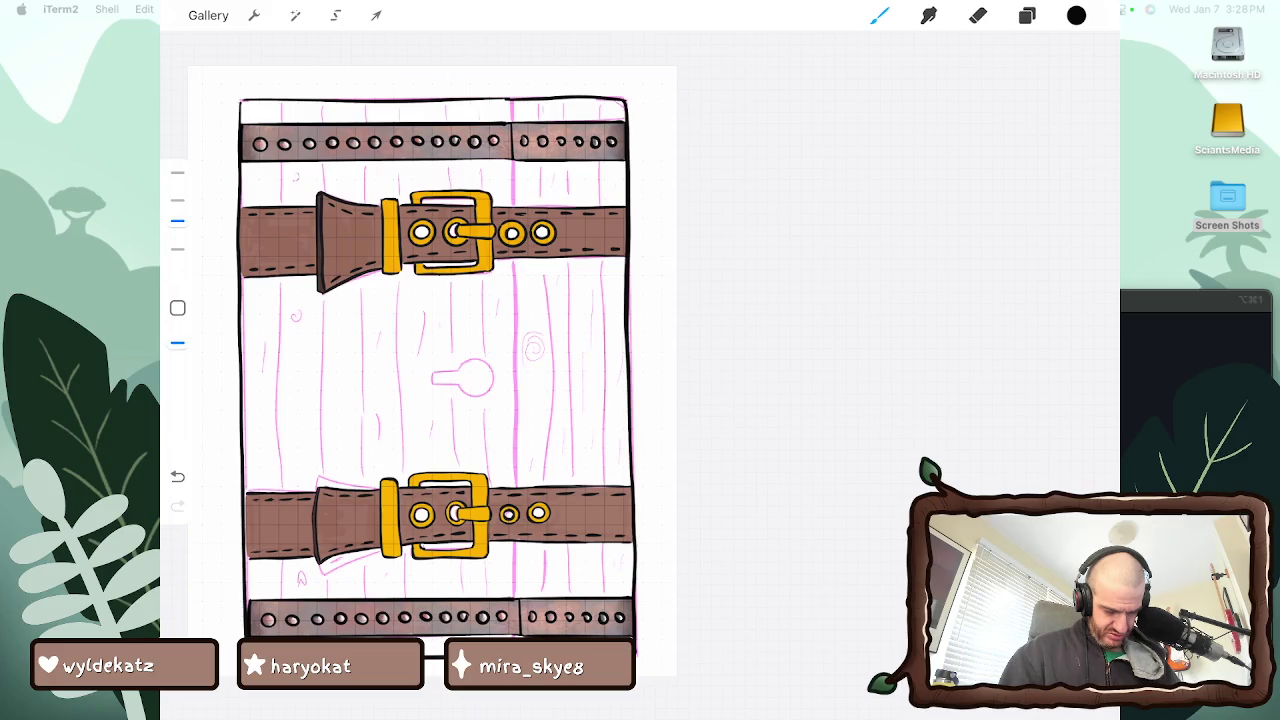
left_click_drag(433, 370, 520, 455)
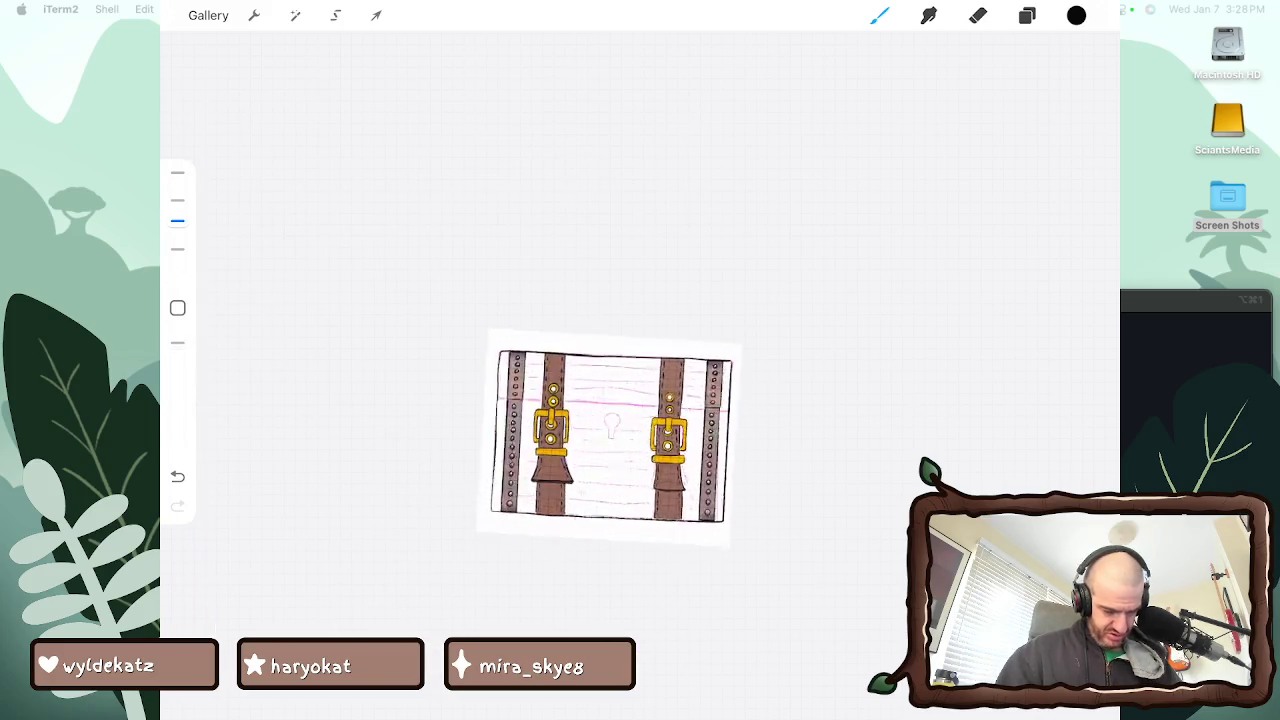
Add a short stroke along the chest's left edge and review the outline
scroll(443, 489, "up", 5)
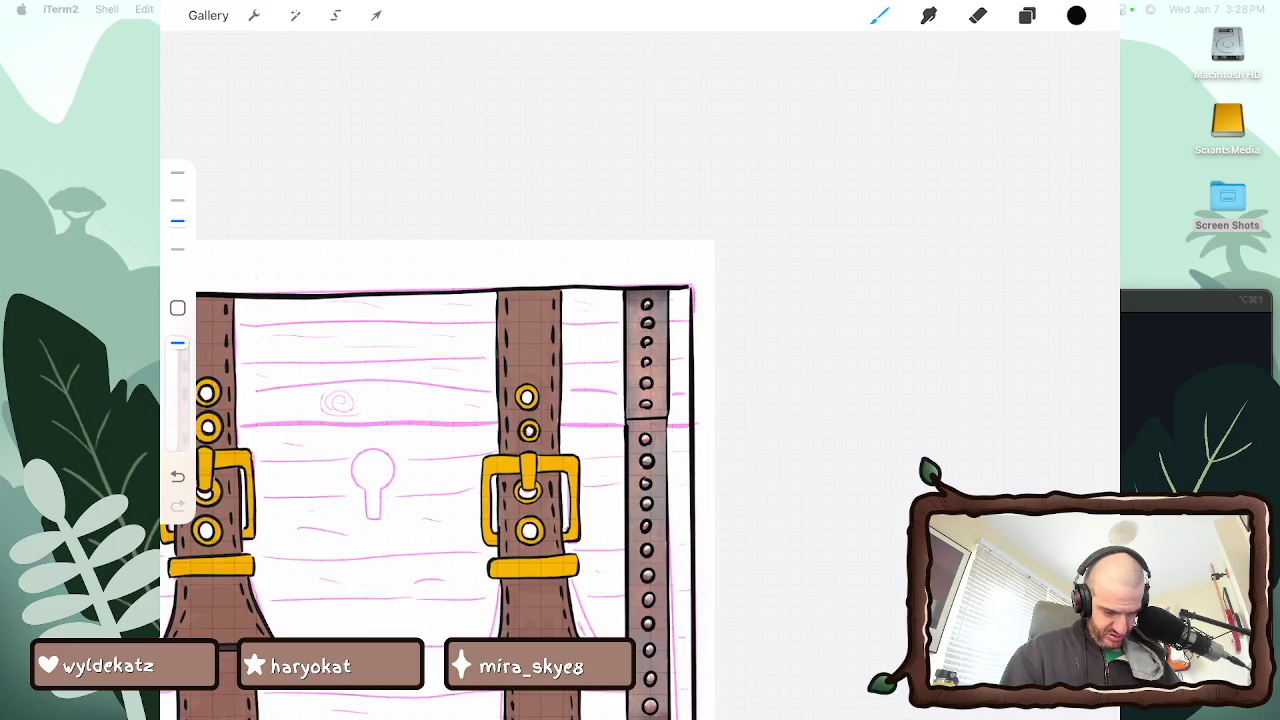
scroll(500, 400, "down", 5)
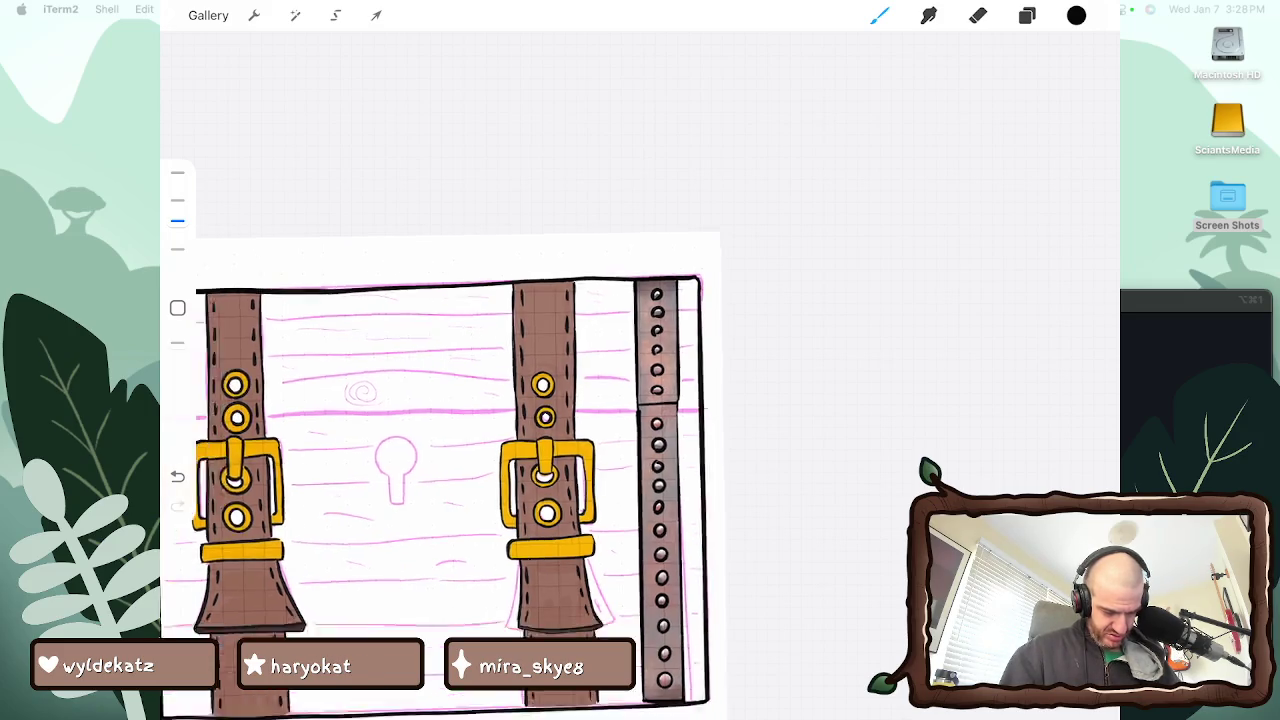
scroll(640, 300, "up", 3)
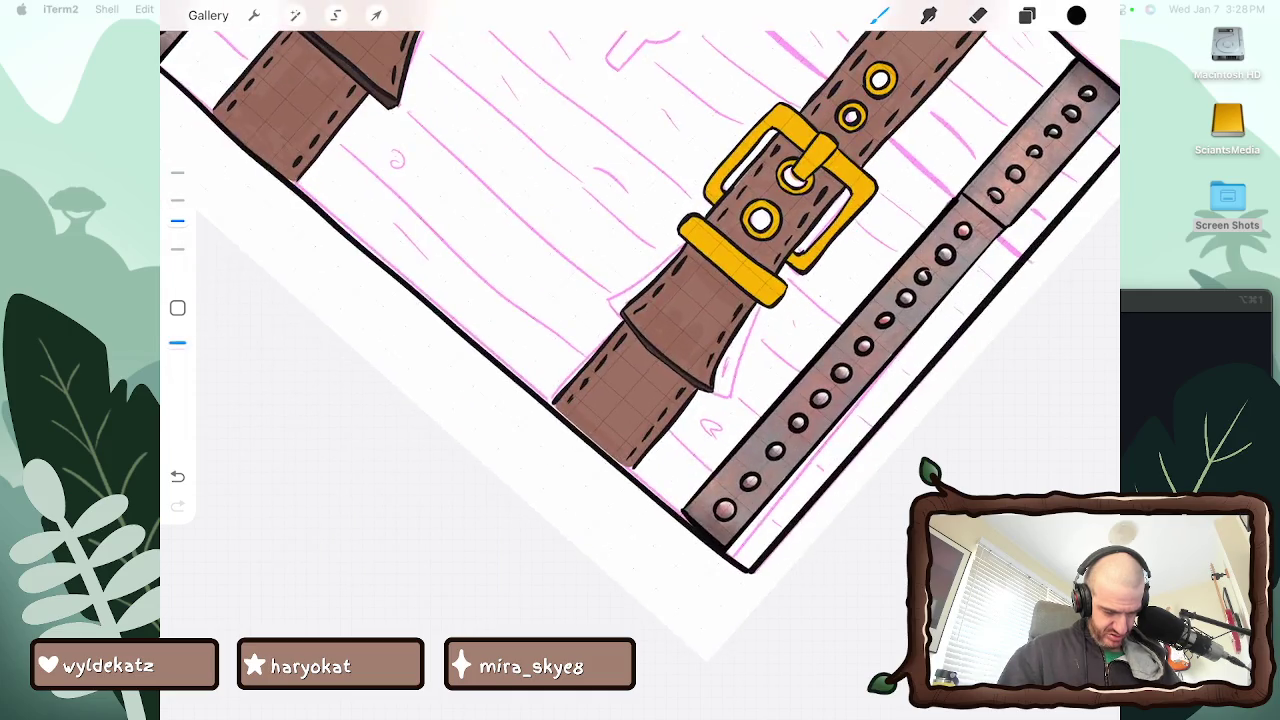
scroll(640, 300, "up", 3)
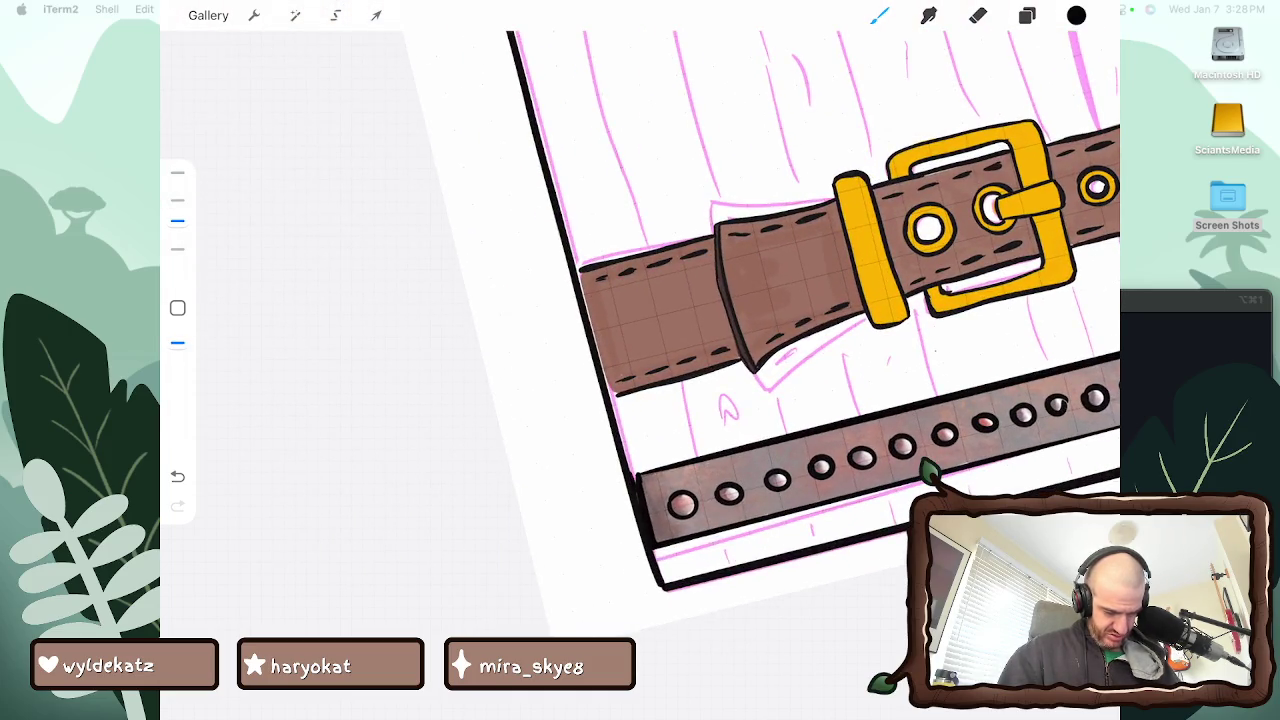
left_click_drag(634, 480, 578, 272)
scroll(760, 330, "down", 3)
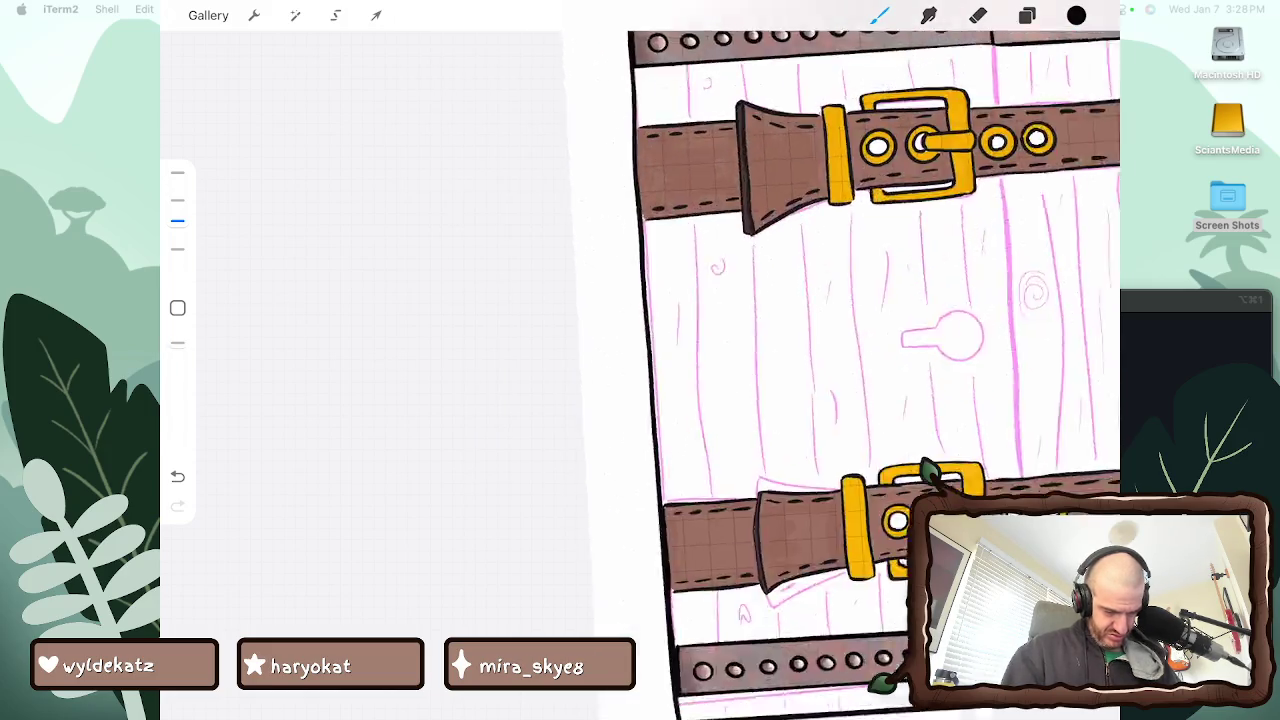
scroll(860, 330, "up", 3)
scroll(860, 330, "up", 2)
left_click(177, 343)
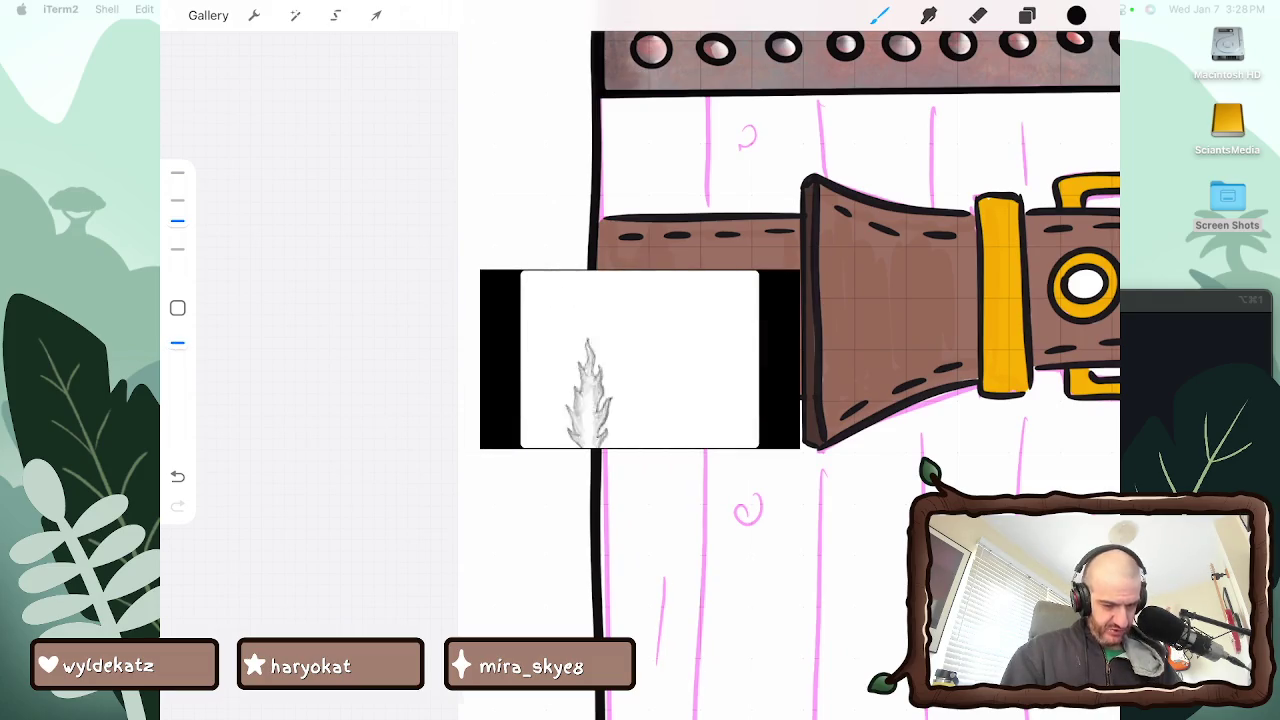
scroll(790, 360, "up", 3)
scroll(660, 430, "down", 2)
scroll(660, 430, "down", 2)
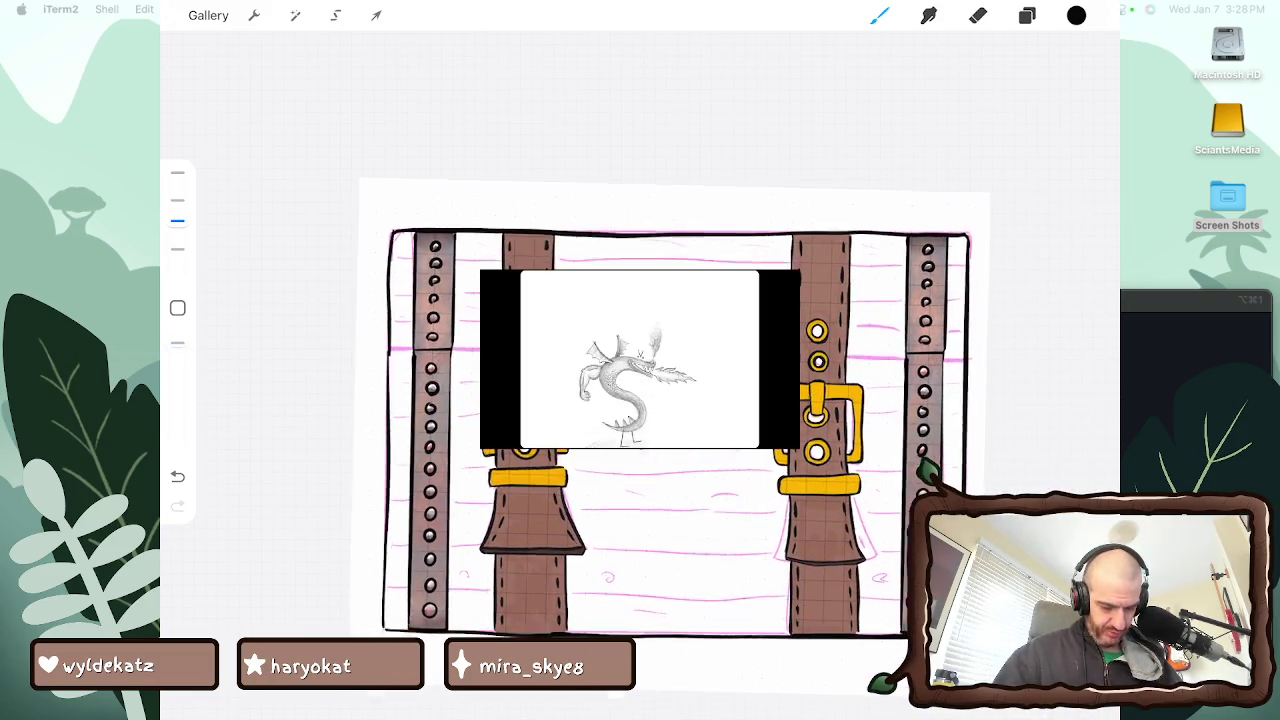
scroll(670, 430, "up", 1)
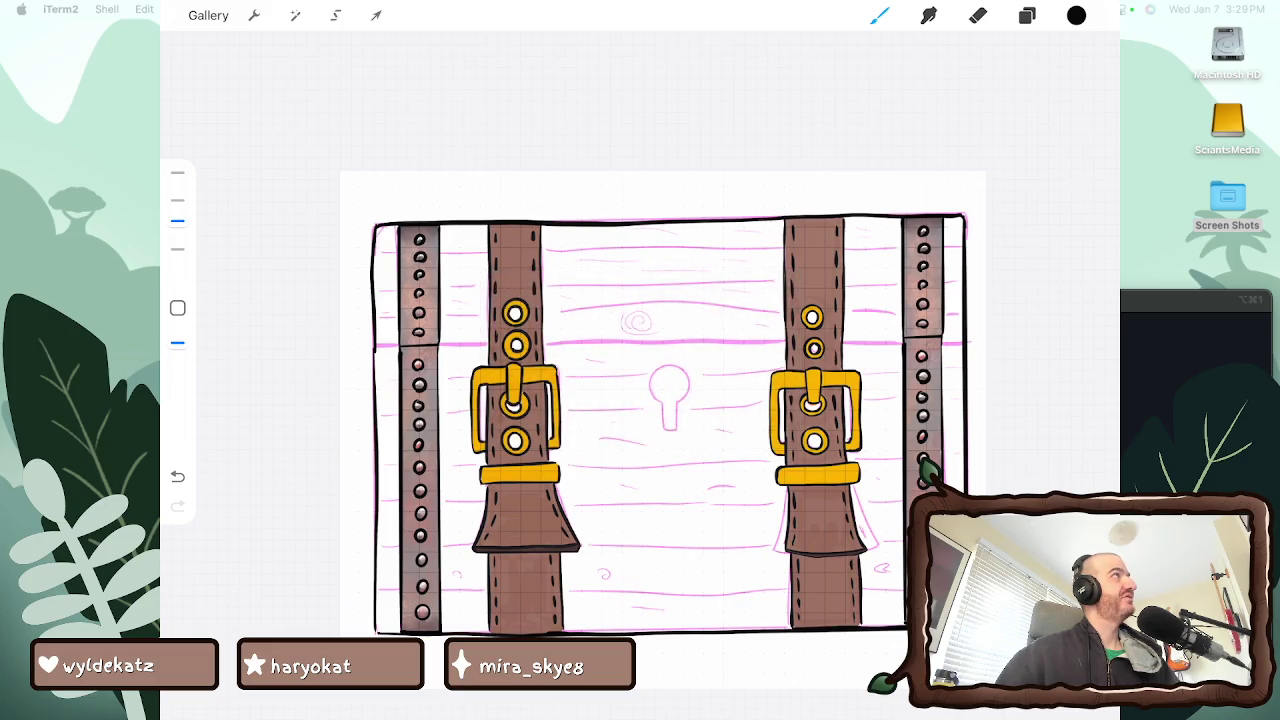
scroll(663, 393, "up", 3)
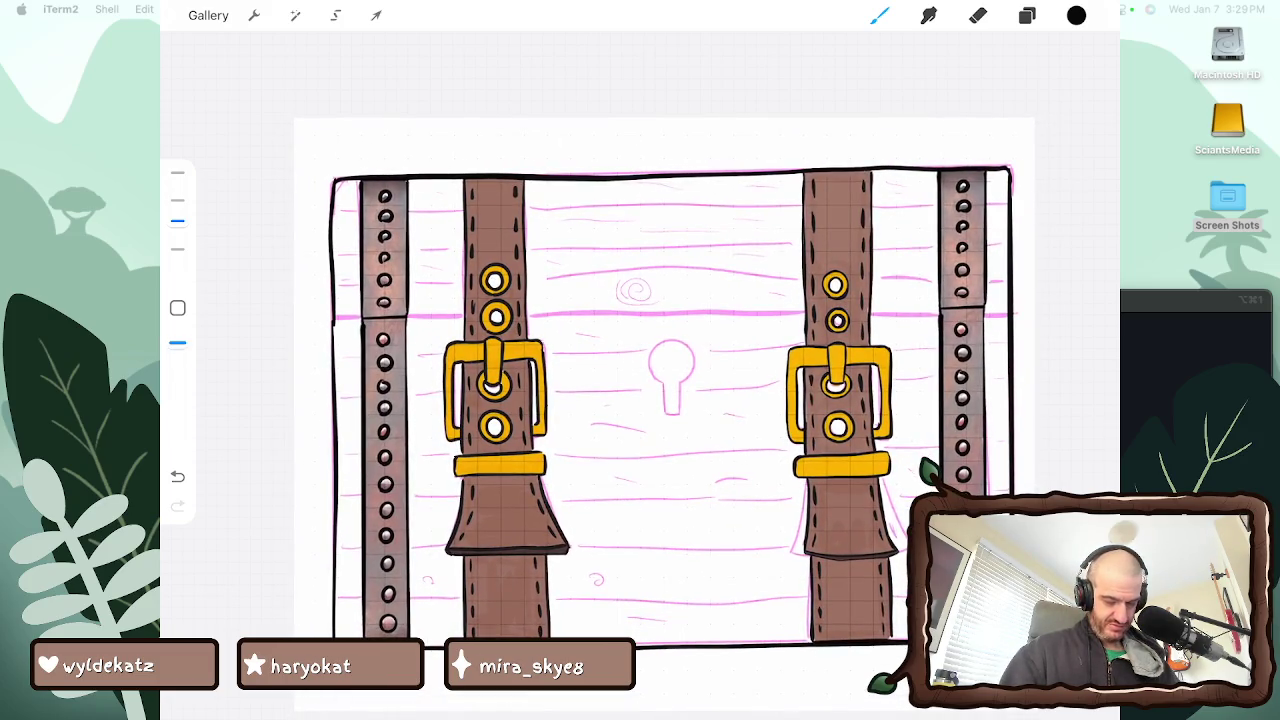
scroll(663, 400, "down", 1)
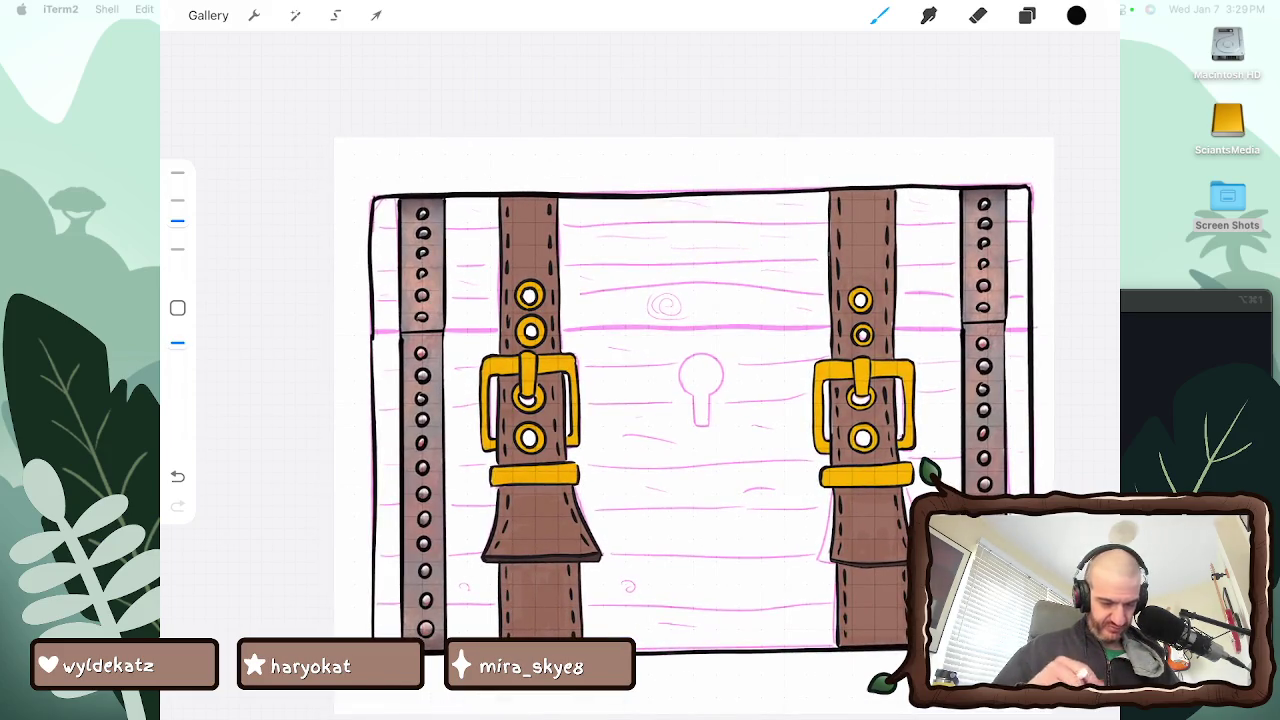
Add new Layer 35 and ink the first plank lines above the rivet band
key("l")
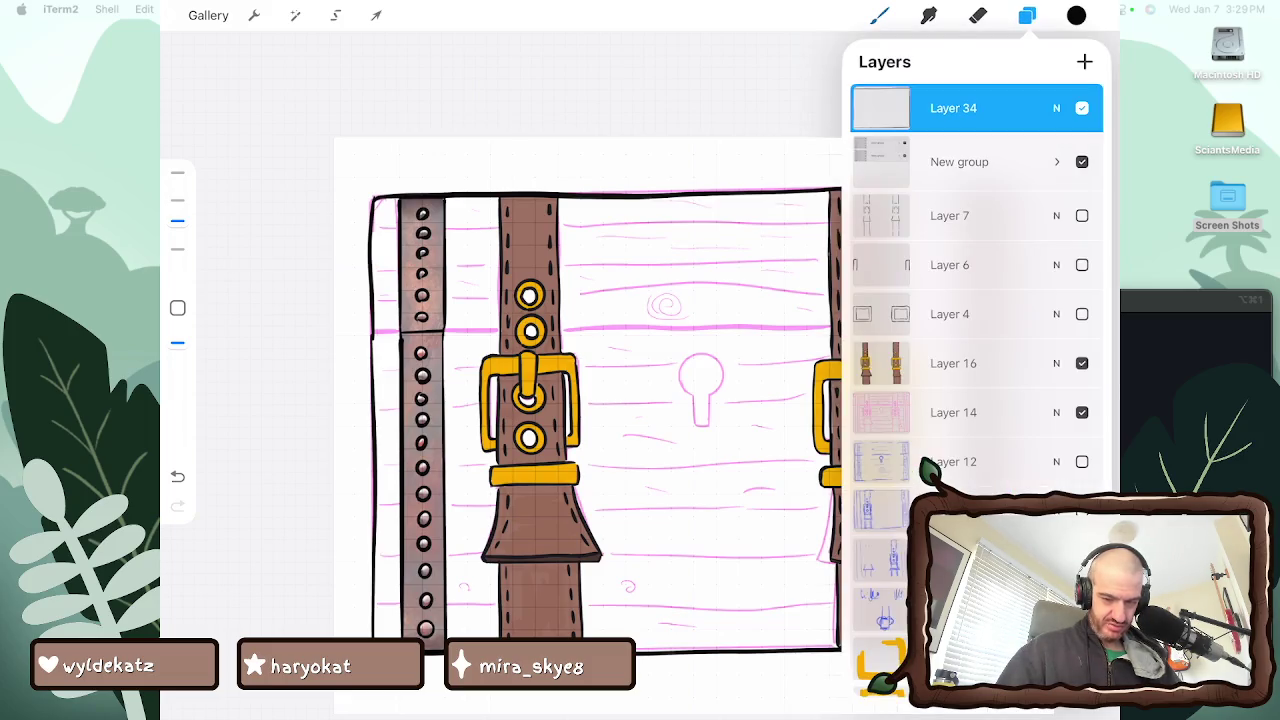
left_click(1085, 61)
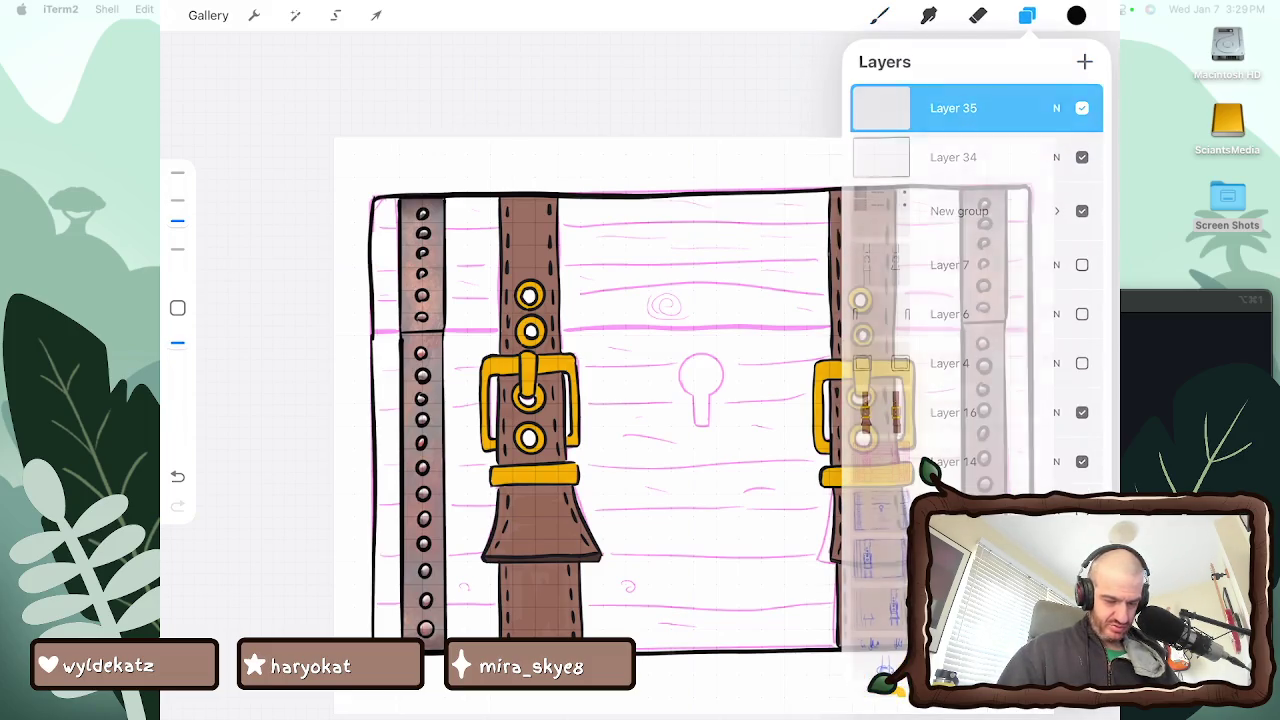
key("b")
scroll(760, 380, "down", 3)
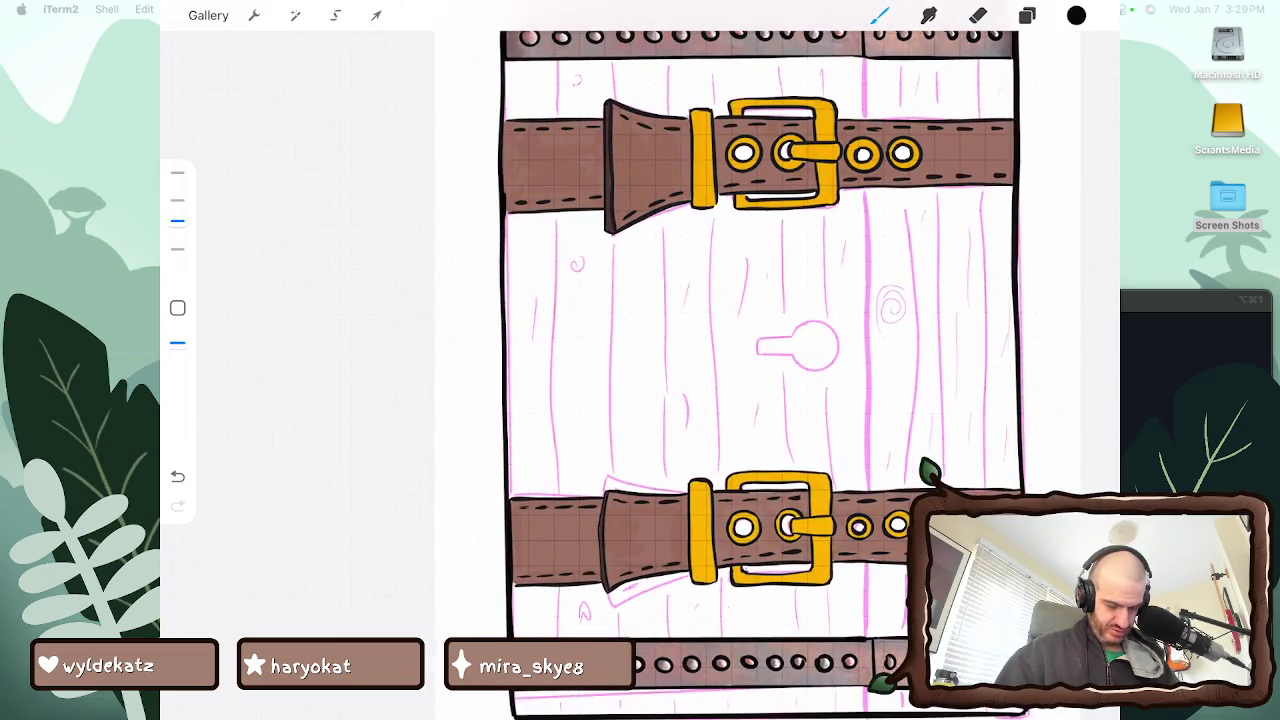
scroll(760, 380, "down", 3)
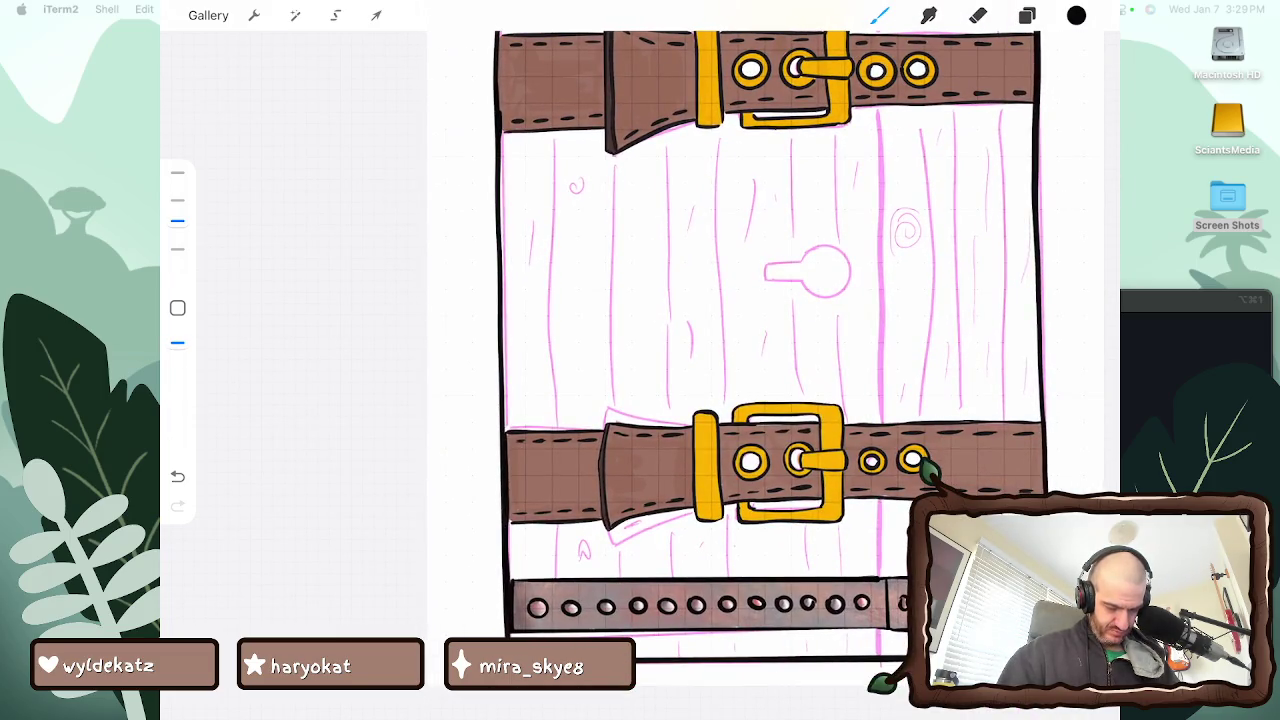
left_click_drag(557, 541, 557, 577)
left_click_drag(558, 416, 554, 146)
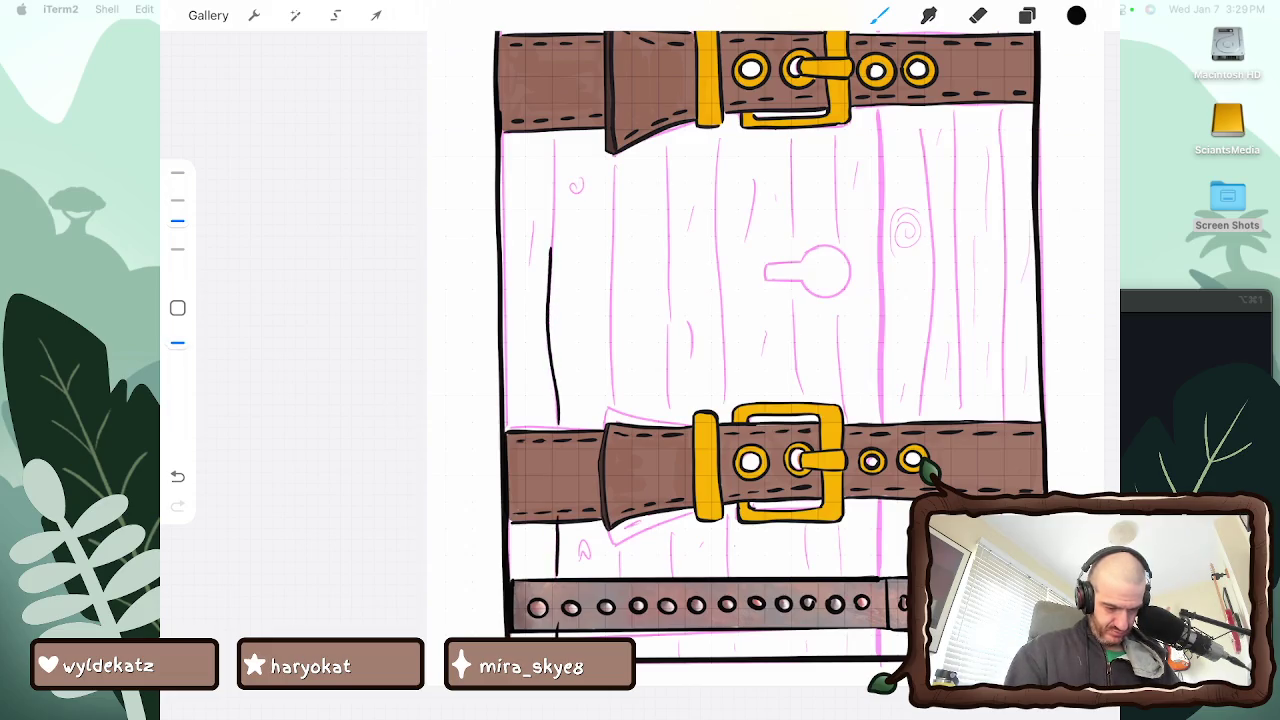
Ink more plank lines on the boards below the upper belt and lower buckle
scroll(765, 360, "down", 3)
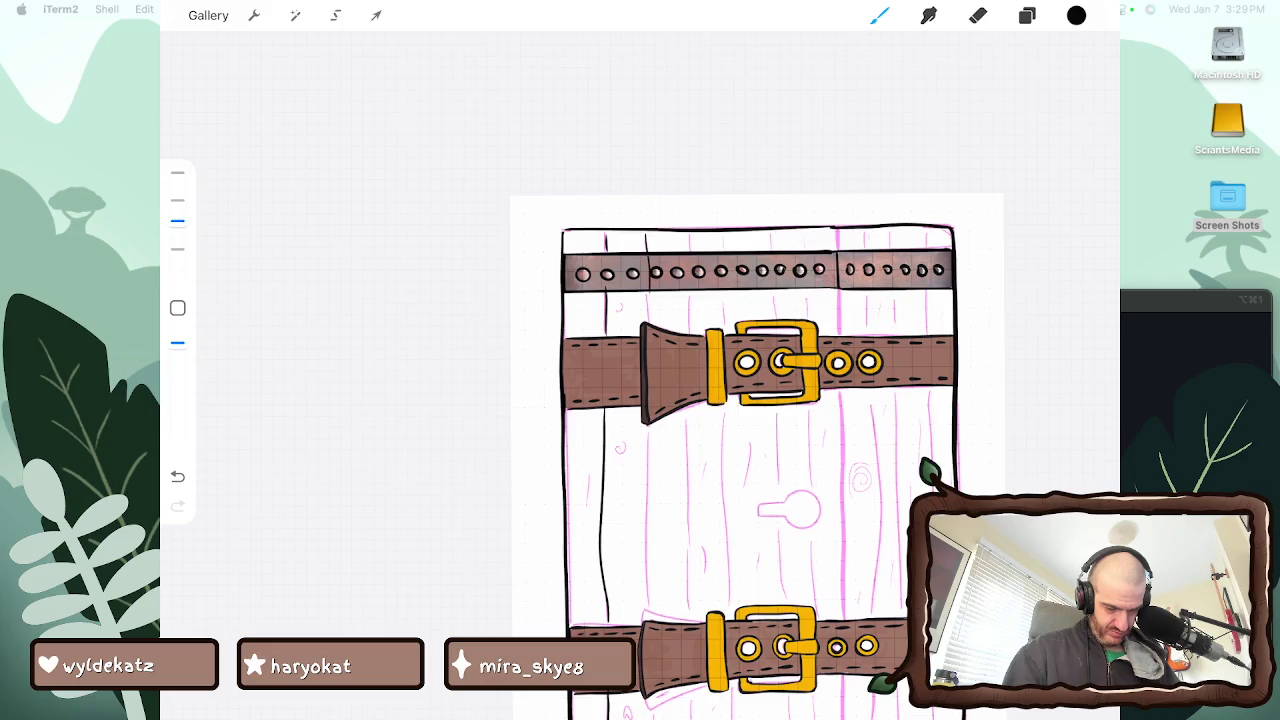
left_click_drag(648, 426, 646, 592)
scroll(760, 400, "down", 3)
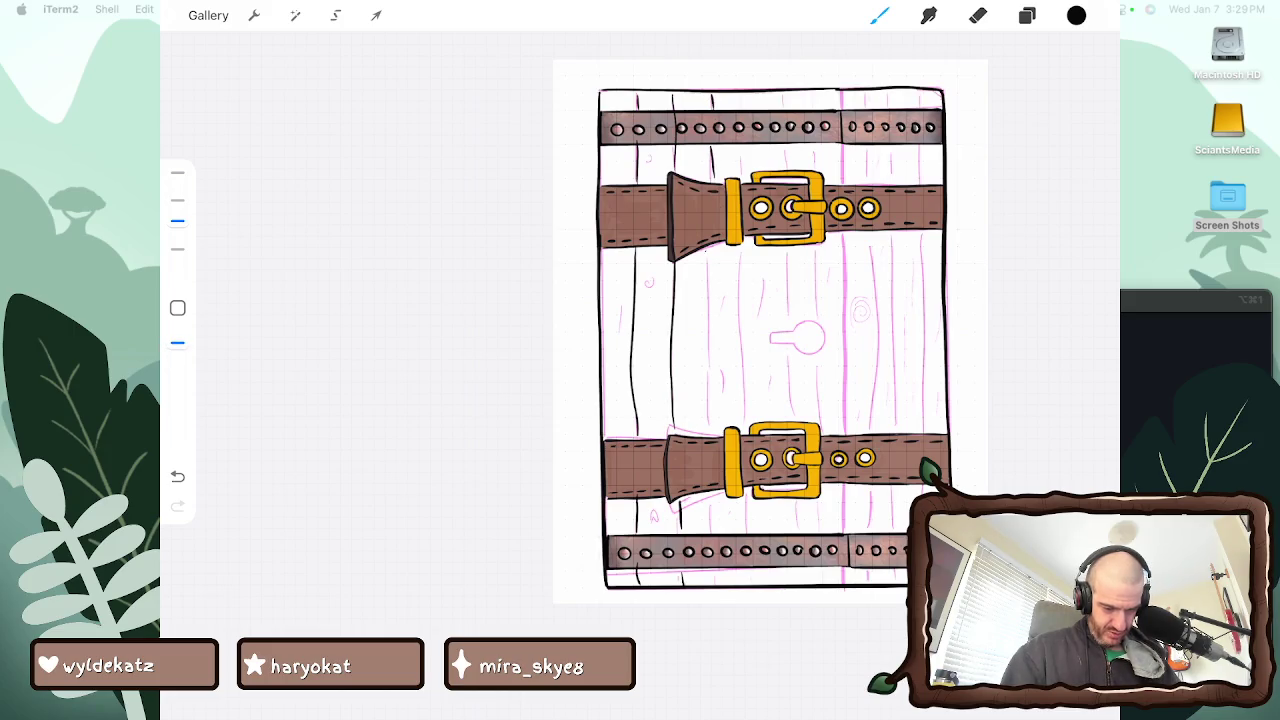
left_click_drag(709, 260, 712, 378)
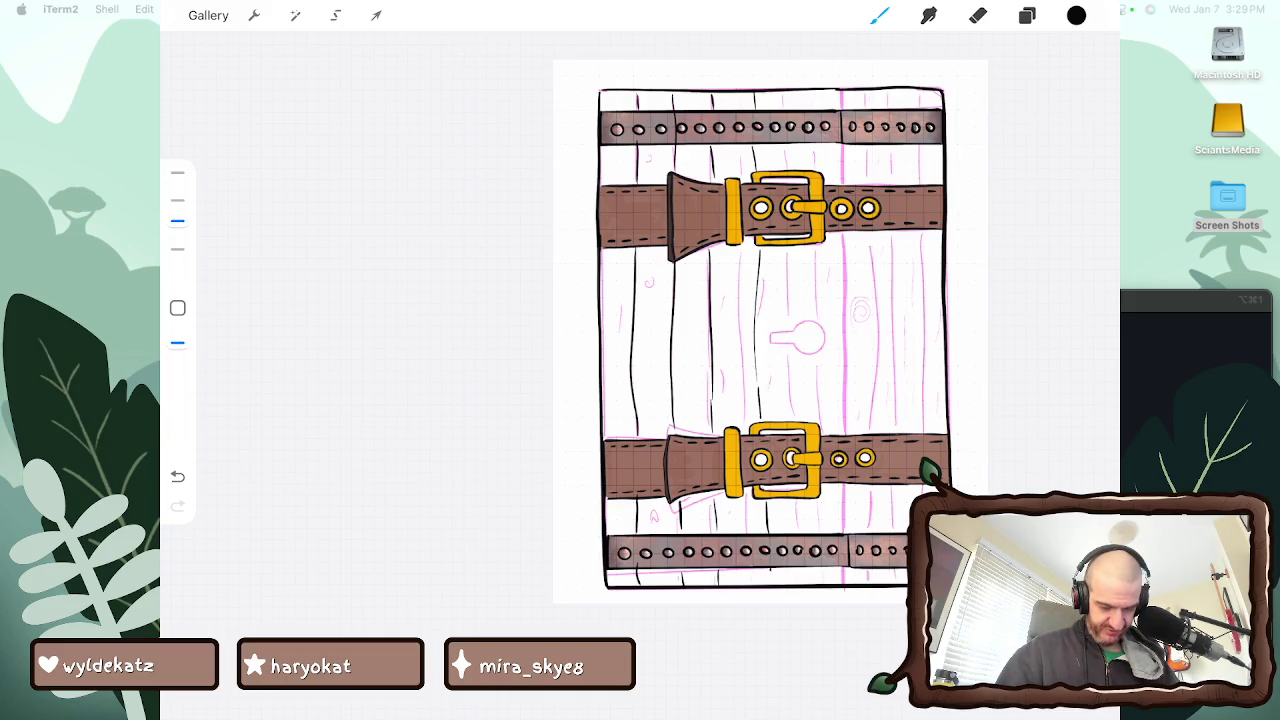
scroll(766, 349, "up", 1)
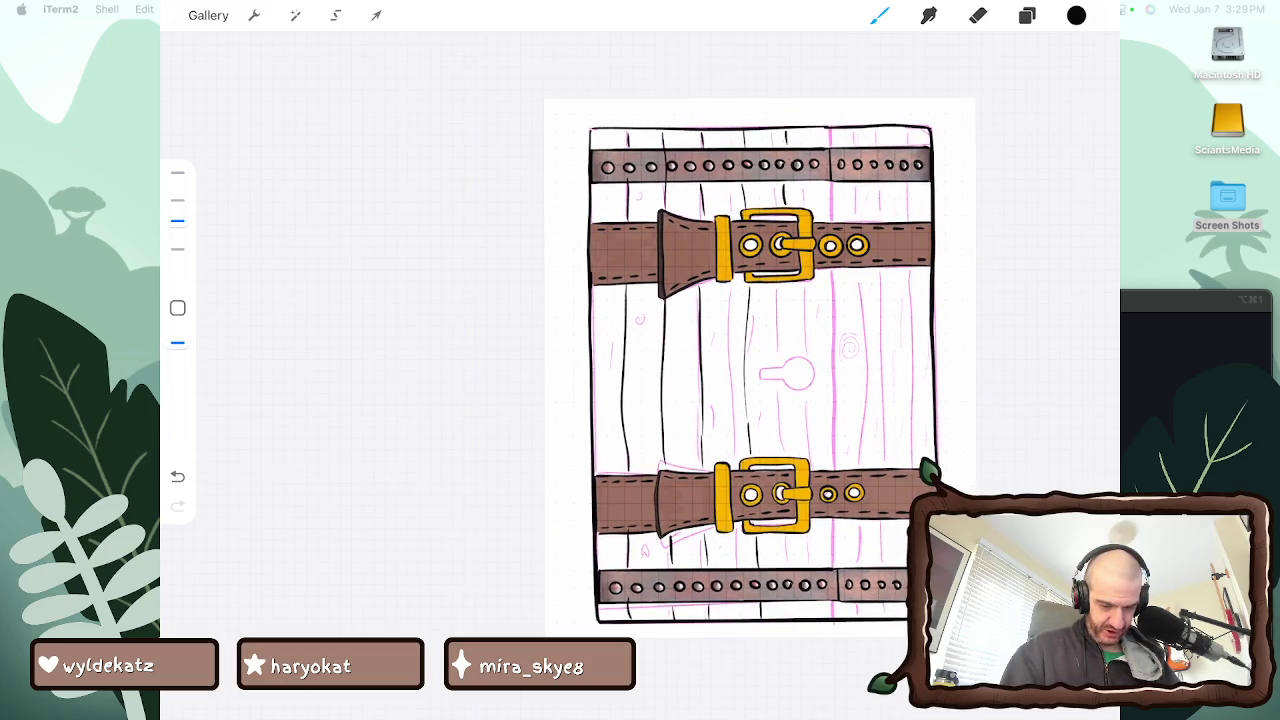
left_click_drag(789, 326, 789, 382)
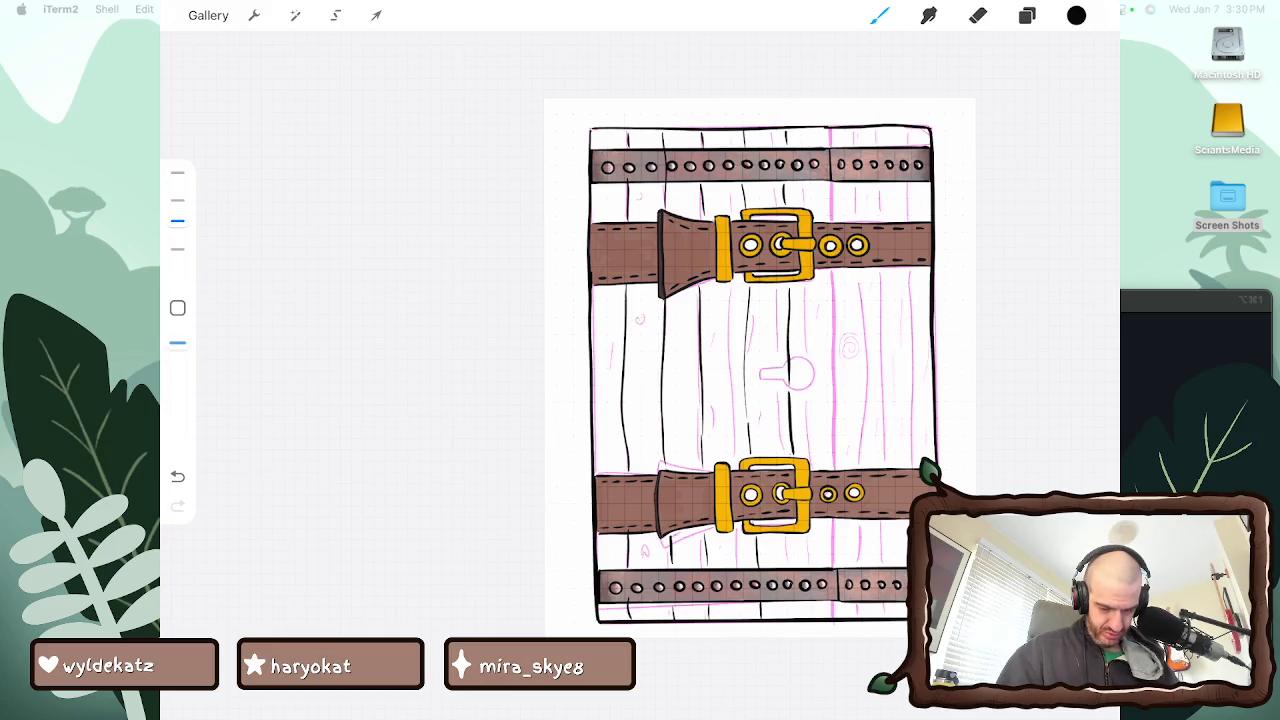
left_click_drag(801, 534, 801, 562)
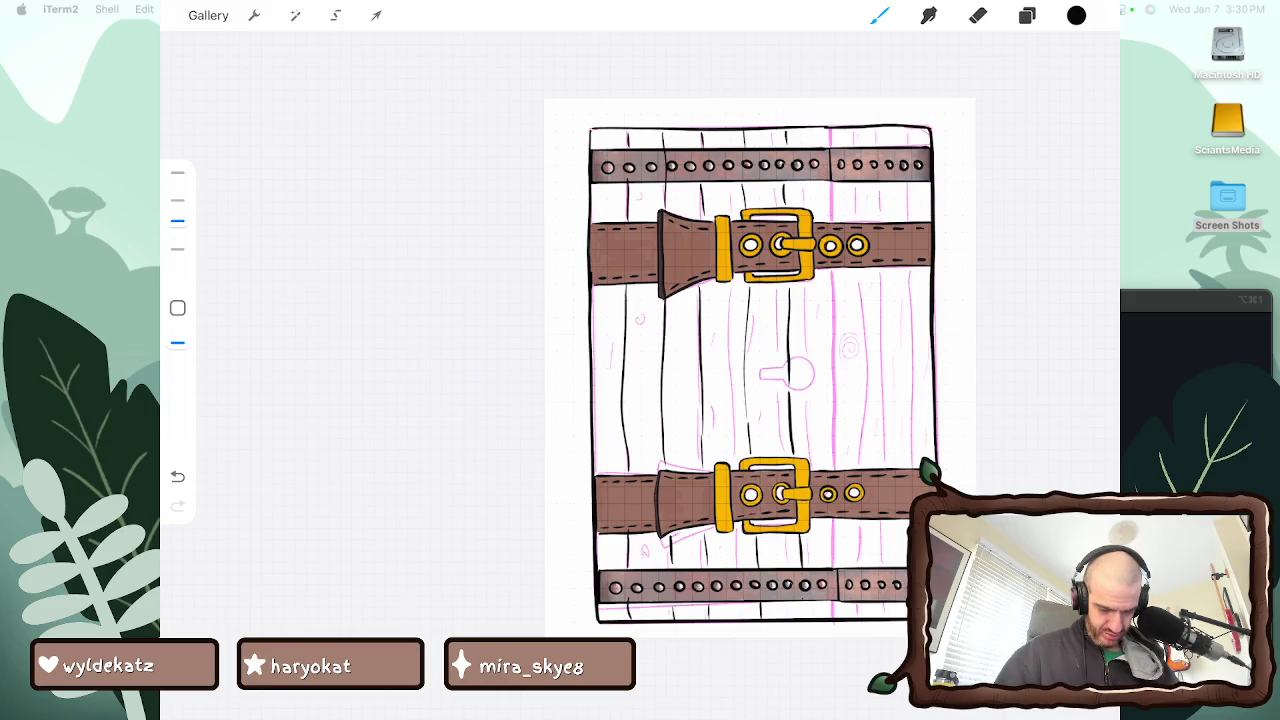
Rotate the view and ink plank lines above the upper belt and up the board
left_click_drag(760, 375, 700, 400)
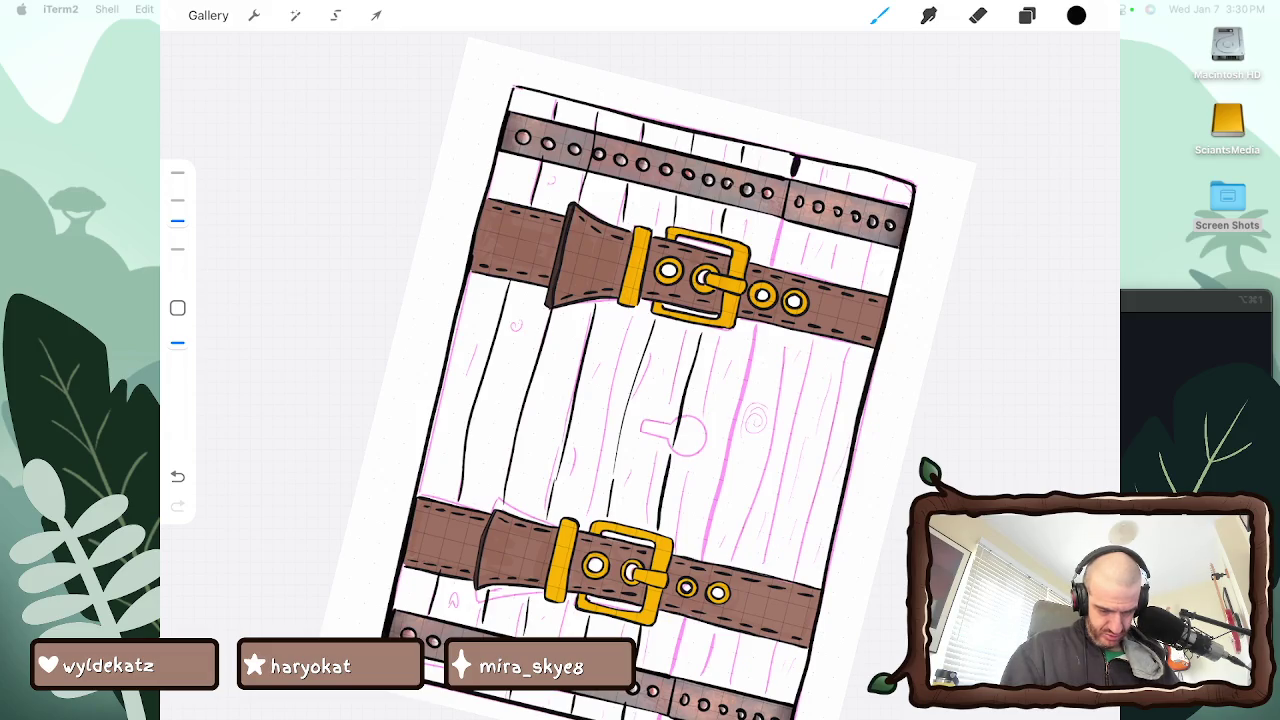
left_click_drag(770, 266, 784, 222)
left_click_drag(713, 540, 758, 322)
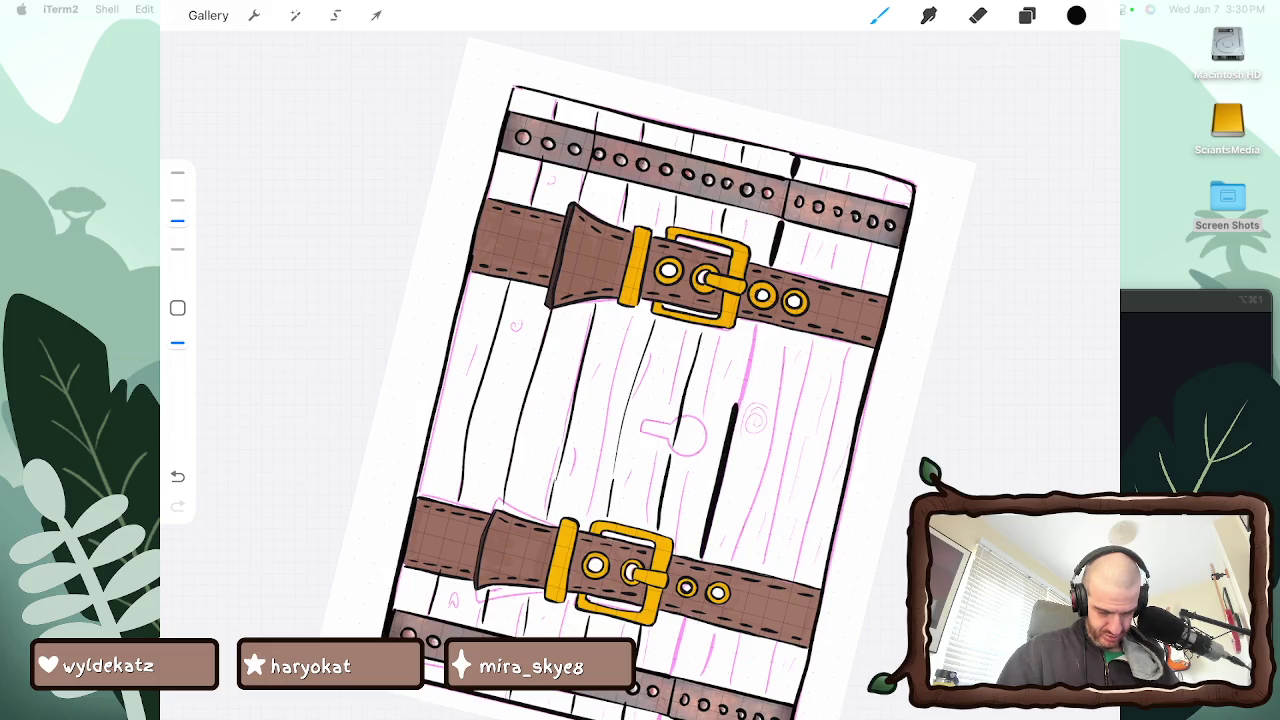
scroll(693, 330, "down", 2)
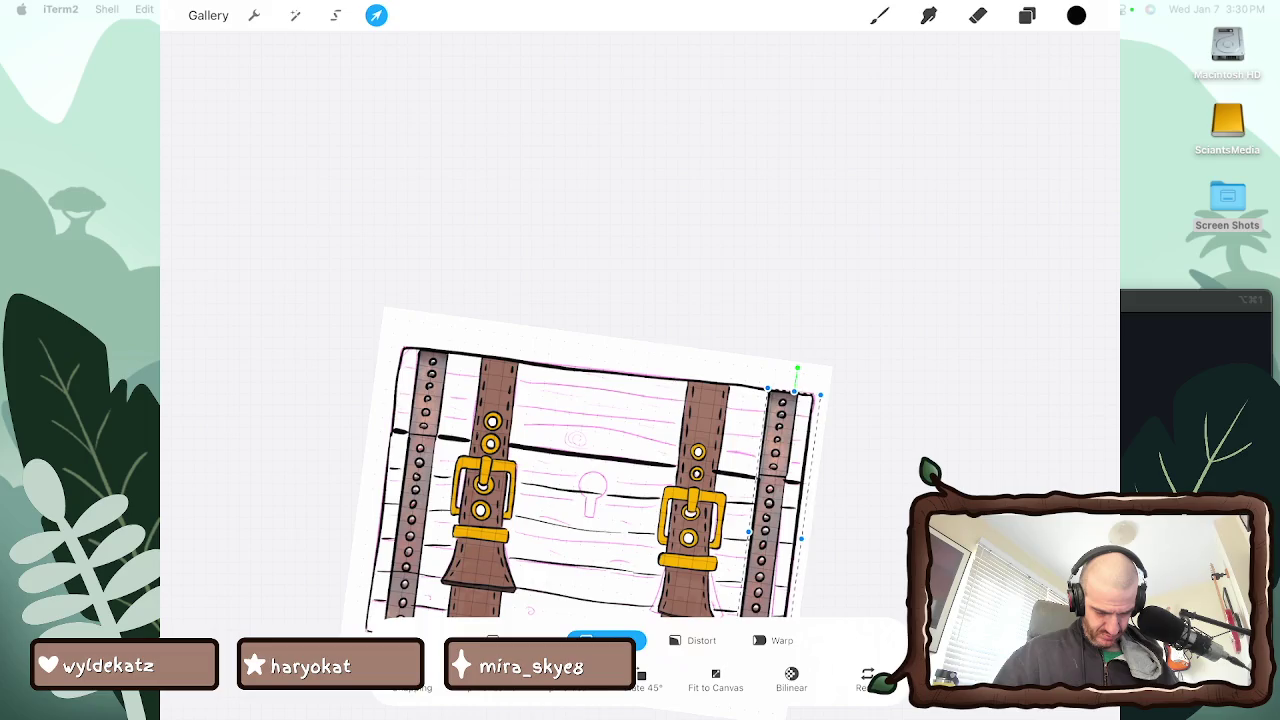
left_click_drag(595, 465, 690, 440)
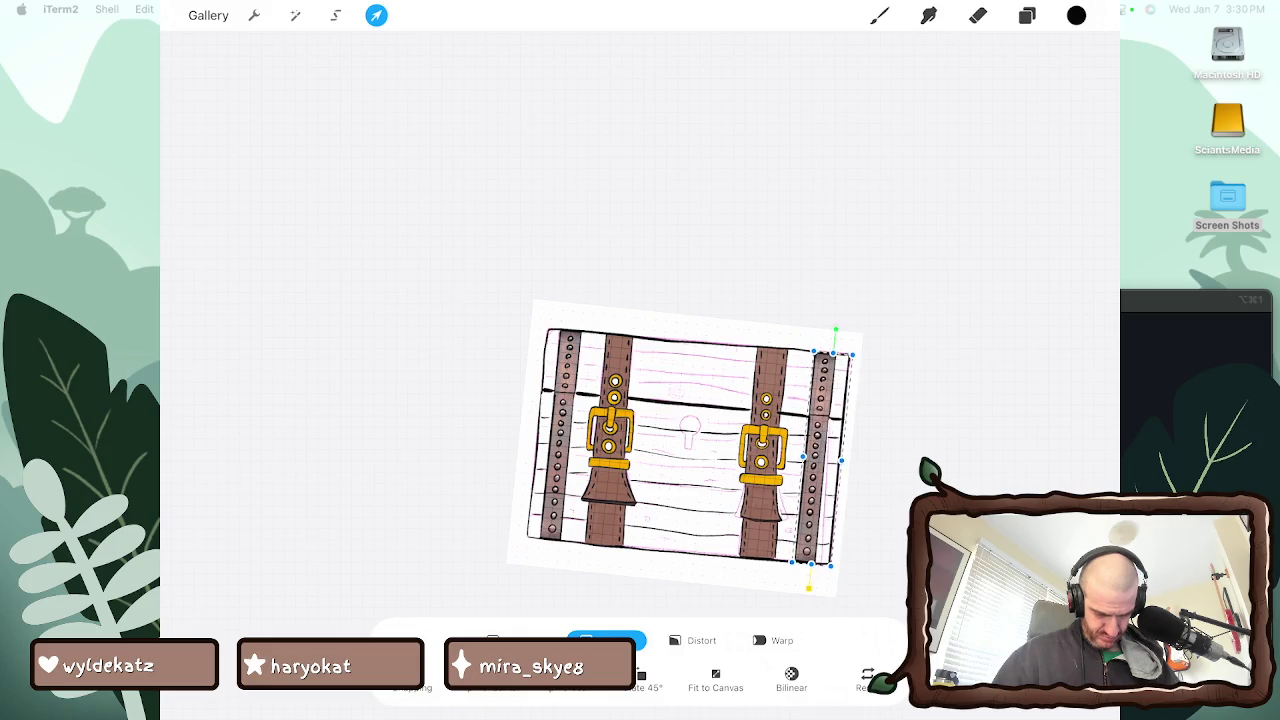
key("b")
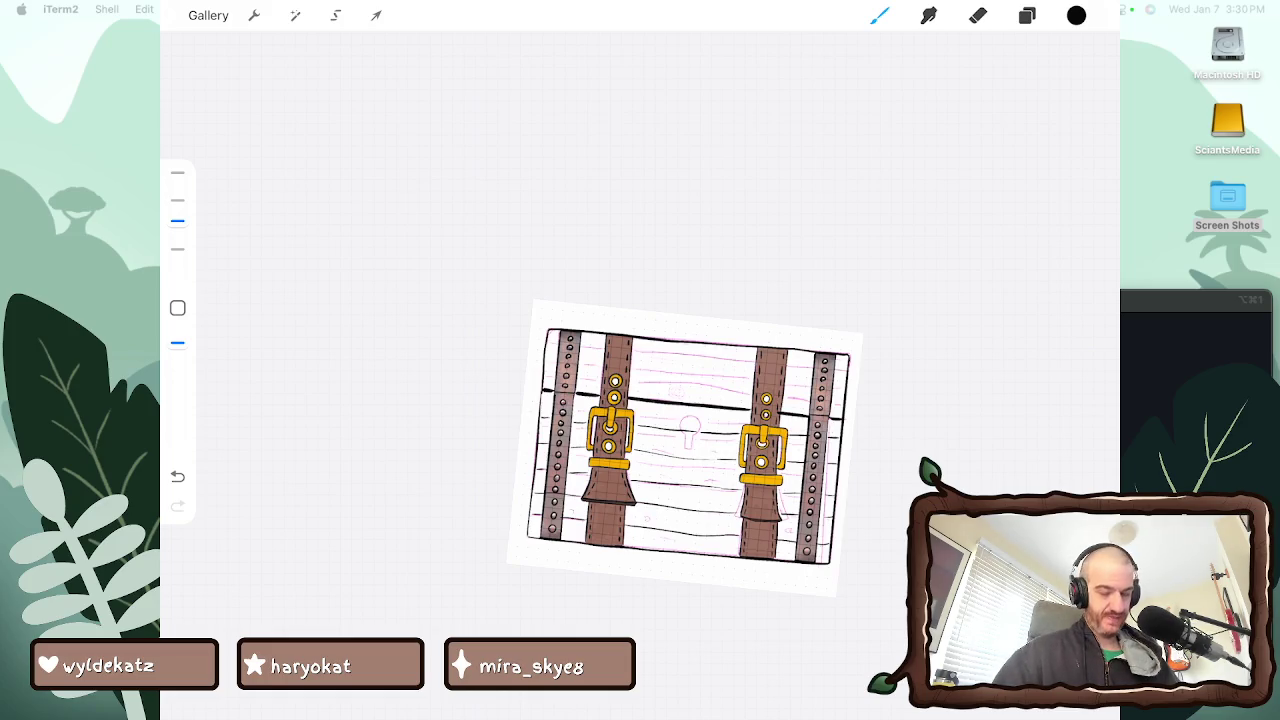
Find the layer holding the belt artwork and make Layer 35 the active layer
scroll(690, 445, "up", 5)
scroll(610, 430, "up", 2)
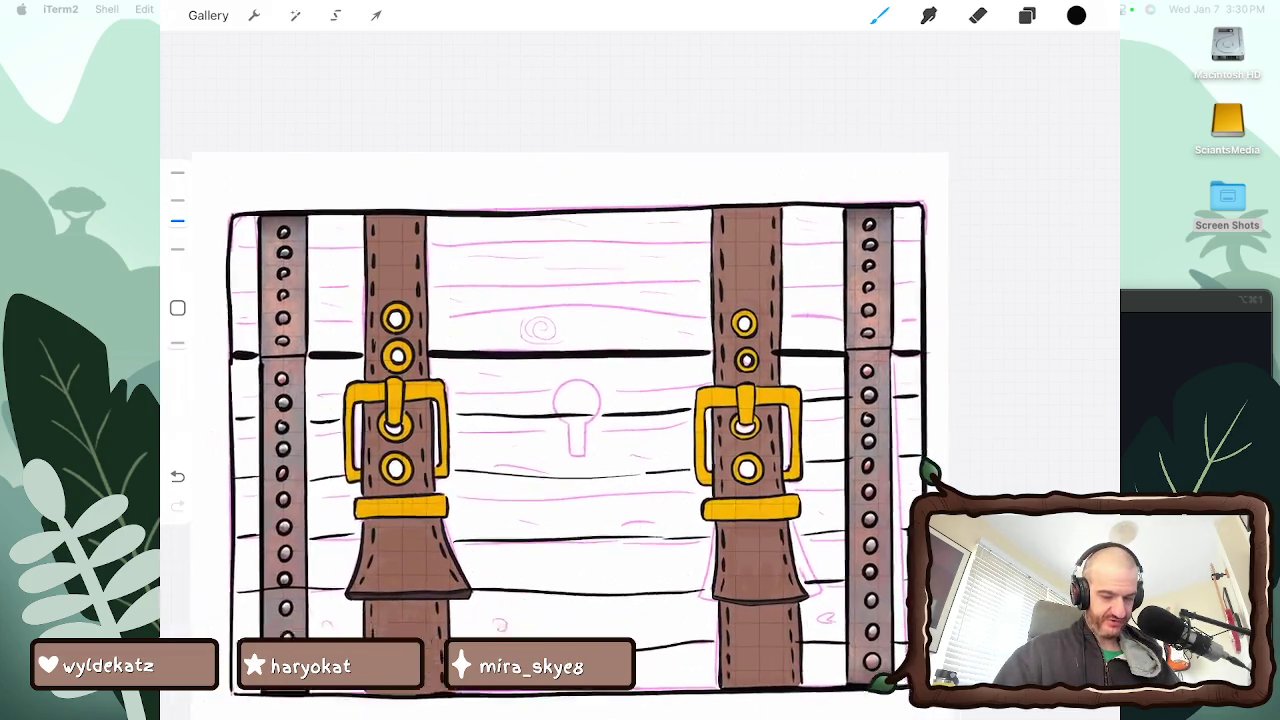
scroll(620, 420, "down", 1)
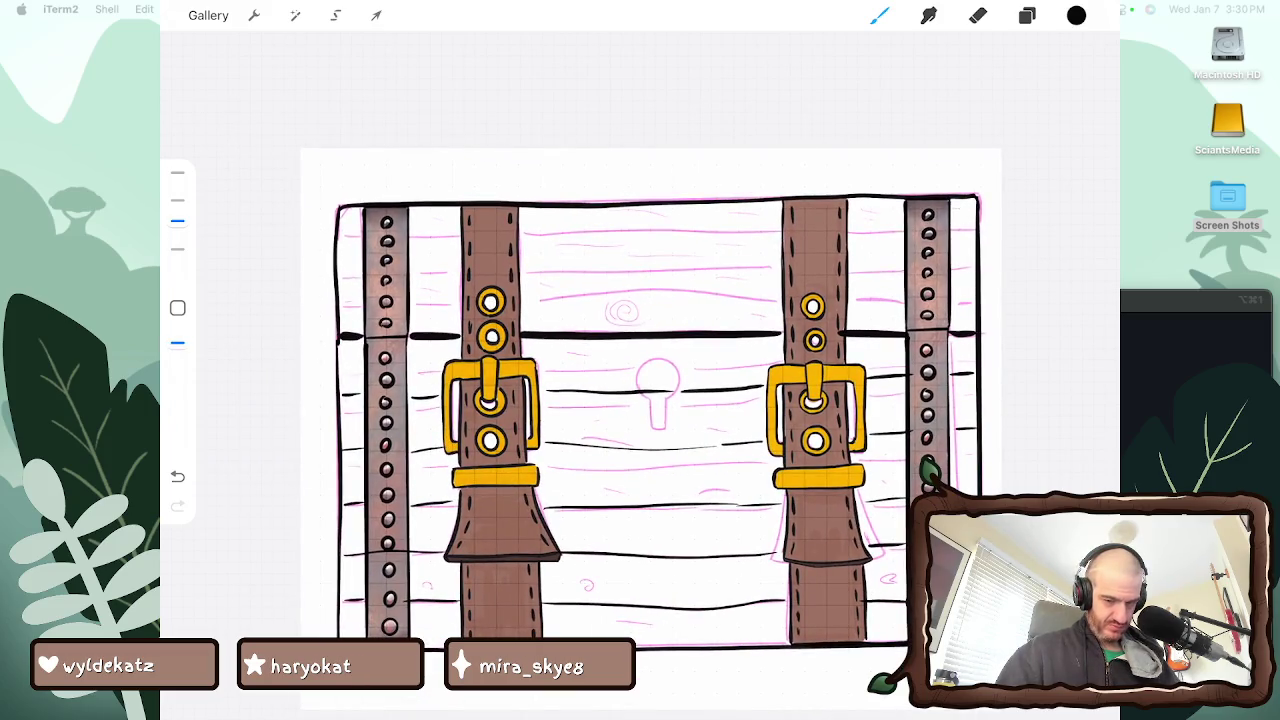
left_click(879, 15)
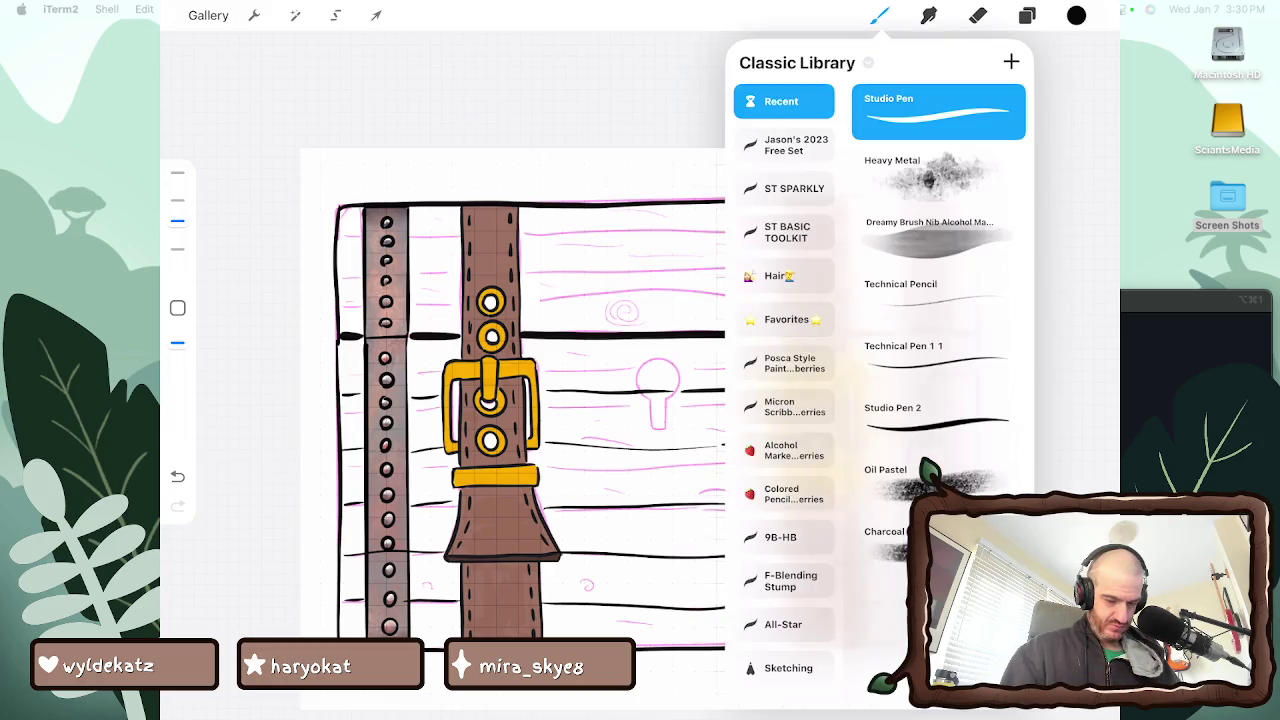
scroll(610, 400, "down", 2)
scroll(500, 420, "up", 5)
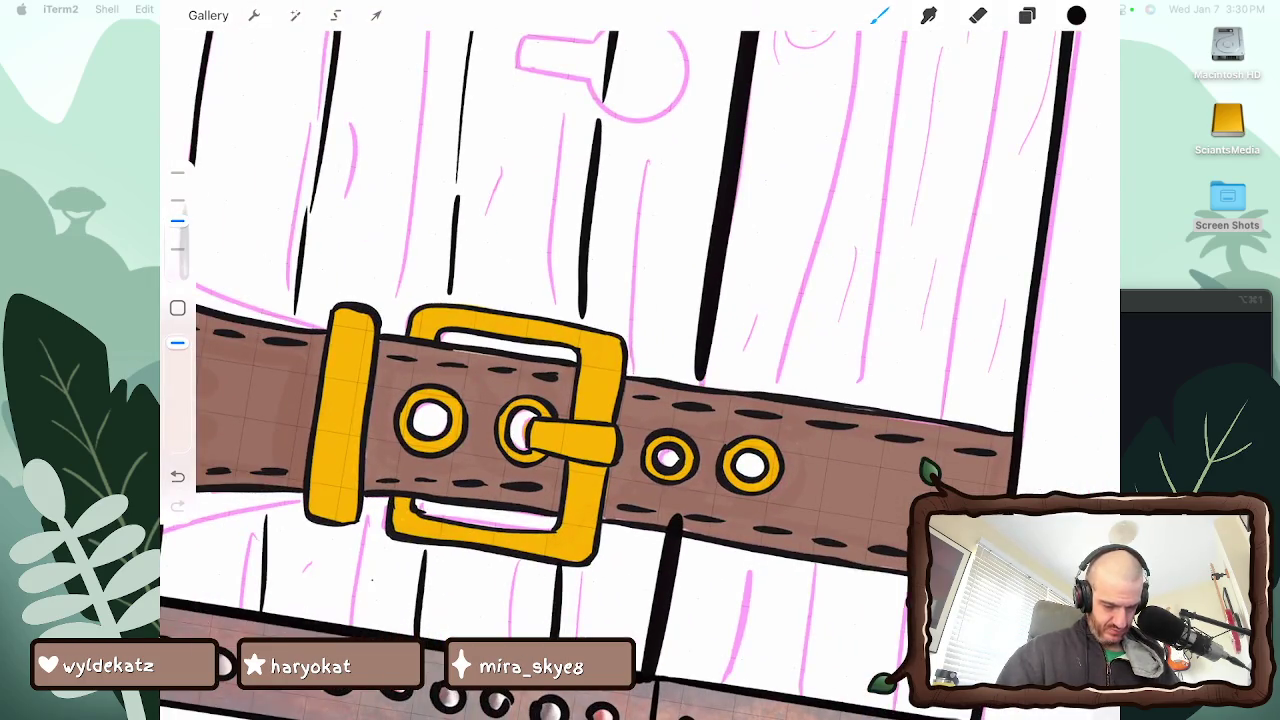
left_click(690, 450)
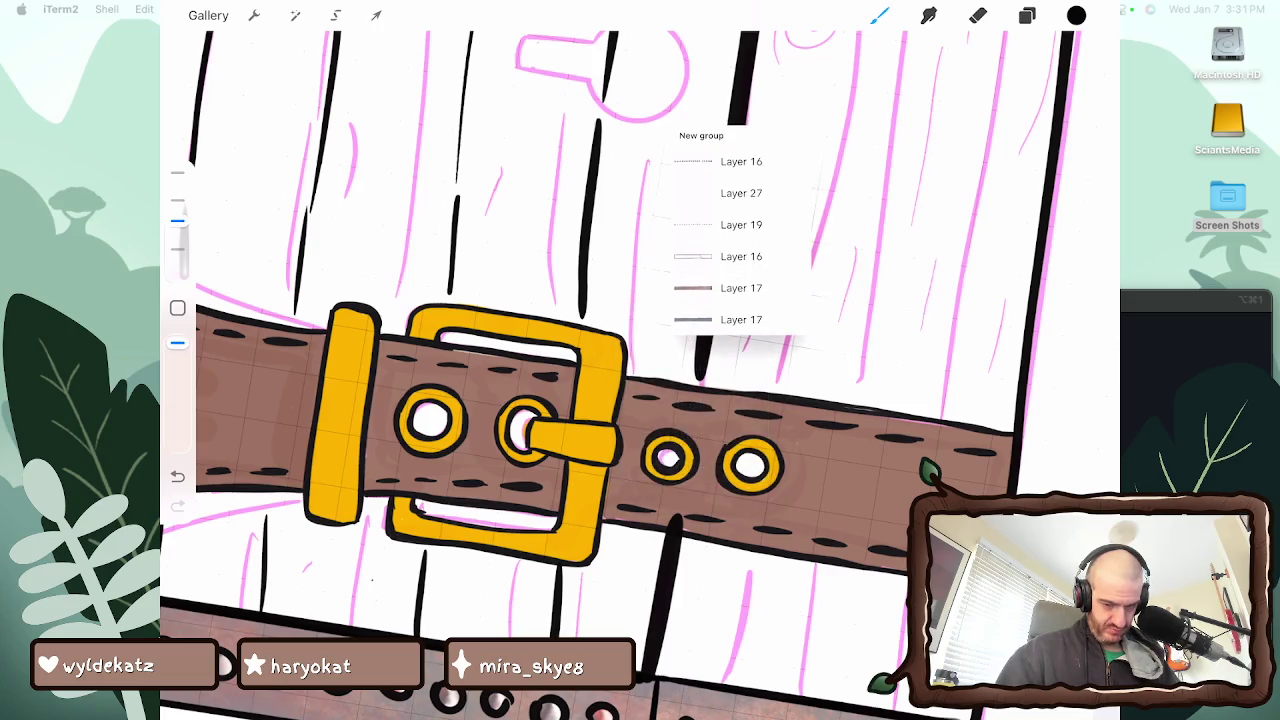
left_click(1027, 15)
left_click(953, 108)
left_click(1027, 15)
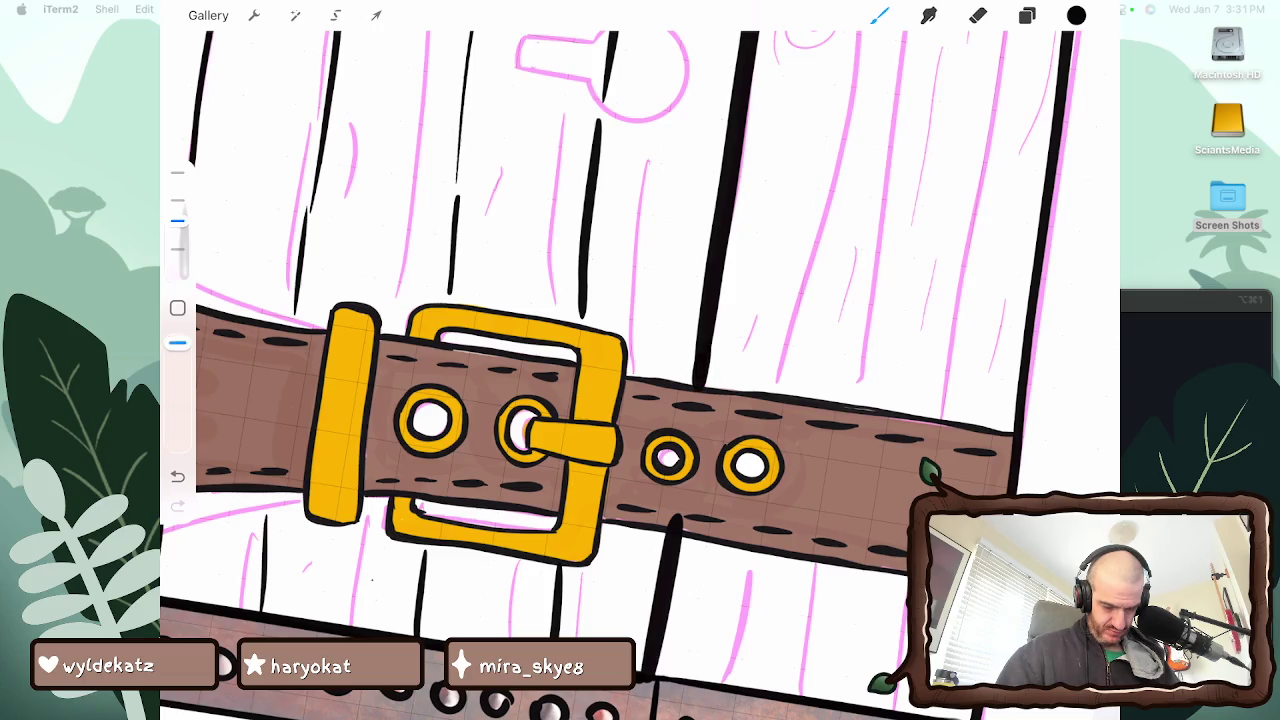
Ink long black plank lines down the right-hand boards, undoing one stray stroke
scroll(615, 375, "down", 5)
scroll(615, 375, "down", 5)
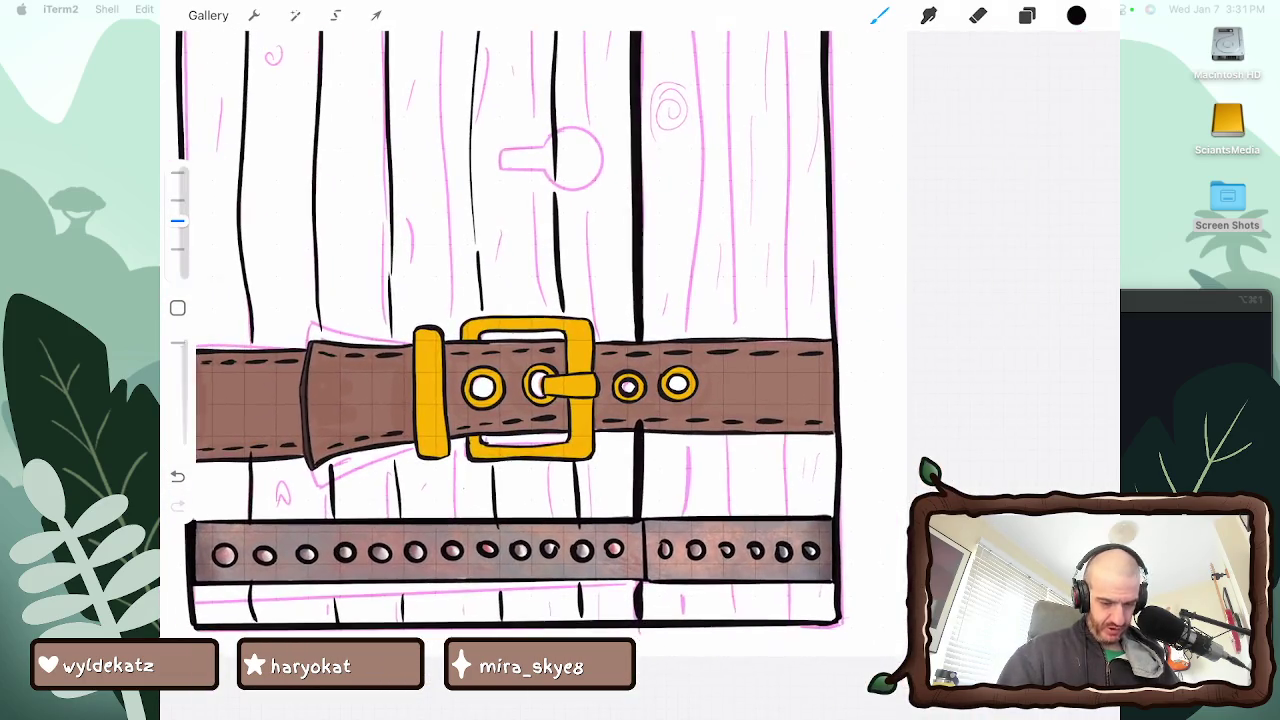
left_click(177, 343)
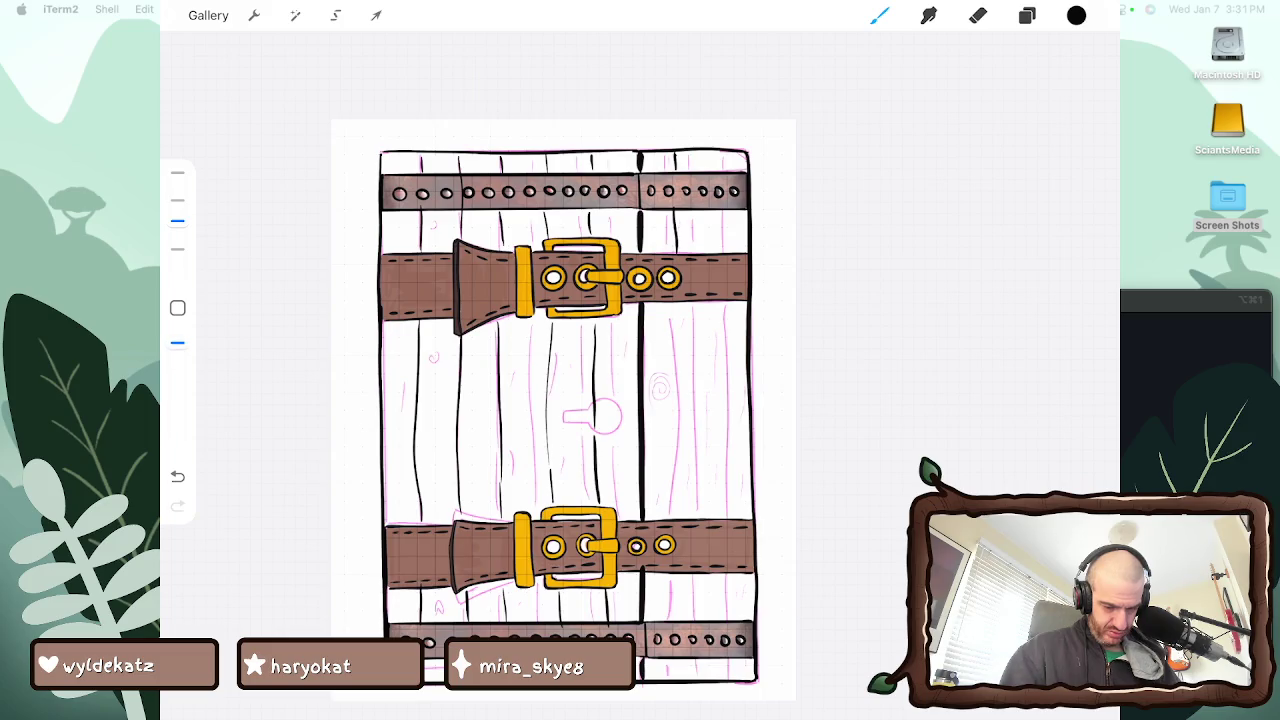
left_click_drag(672, 300, 675, 510)
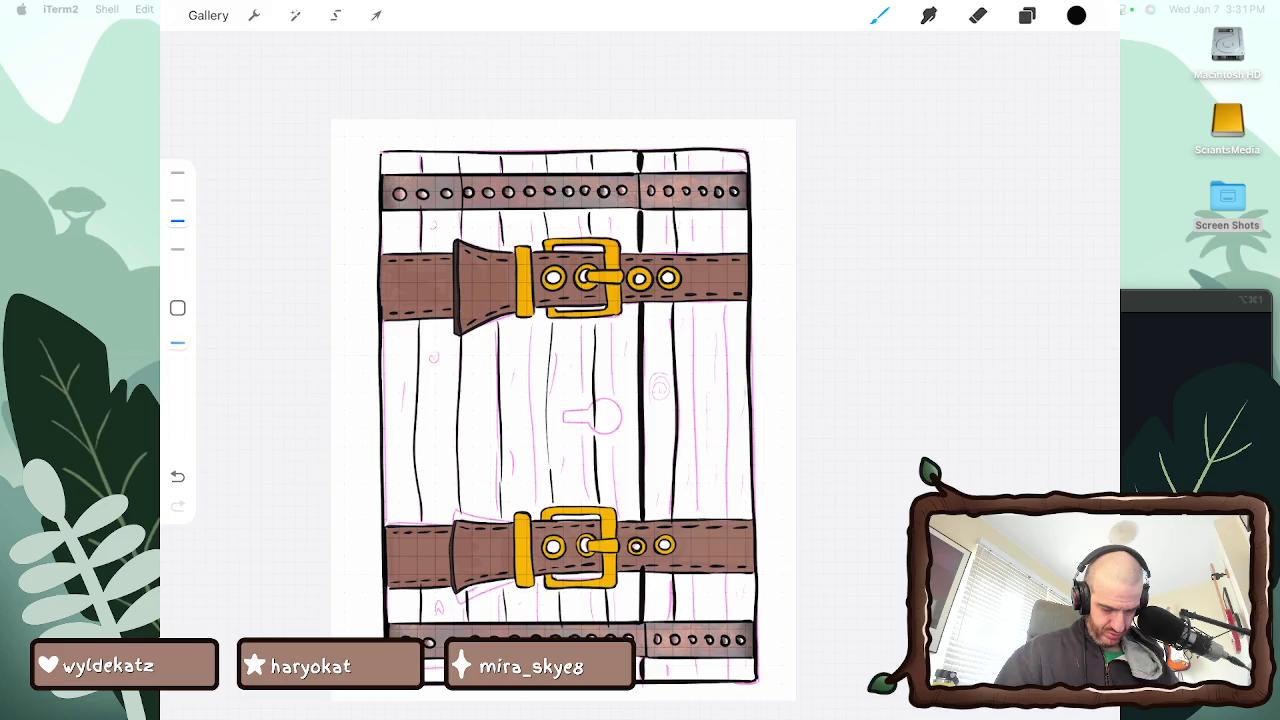
left_click(177, 342)
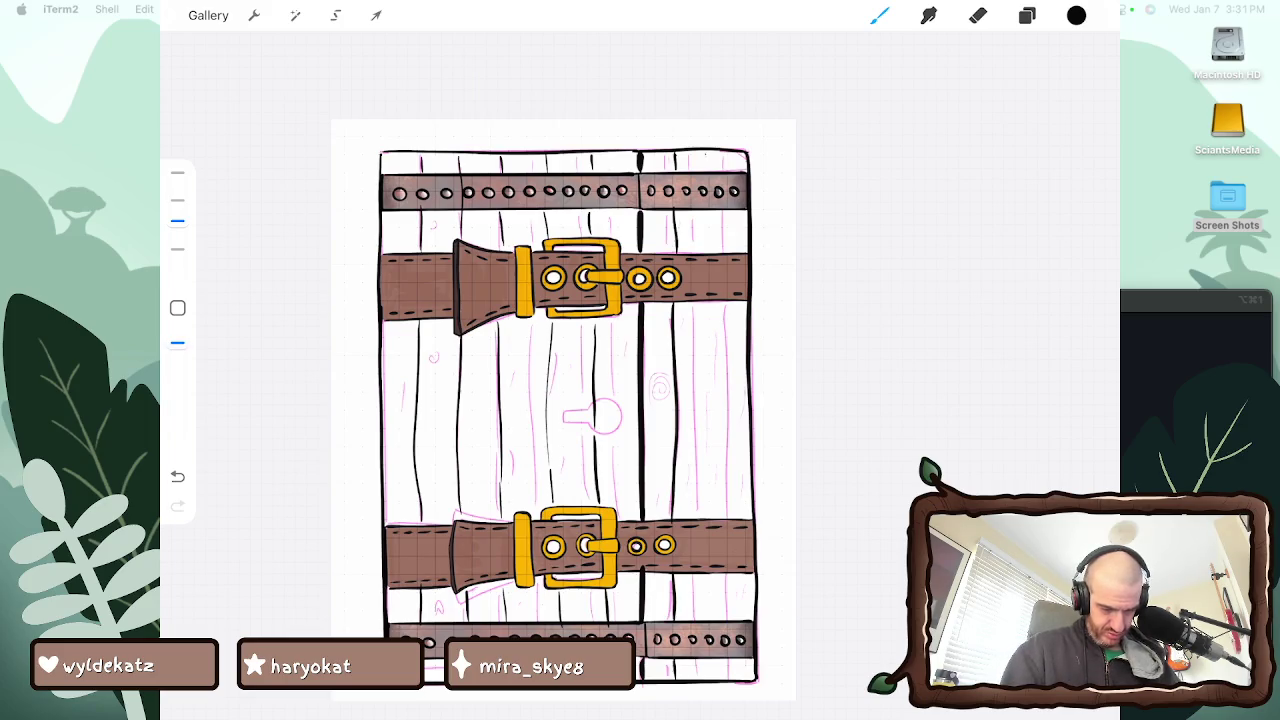
key("ctrl+z")
left_click_drag(708, 300, 710, 520)
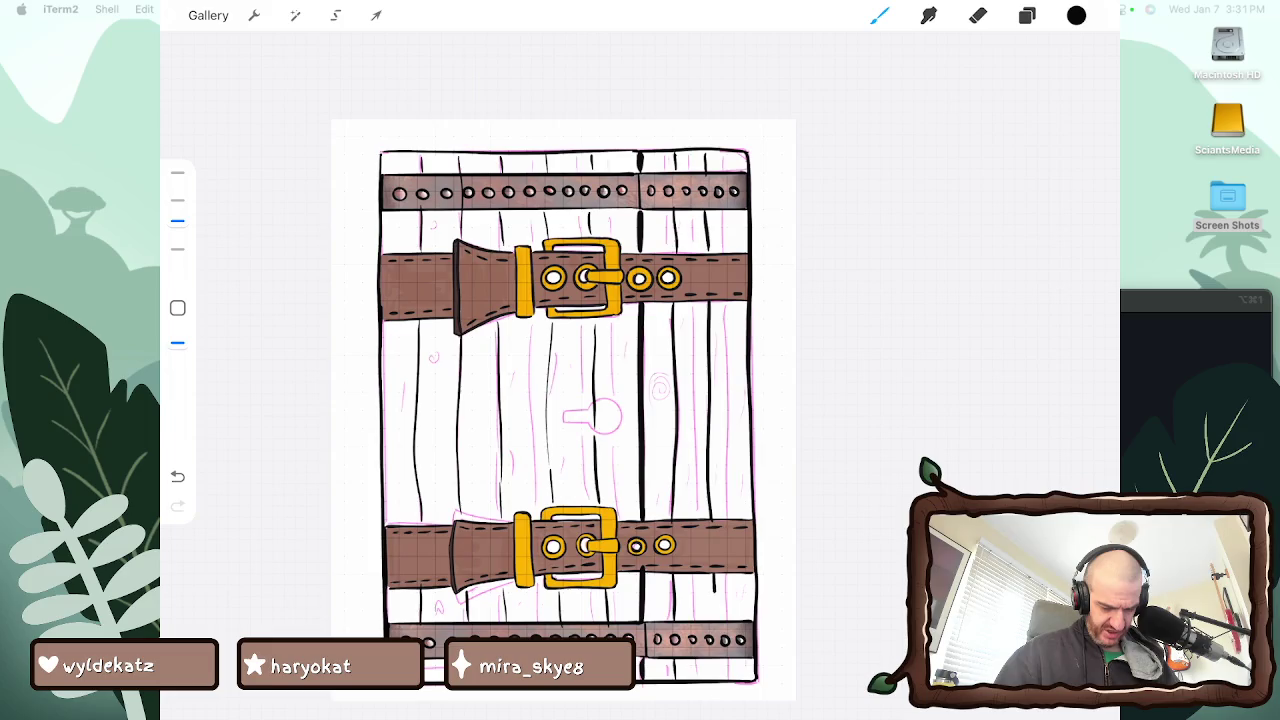
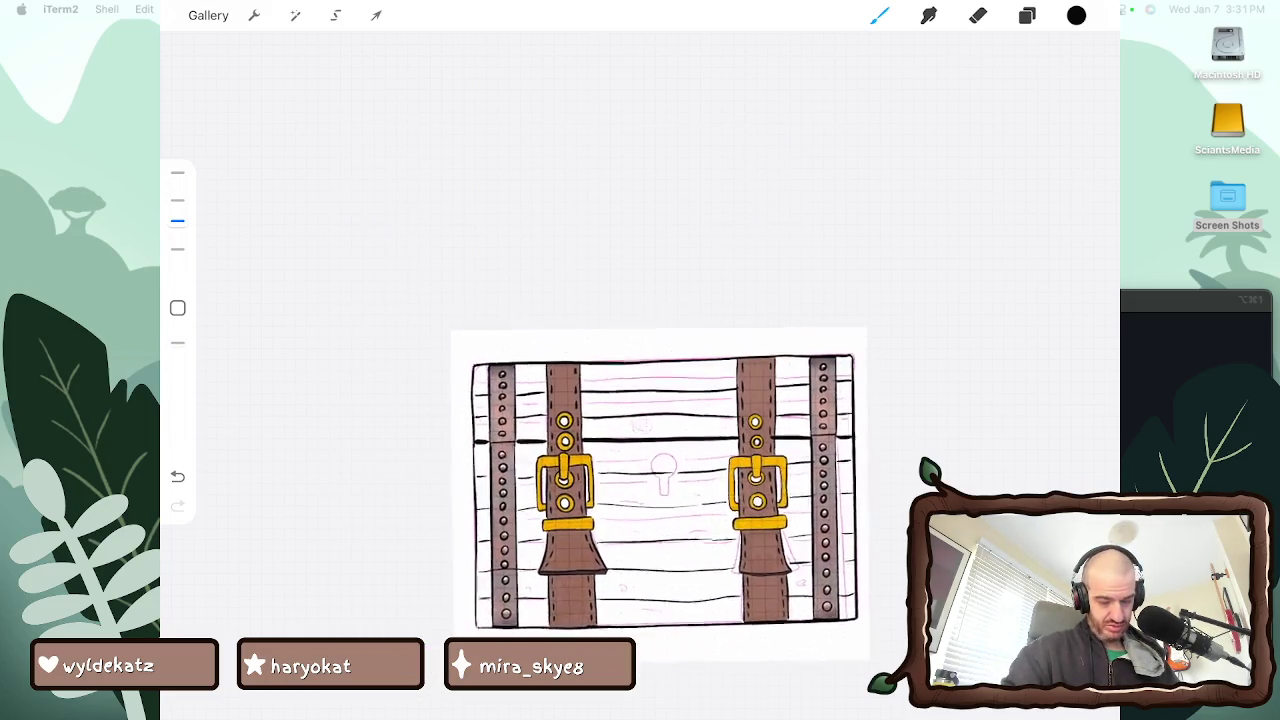
Move the plank-lines Layer 35 and Layer 34 below the strap layer, Layer 16
left_click(1027, 15)
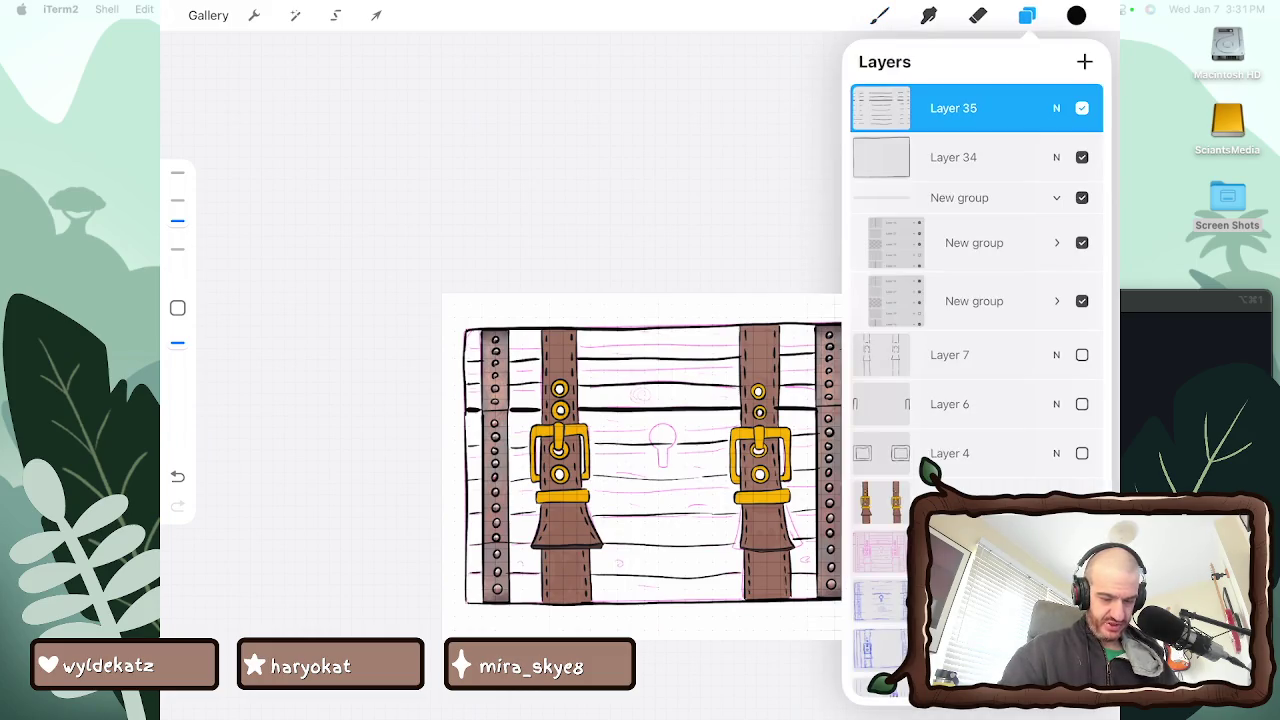
mouse_move(1020, 108)
left_mouse_down()
mouse_move(1030, 252)
mouse_move(980, 500)
left_mouse_up()
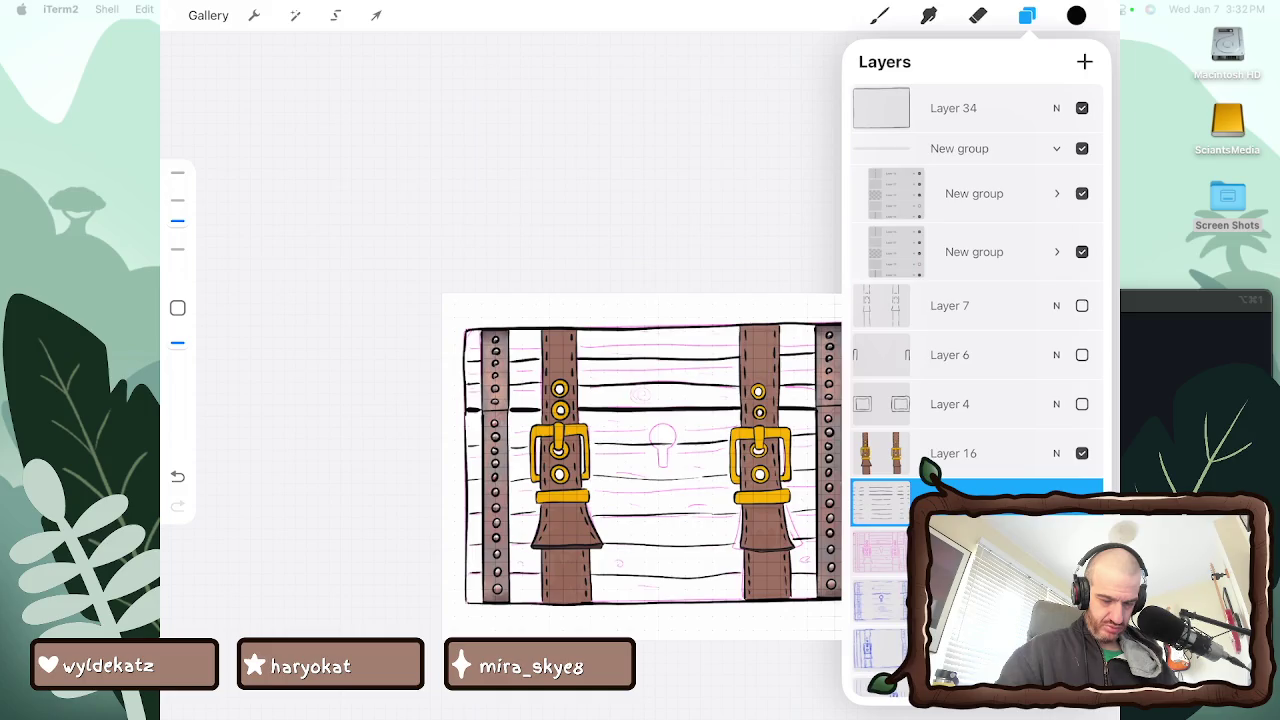
left_click_drag(953, 108, 940, 448)
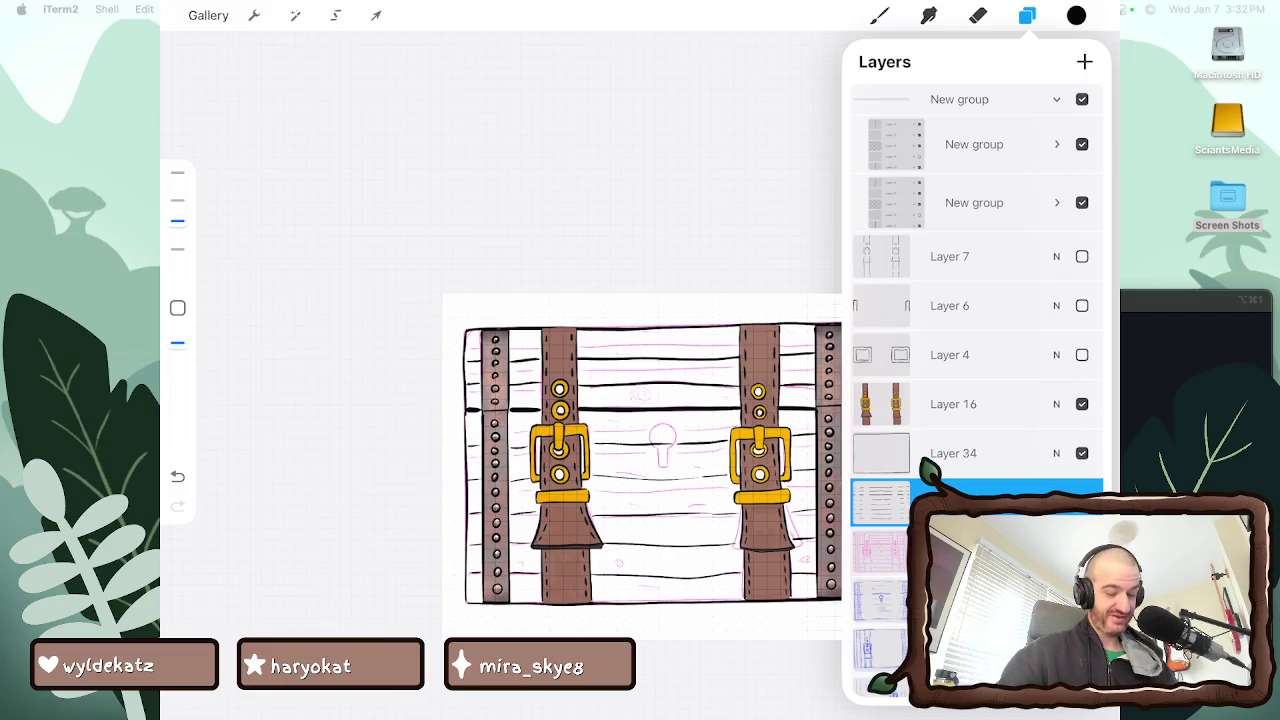
left_click(879, 15)
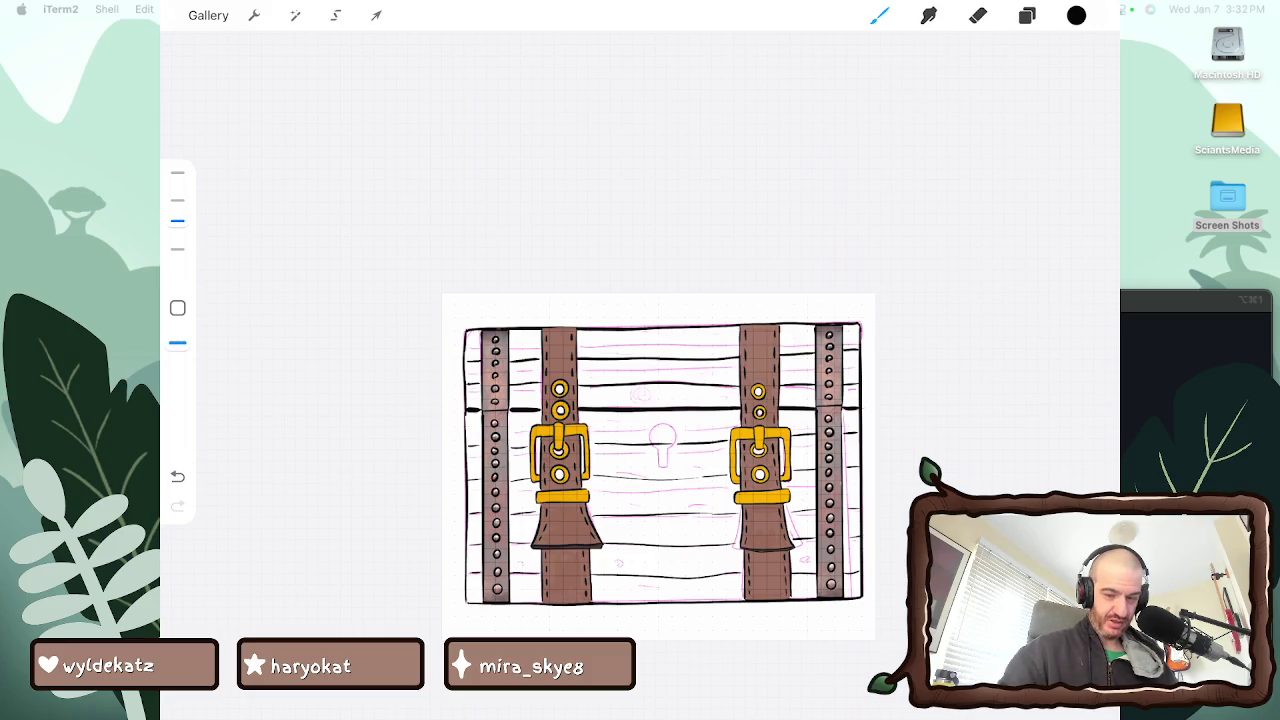
Pick a brown swatch from the Copic E2 palette as the painting colour
left_click(1076, 15)
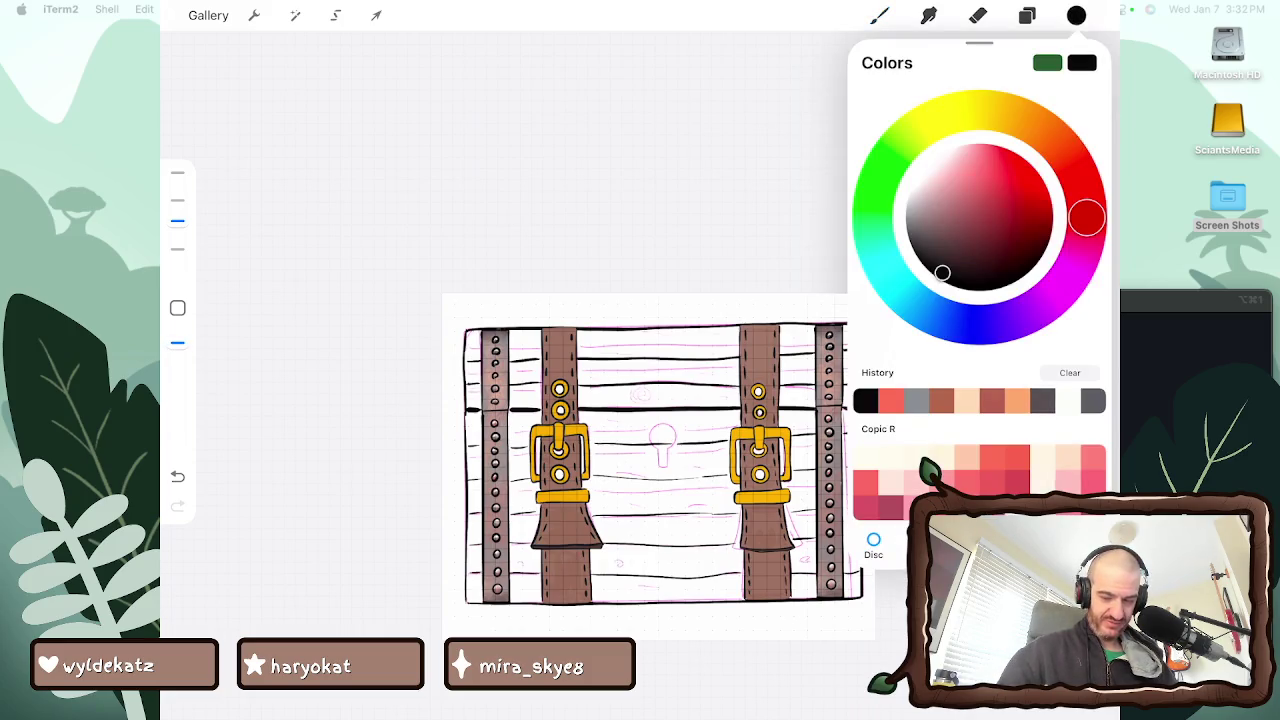
left_click(1081, 545)
scroll(980, 300, "down", 3)
scroll(980, 310, "down", 3)
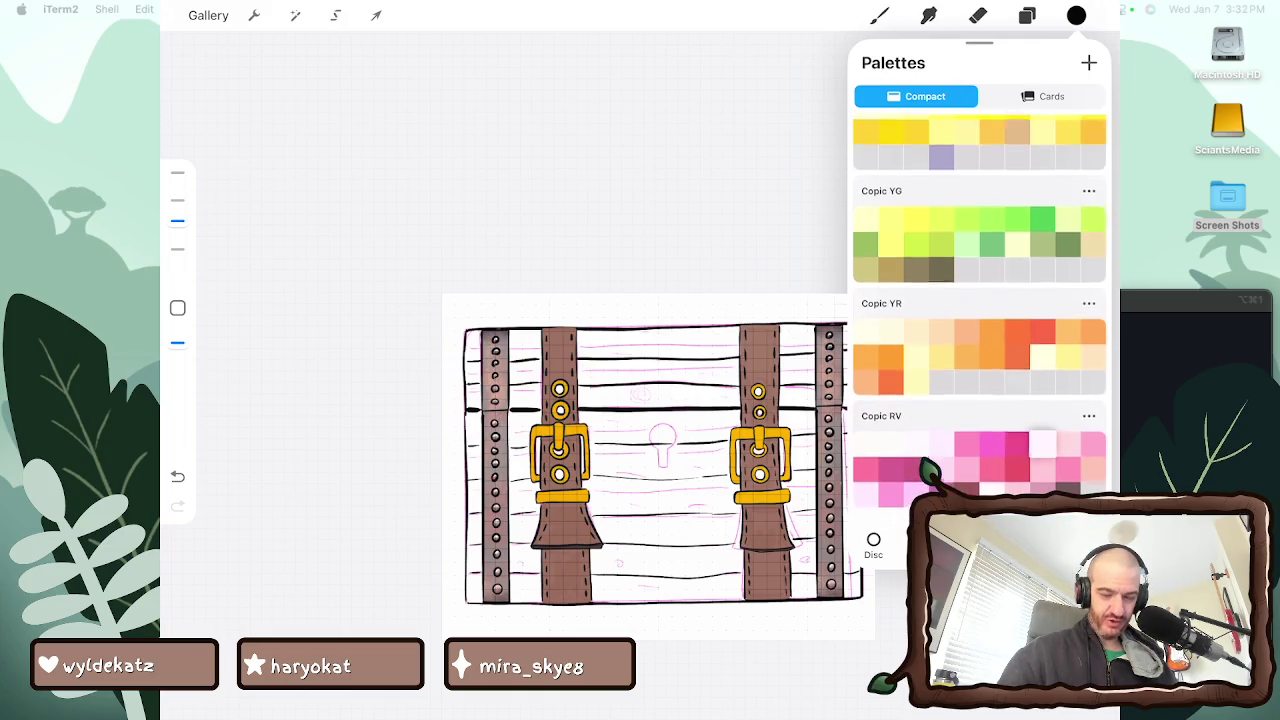
scroll(980, 310, "up", 3)
scroll(980, 310, "up", 3)
scroll(980, 310, "up", 3)
scroll(980, 310, "up", 2)
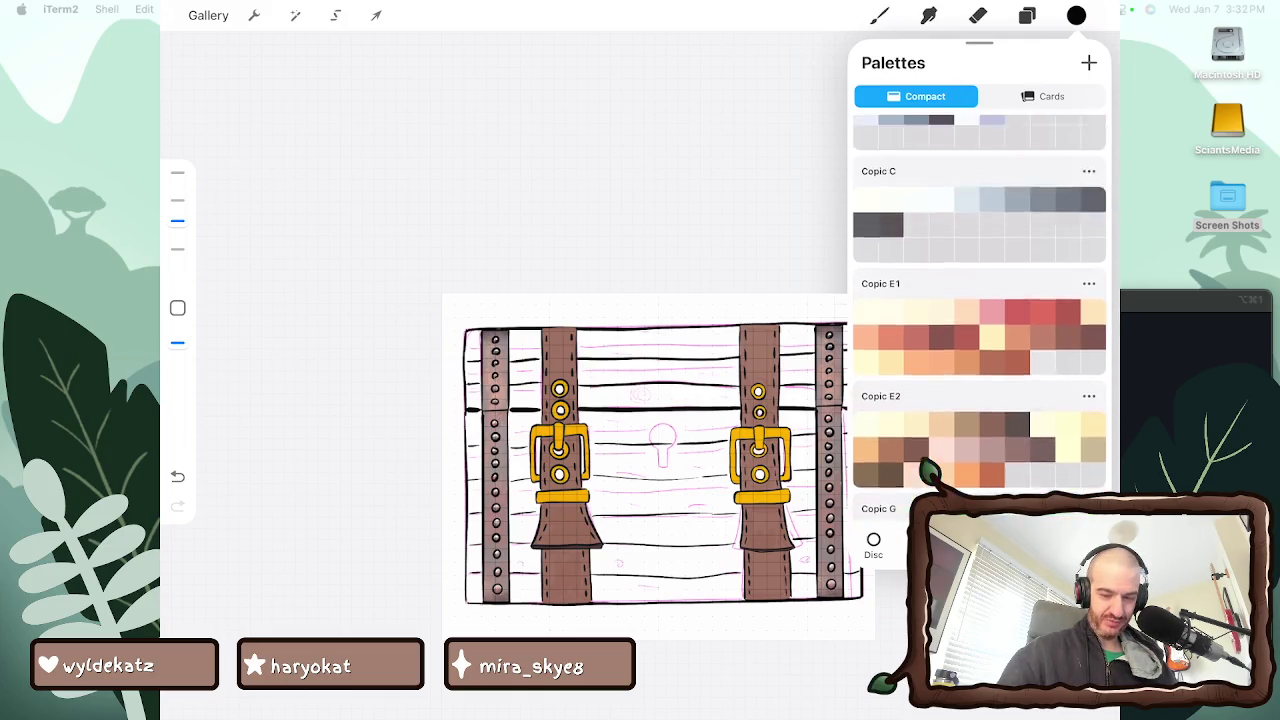
scroll(980, 310, "up", 2)
scroll(980, 310, "down", 1)
scroll(980, 310, "down", 1)
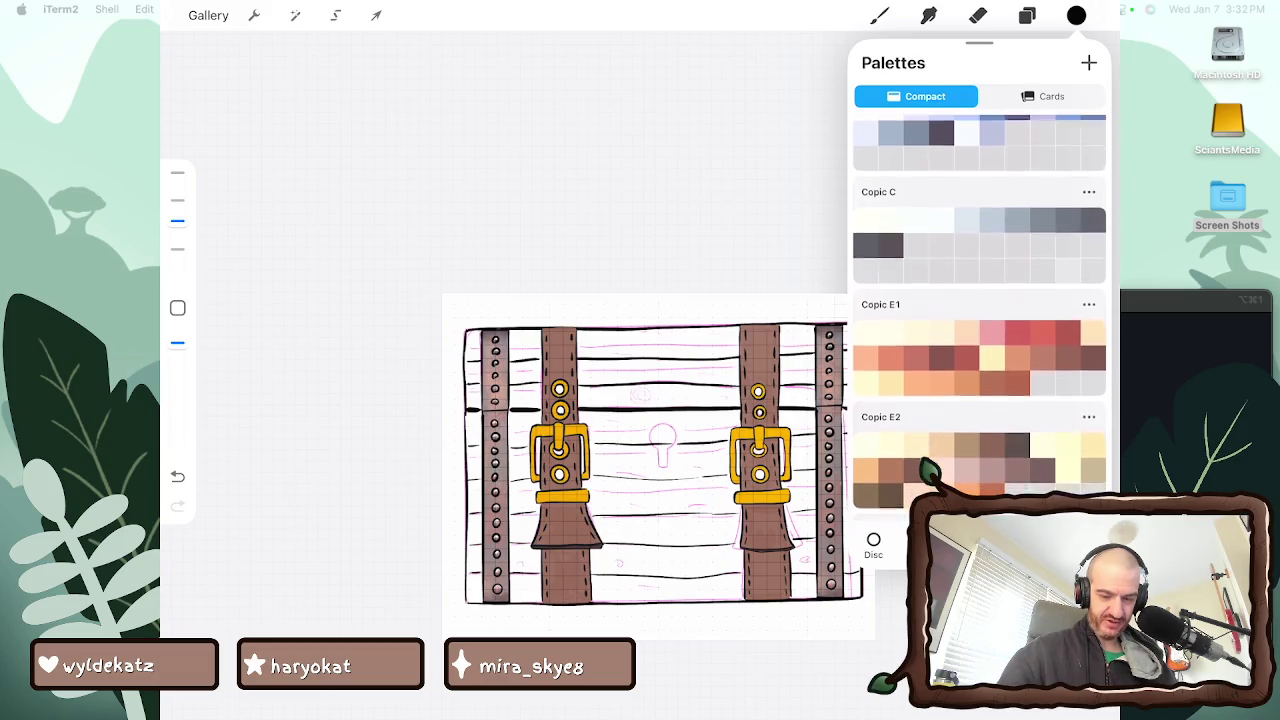
scroll(980, 310, "down", 1)
left_click(885, 440)
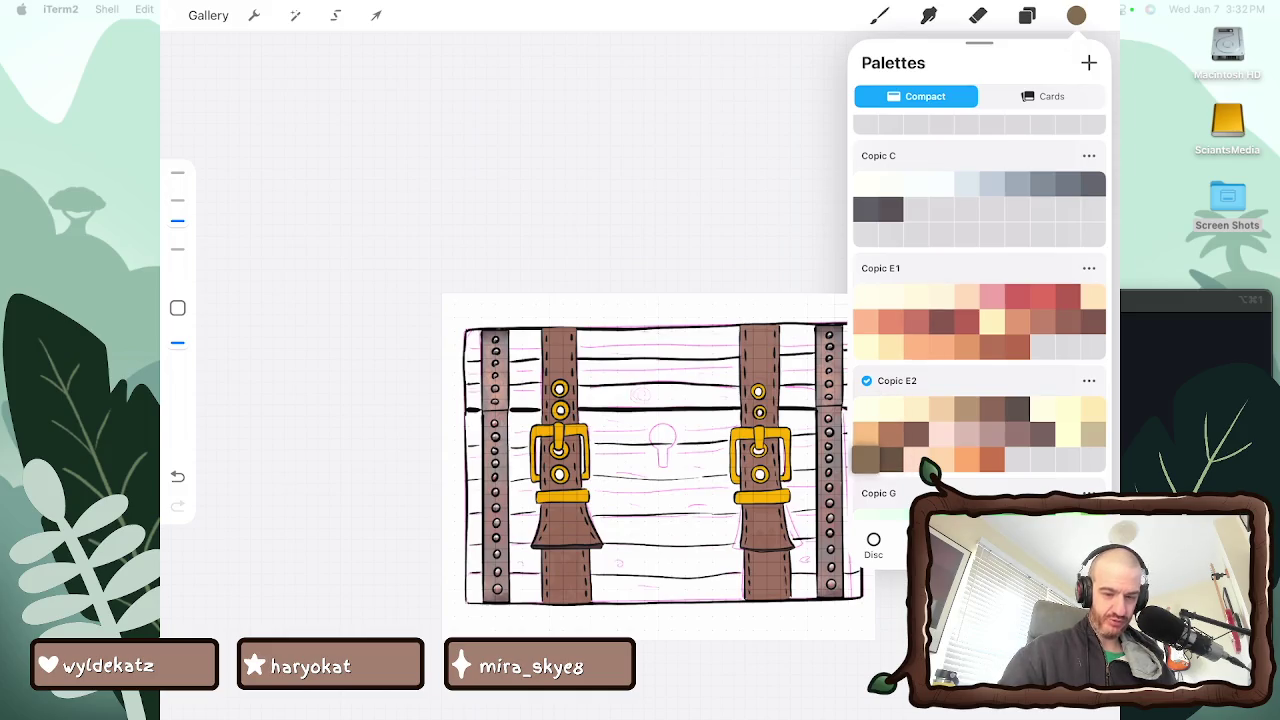
Select the Hard Airbrush brush from the Favorites brush set
key("b")
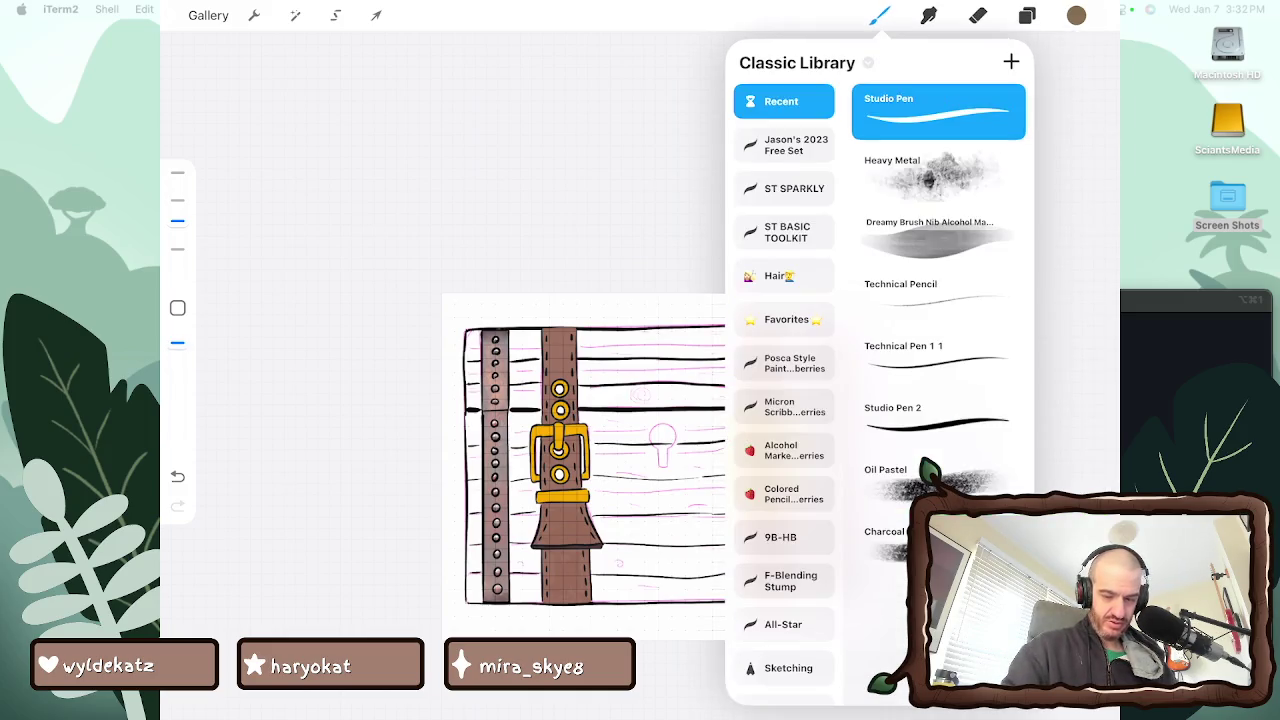
left_click(784, 145)
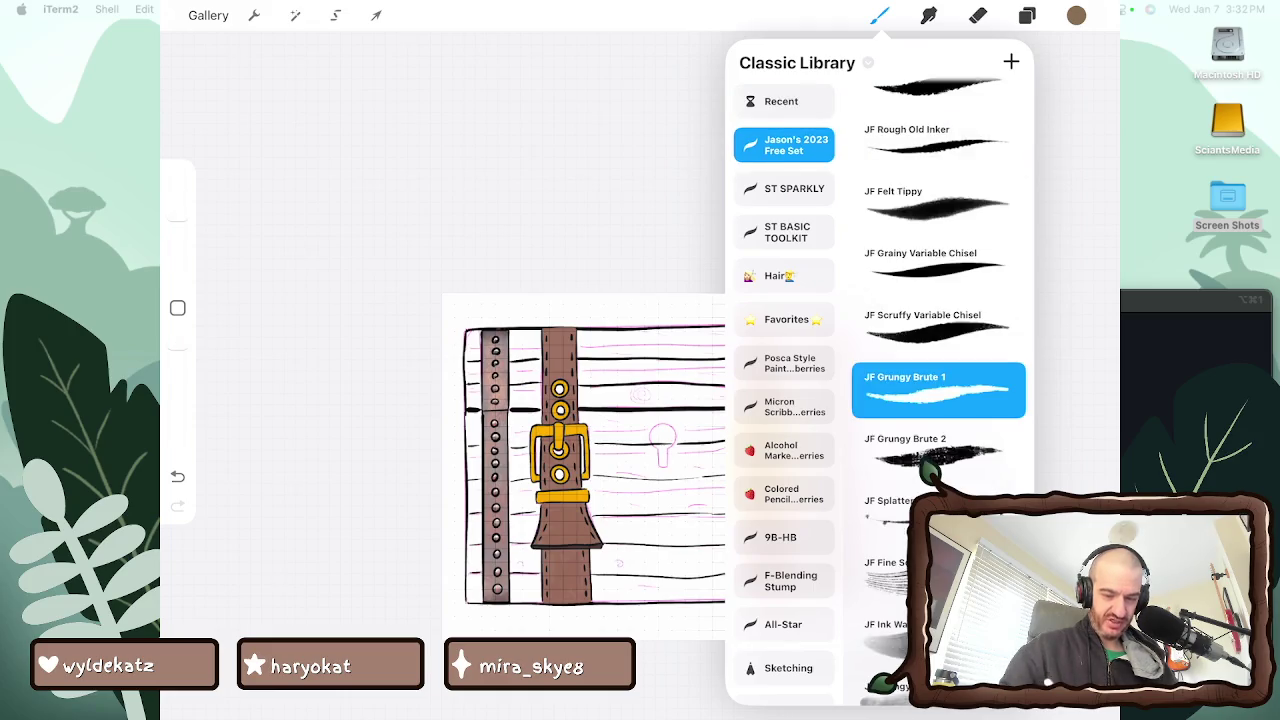
scroll(784, 400, "down", 1)
left_click(784, 285)
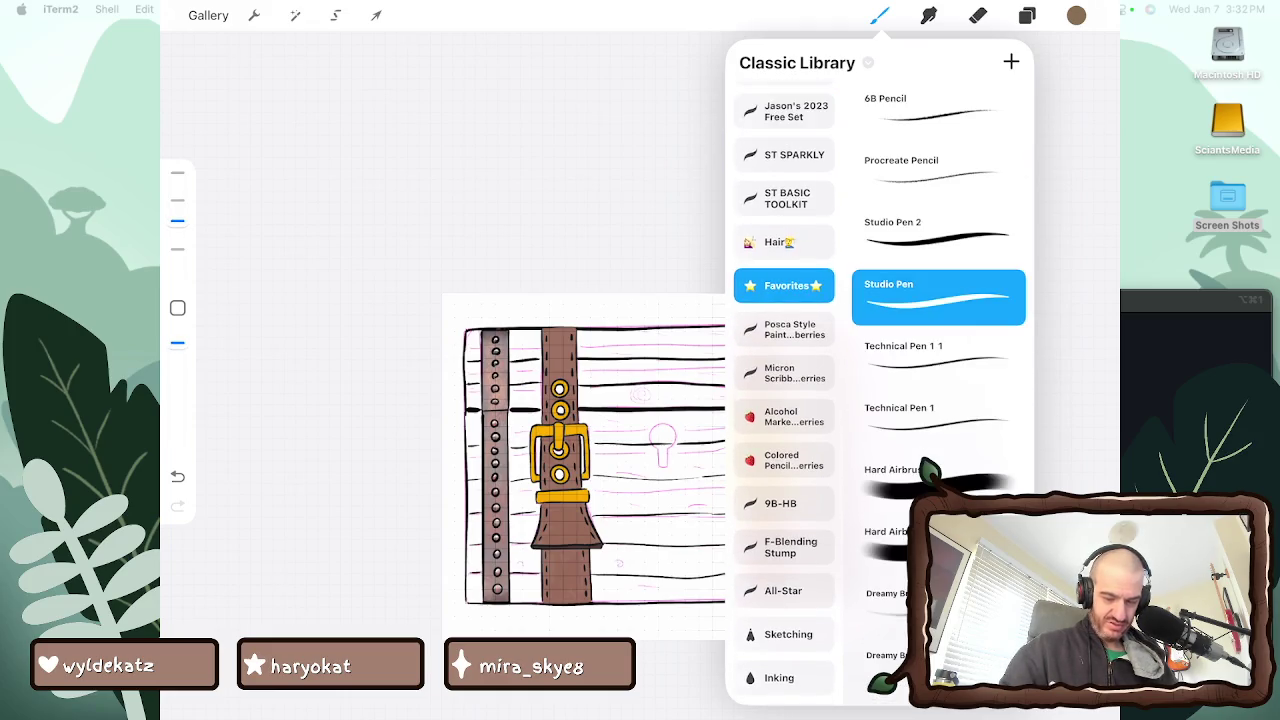
scroll(938, 300, "down", 1)
left_click(938, 416)
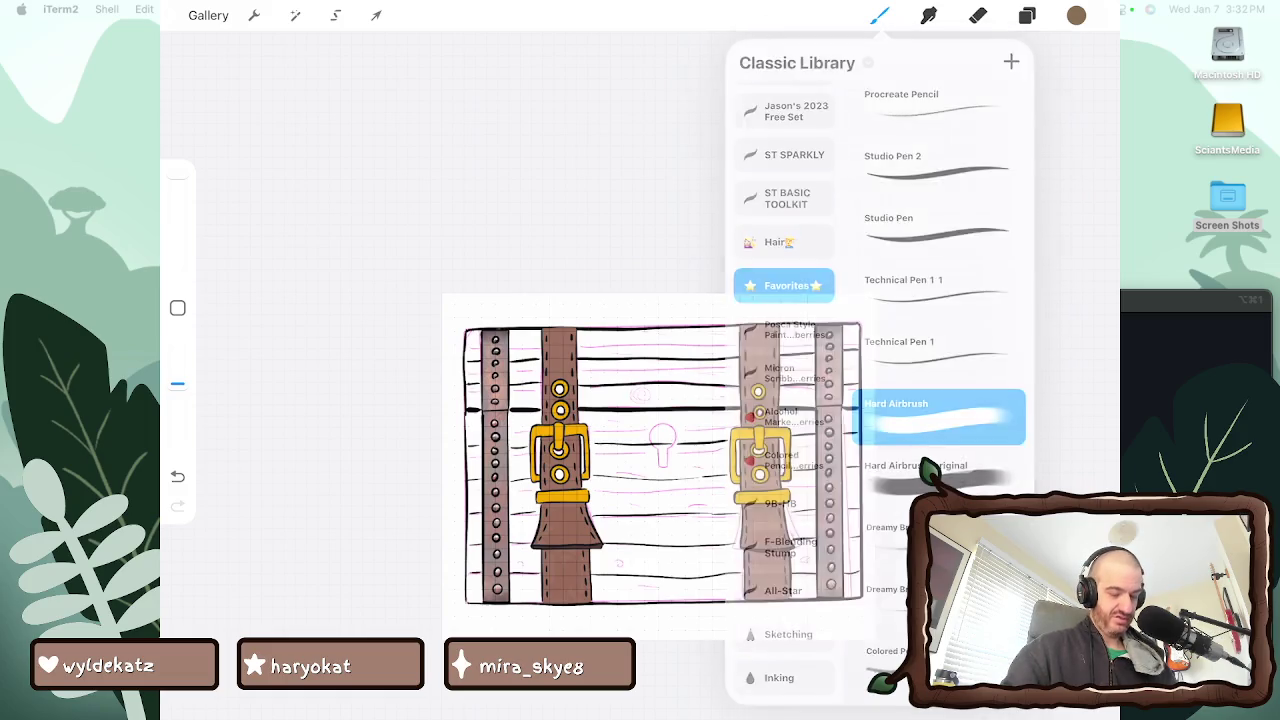
Paint trial brown strokes along the chest's left edge, then undo them
mouse_move(632, 420)
left_mouse_down()
mouse_move(642, 600)
mouse_move(512, 585)
left_mouse_up()
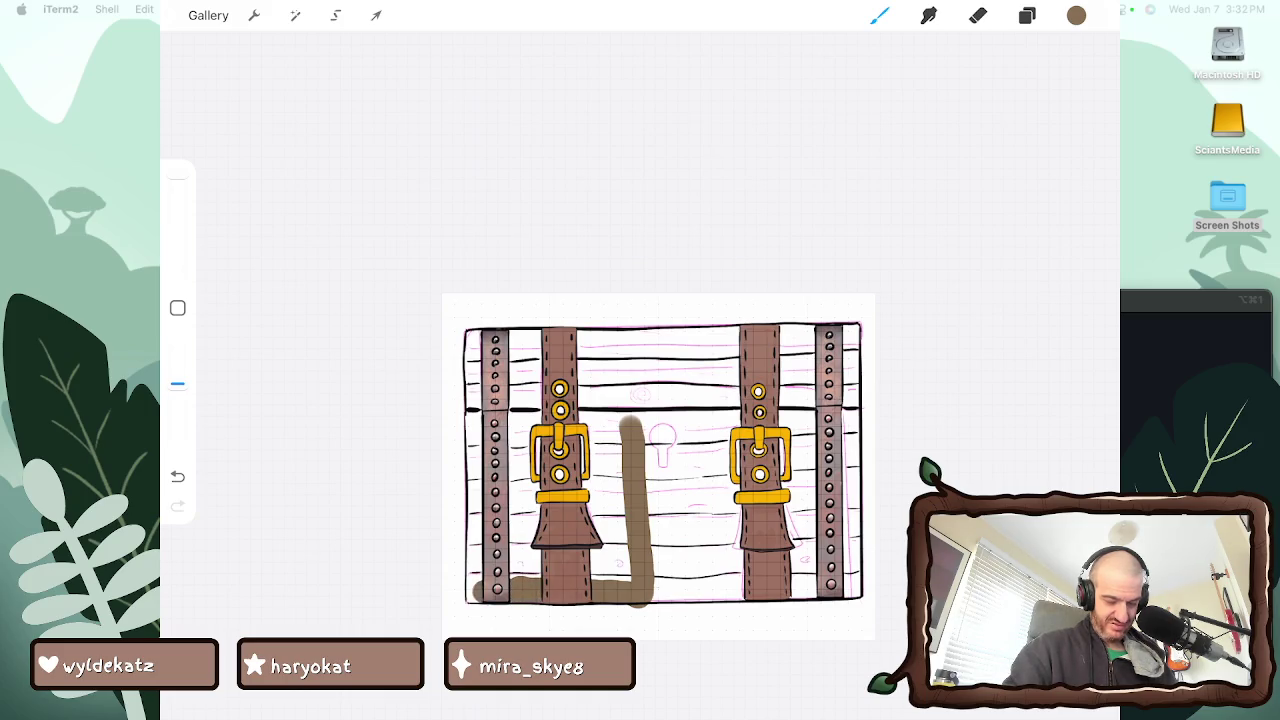
mouse_move(474, 602)
left_mouse_down()
mouse_move(472, 400)
mouse_move(470, 506)
left_mouse_up()
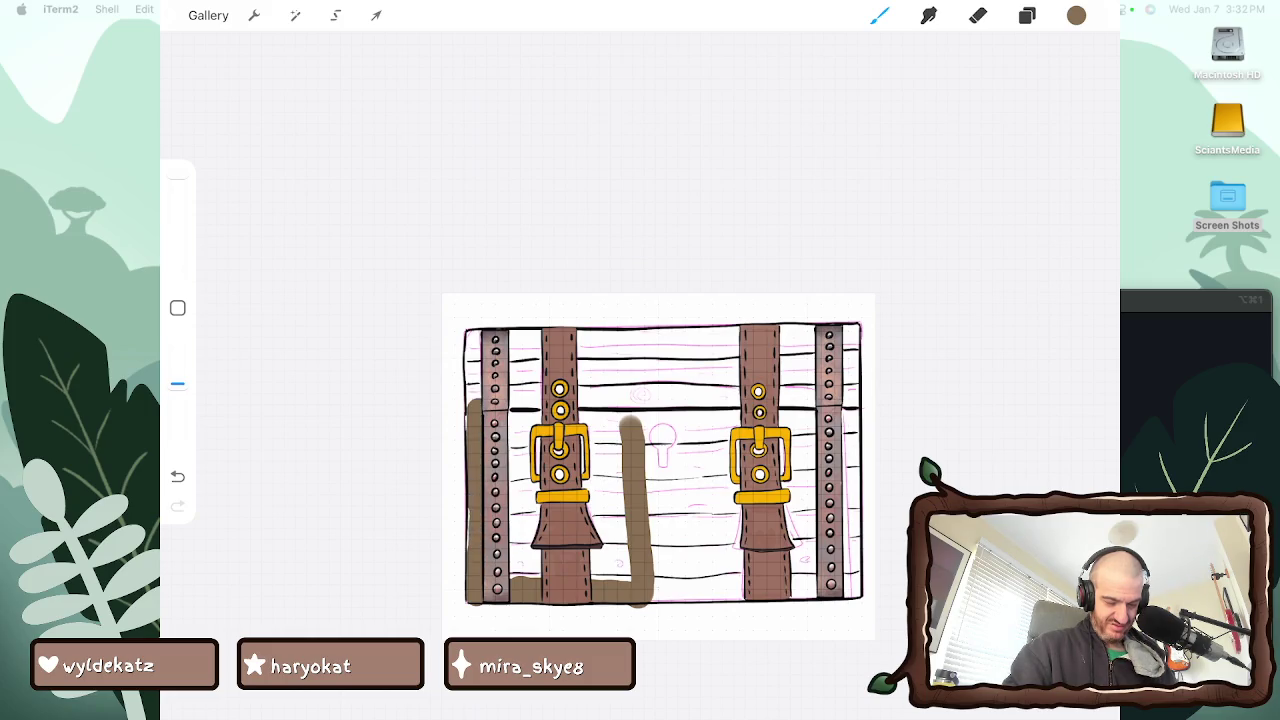
left_click_drag(473, 405, 473, 342)
left_click(1027, 15)
key("ctrl+z")
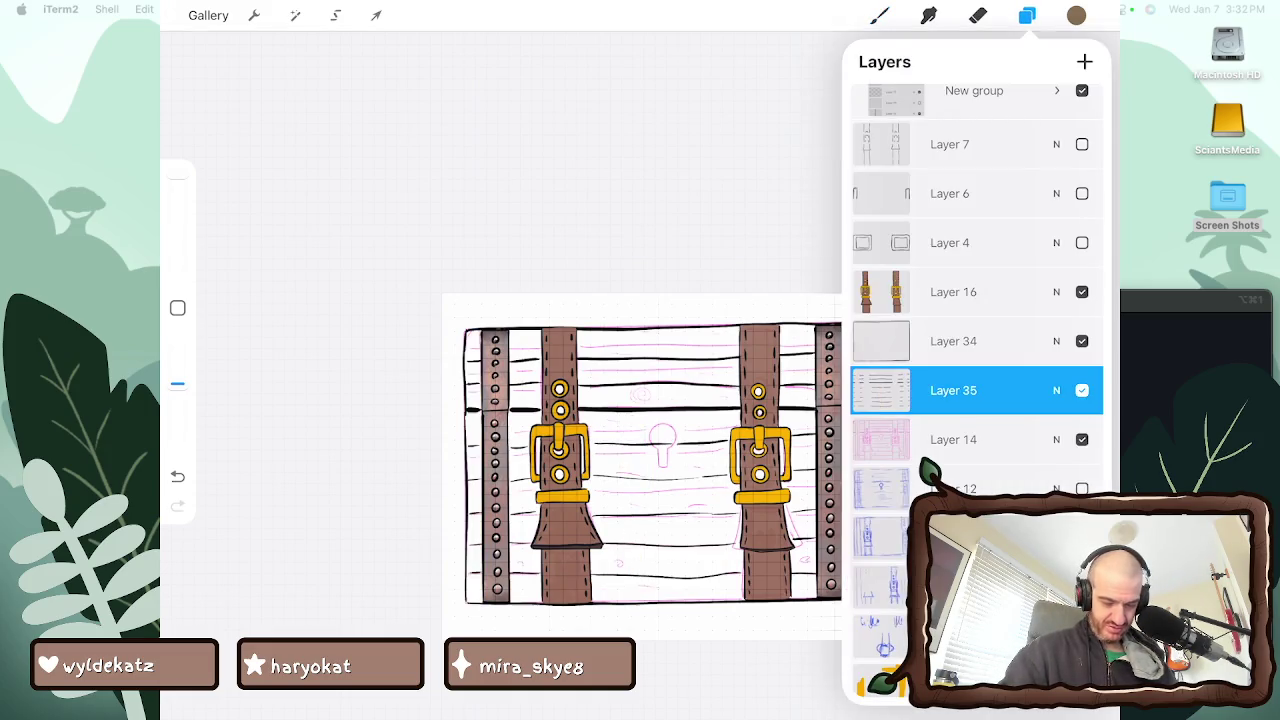
key("ctrl+z")
Move Layer 34 below Layer 35 and make it the active painting layer
scroll(975, 300, "up", 2)
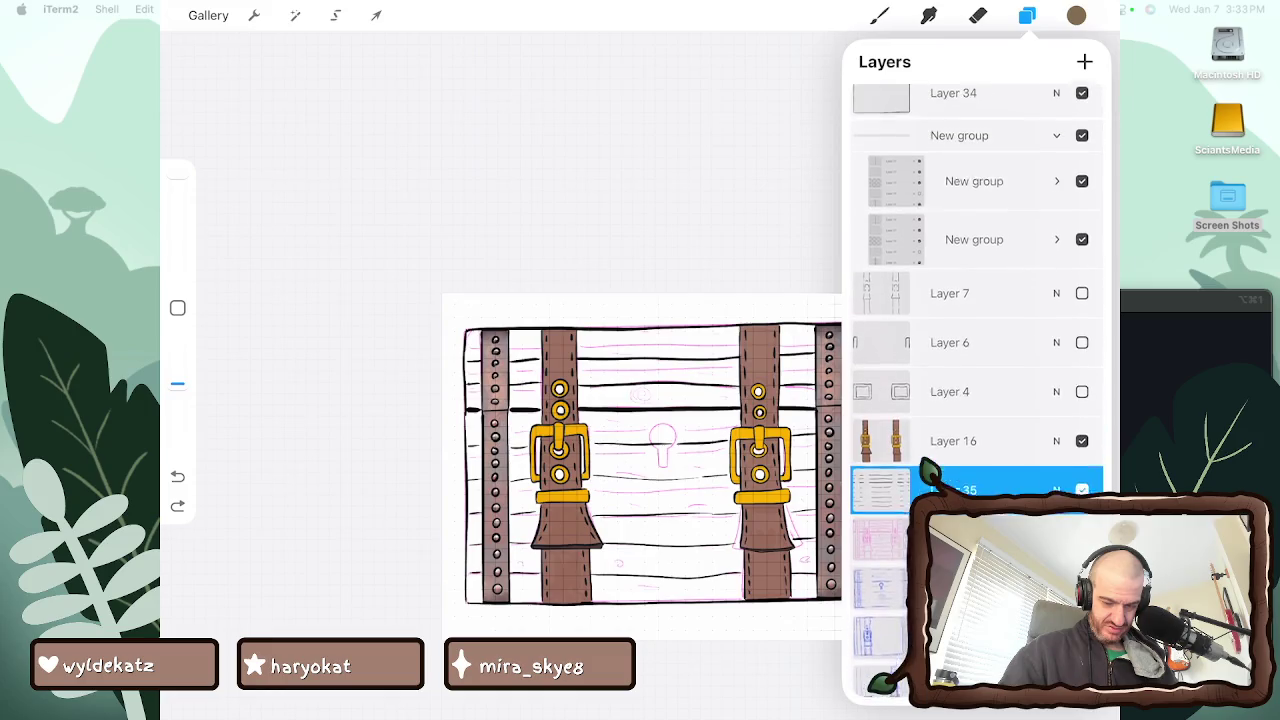
left_click_drag(952, 108, 952, 500)
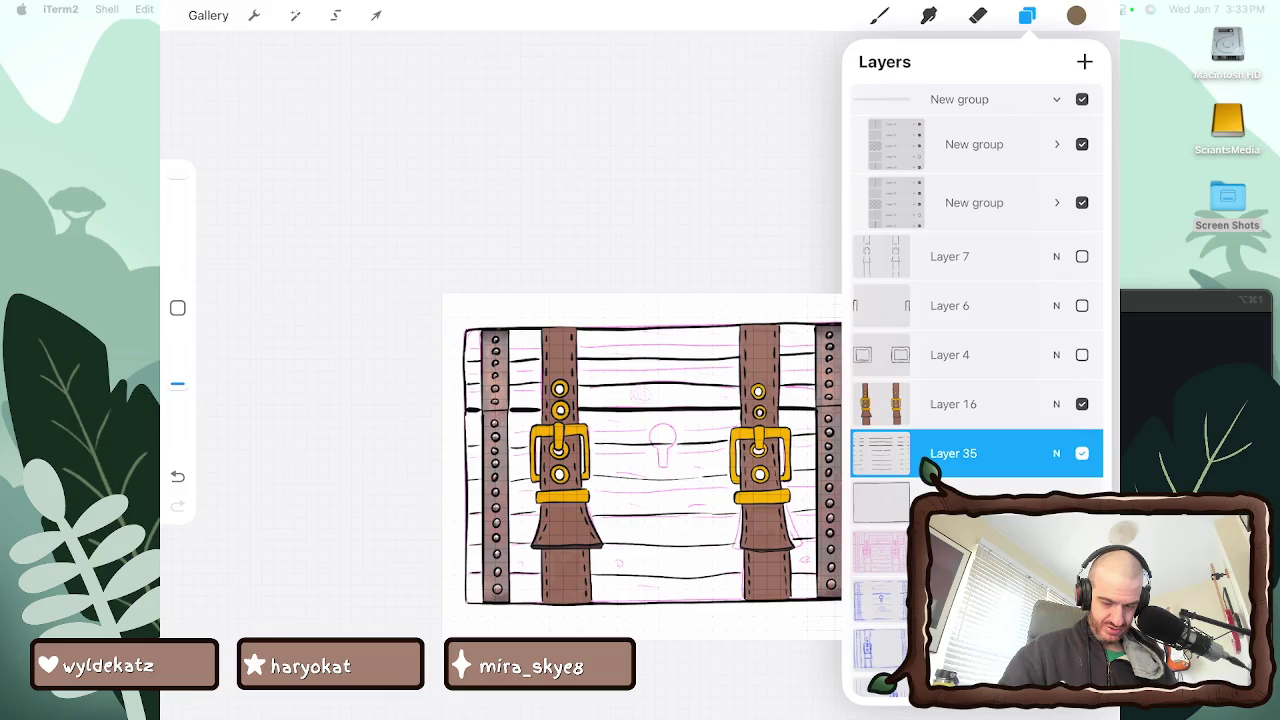
left_click(880, 502)
left_click(1027, 15)
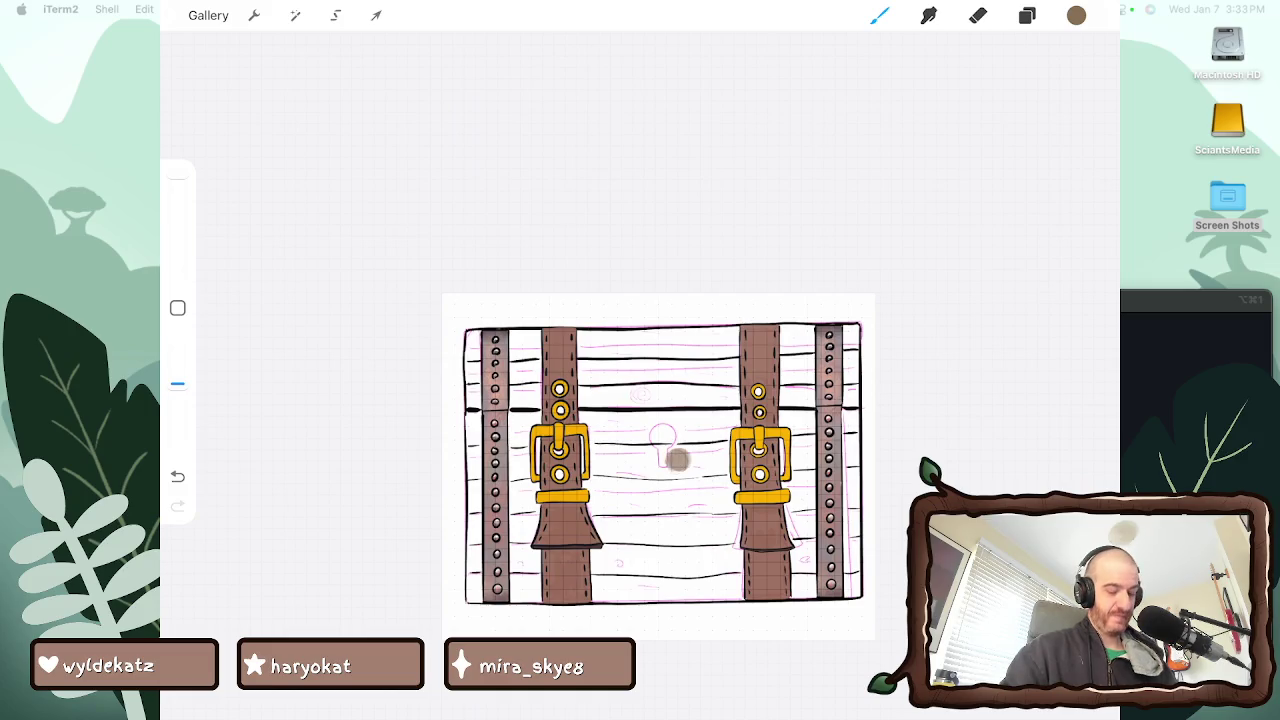
Paint brown on the boards between the straps and just right of the right strap
left_click_drag(660, 410, 688, 528)
left_click_drag(670, 378, 706, 556)
left_click_drag(718, 384, 724, 536)
left_click_drag(724, 360, 738, 544)
left_click_drag(788, 502, 788, 540)
left_click_drag(784, 360, 798, 500)
Paint brown beside the right rivet strip and under the right strap's flared end
mouse_move(806, 384)
left_mouse_down()
mouse_move(810, 554)
mouse_move(812, 502)
mouse_move(844, 488)
mouse_move(848, 540)
left_mouse_up()
left_click_drag(850, 400, 850, 508)
left_click_drag(848, 368, 856, 594)
left_click_drag(806, 548, 804, 598)
left_click_drag(732, 574, 704, 598)
left_click_drag(730, 536, 726, 572)
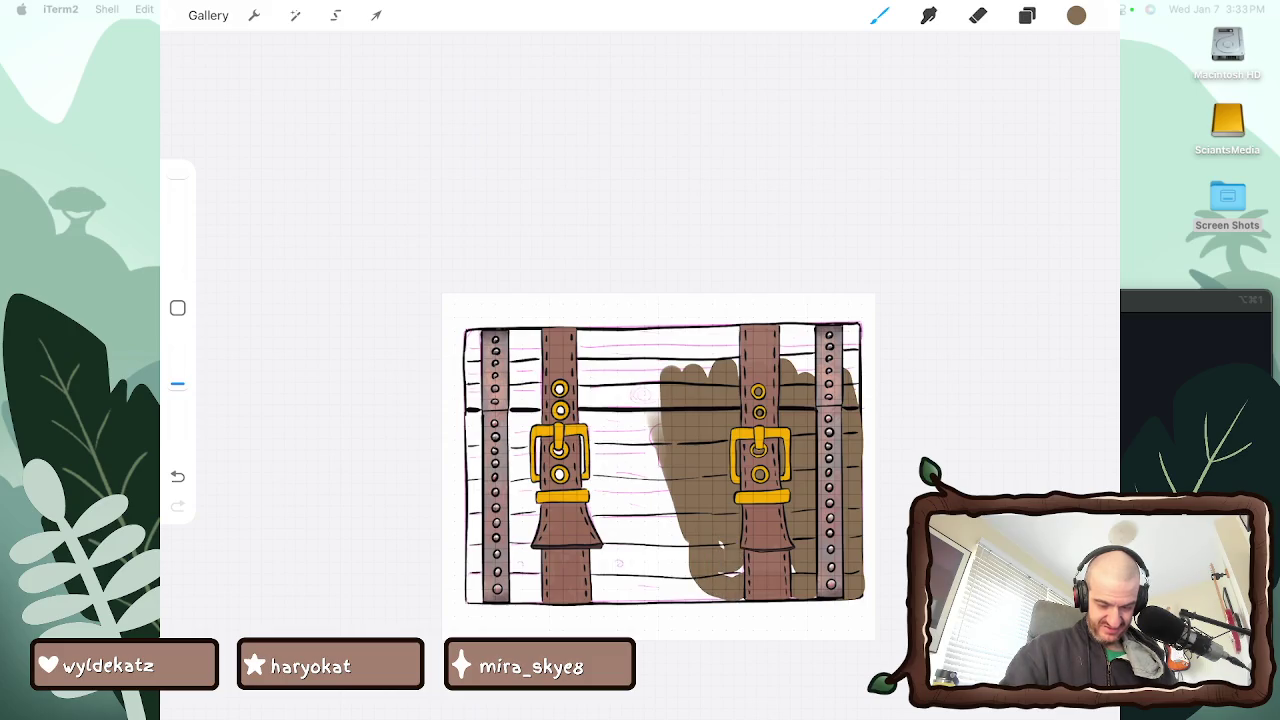
left_click(1027, 15)
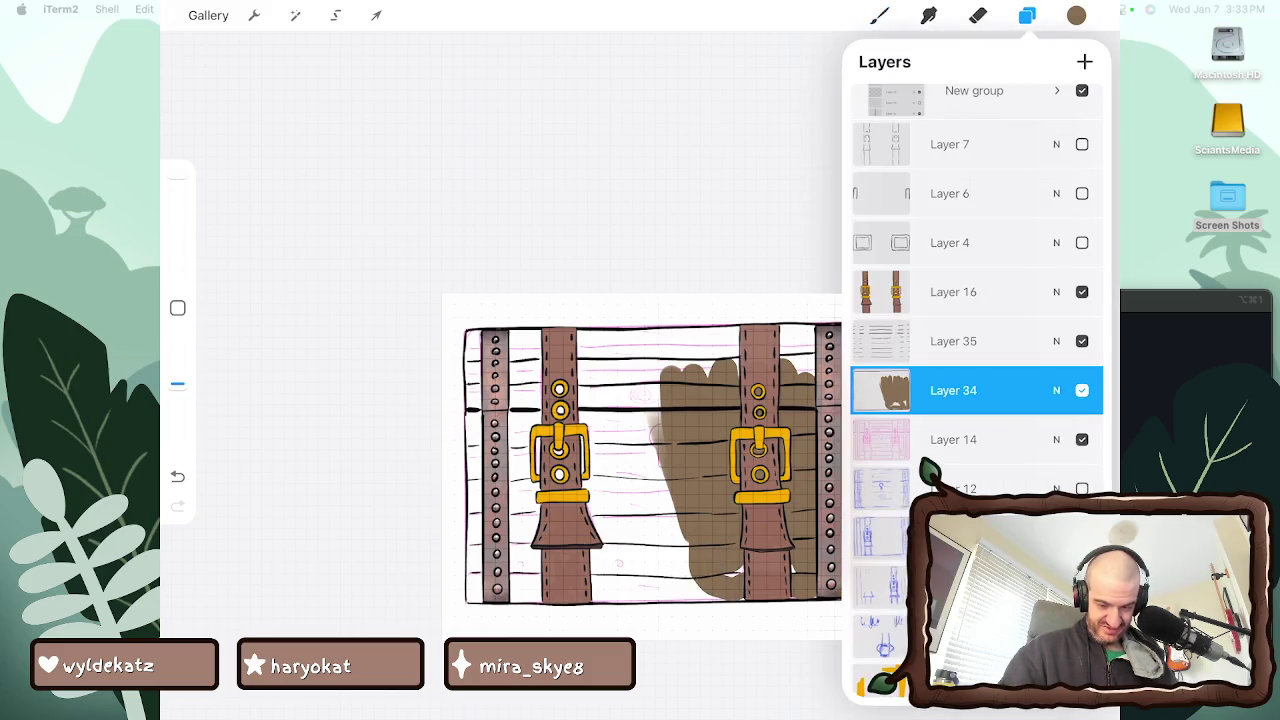
Undo the brown shading and add a new Layer 36 placed below Layer 34
key("ctrl+z")
key("ctrl+z")
left_click(1085, 62)
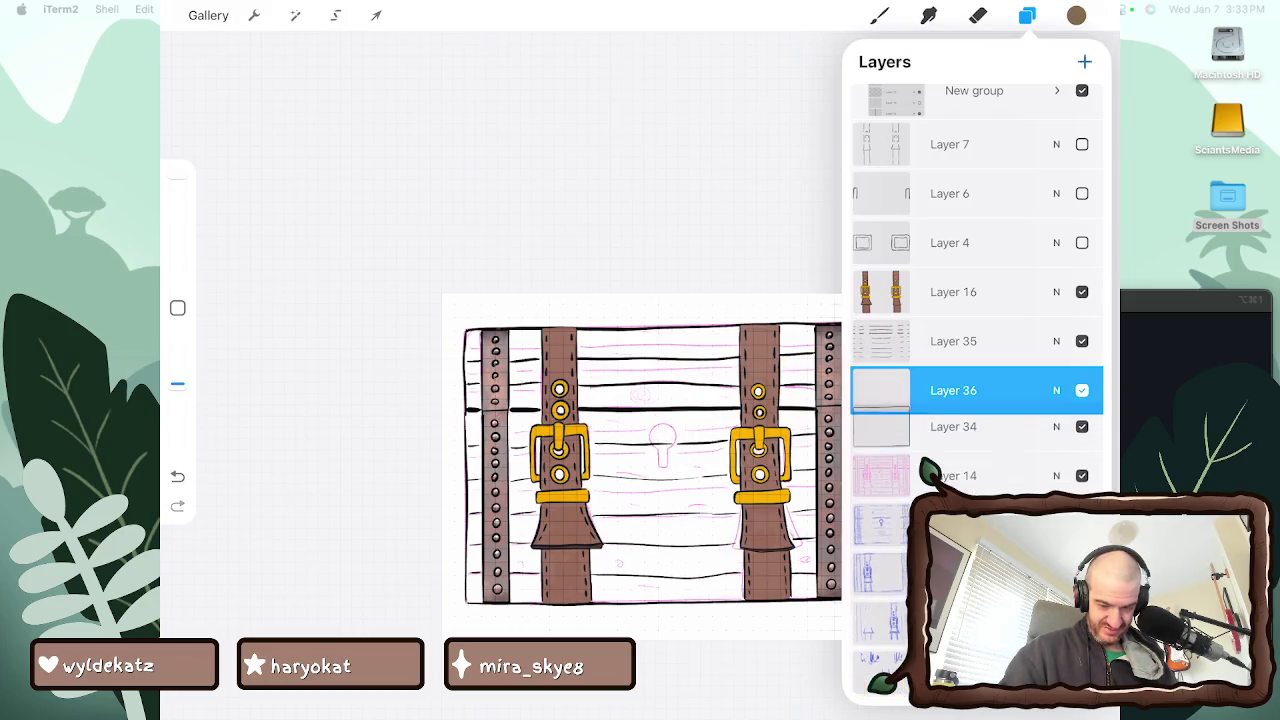
mouse_move(975, 390)
left_mouse_down()
mouse_move(935, 373)
mouse_move(935, 385)
left_mouse_up()
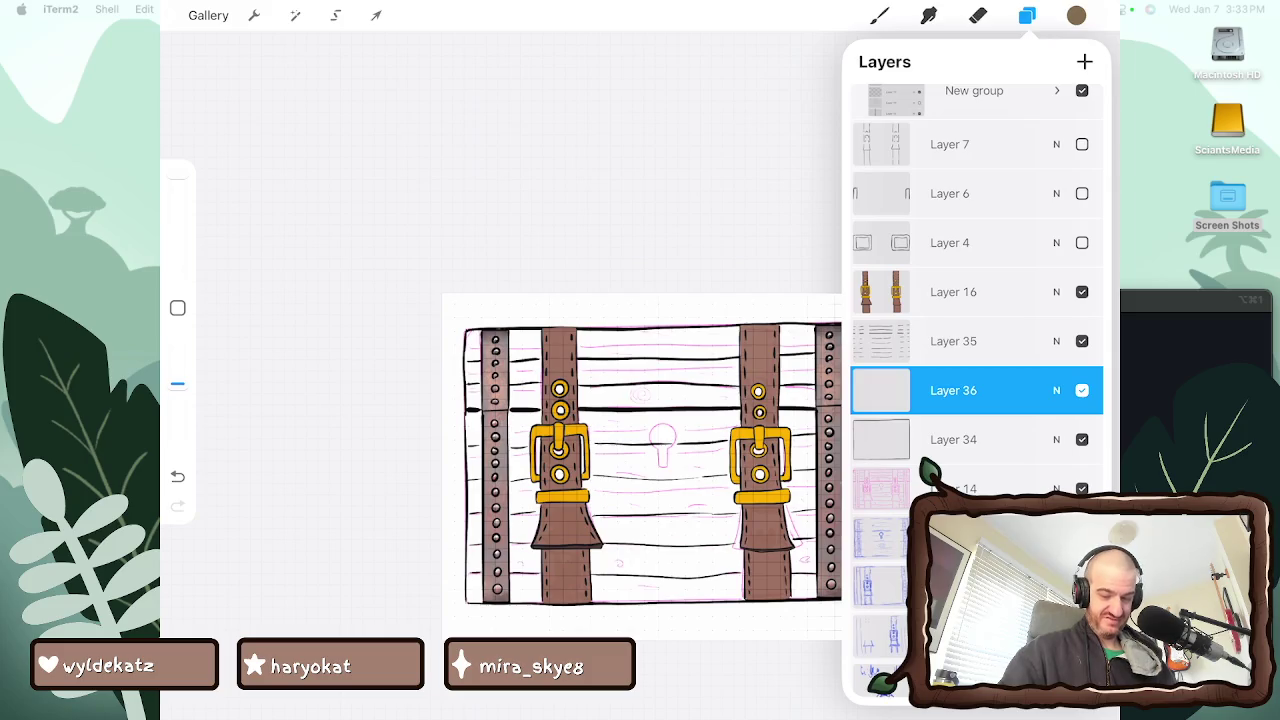
scroll(975, 390, "up", 1)
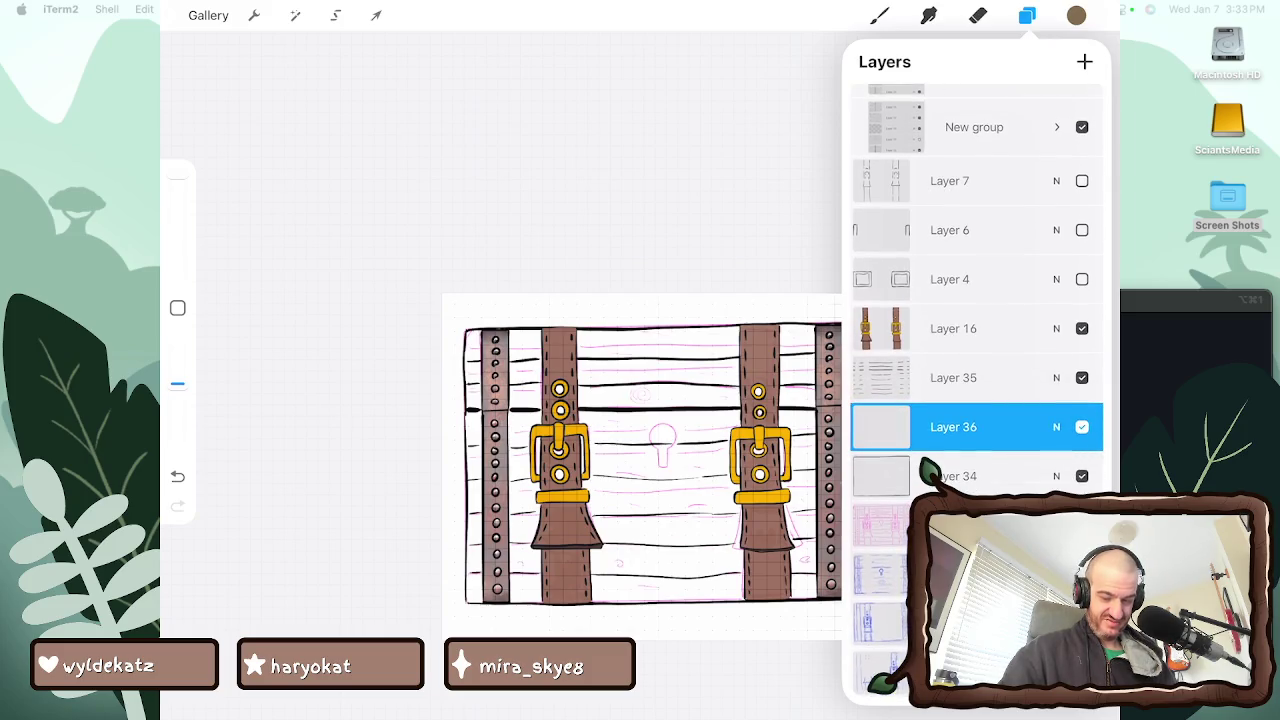
left_click_drag(975, 427, 975, 476)
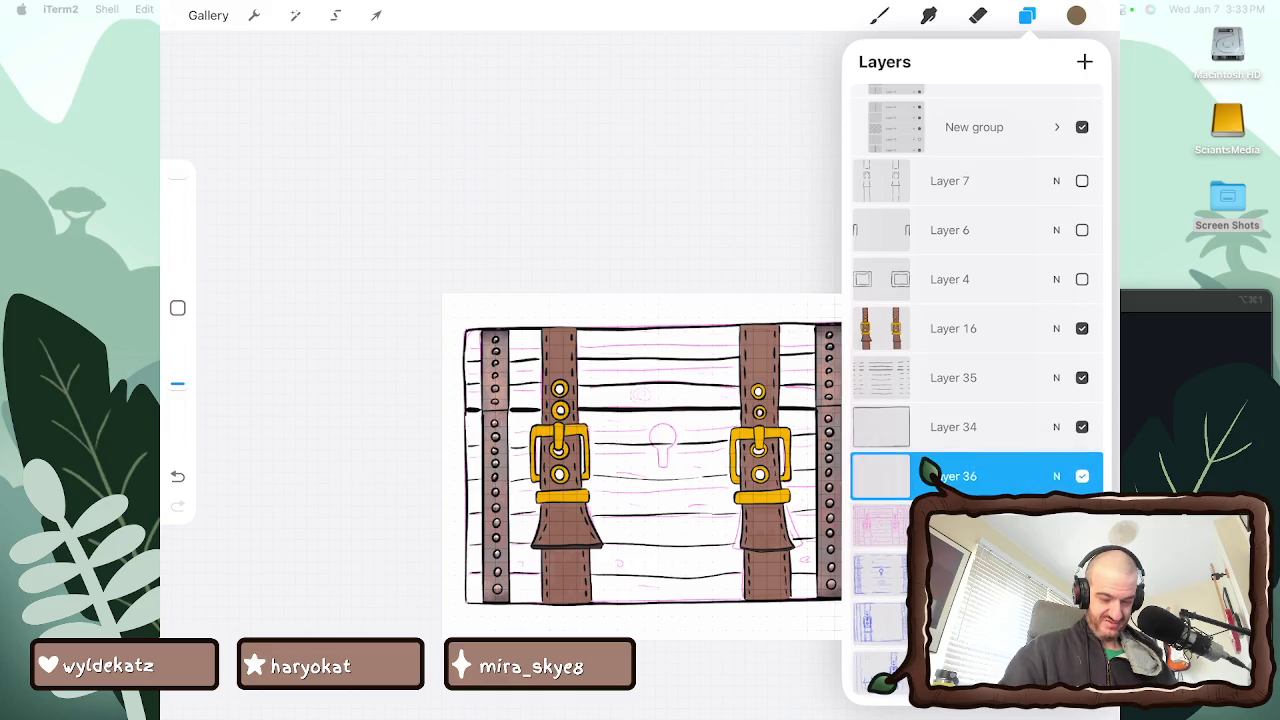
Paint brown strokes on Layer 36 down the boards and along the chest's left edge
left_click(880, 15)
mouse_move(620, 398)
left_mouse_down()
mouse_move(622, 597)
mouse_move(470, 590)
mouse_move(474, 398)
mouse_move(468, 558)
mouse_move(465, 534)
left_mouse_up()
mouse_move(476, 408)
left_mouse_down()
mouse_move(474, 332)
mouse_move(467, 384)
left_mouse_up()
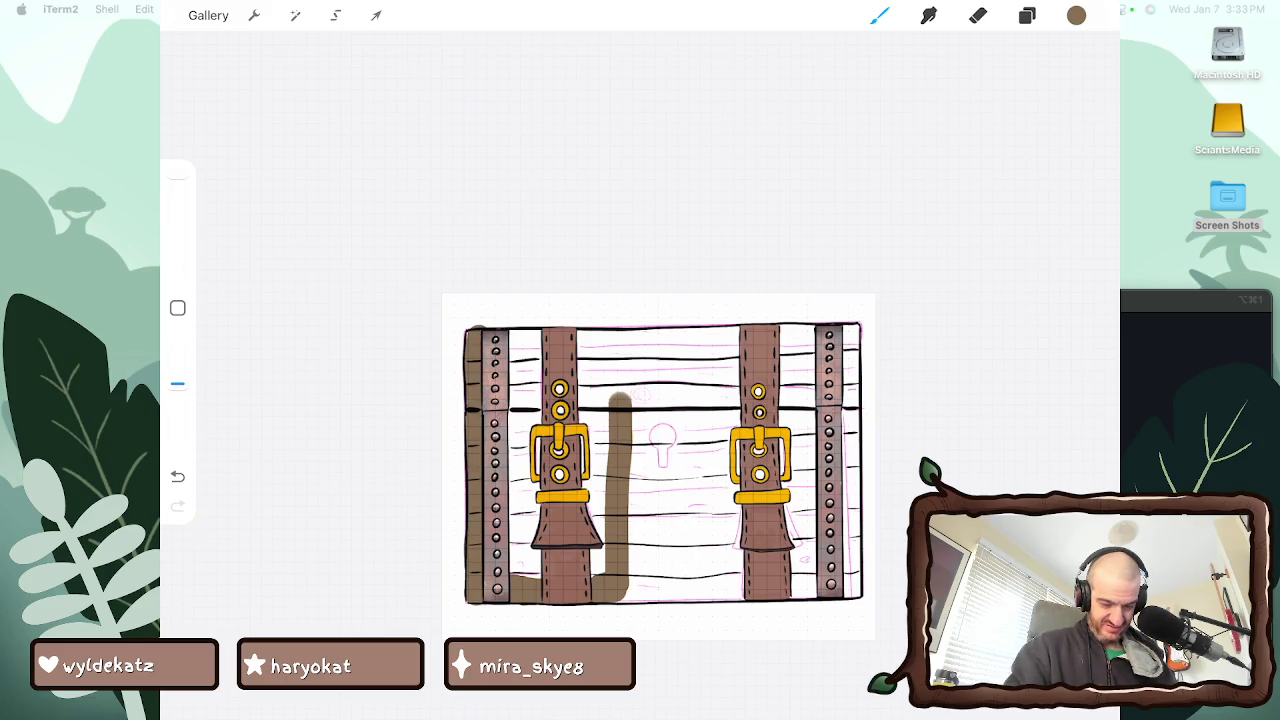
Fill the boards with brown from the left strap across to the keyhole
mouse_move(522, 578)
left_mouse_down()
mouse_move(518, 434)
mouse_move(538, 456)
mouse_move(535, 578)
mouse_move(593, 556)
left_mouse_up()
mouse_move(595, 414)
left_mouse_down()
mouse_move(600, 574)
mouse_move(598, 390)
mouse_move(510, 412)
mouse_move(528, 386)
mouse_move(740, 388)
mouse_move(784, 470)
left_mouse_up()
left_click_drag(662, 412, 740, 410)
mouse_move(638, 480)
left_mouse_down()
mouse_move(638, 558)
mouse_move(643, 420)
left_mouse_up()
mouse_move(622, 390)
left_mouse_down()
mouse_move(642, 390)
mouse_move(662, 565)
left_mouse_up()
mouse_move(690, 416)
left_mouse_down()
mouse_move(692, 575)
mouse_move(722, 568)
left_mouse_up()
left_click_drag(732, 410, 734, 568)
Cover the keyhole area, boards beside the right strap, and bottom gaps with brown
left_click_drag(682, 420, 682, 440)
mouse_move(672, 388)
left_mouse_down()
mouse_move(735, 350)
mouse_move(800, 392)
mouse_move(796, 550)
left_mouse_up()
mouse_move(804, 366)
left_mouse_down()
mouse_move(806, 548)
mouse_move(808, 530)
left_mouse_up()
left_click_drag(844, 410, 848, 500)
left_click_drag(850, 380, 852, 588)
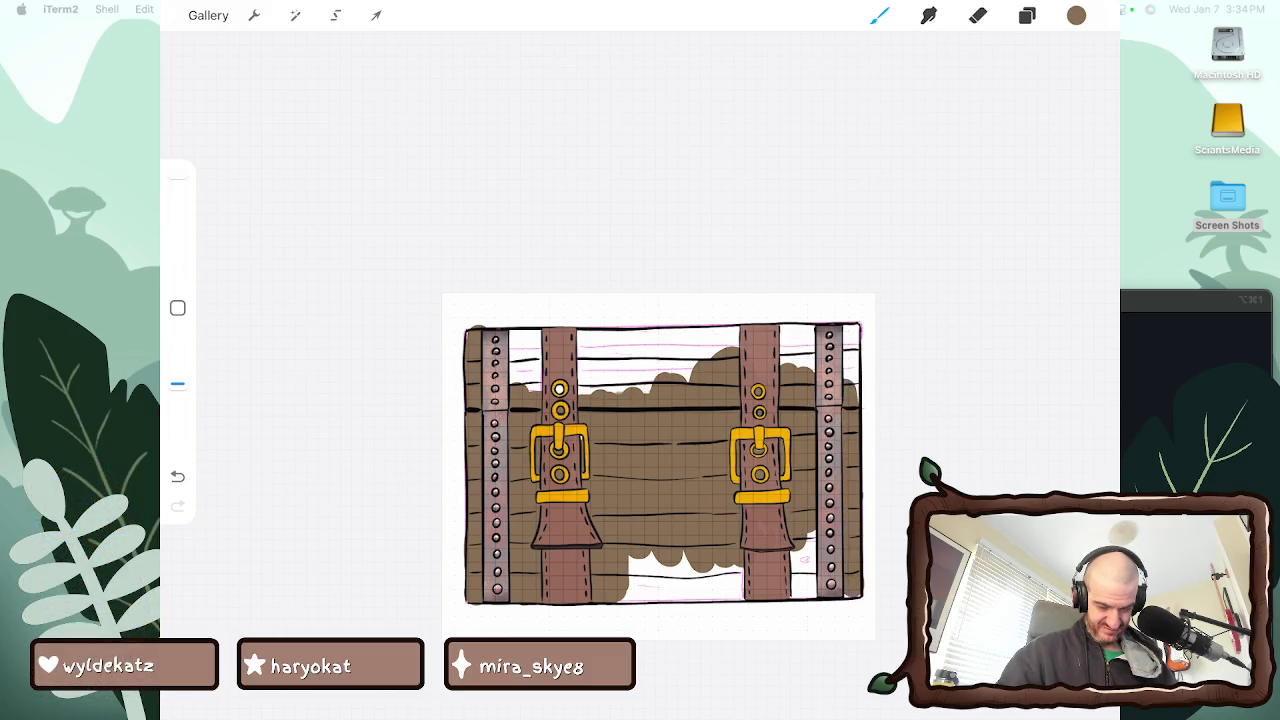
left_click_drag(804, 554, 804, 588)
left_click_drag(804, 532, 798, 594)
mouse_move(700, 566)
left_mouse_down()
mouse_move(744, 582)
mouse_move(630, 580)
mouse_move(796, 596)
mouse_move(652, 600)
mouse_move(746, 600)
left_mouse_up()
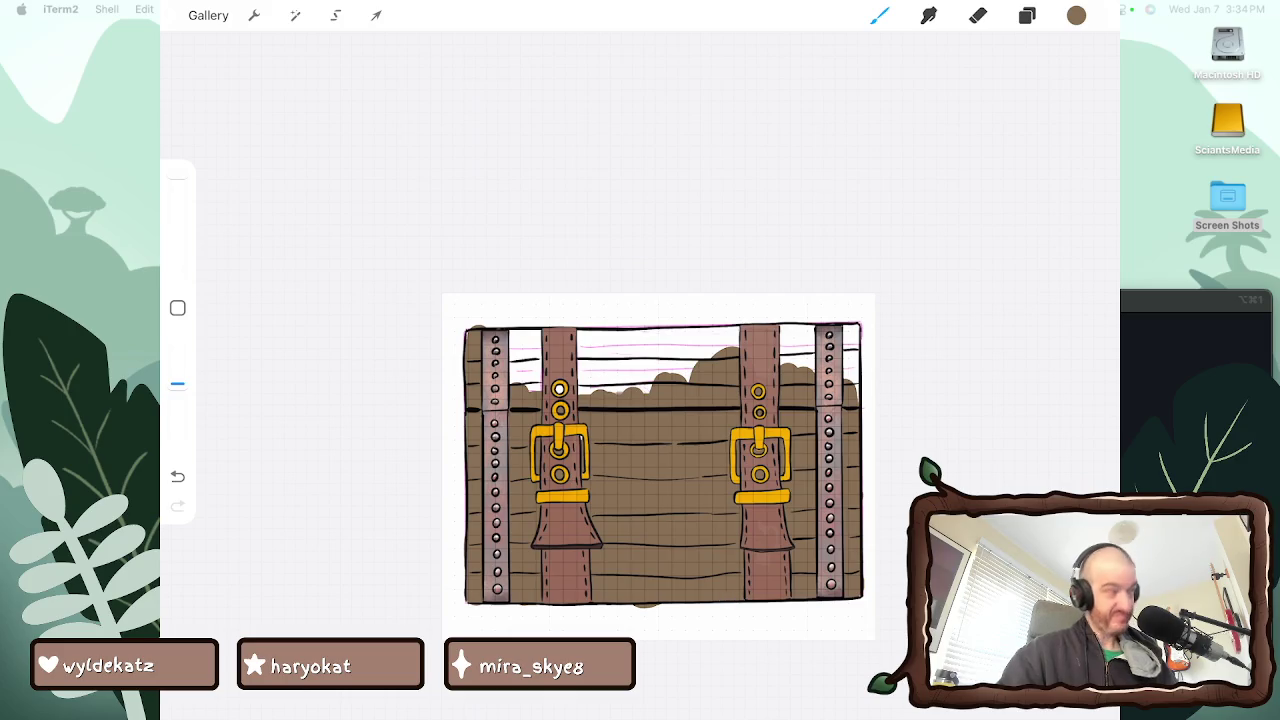
Rotate the canvas and cover the white strip along the door's right edge with brown
mouse_move(660, 460)
left_mouse_down()
mouse_move(540, 400)
mouse_move(557, 337)
mouse_move(537, 355)
left_mouse_up()
mouse_move(615, 280)
left_mouse_down()
mouse_move(620, 390)
mouse_move(612, 292)
left_mouse_up()
mouse_move(614, 214)
left_mouse_down()
mouse_move(616, 244)
mouse_move(636, 246)
left_mouse_up()
left_click_drag(616, 278, 628, 292)
left_click_drag(636, 214, 644, 248)
left_click_drag(630, 270, 646, 284)
mouse_move(646, 214)
left_mouse_down()
mouse_move(662, 244)
mouse_move(650, 430)
left_mouse_up()
mouse_move(636, 280)
left_mouse_down()
mouse_move(636, 402)
mouse_move(661, 430)
left_mouse_up()
mouse_move(665, 362)
left_mouse_down()
mouse_move(668, 544)
mouse_move(618, 538)
left_mouse_up()
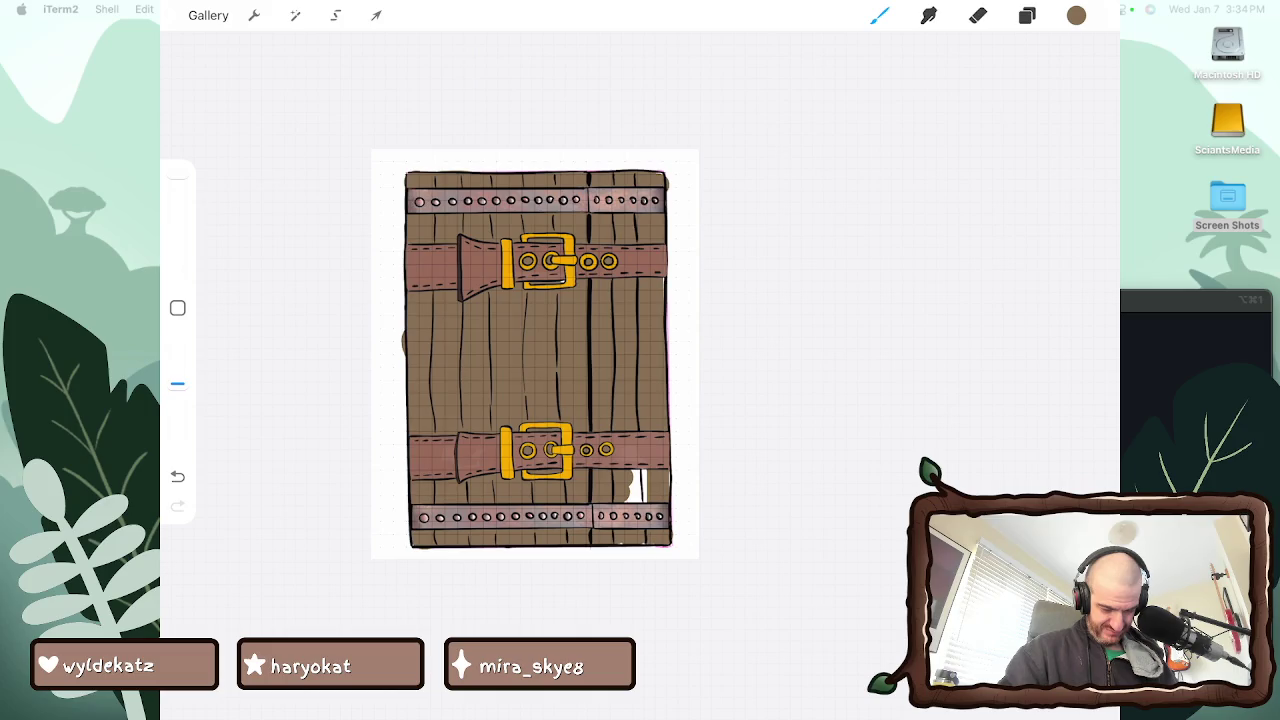
Fill the white gap at the door's lower right and add brown along the left edge
left_click_drag(640, 470, 630, 500)
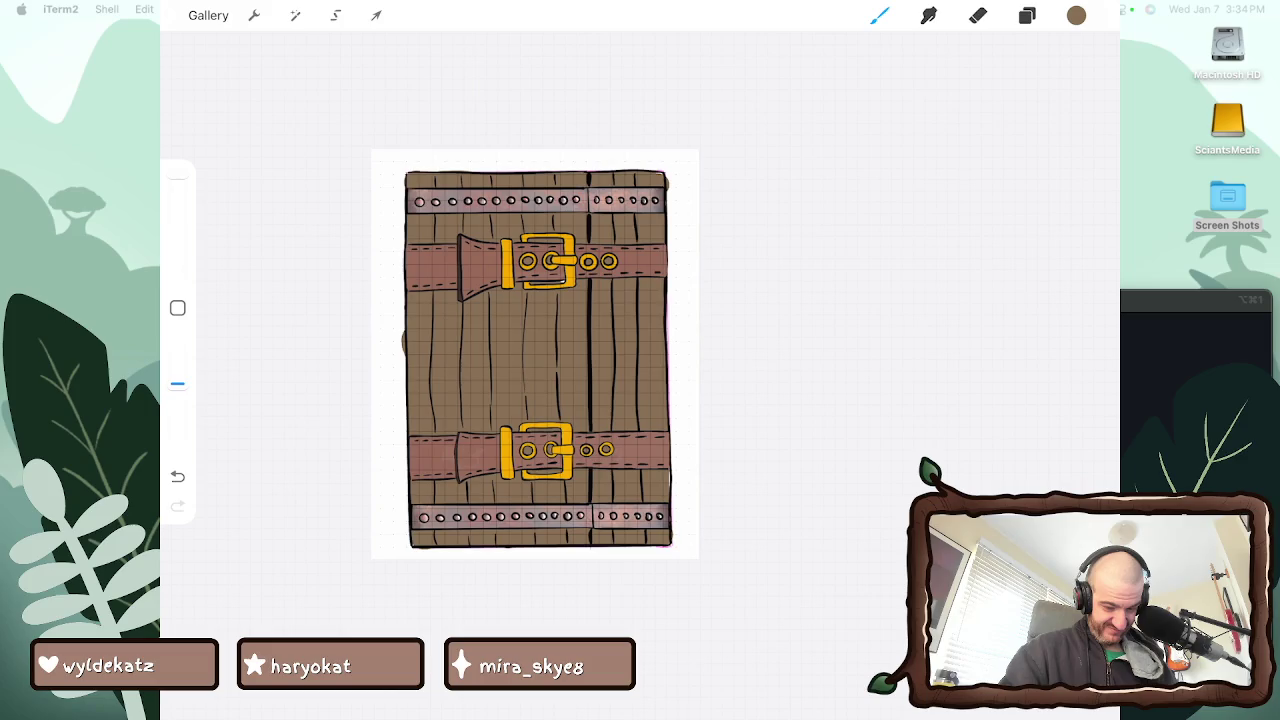
scroll(535, 355, "up", 5)
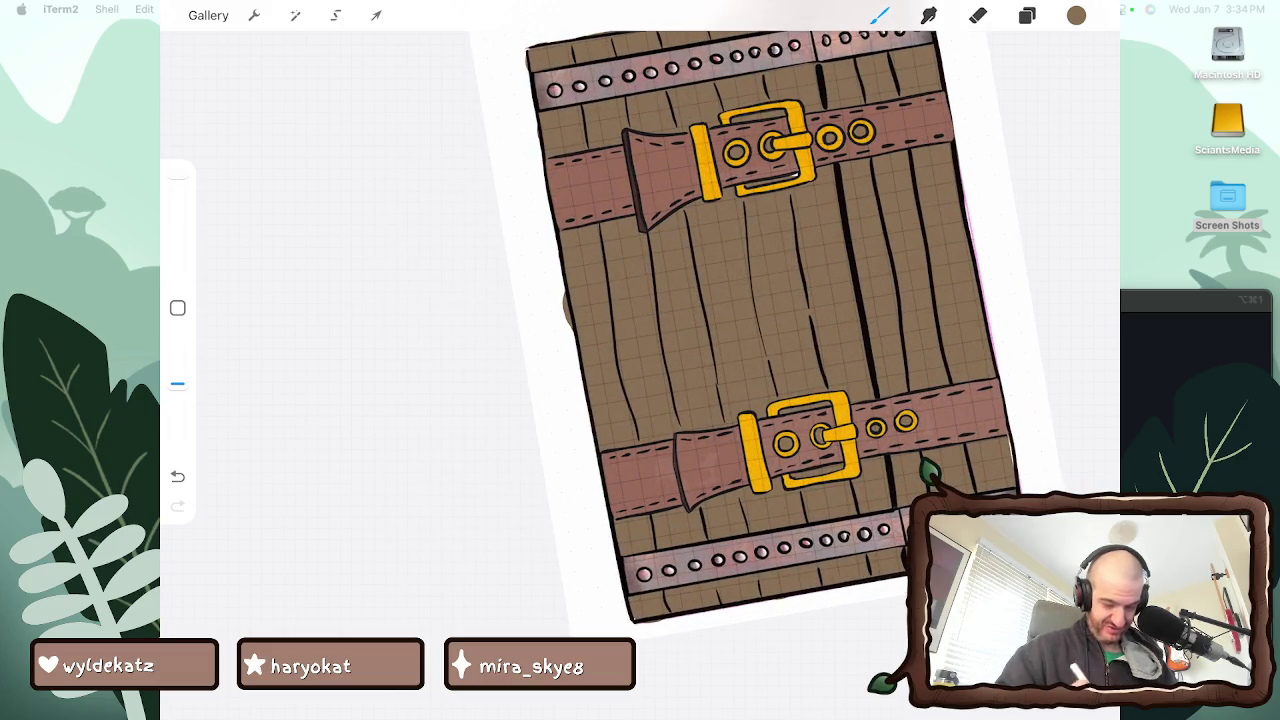
key("e")
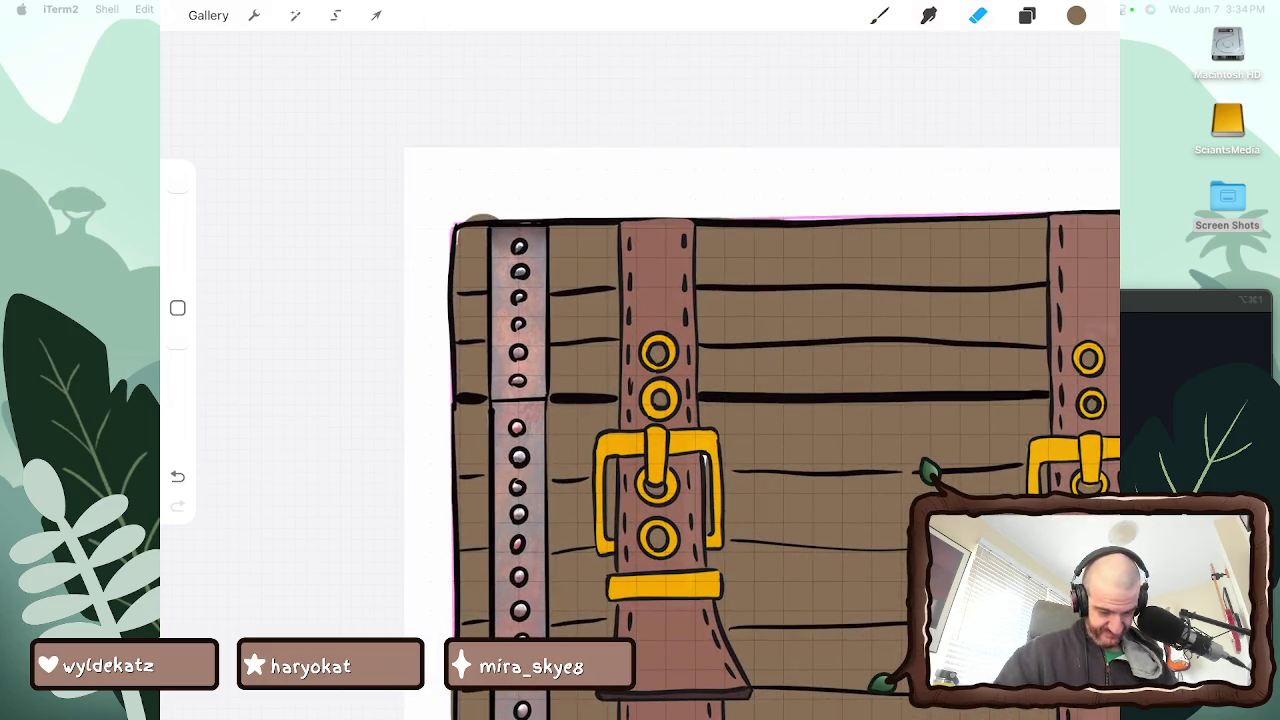
key("b")
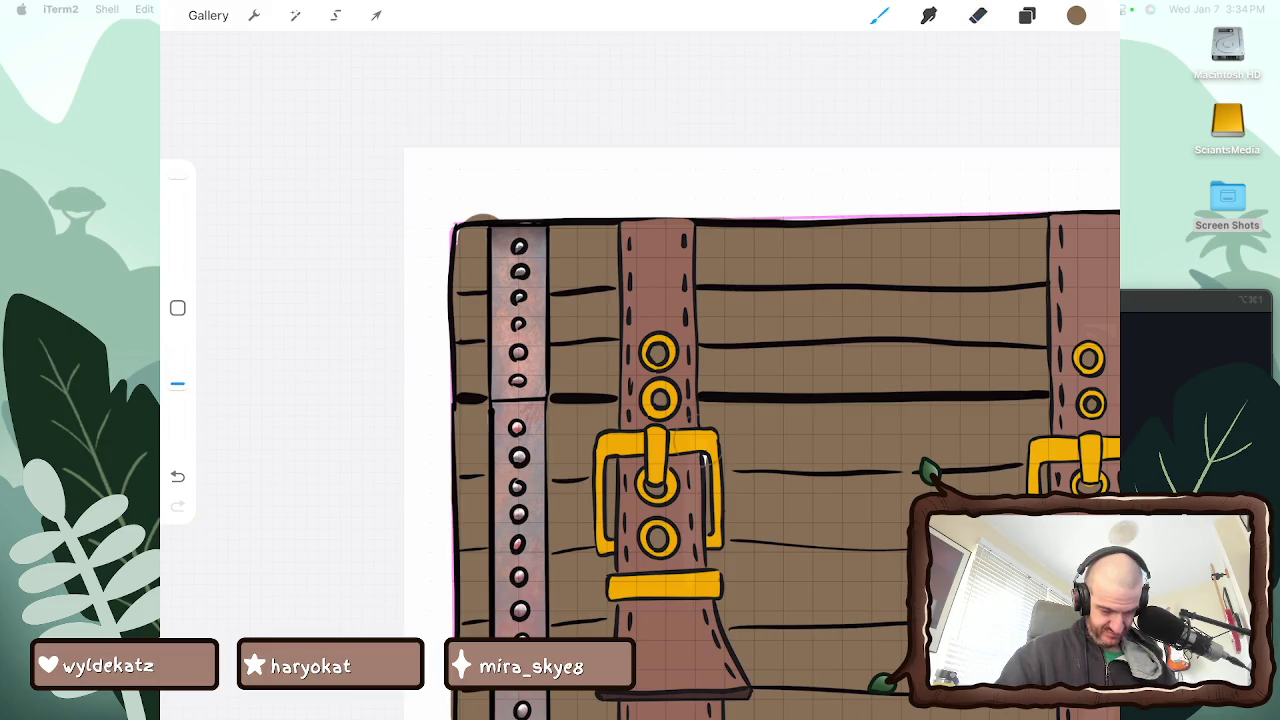
mouse_move(478, 218)
left_mouse_down()
mouse_move(446, 290)
mouse_move(450, 412)
left_mouse_up()
Erase part of the stray brown spilling past the chest's left edge
key("e")
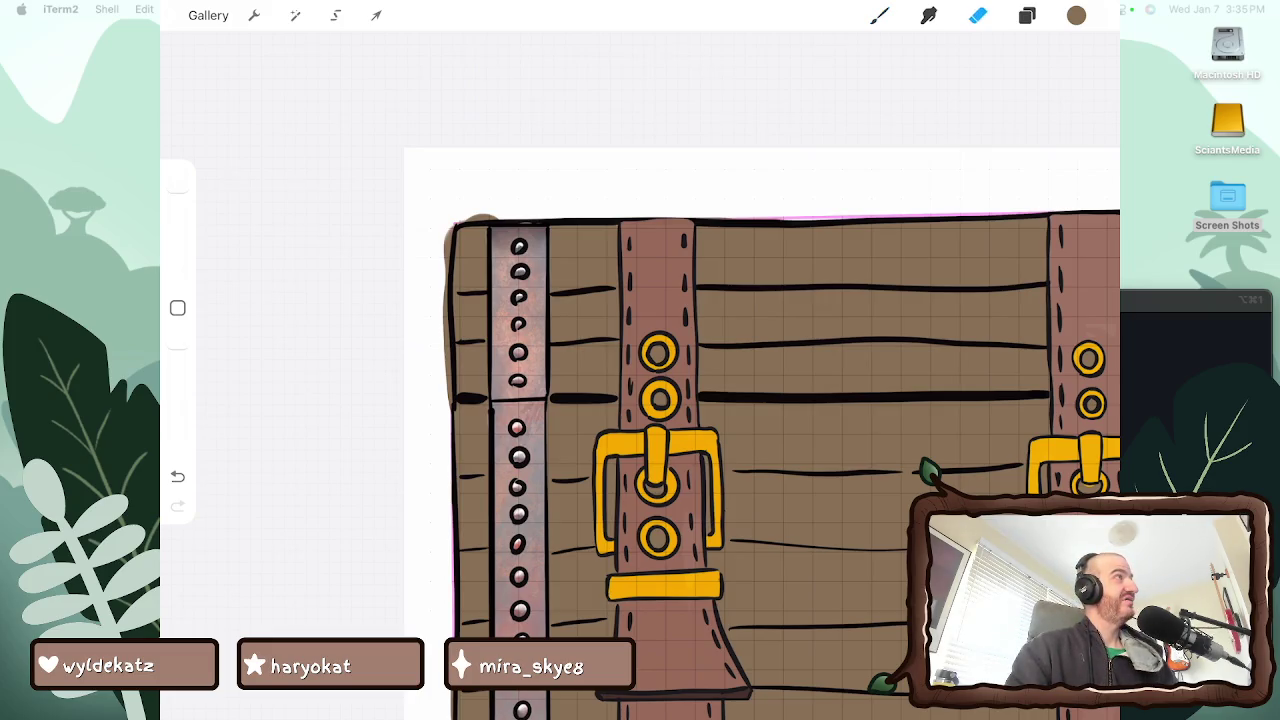
left_click_drag(447, 350, 445, 284)
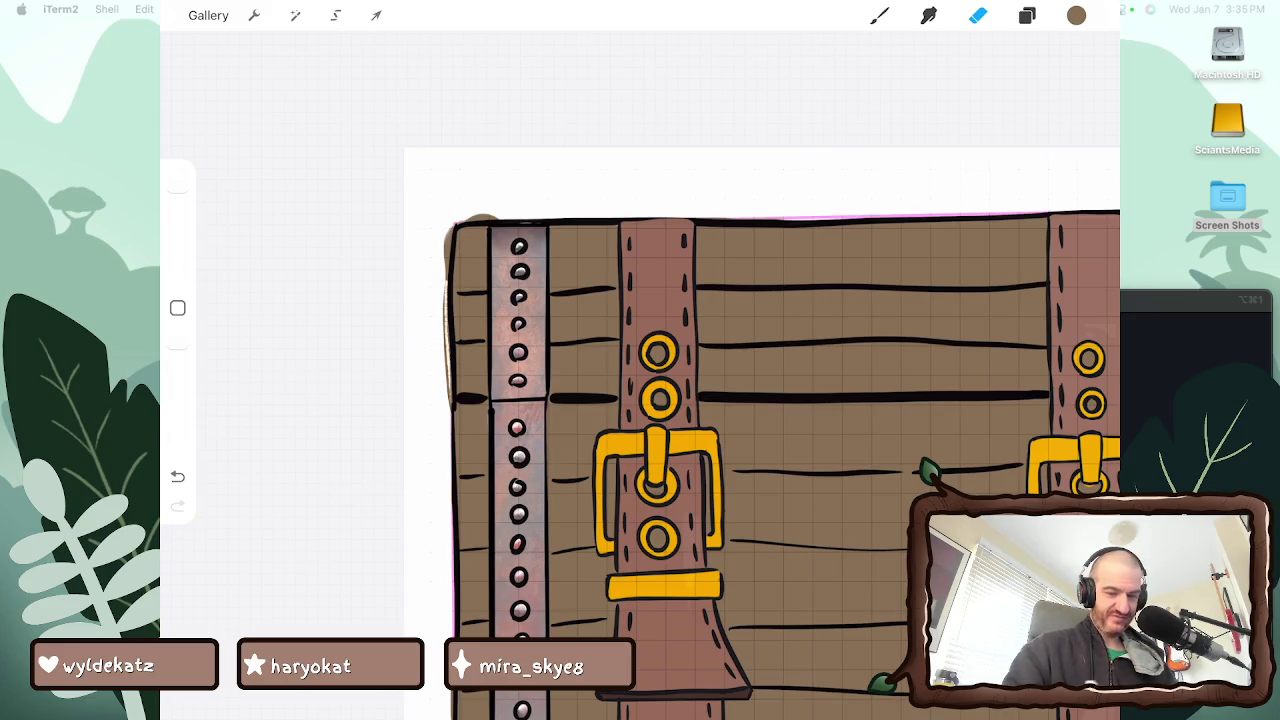
left_click(977, 15)
Set the eraser brush to Studio Pen from the Recent brushes
scroll(958, 390, "up", 2)
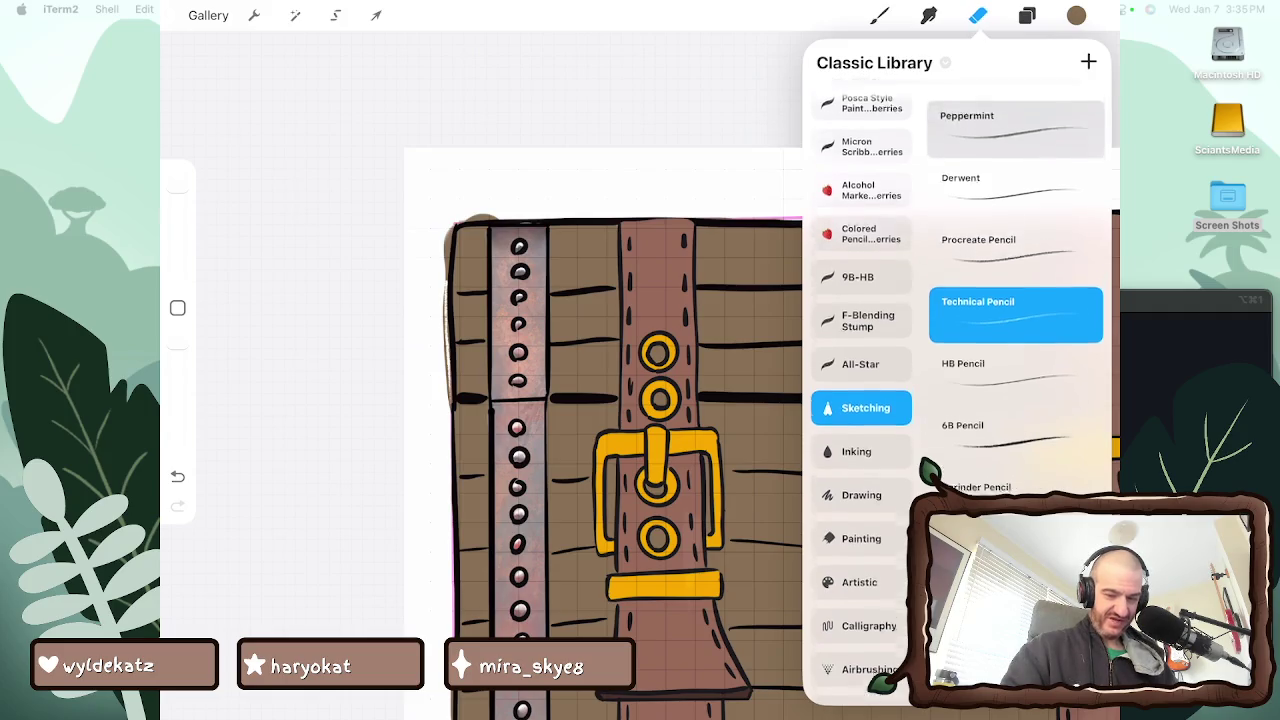
scroll(860, 400, "up", 5)
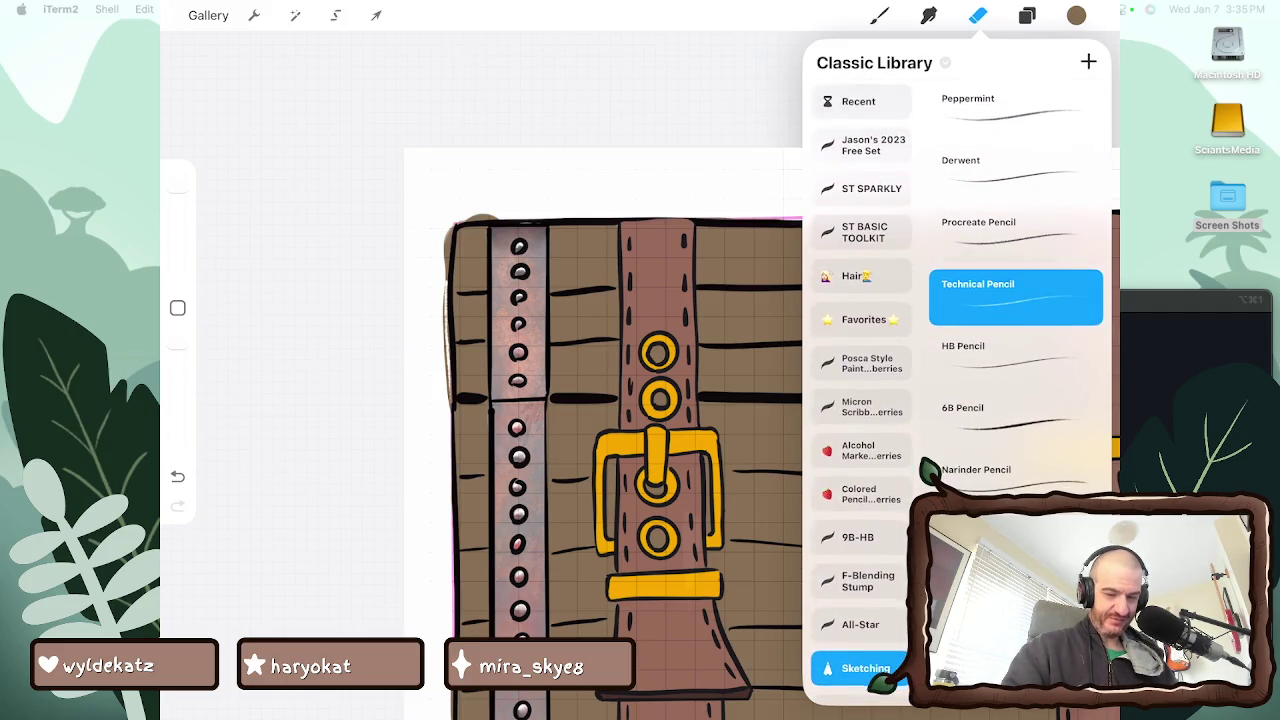
left_click(861, 145)
left_click(861, 101)
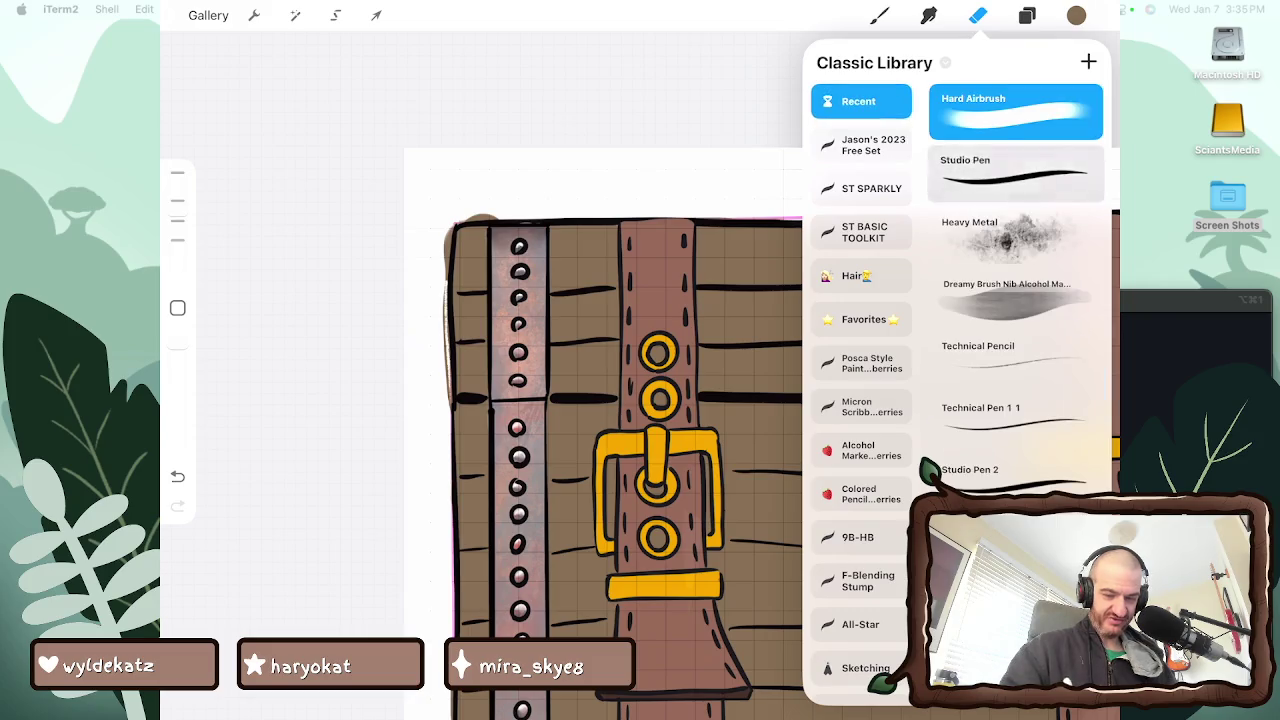
left_click(1015, 173)
left_click(978, 15)
Erase the brown overflow along the chest's left edge and zoom out to check it
left_click_drag(448, 406, 448, 229)
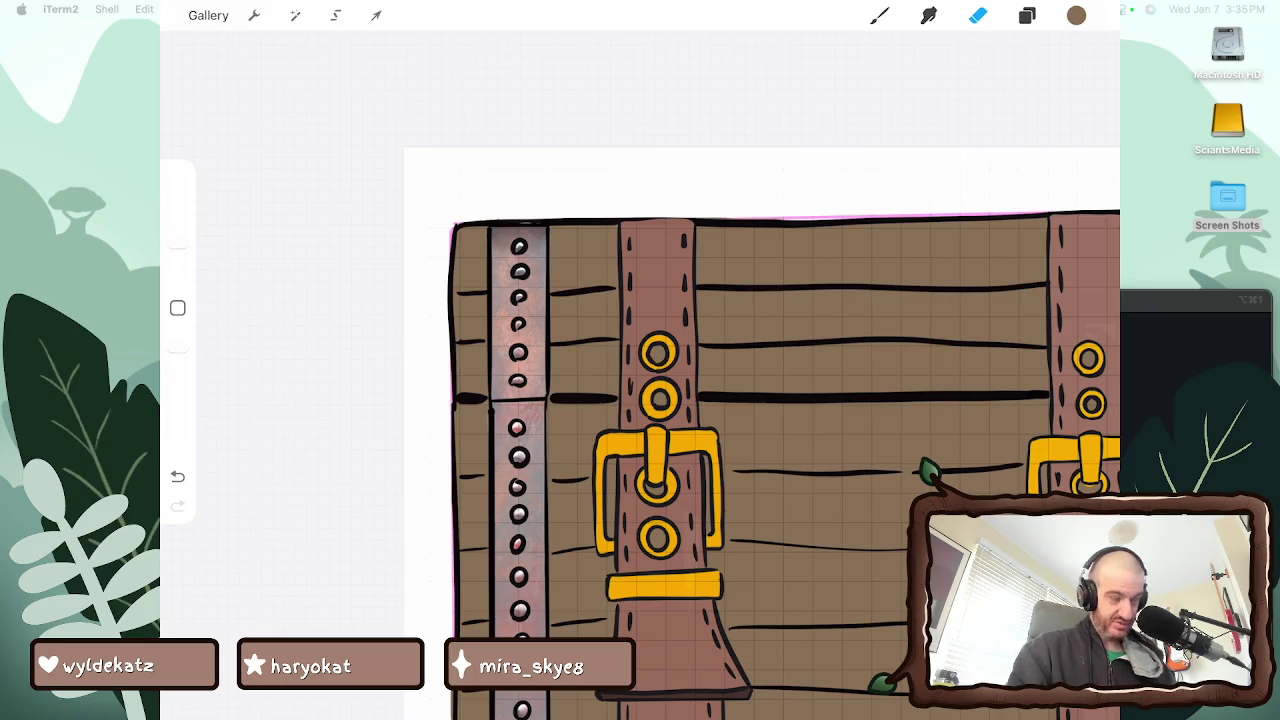
scroll(700, 450, "down", 3)
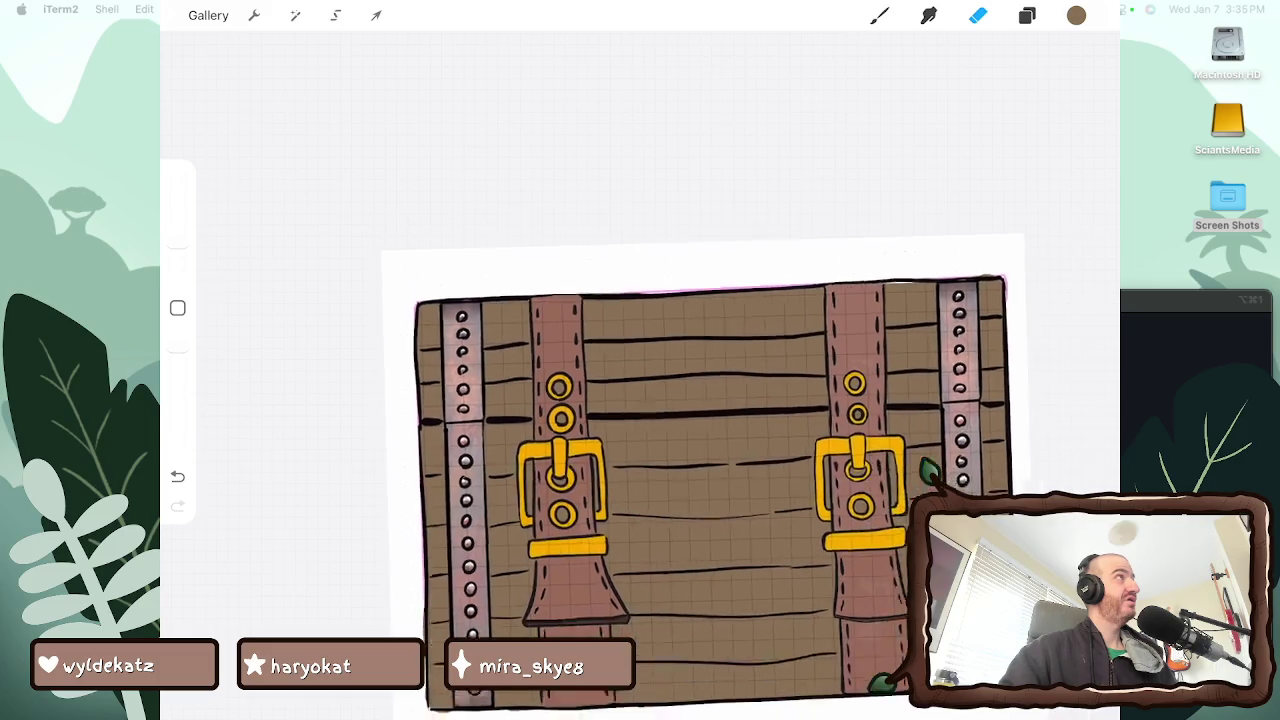
scroll(450, 480, "up", 5)
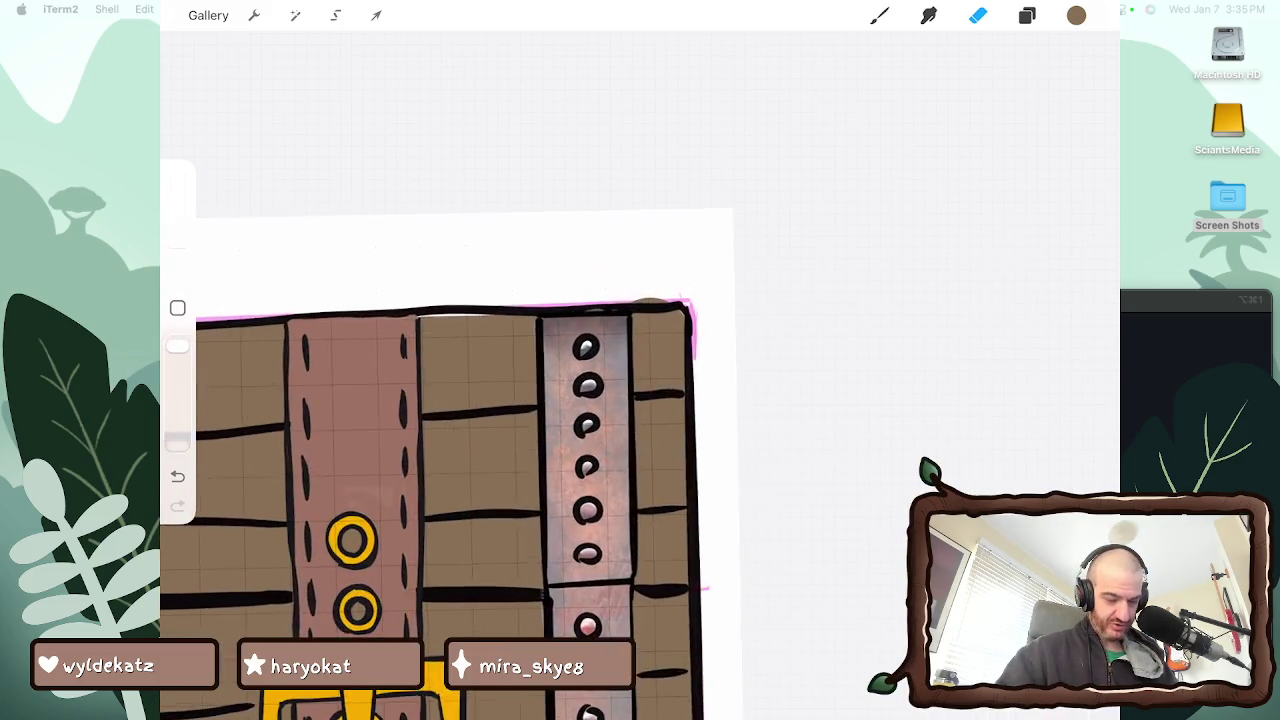
scroll(450, 400, "down", 5)
scroll(450, 300, "up", 2)
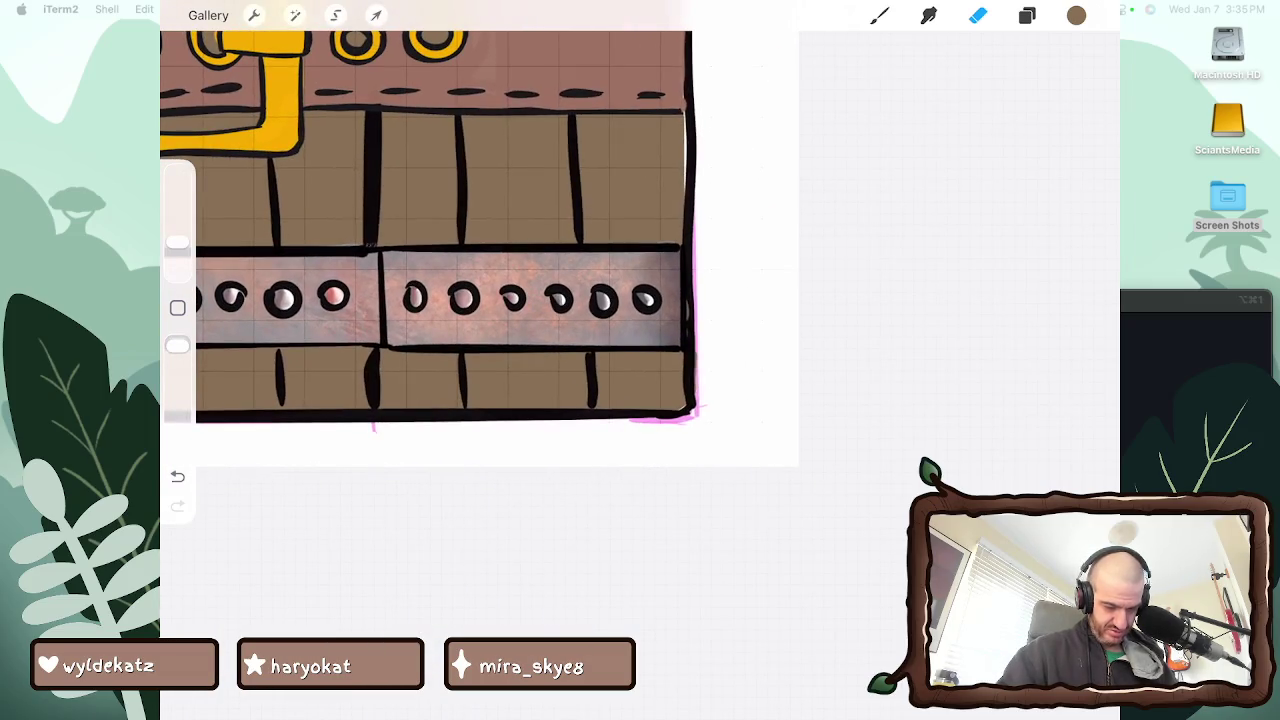
scroll(450, 250, "down", 3)
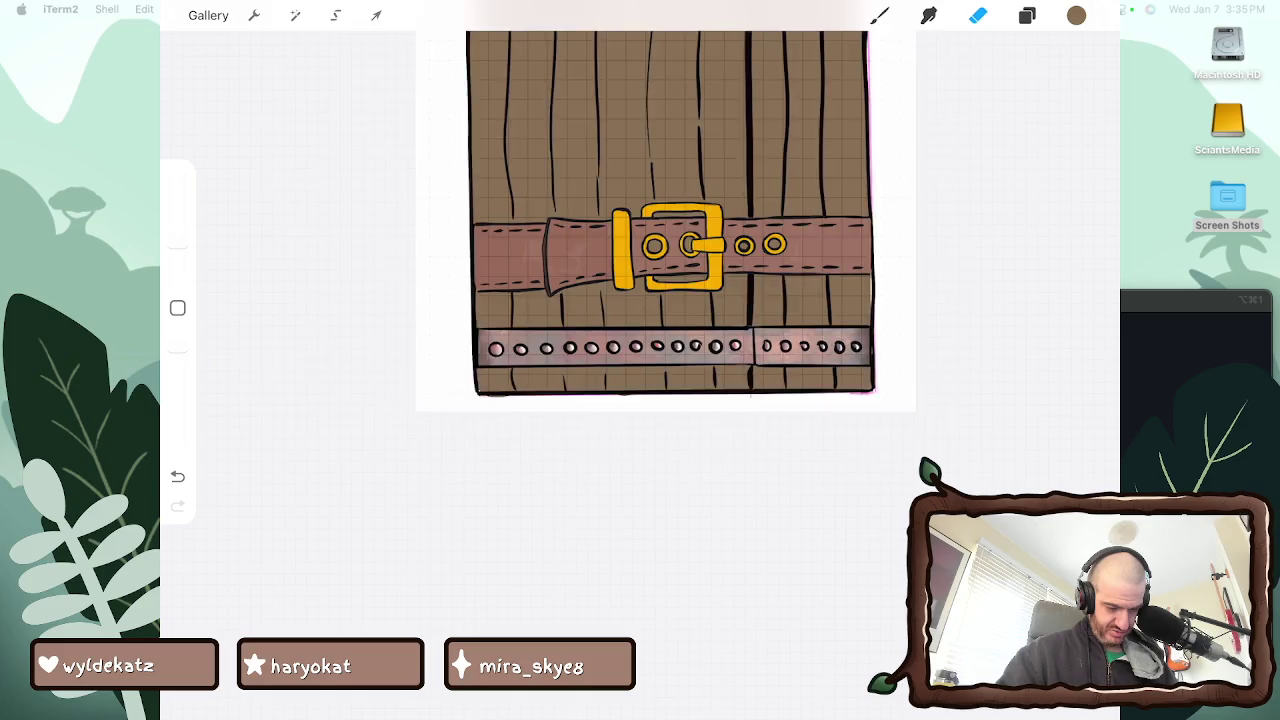
scroll(640, 300, "up", 5)
scroll(840, 370, "up", 2)
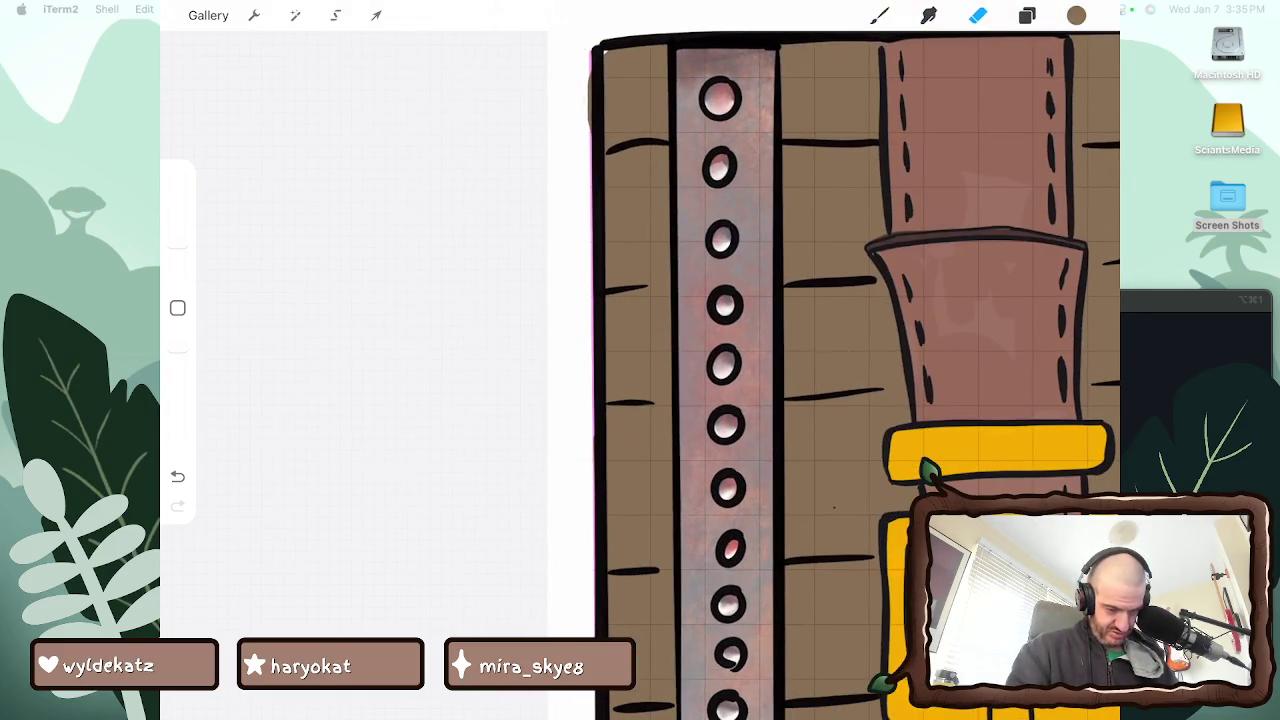
scroll(700, 400, "down", 5)
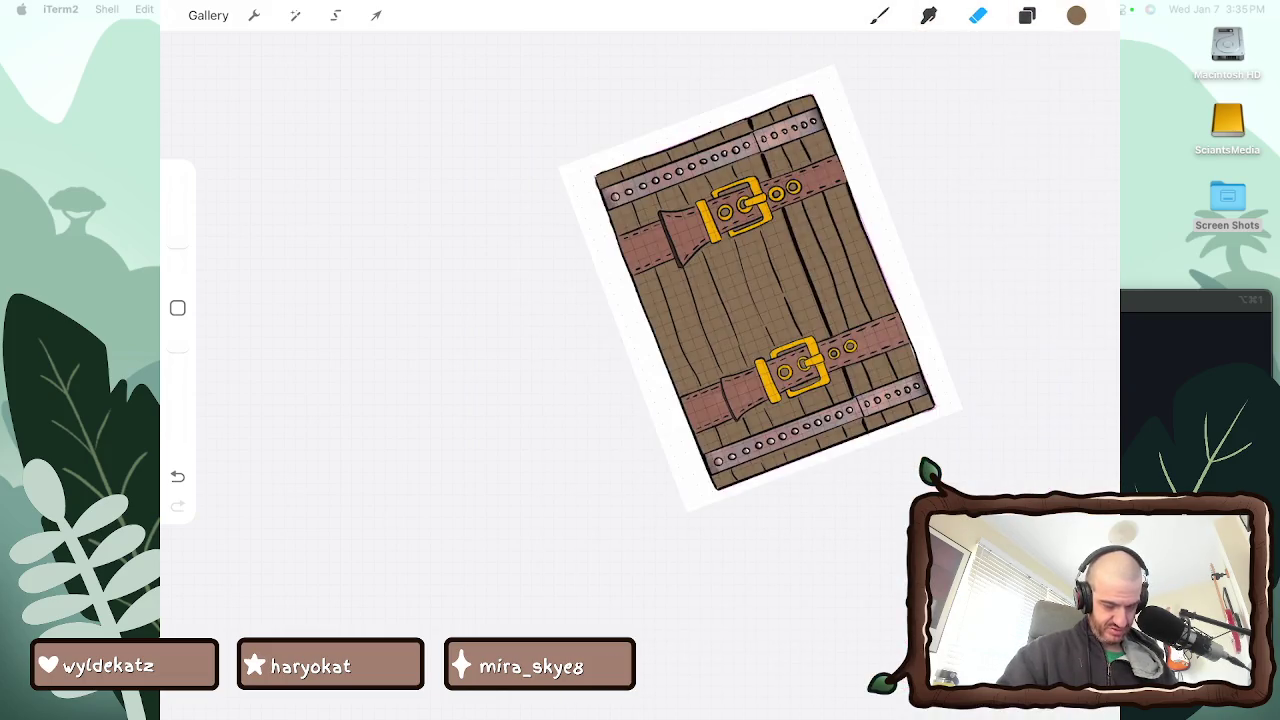
Return to the Hard Airbrush brush, reviewing its Brush Studio settings without changes
scroll(690, 470, "up", 2)
left_click(879, 15)
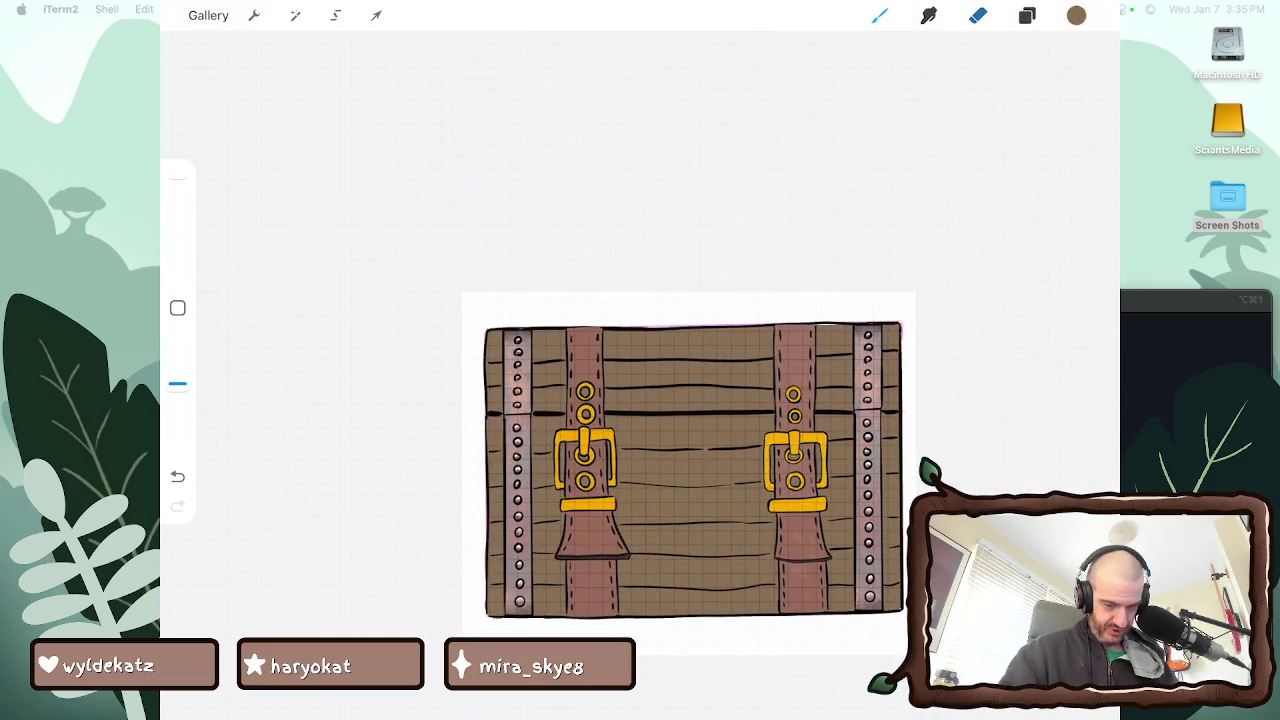
left_click(879, 15)
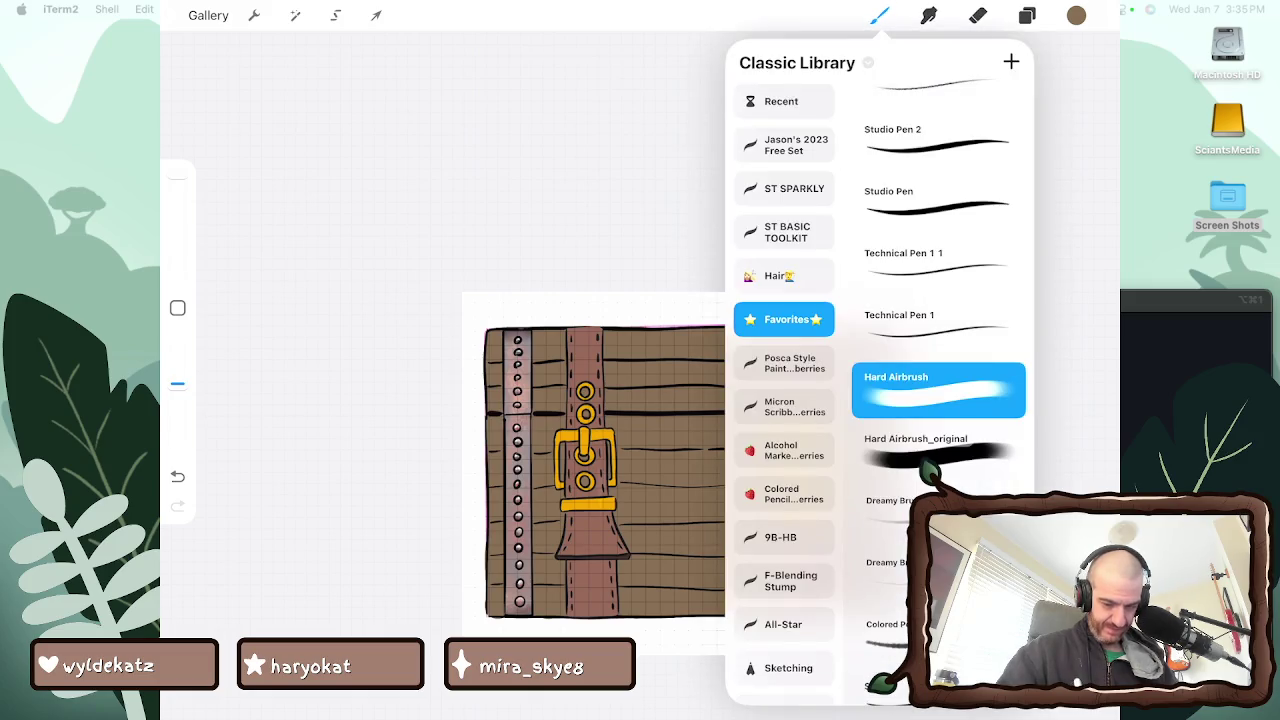
scroll(938, 300, "up", 1)
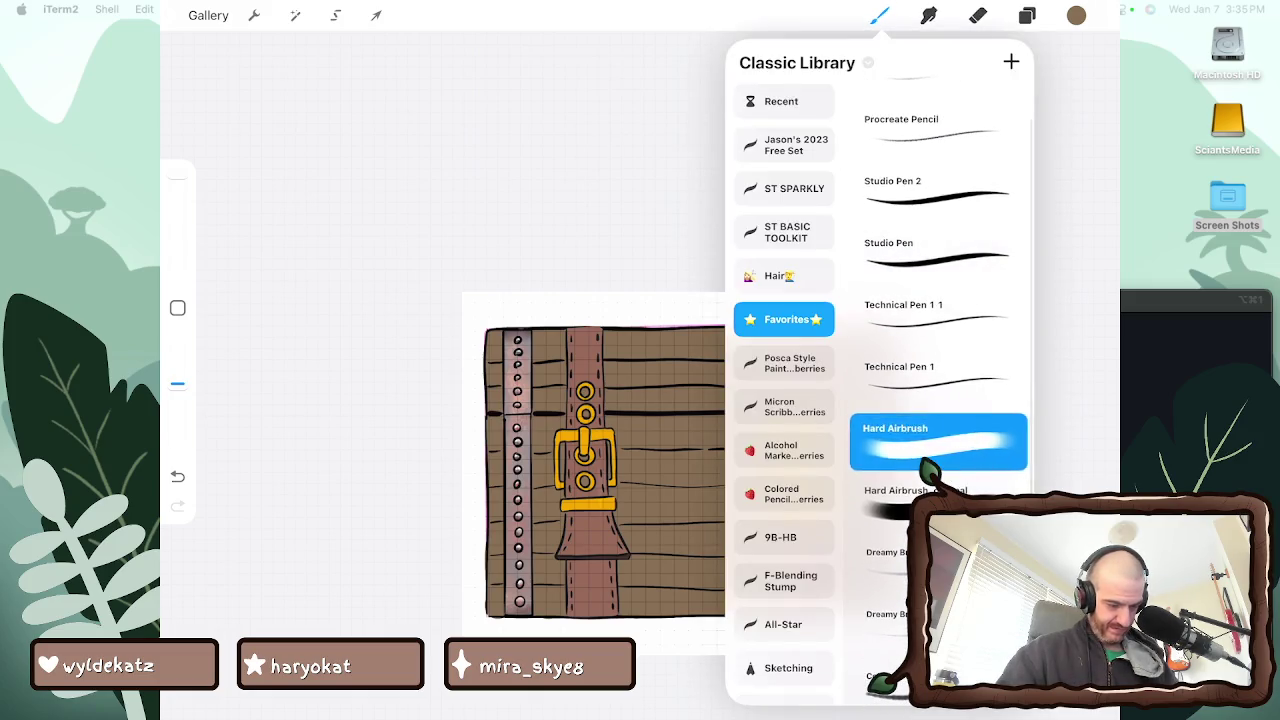
left_click(938, 441)
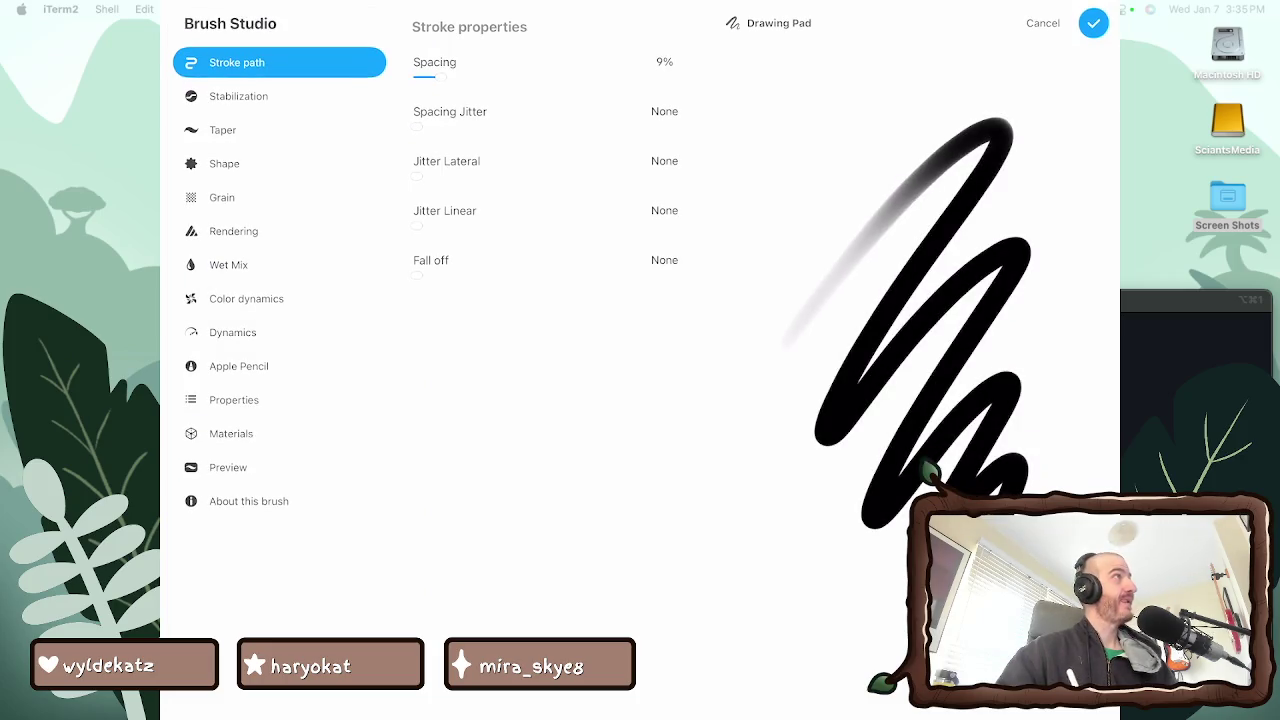
left_click(1093, 22)
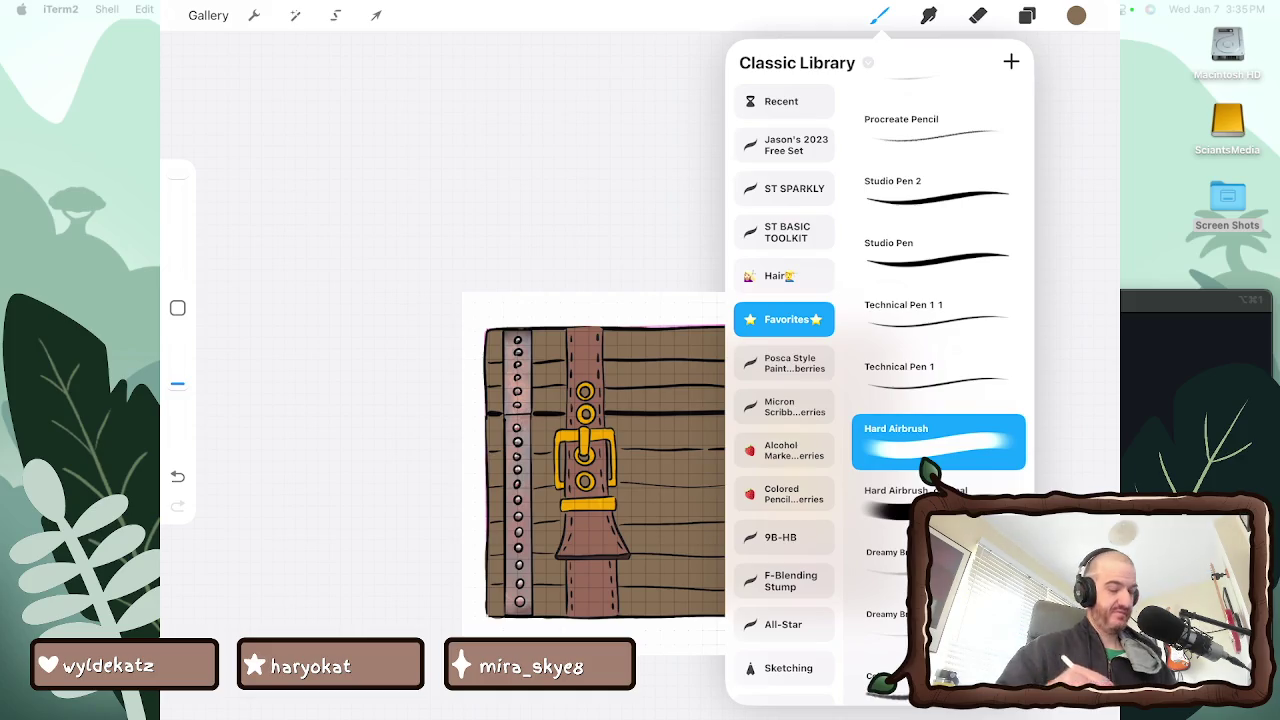
scroll(700, 370, "up", 5)
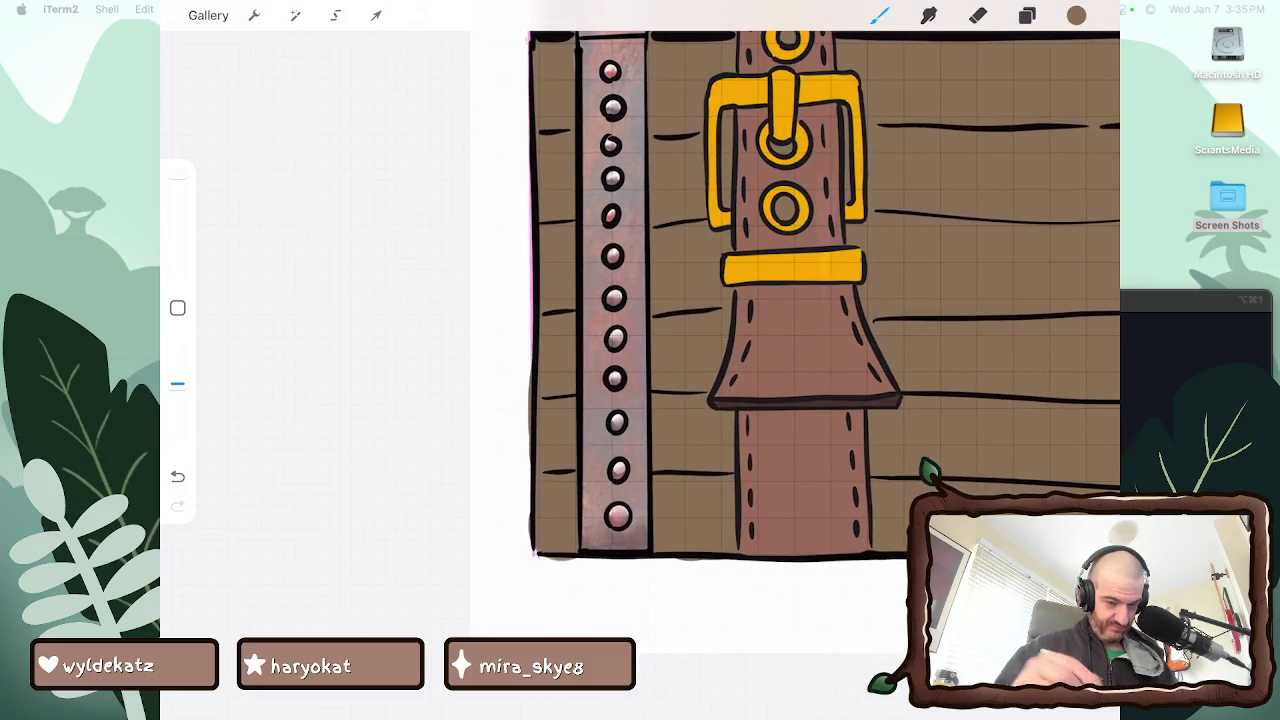
Erase small brown spills on the box's left side and top-left edge
key("e")
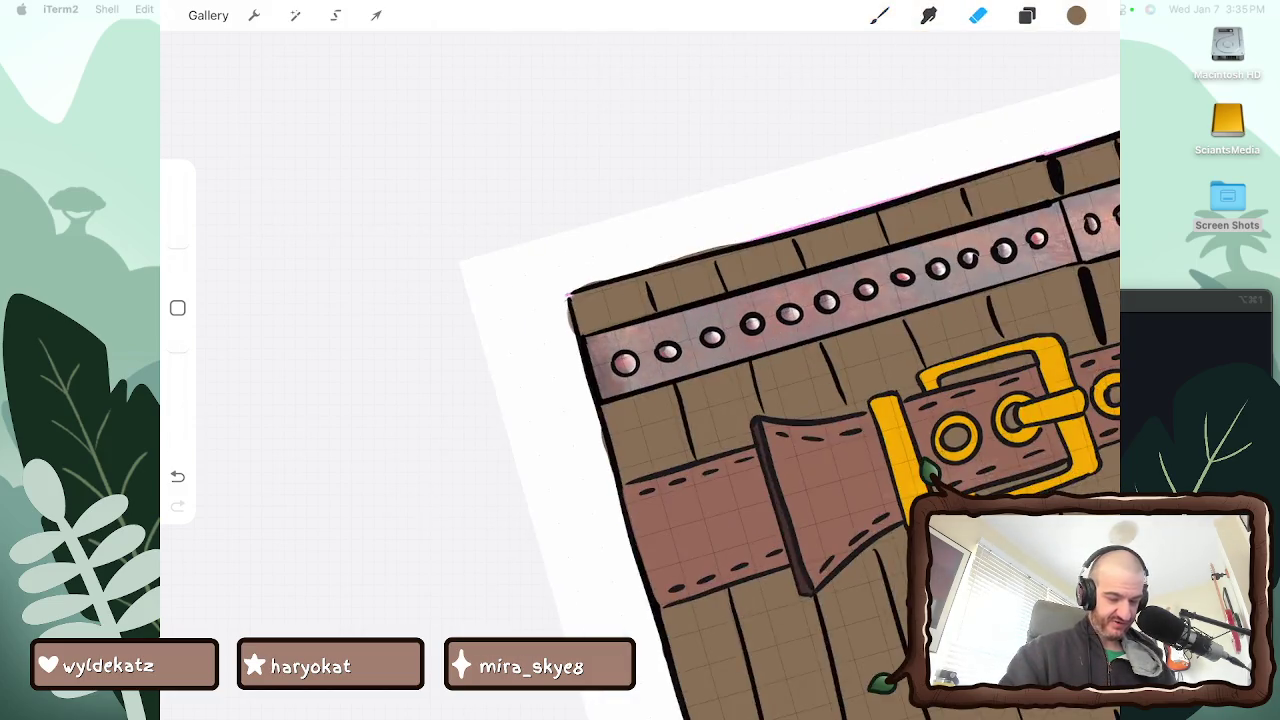
left_click_drag(574, 382, 574, 410)
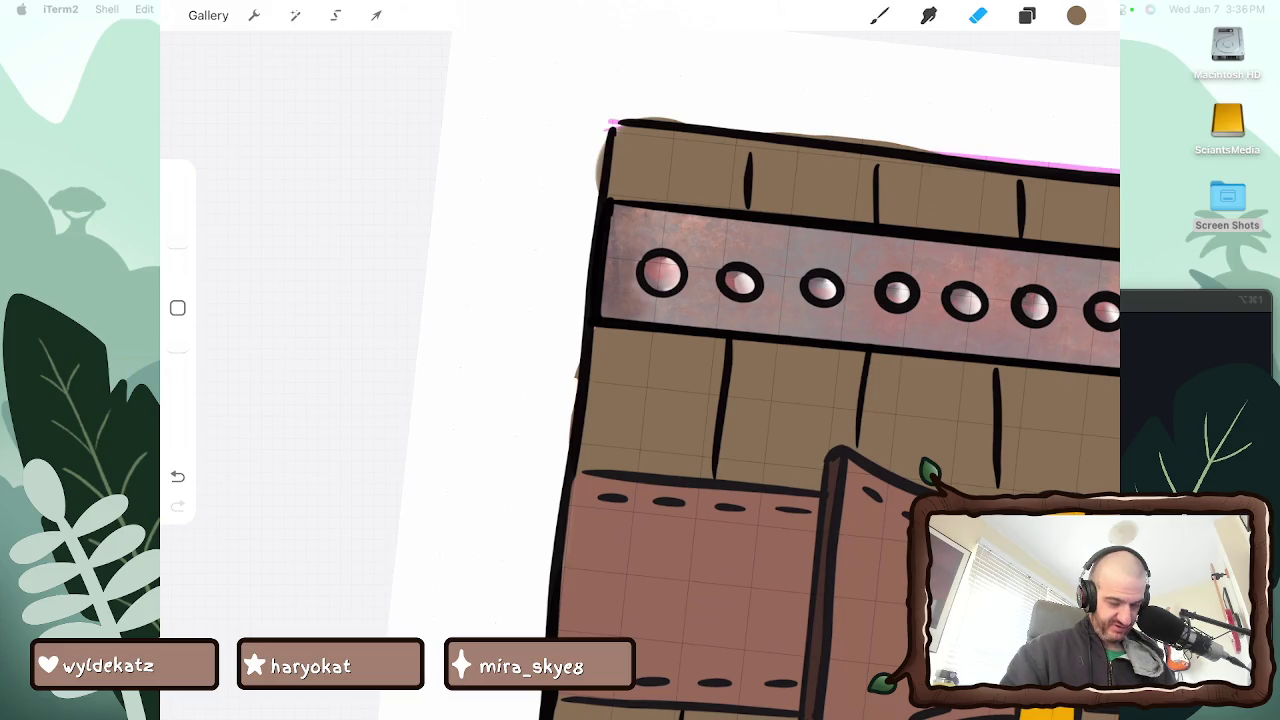
left_click_drag(600, 140, 602, 192)
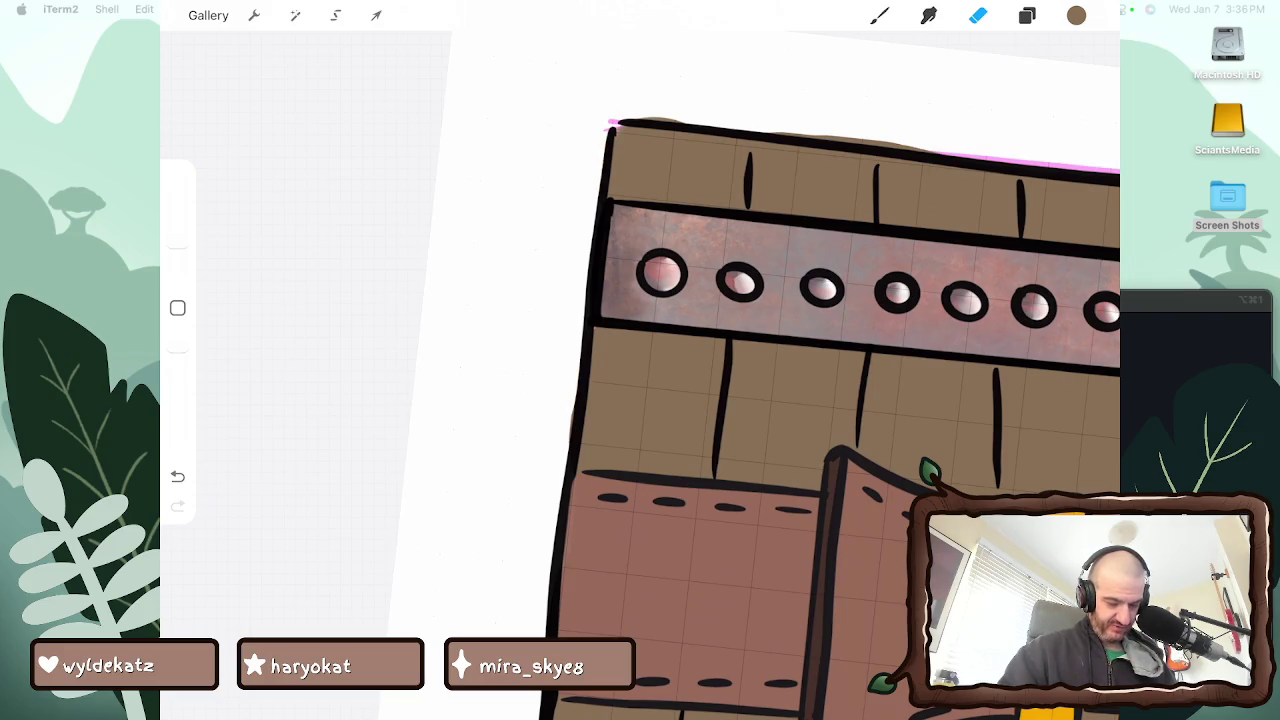
scroll(830, 380, "down", 10)
scroll(830, 380, "down", 5)
scroll(830, 380, "down", 2)
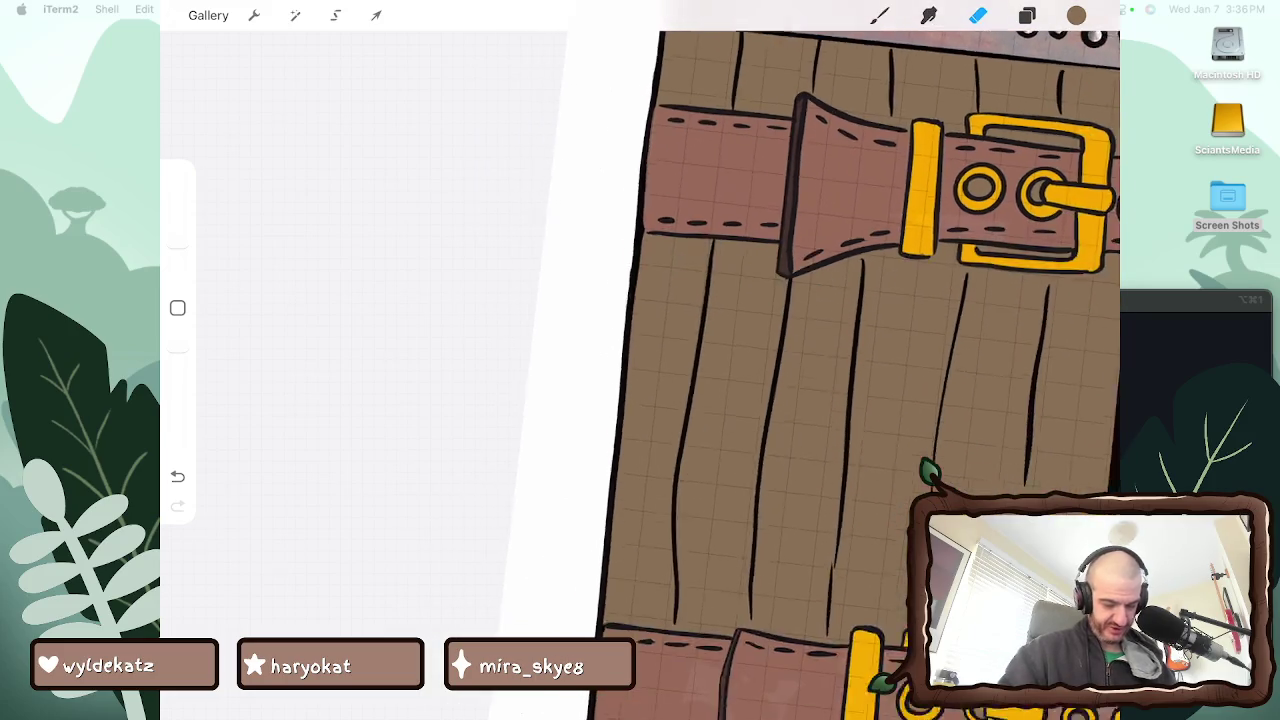
scroll(830, 380, "down", 4)
scroll(740, 380, "down", 3)
scroll(740, 380, "down", 4)
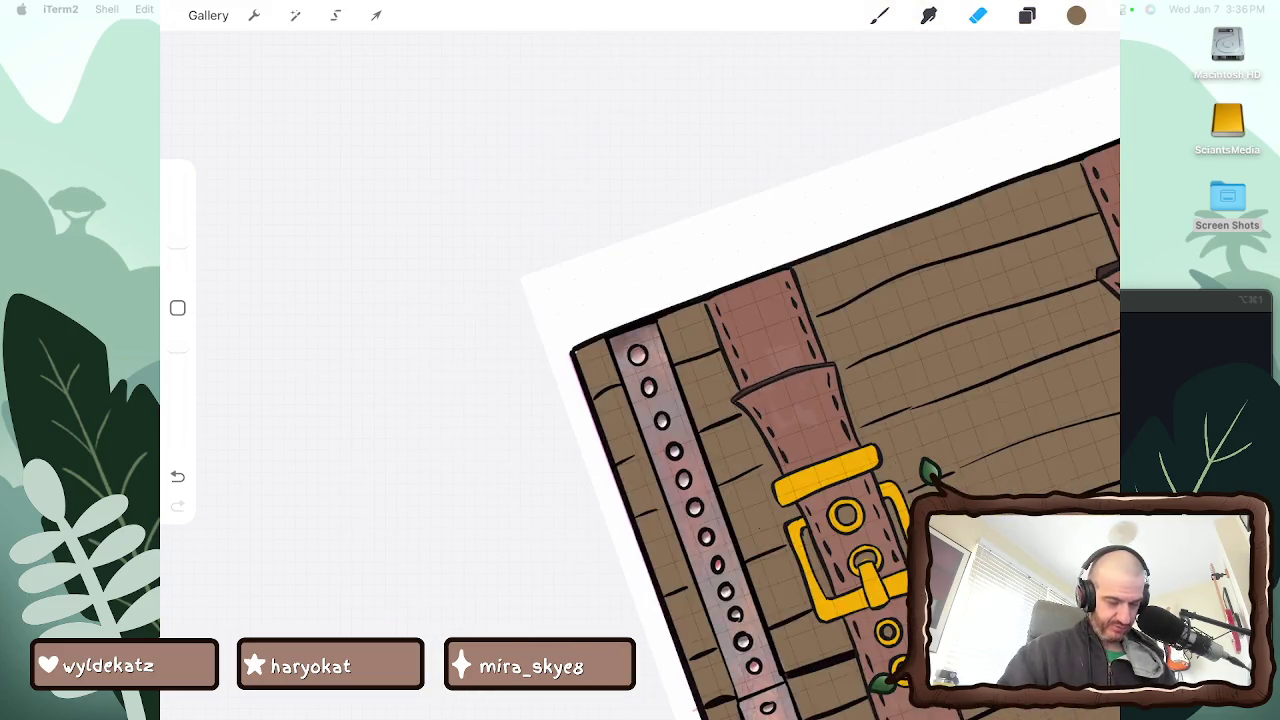
scroll(740, 380, "down", 3)
Switch back to the brush at 53% size and 100% opacity
key("b")
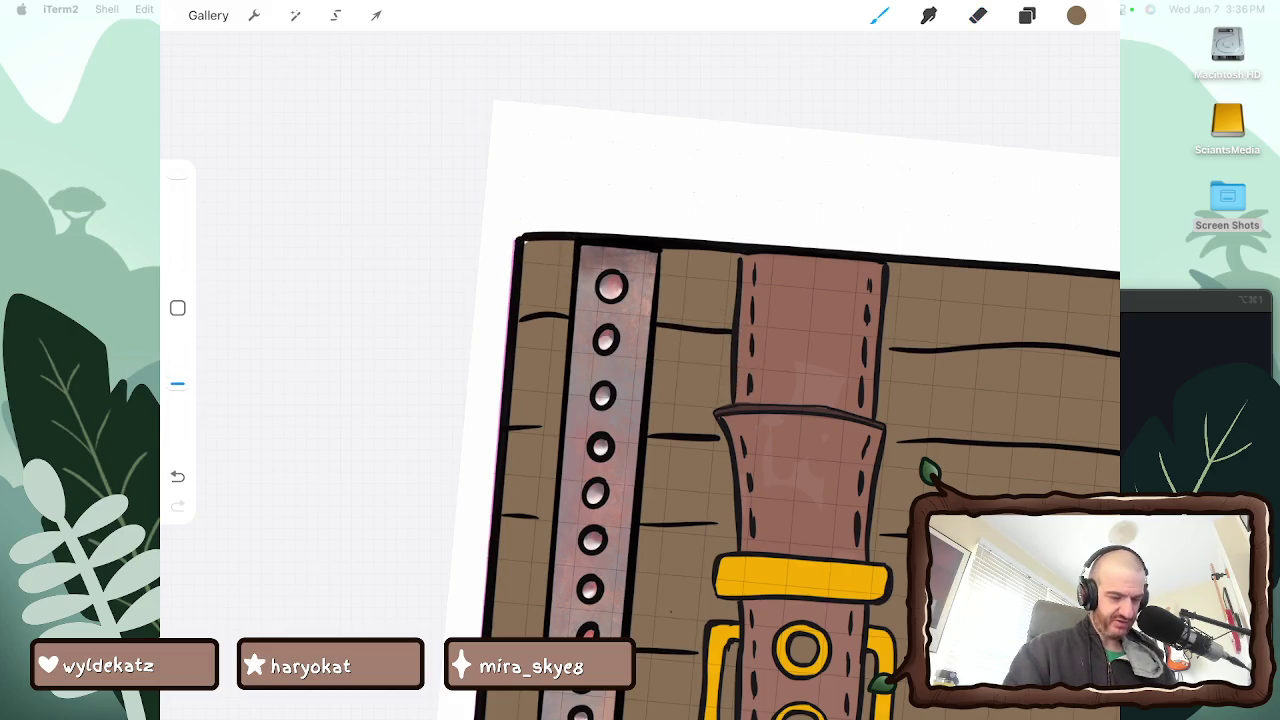
key("[")
key("[")
key("[")
key("[")
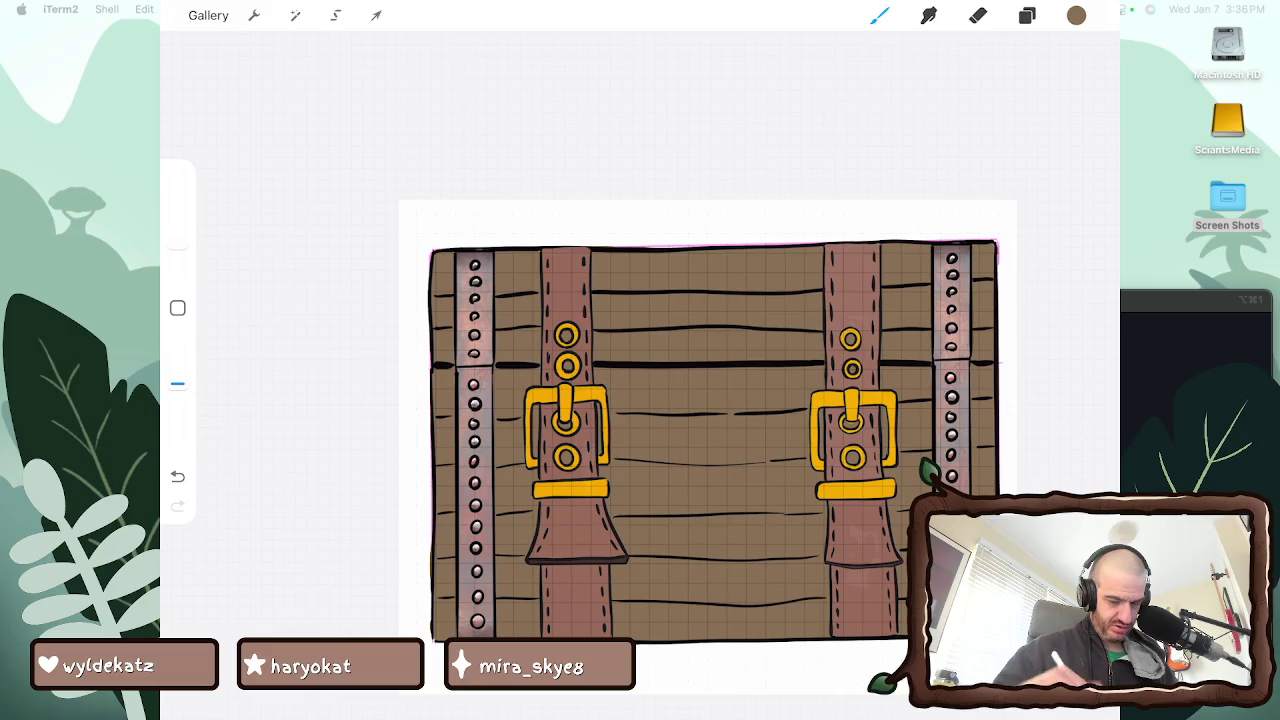
left_click(177, 383)
left_click(177, 383)
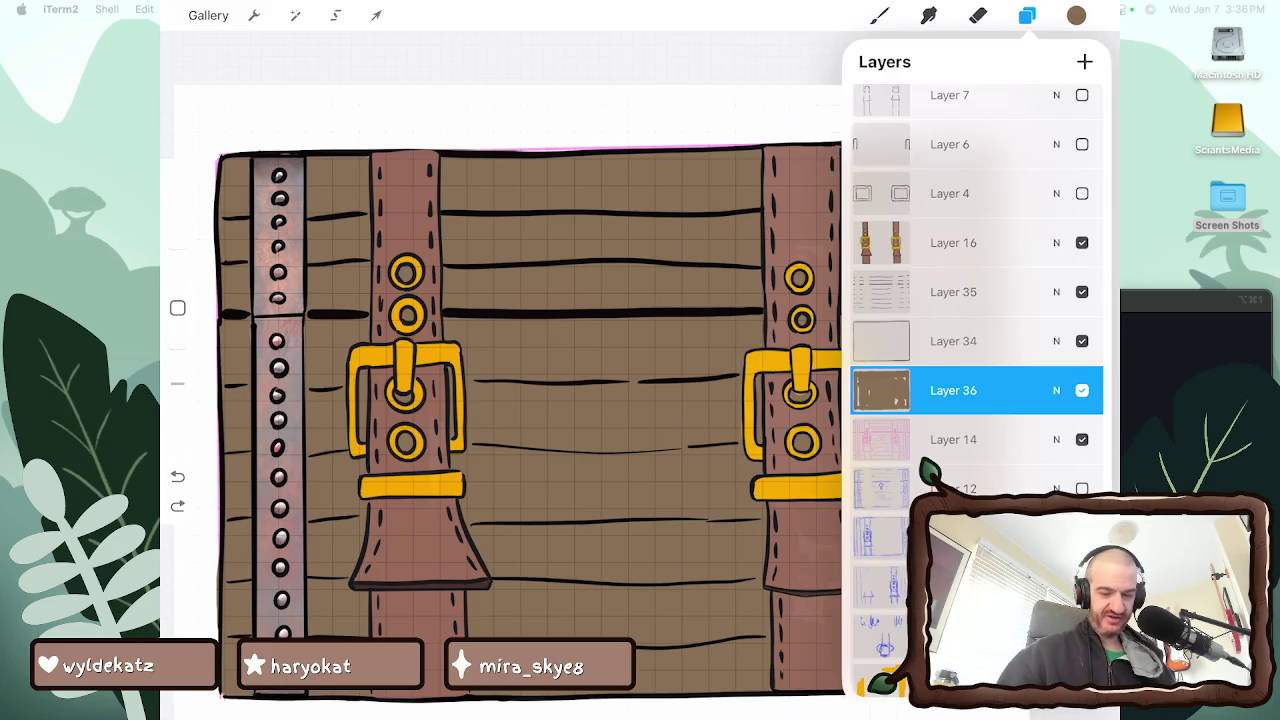
Duplicate Layer 36, the brown plank fill layer
left_click(953, 390)
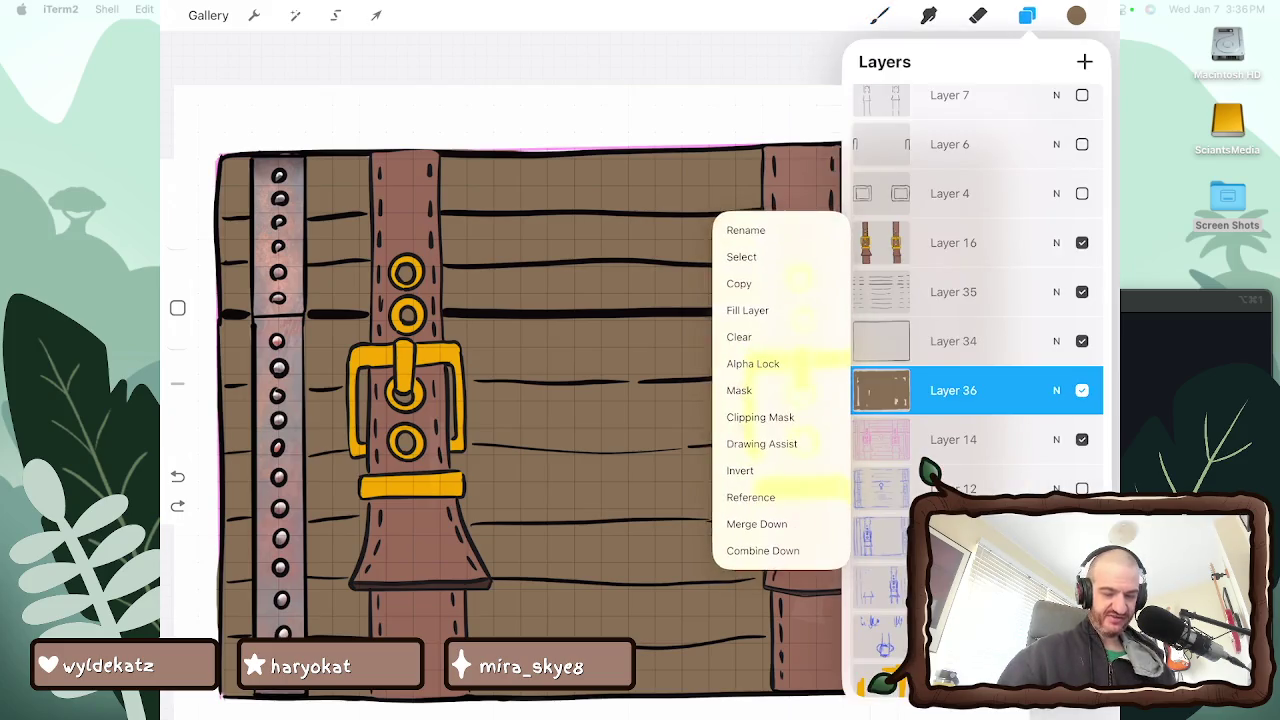
left_click_drag(1000, 390, 880, 390)
left_click(950, 390)
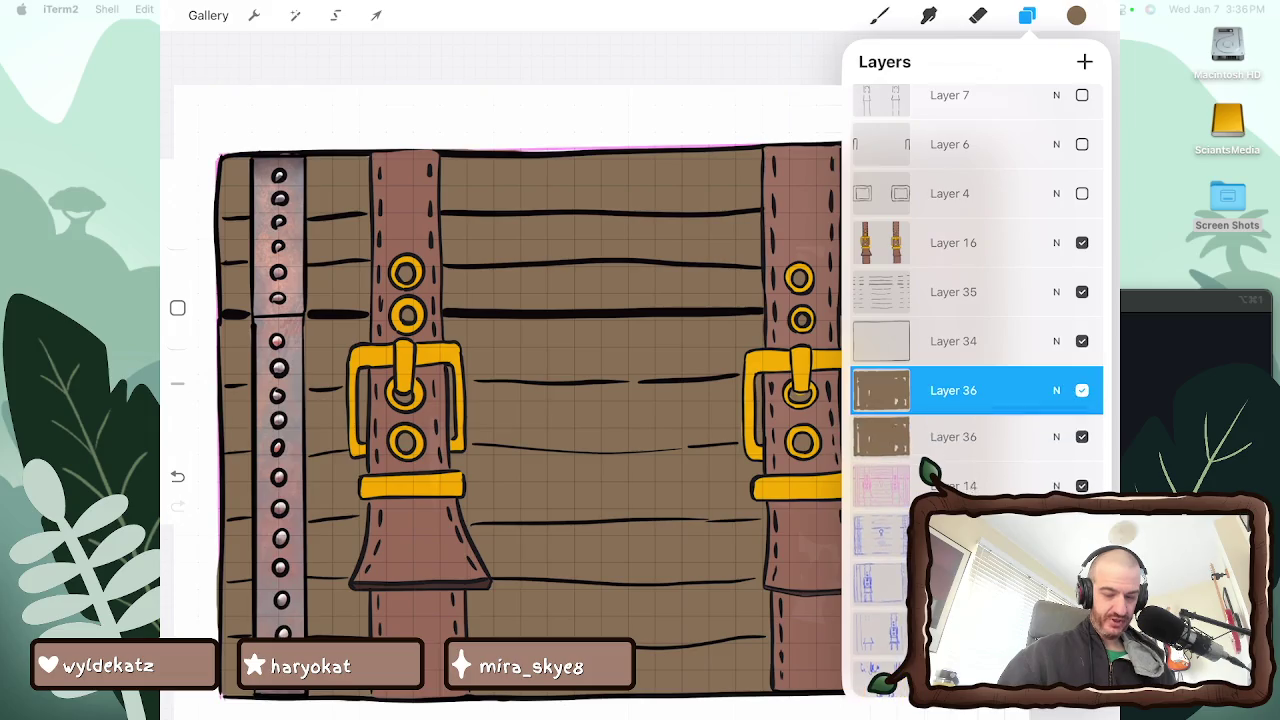
Pick a reddish-brown from the Copic E1 palette and undo a stray stroke
left_click(1076, 15)
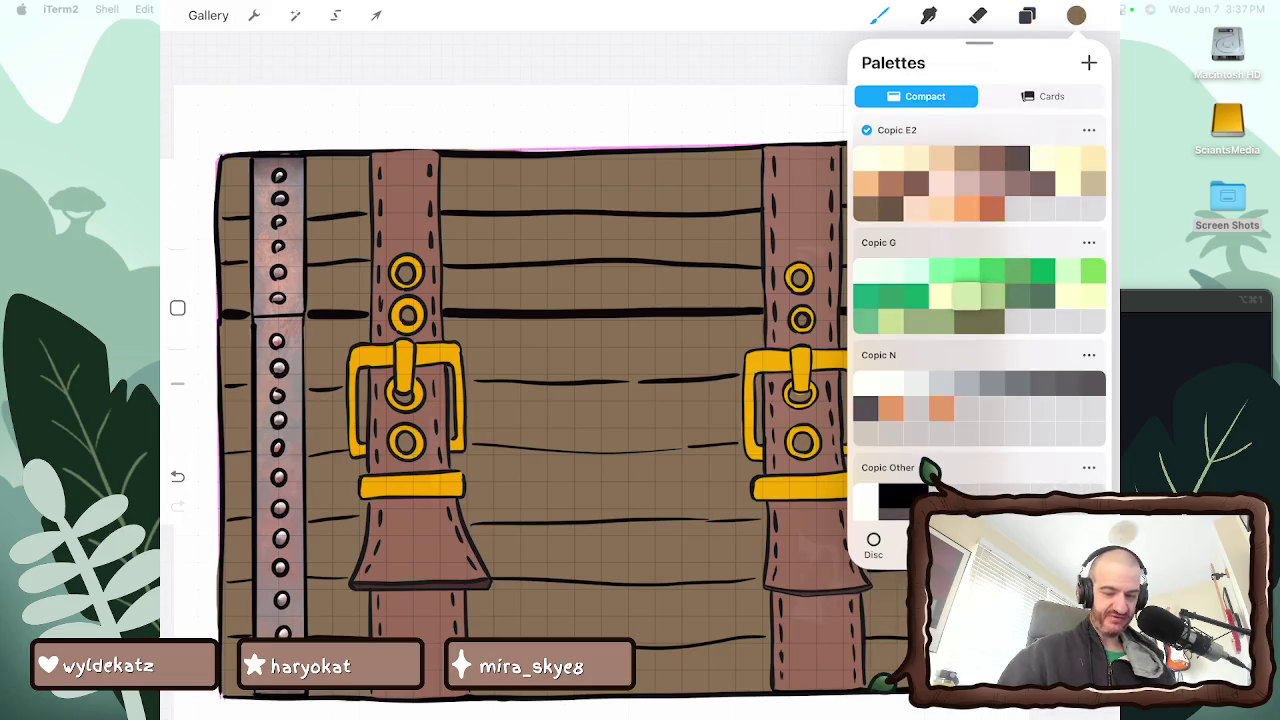
scroll(979, 318, "up", 4)
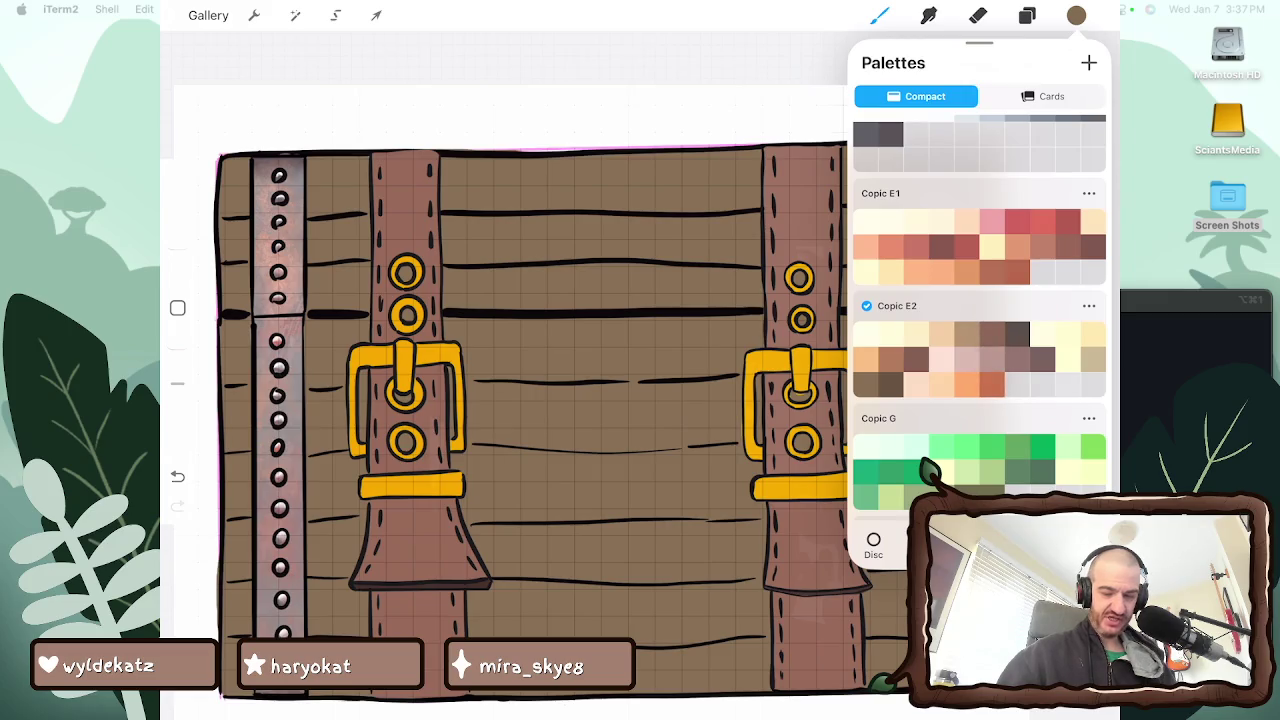
scroll(1016, 335, "up", 1)
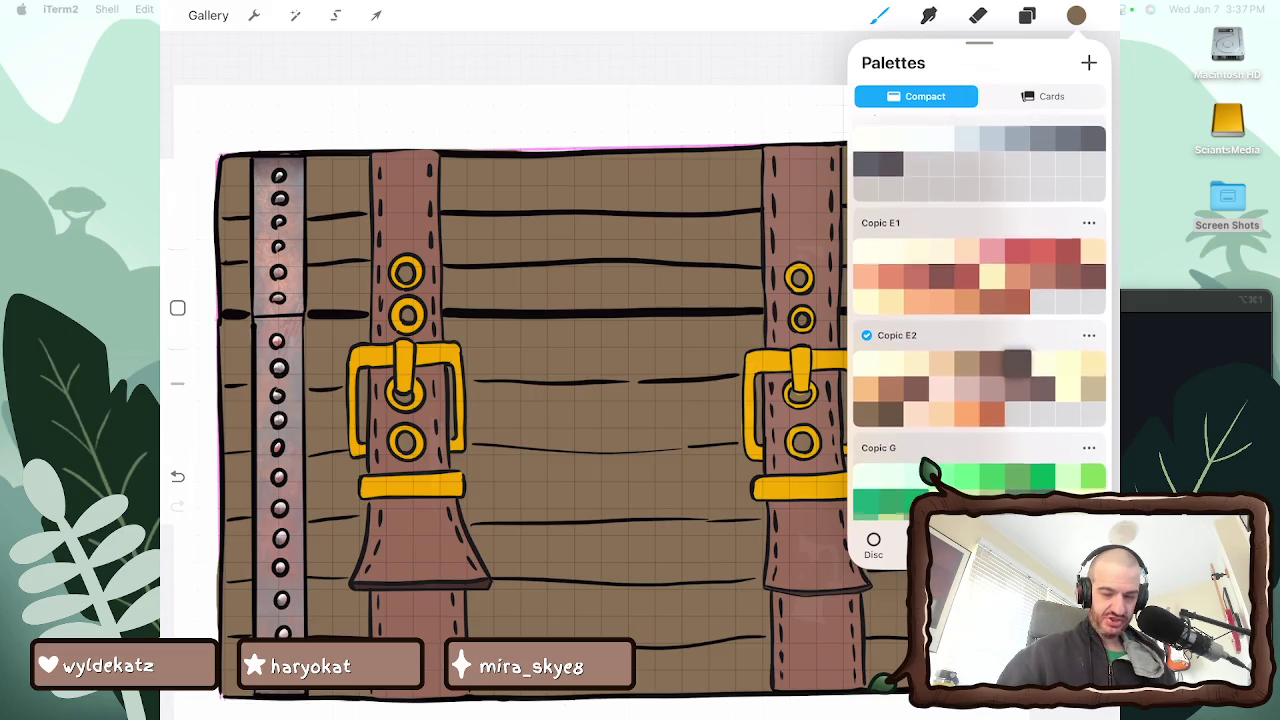
left_click(1068, 258)
left_click(1076, 15)
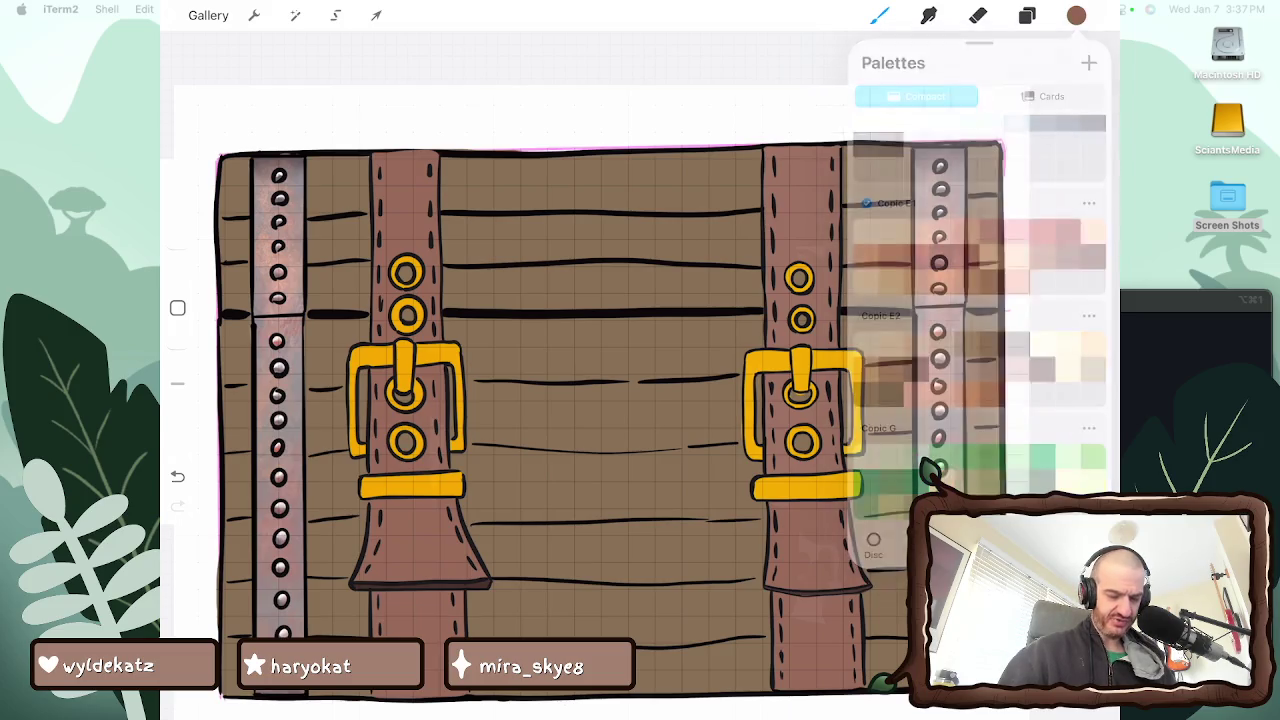
key("ctrl+z")
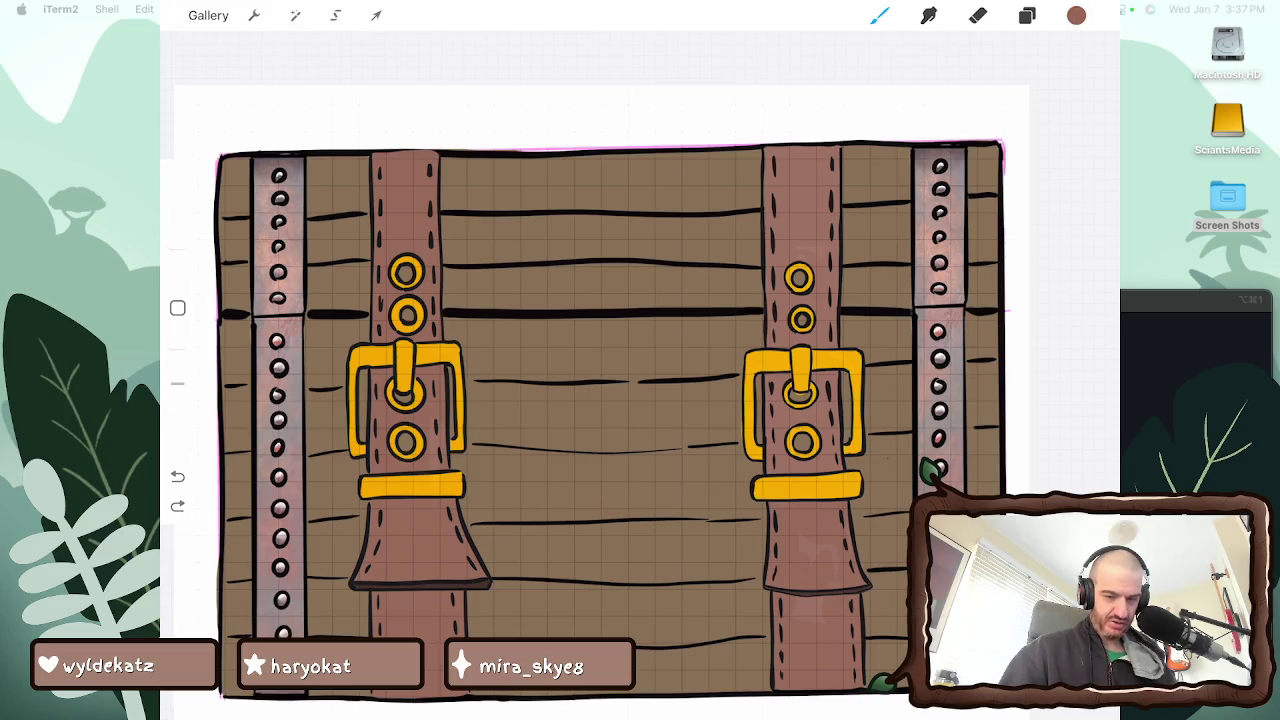
Browse the colour palettes again, then test and undo a stroke on the lower right planks
left_click(1076, 15)
scroll(980, 300, "down", 5)
scroll(980, 317, "down", 5)
scroll(980, 317, "down", 5)
scroll(980, 317, "down", 5)
scroll(980, 317, "down", 1)
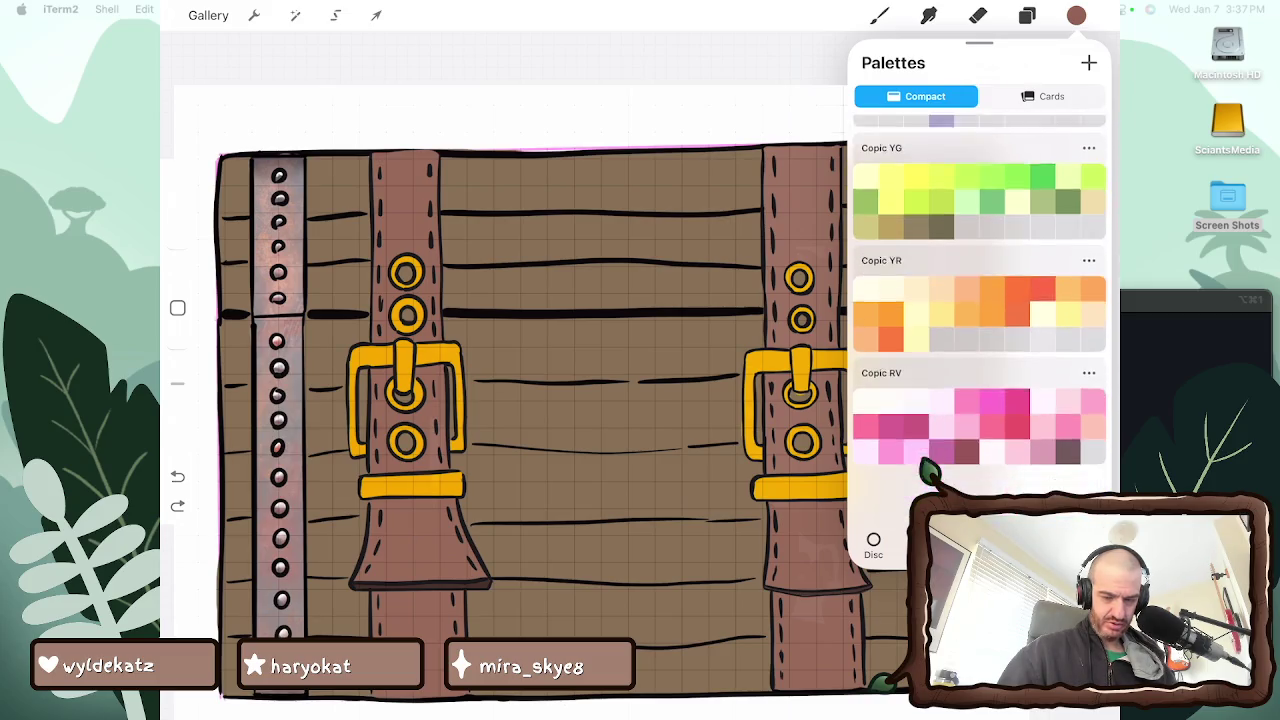
scroll(980, 317, "up", 5)
scroll(980, 317, "up", 5)
scroll(980, 317, "up", 5)
scroll(980, 317, "up", 3)
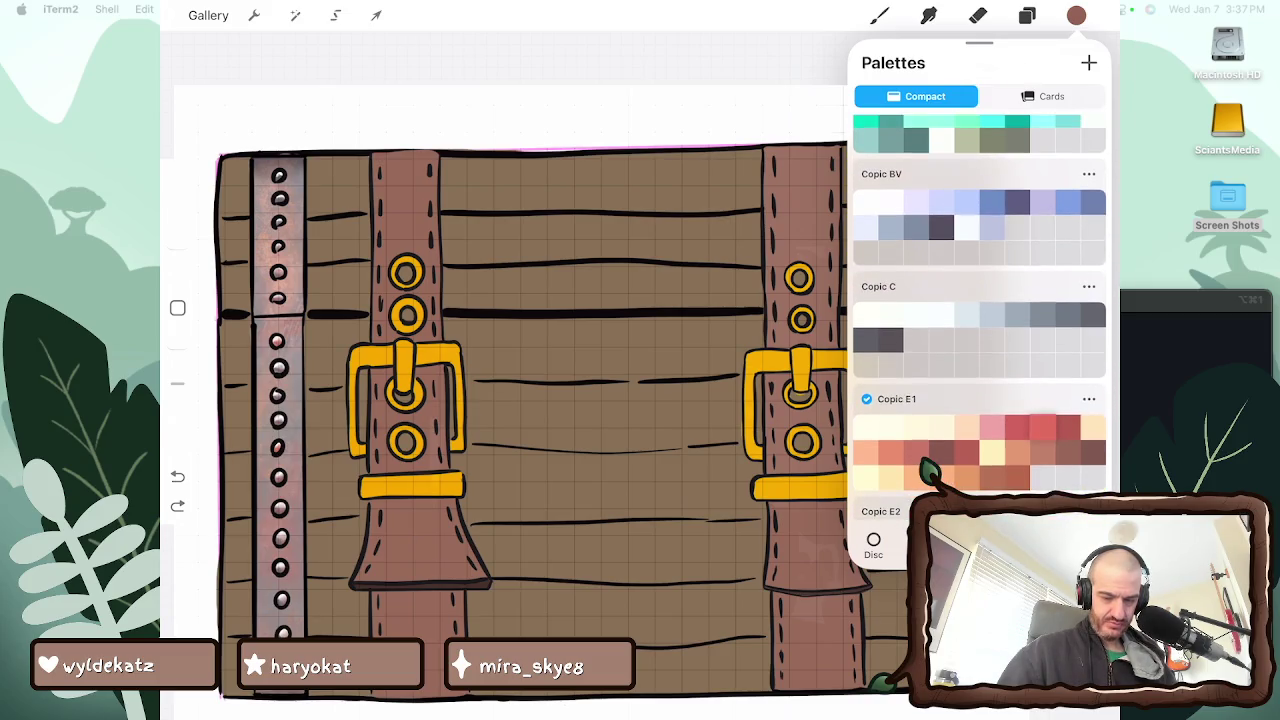
left_click(1076, 15)
key("b")
mouse_move(740, 495)
left_mouse_down()
mouse_move(654, 445)
mouse_move(690, 380)
left_mouse_up()
key("ctrl+z")
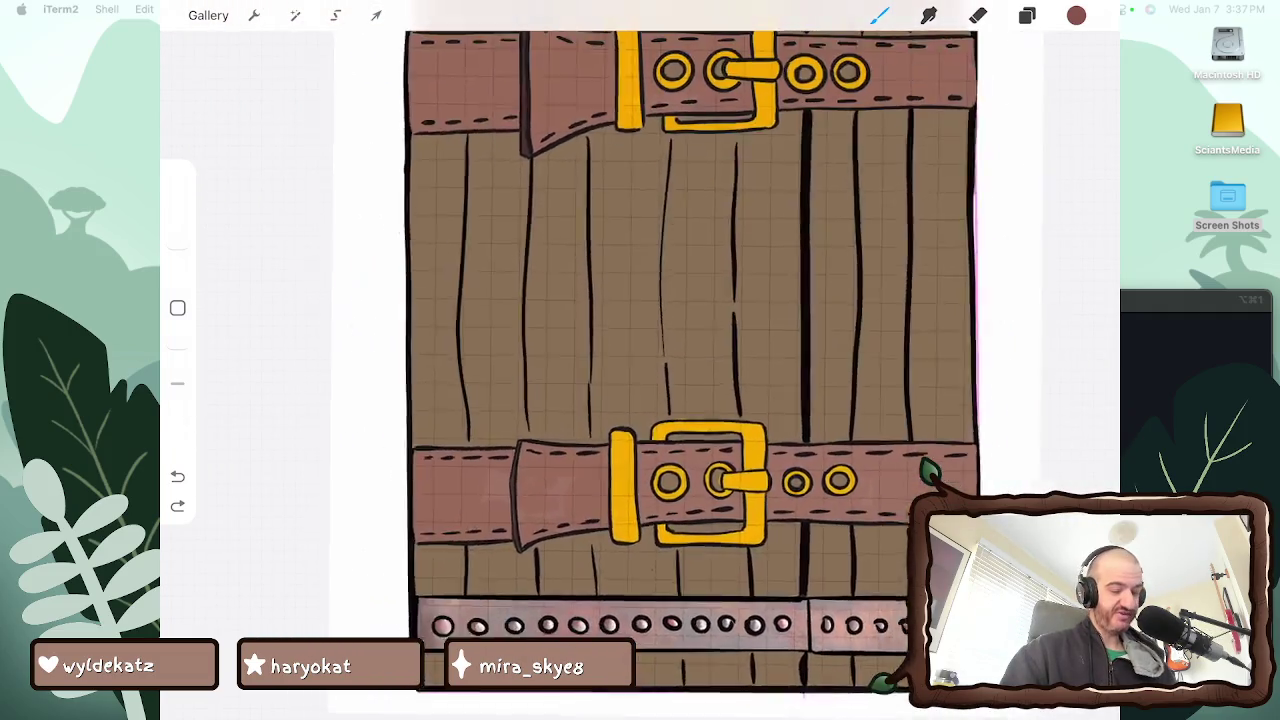
Select the Hard Airbrush and set its size to 38%
left_click(879, 15)
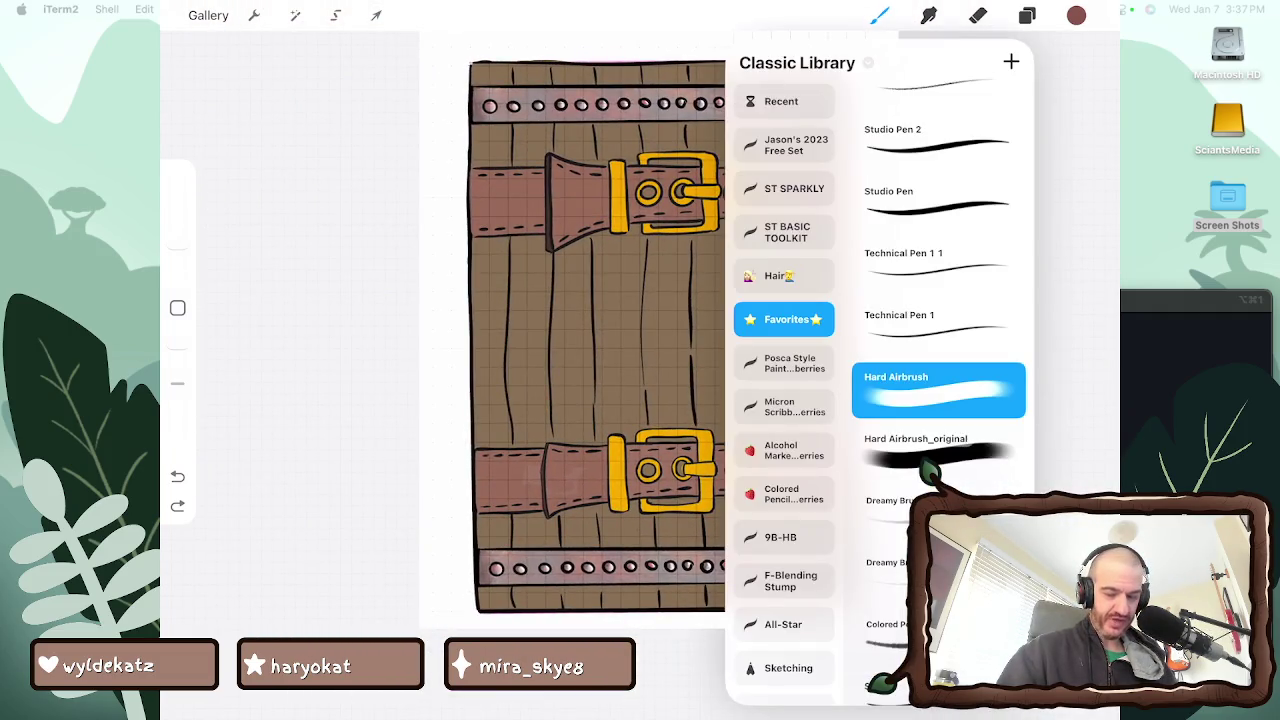
left_click(879, 15)
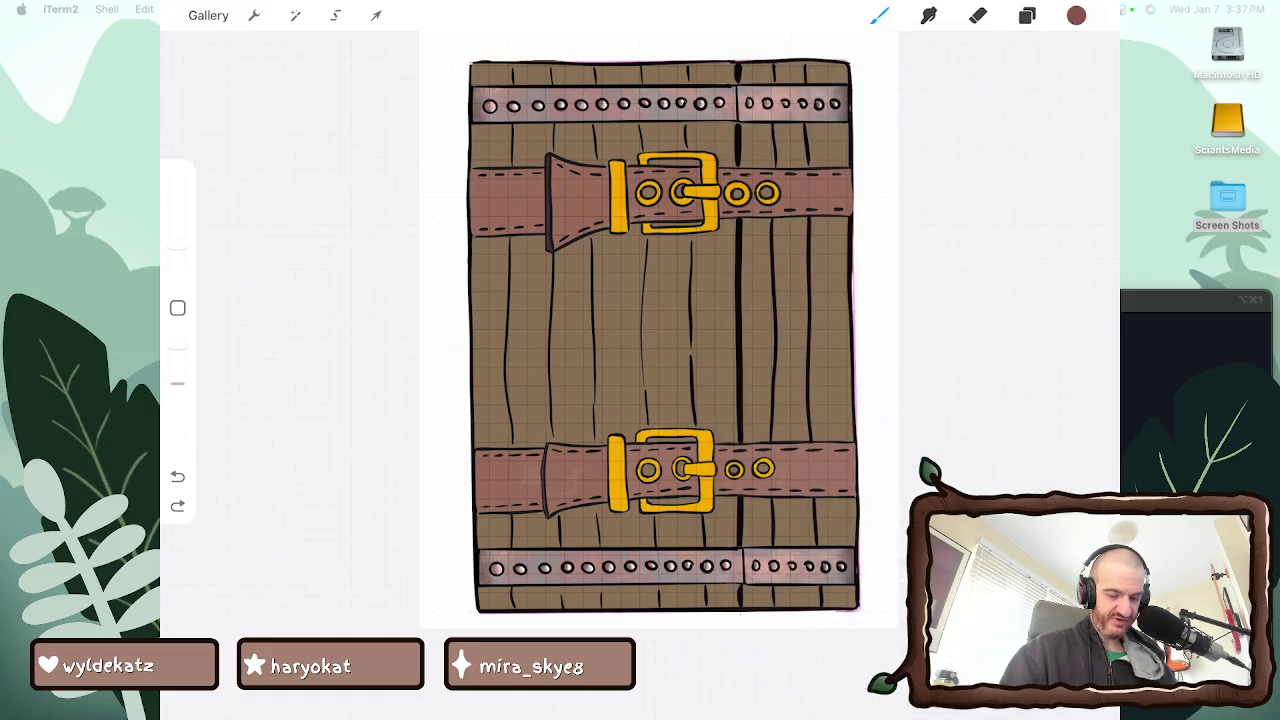
left_click_drag(597, 442, 608, 236)
left_click(177, 476)
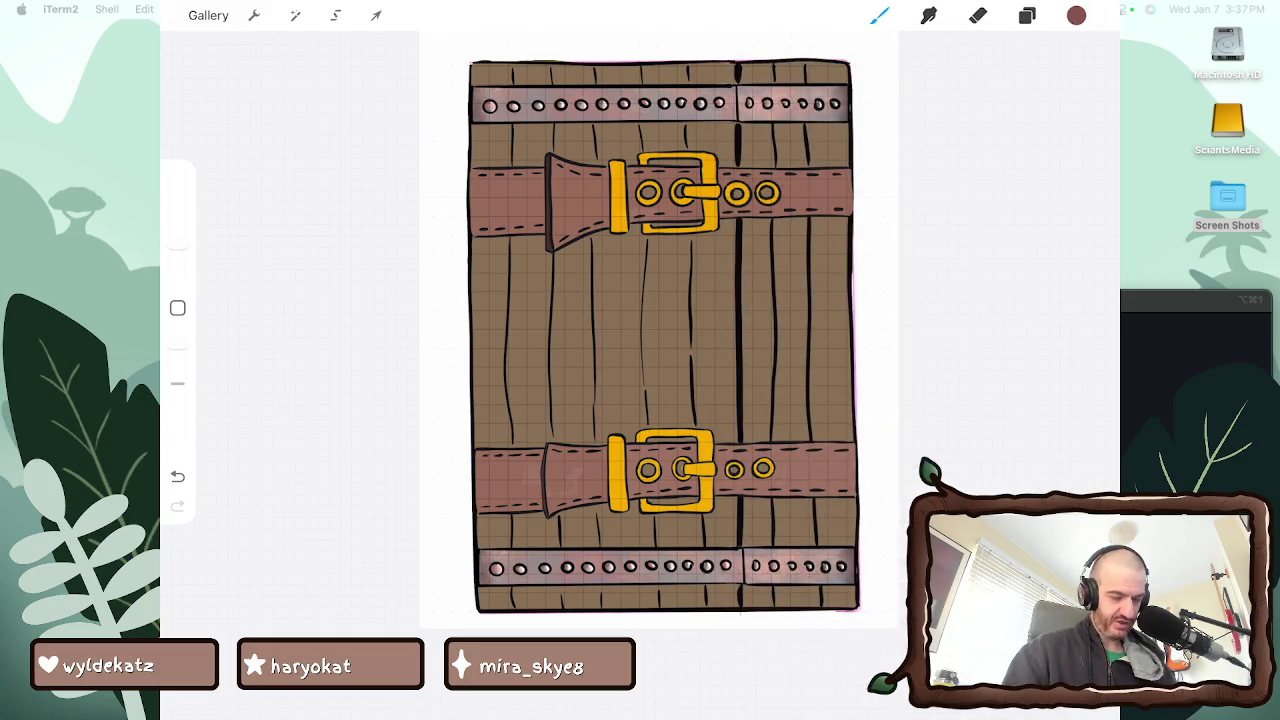
left_click(879, 15)
left_click(879, 15)
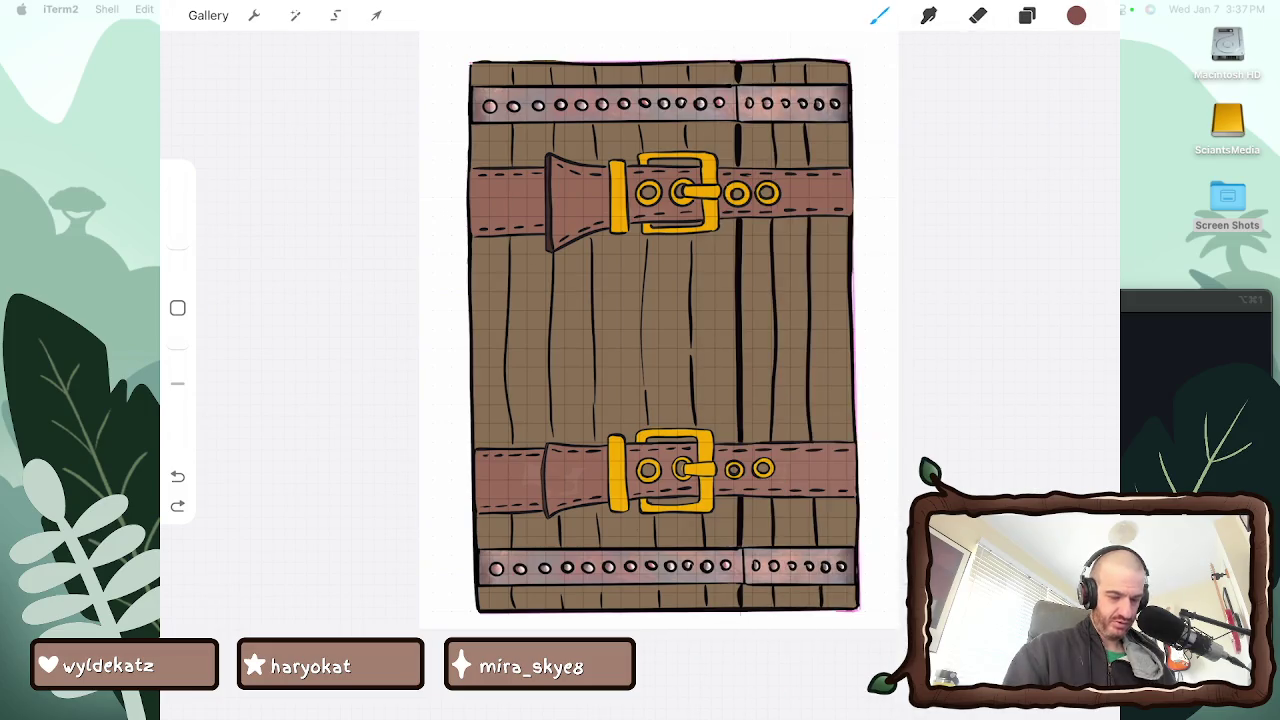
left_click(177, 215)
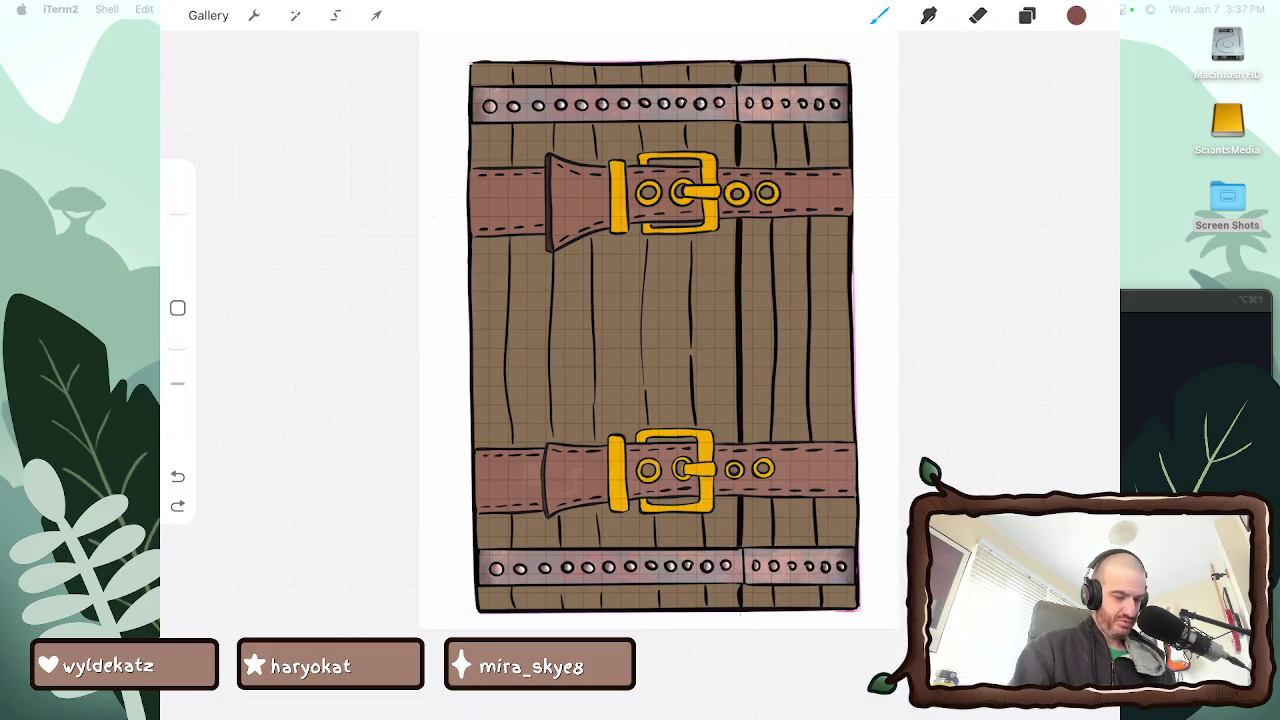
Paint vertical reddish grain streaks on the left, middle and right planks
left_click_drag(560, 276, 553, 440)
mouse_move(546, 238)
left_mouse_down()
mouse_move(542, 442)
mouse_move(533, 364)
mouse_move(527, 446)
left_mouse_up()
left_click_drag(522, 242, 514, 336)
key("ctrl+z")
key("ctrl+z")
key("ctrl+z")
mouse_move(564, 256)
left_mouse_down()
mouse_move(579, 428)
mouse_move(622, 384)
mouse_move(630, 436)
mouse_move(655, 245)
left_mouse_up()
mouse_move(730, 408)
left_mouse_down()
mouse_move(716, 276)
mouse_move(730, 236)
left_mouse_up()
mouse_move(762, 300)
left_mouse_down()
mouse_move(760, 336)
mouse_move(748, 220)
left_mouse_up()
mouse_move(800, 424)
left_mouse_down()
mouse_move(794, 368)
mouse_move(824, 216)
left_mouse_up()
mouse_move(796, 544)
left_mouse_down()
mouse_move(788, 516)
mouse_move(822, 506)
left_mouse_up()
left_click_drag(628, 604, 626, 500)
left_click_drag(624, 442, 622, 420)
left_click_drag(606, 328, 604, 264)
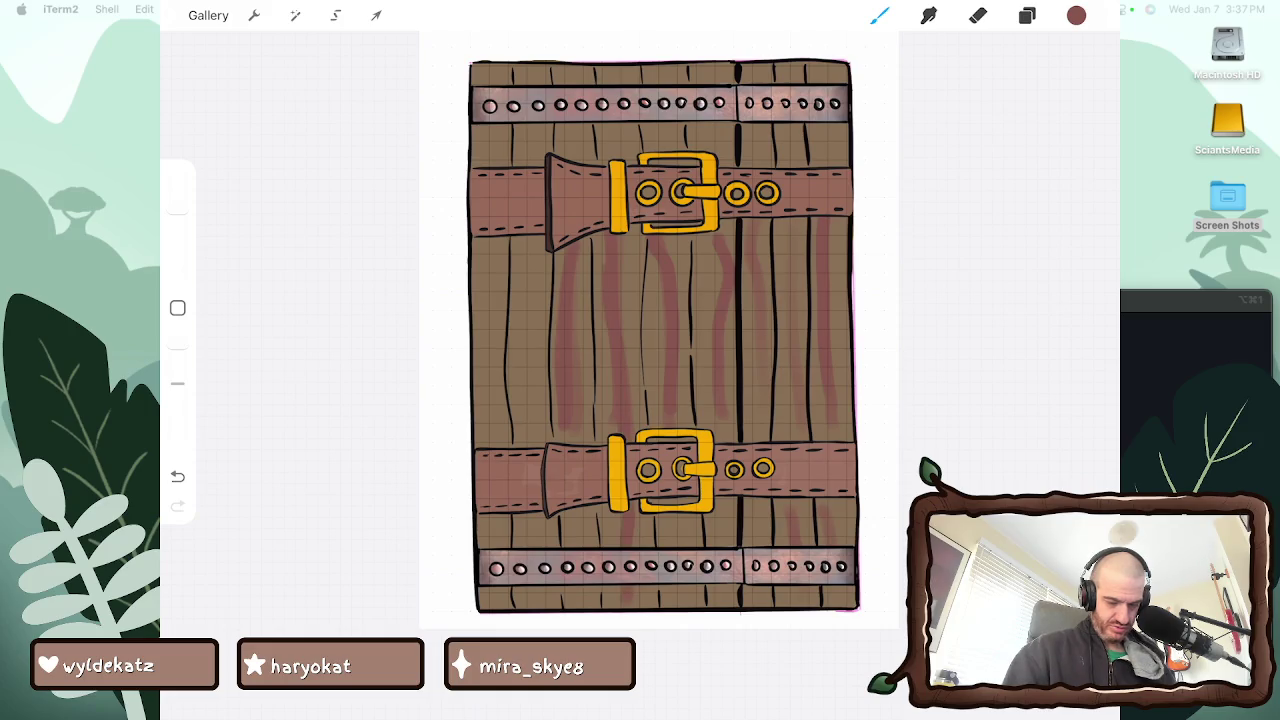
Add grain streaks to the leftmost planks and around the top buckle
left_click_drag(590, 546, 584, 508)
left_click_drag(580, 444, 576, 348)
left_click_drag(578, 546, 572, 508)
mouse_move(584, 352)
left_mouse_down()
mouse_move(580, 308)
mouse_move(520, 276)
left_mouse_up()
left_click_drag(528, 440, 516, 344)
left_click_drag(524, 530, 522, 514)
left_click_drag(530, 378, 516, 238)
left_click_drag(488, 442, 486, 292)
left_click_drag(492, 548, 490, 514)
mouse_move(492, 160)
left_mouse_down()
mouse_move(490, 124)
mouse_move(528, 124)
left_mouse_up()
mouse_move(620, 176)
left_mouse_down()
mouse_move(622, 122)
mouse_move(668, 112)
left_mouse_up()
left_click_drag(660, 168, 664, 120)
mouse_move(756, 168)
left_mouse_down()
mouse_move(778, 122)
mouse_move(822, 124)
left_mouse_up()
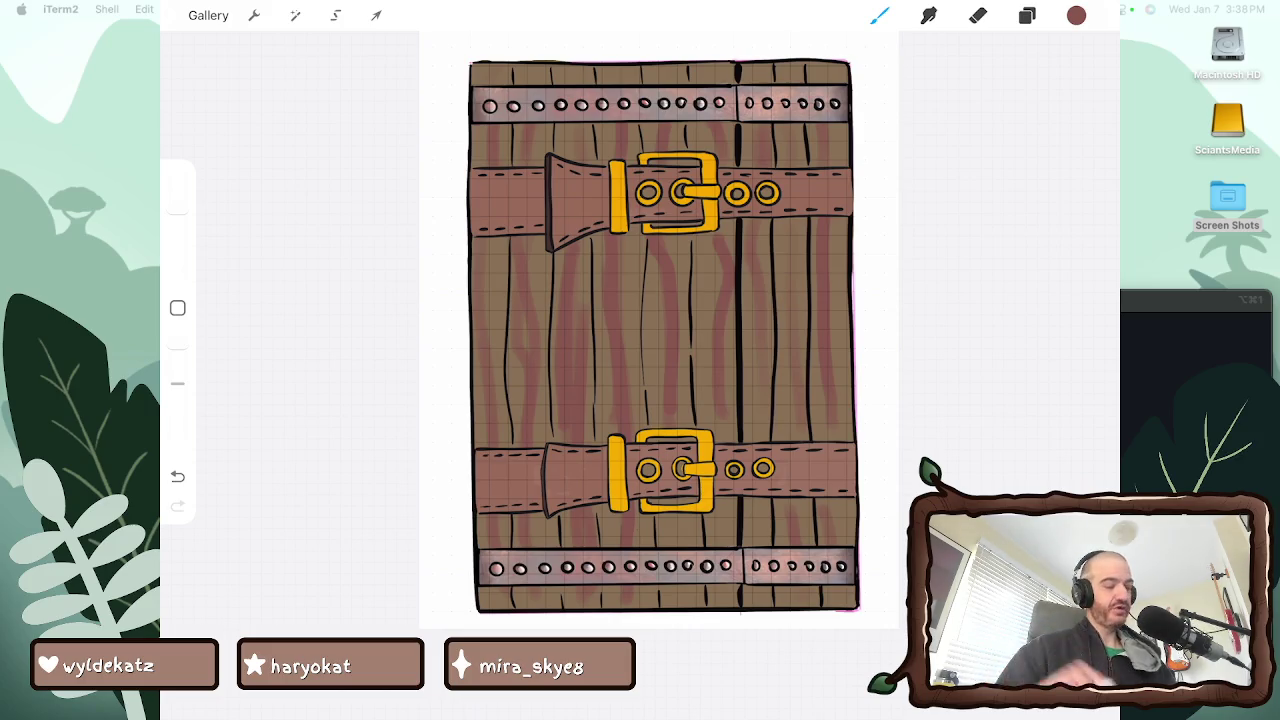
Rotate the canvas and paint more reddish grain streaks on the remaining door planks
scroll(760, 350, "up", 2)
scroll(760, 350, "up", 2)
scroll(800, 400, "up", 2)
scroll(820, 360, "up", 2)
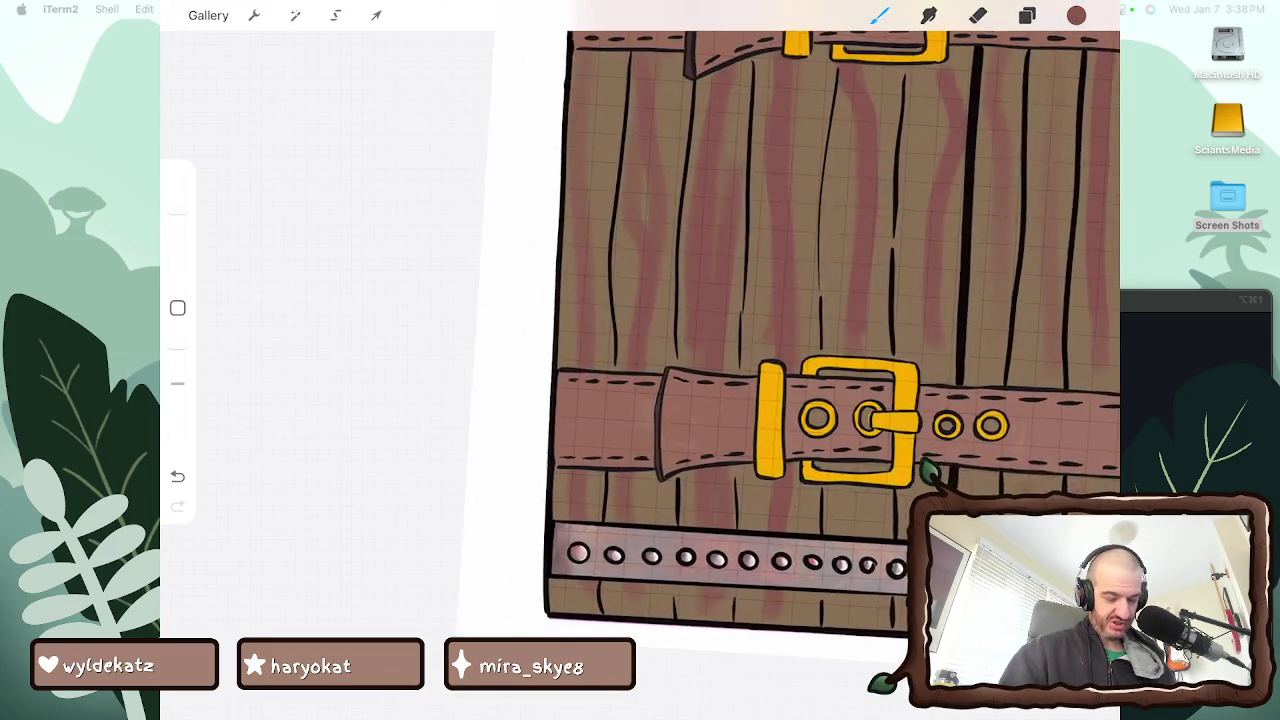
scroll(820, 360, "up", 2)
scroll(820, 360, "up", 3)
scroll(820, 360, "up", 3)
scroll(760, 380, "down", 3)
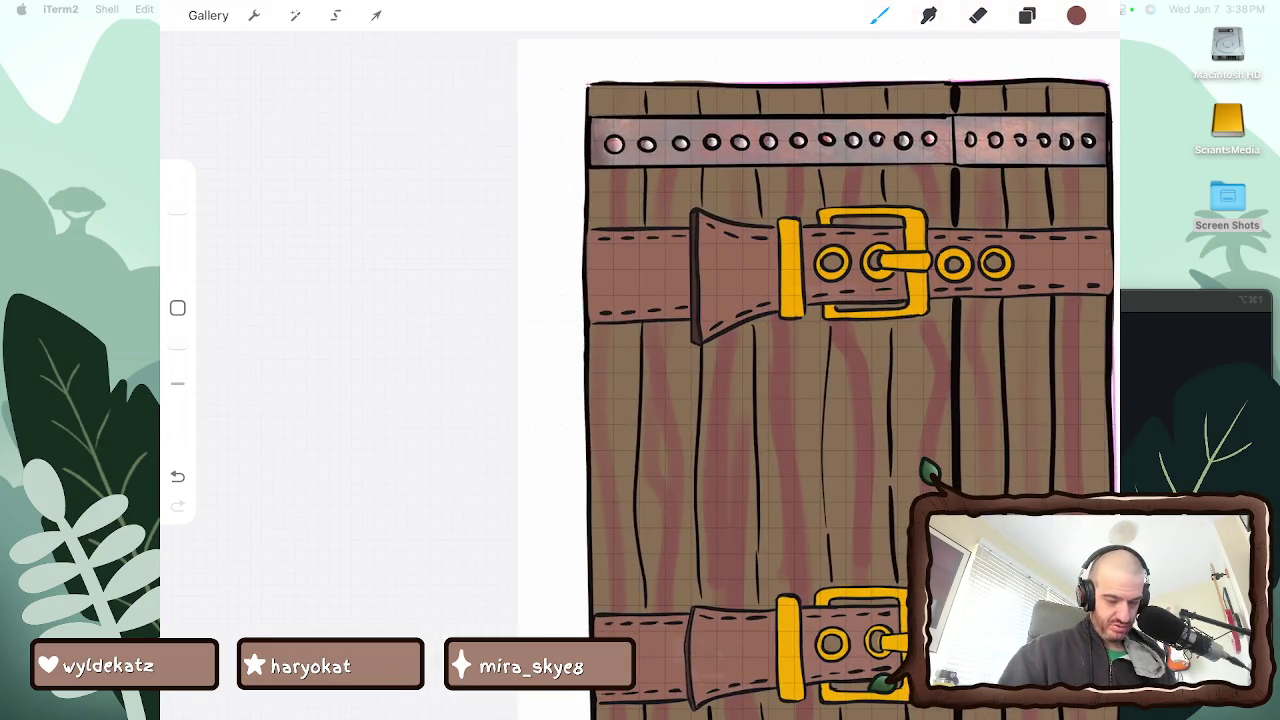
scroll(640, 420, "up", 2)
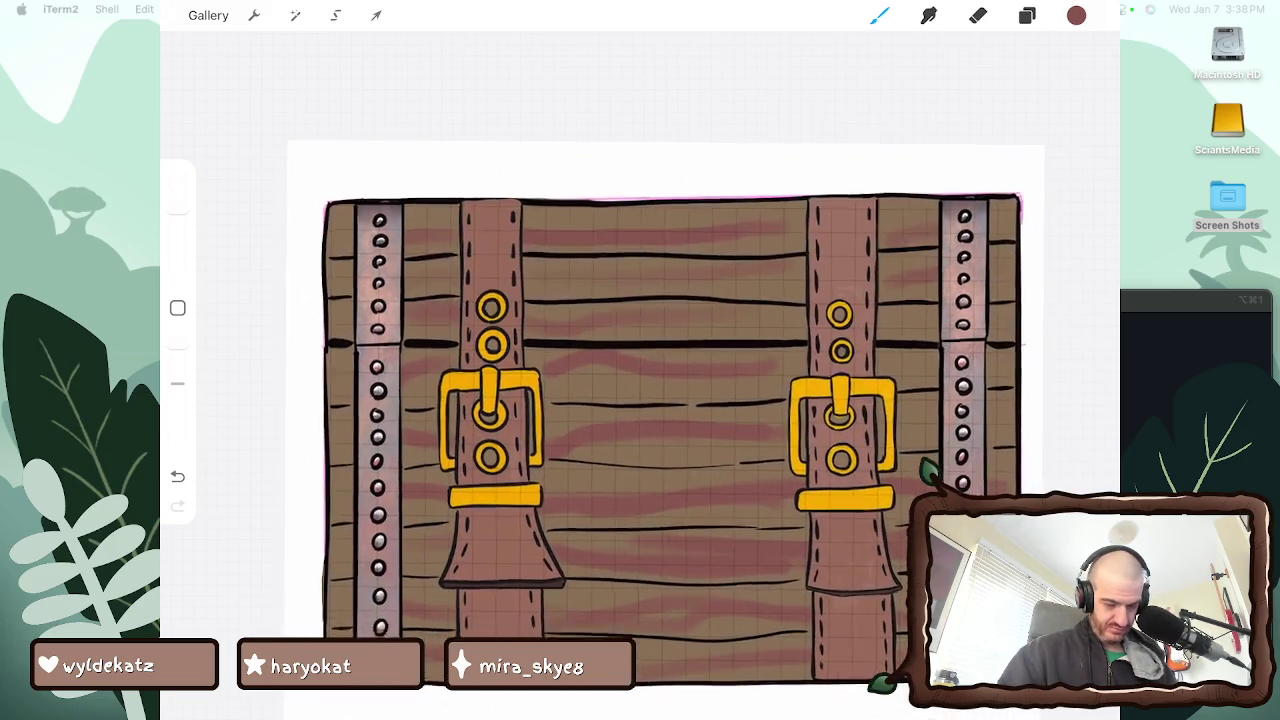
scroll(660, 400, "up", 2)
scroll(660, 400, "up", 2)
scroll(660, 400, "up", 3)
mouse_move(726, 392)
left_mouse_down()
mouse_move(722, 344)
mouse_move(772, 136)
left_mouse_up()
left_click_drag(656, 324, 640, 360)
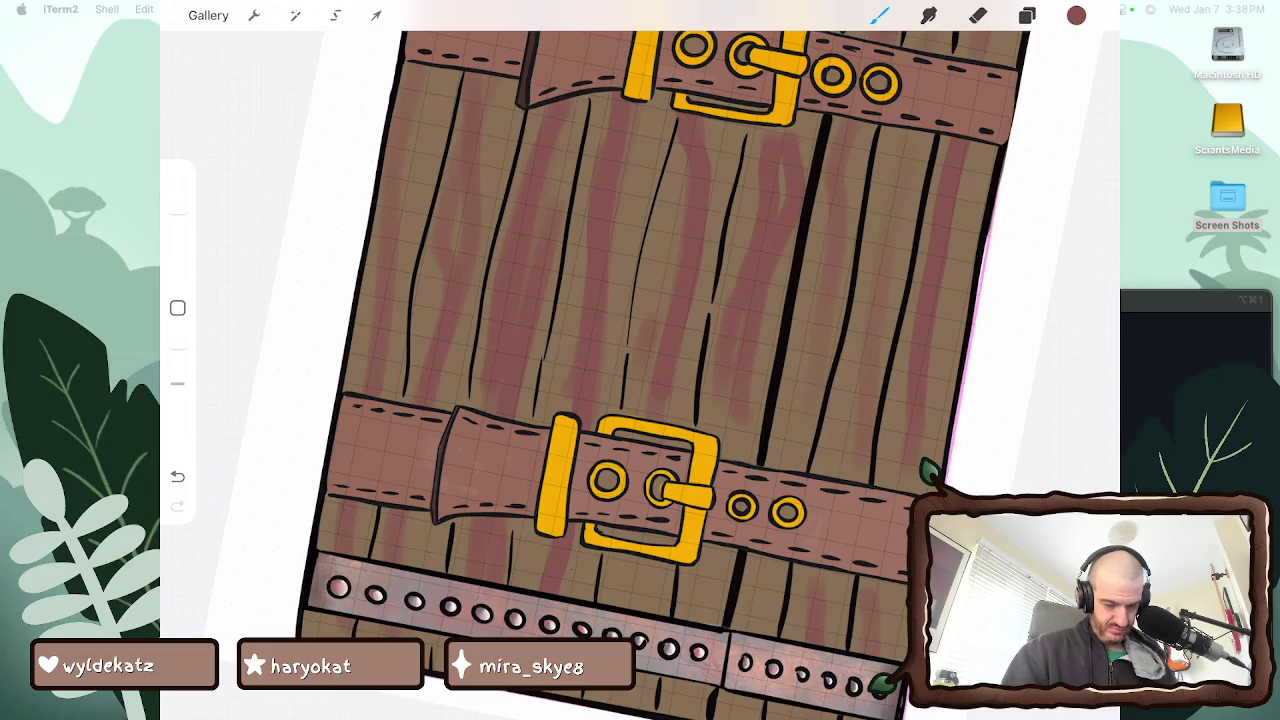
left_click_drag(684, 180, 646, 326)
left_click_drag(820, 384, 782, 446)
left_click_drag(840, 210, 814, 370)
Add short grain streaks on the lid's left side and select the Smudge tool
scroll(640, 360, "down", 2)
scroll(640, 360, "down", 2)
scroll(640, 300, "up", 1)
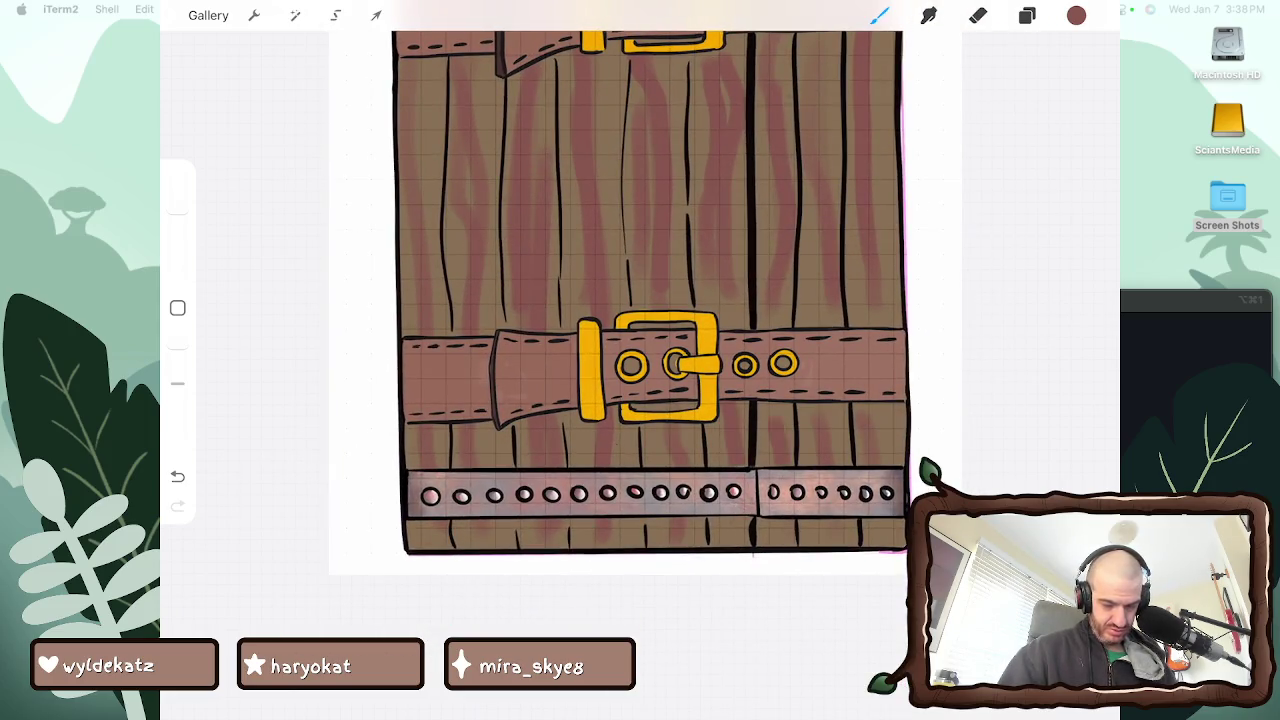
scroll(645, 290, "down", 3)
scroll(760, 360, "up", 2)
scroll(760, 400, "up", 3)
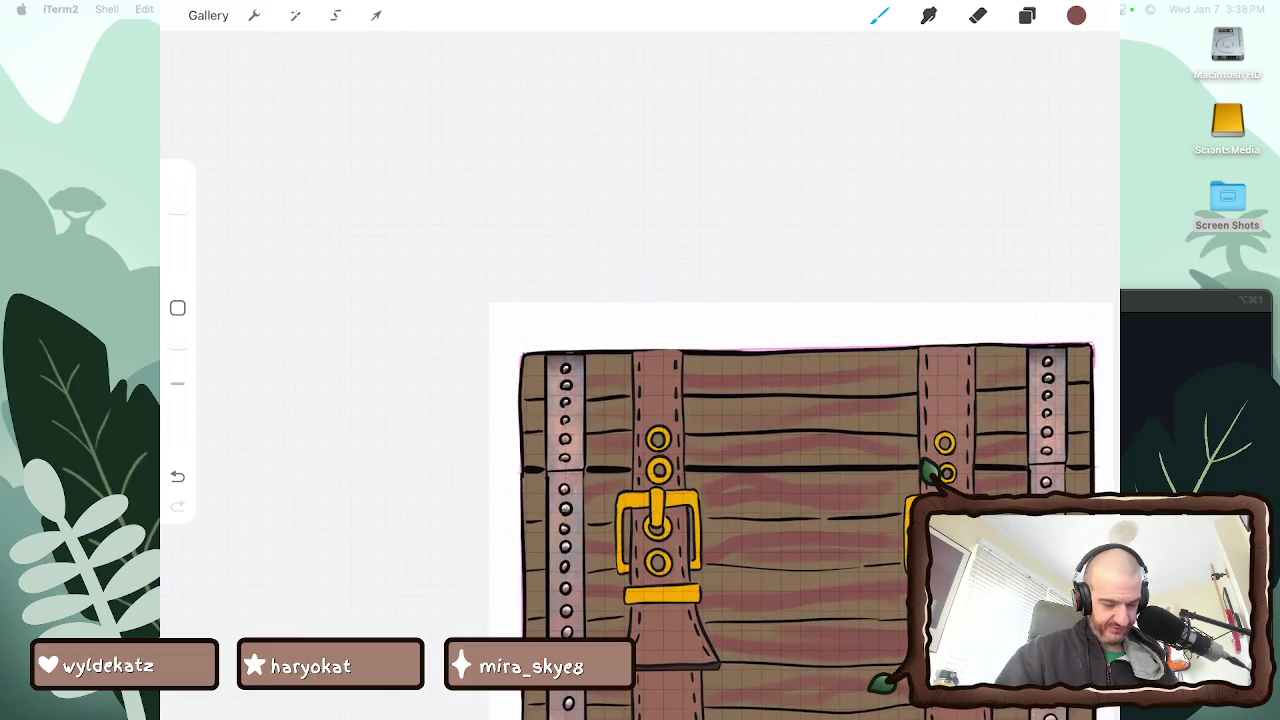
scroll(800, 420, "up", 2)
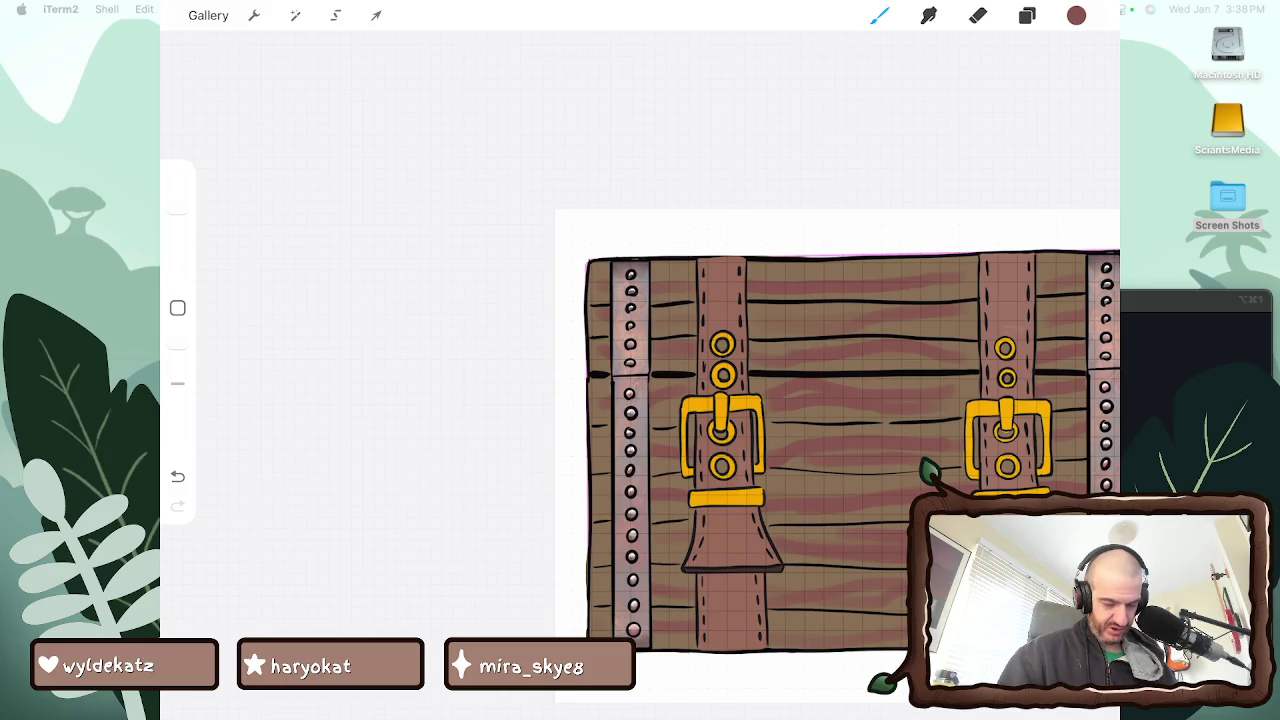
left_click_drag(596, 586, 614, 586)
left_click_drag(594, 551, 616, 551)
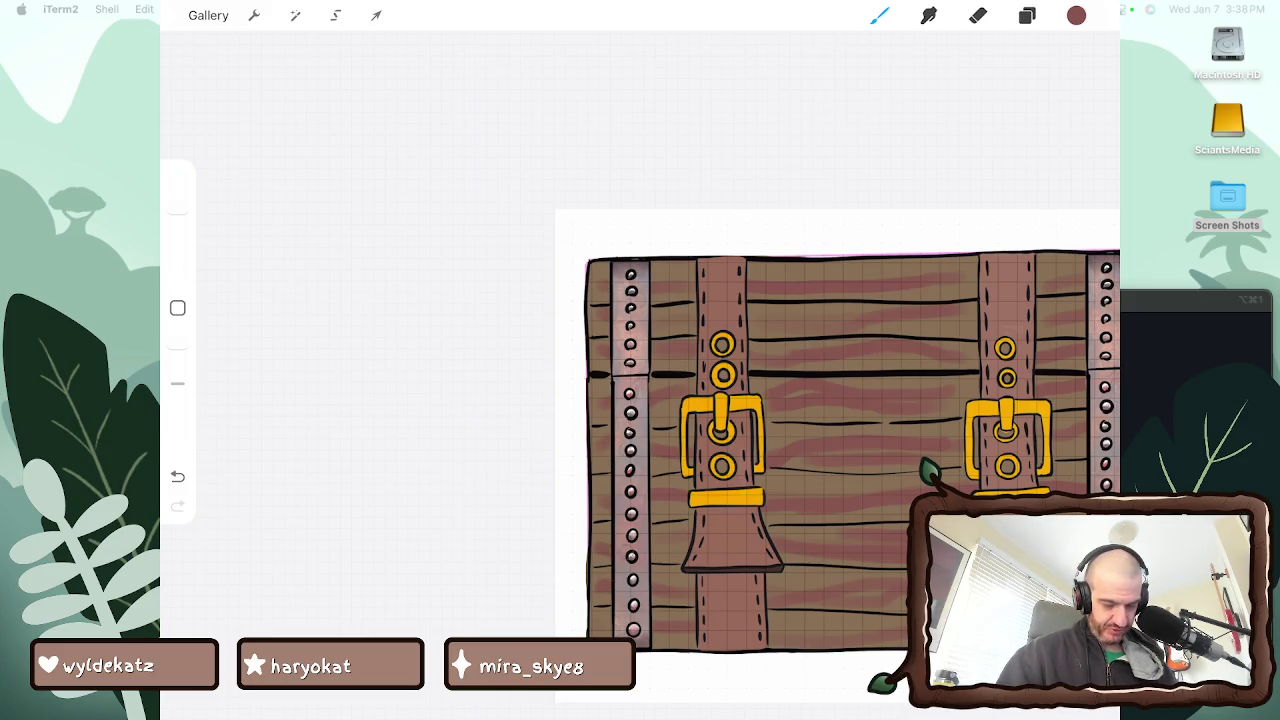
scroll(760, 450, "down", 2)
left_click(929, 15)
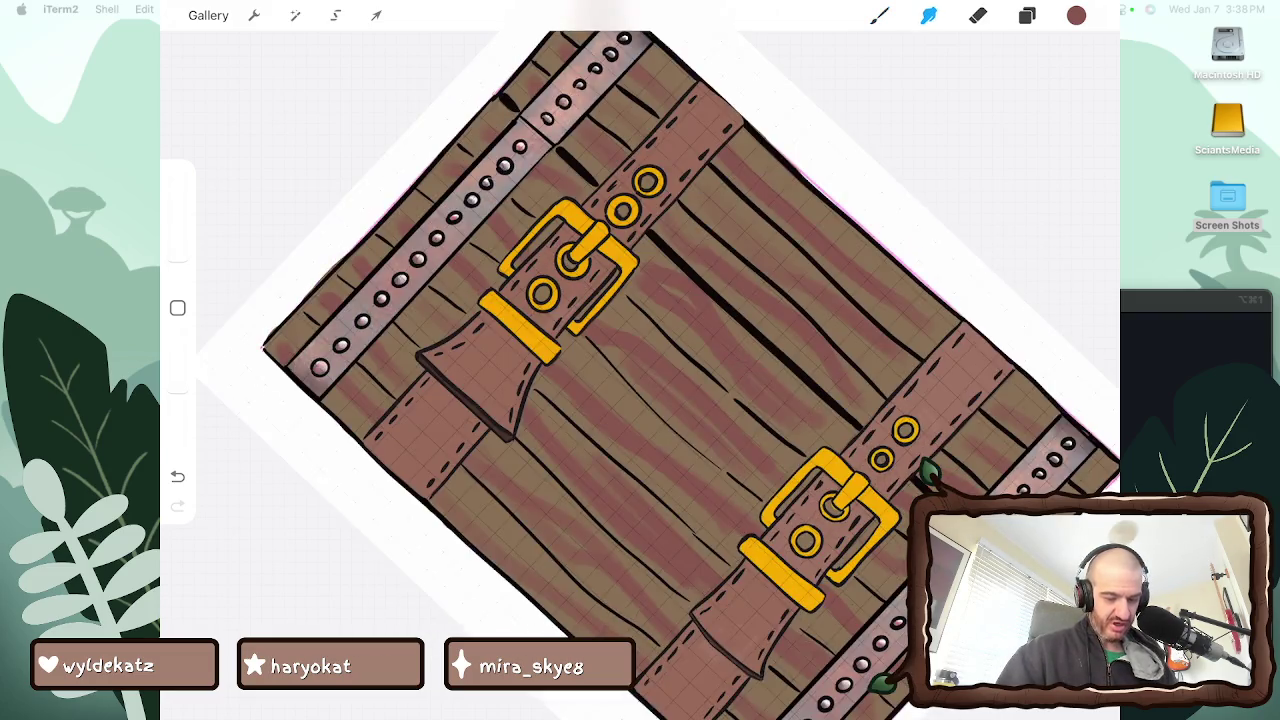
Raise the smudge opacity, then bring up the Brush Library for alcohol markers
scroll(640, 400, "up", 5)
scroll(640, 400, "up", 3)
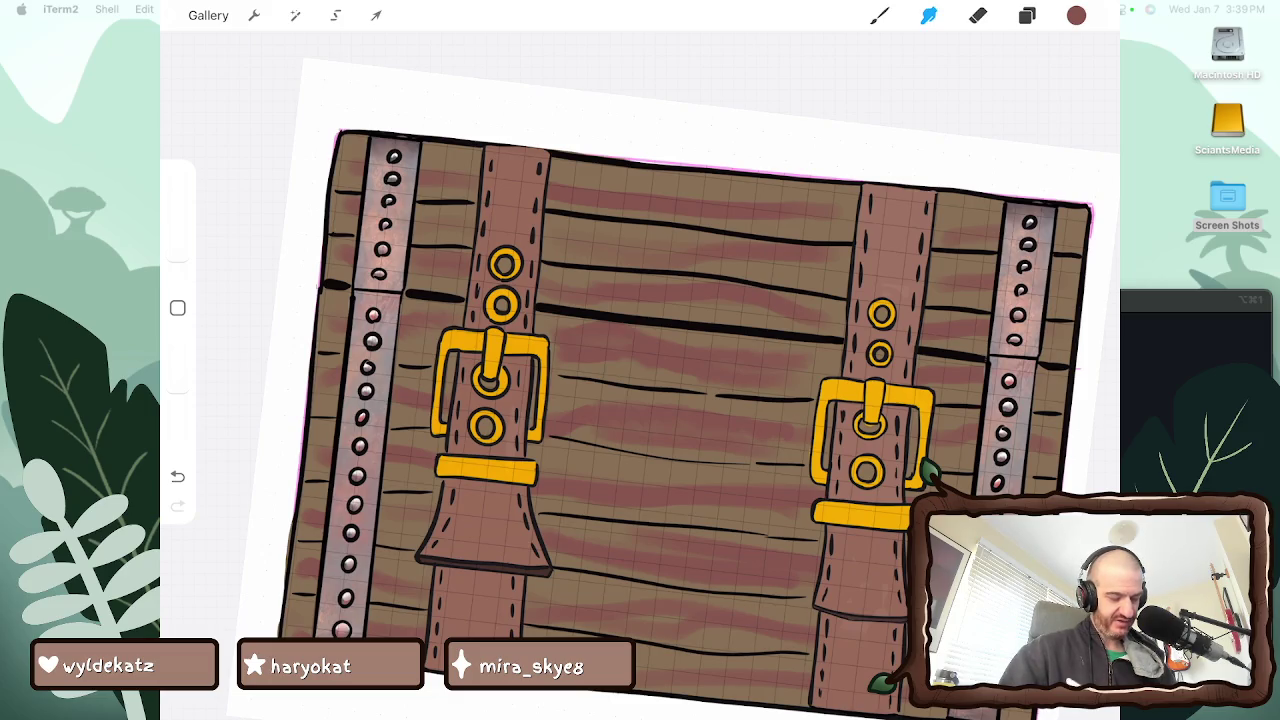
left_click_drag(178, 394, 178, 370)
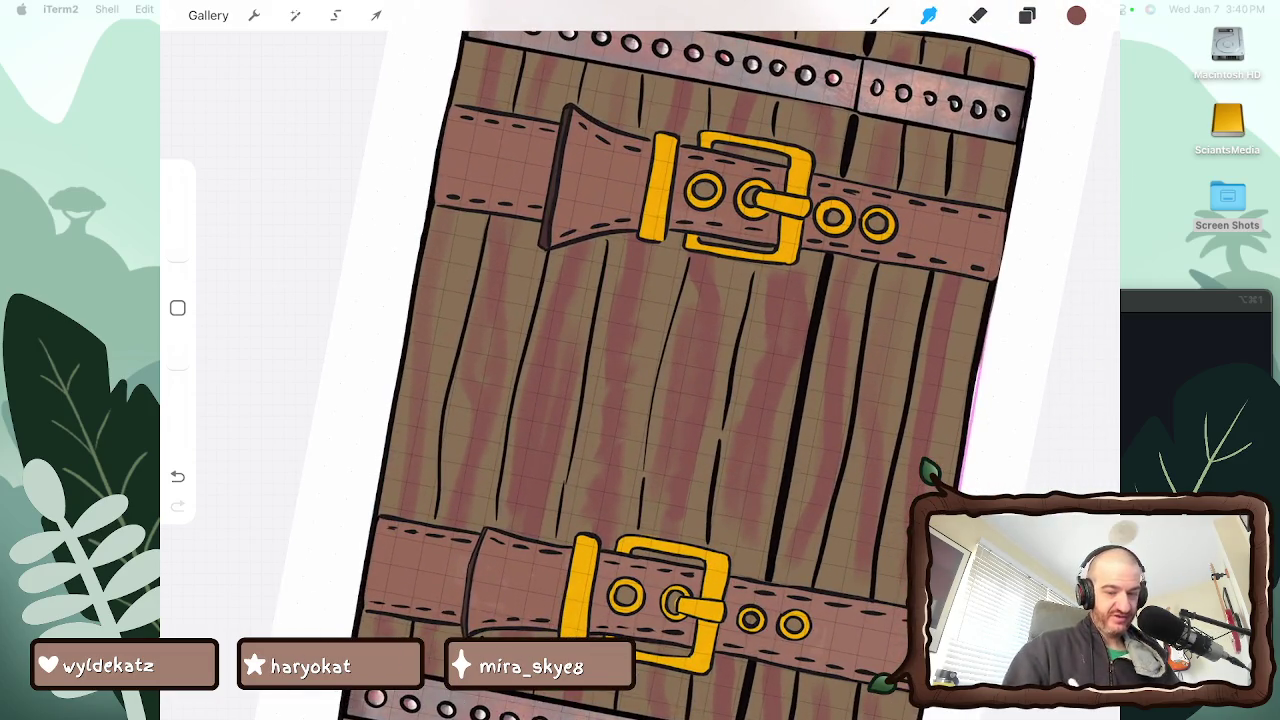
left_click(928, 15)
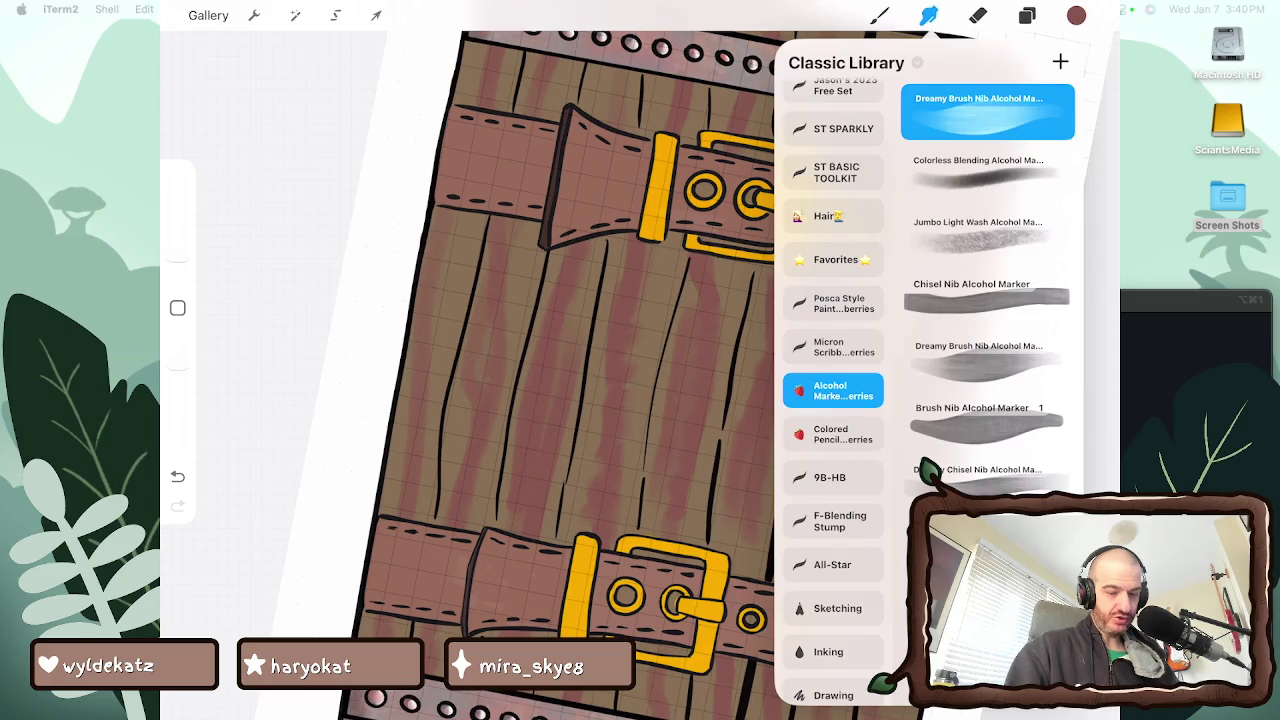
At 21% brush size, paint faint reddish streaks up and along the planks
key("]")
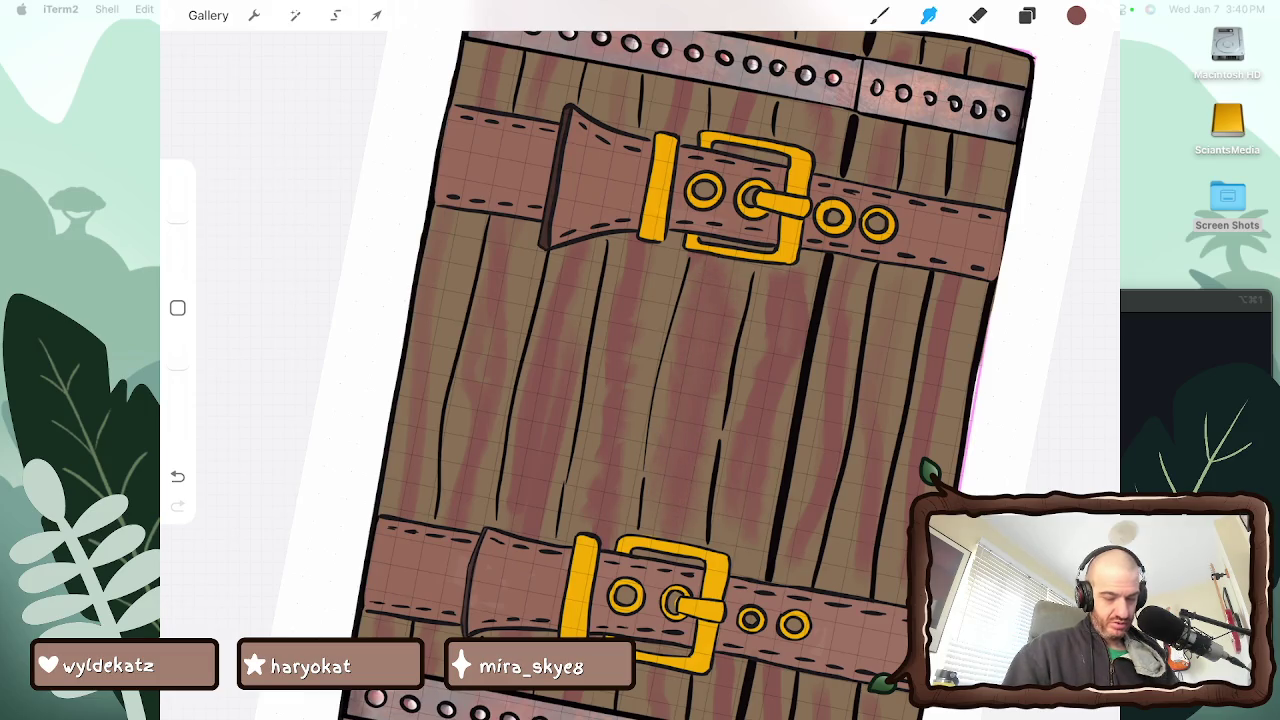
left_click_drag(626, 490, 648, 246)
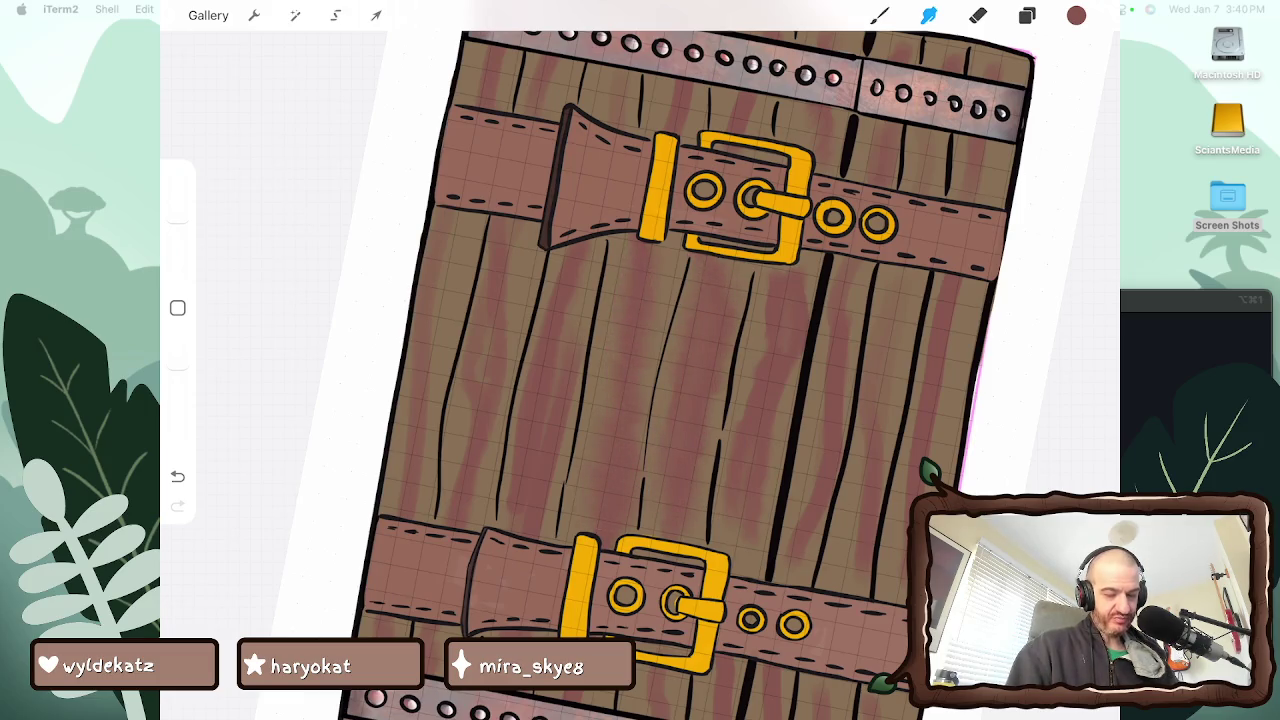
left_click_drag(550, 525, 585, 285)
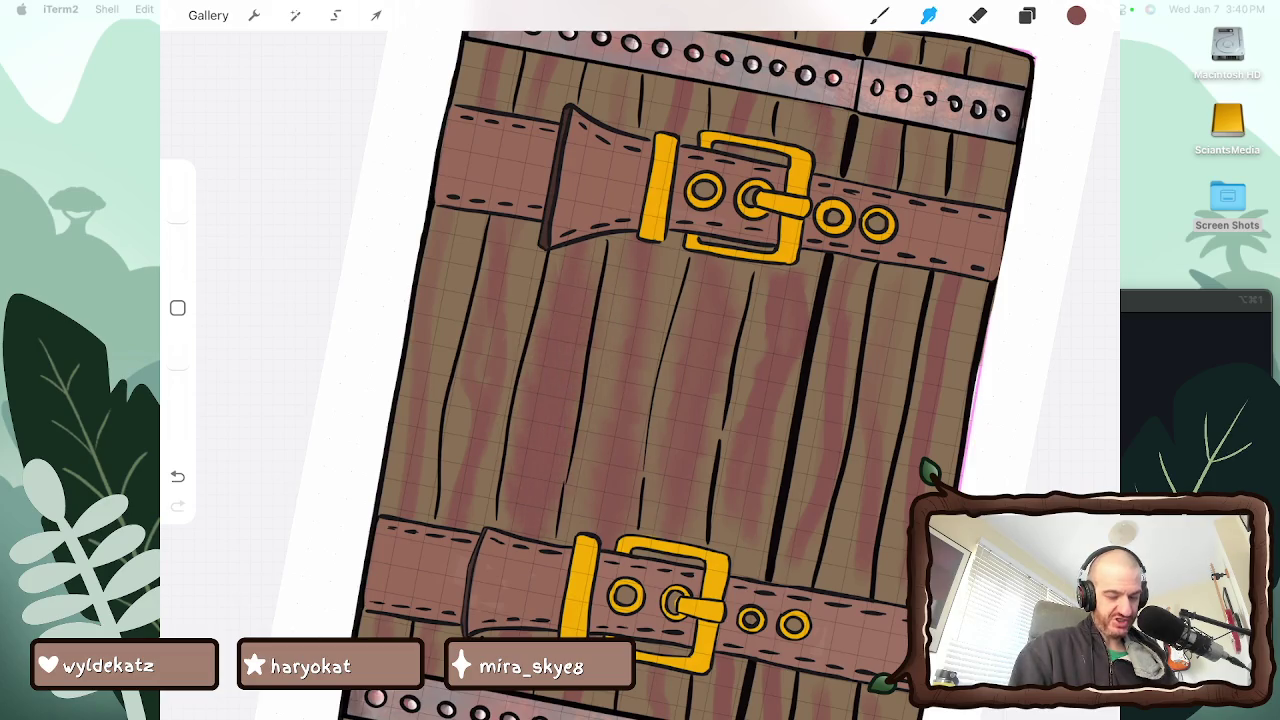
left_click_drag(510, 512, 505, 265)
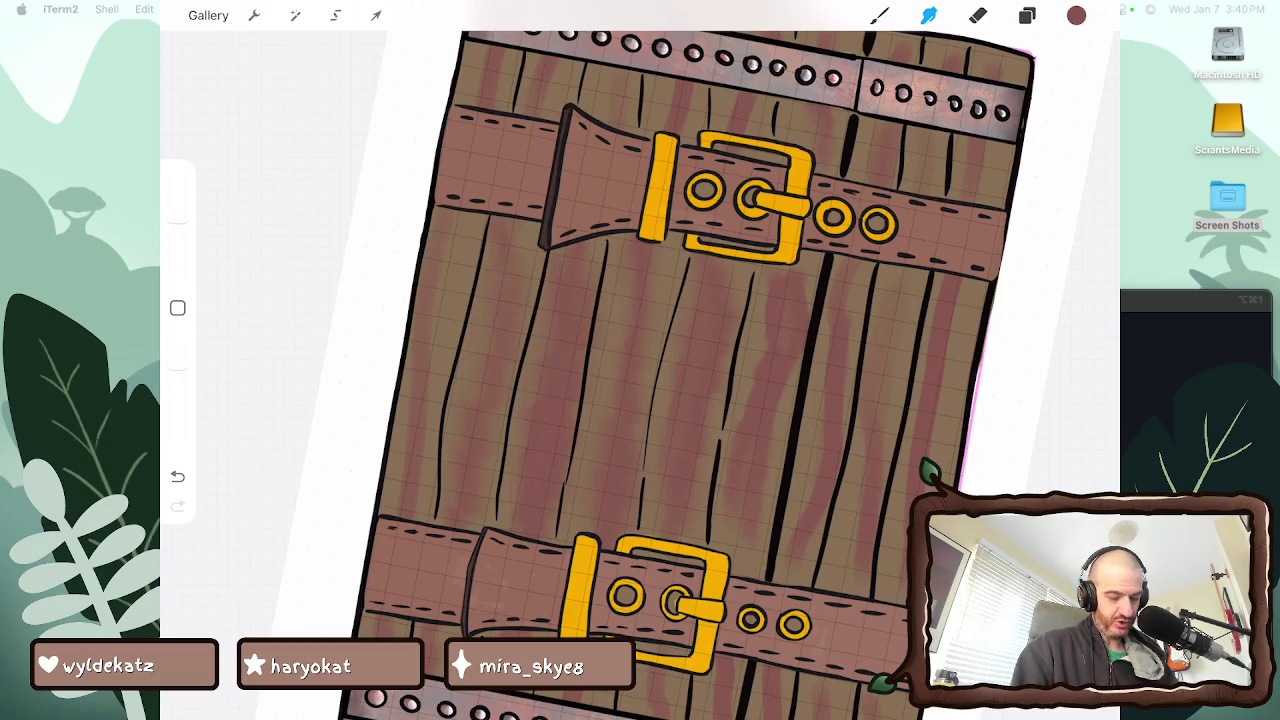
left_click_drag(640, 360, 600, 300)
left_click_drag(600, 425, 805, 282)
mouse_move(690, 480)
left_mouse_down()
mouse_move(725, 470)
mouse_move(735, 443)
mouse_move(825, 390)
left_mouse_up()
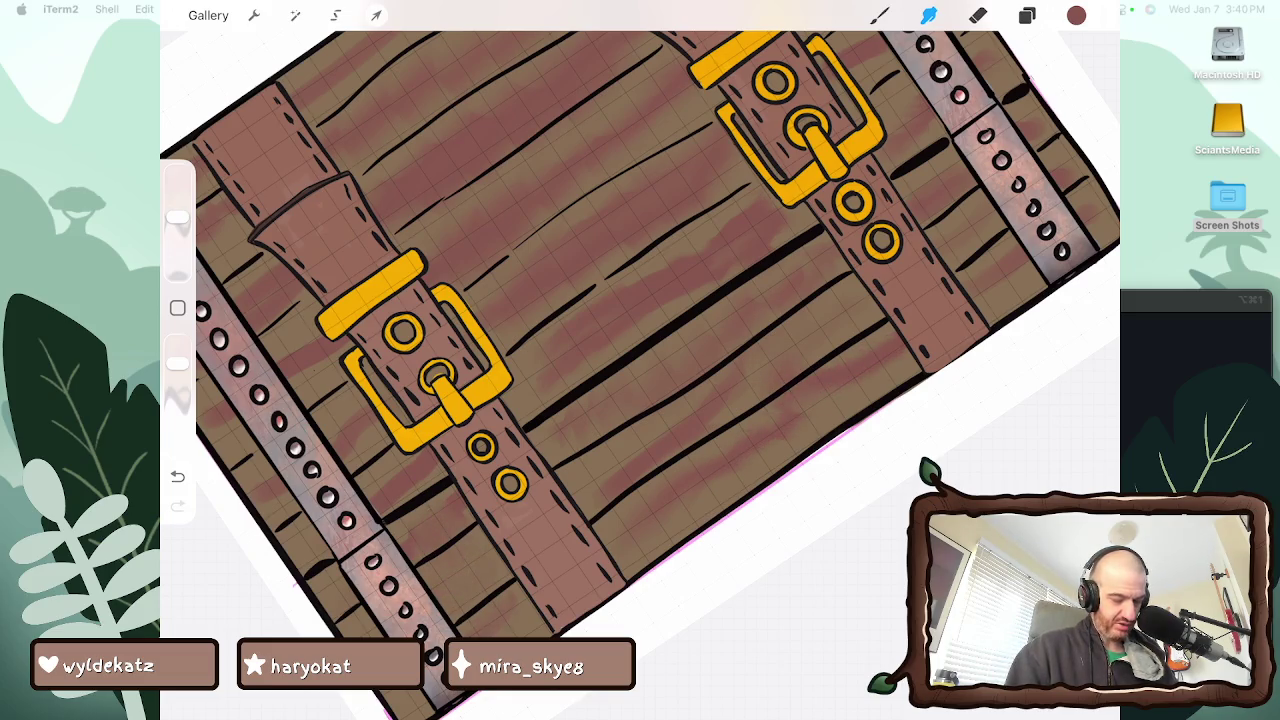
scroll(640, 360, "down", 5)
scroll(640, 360, "up", 5)
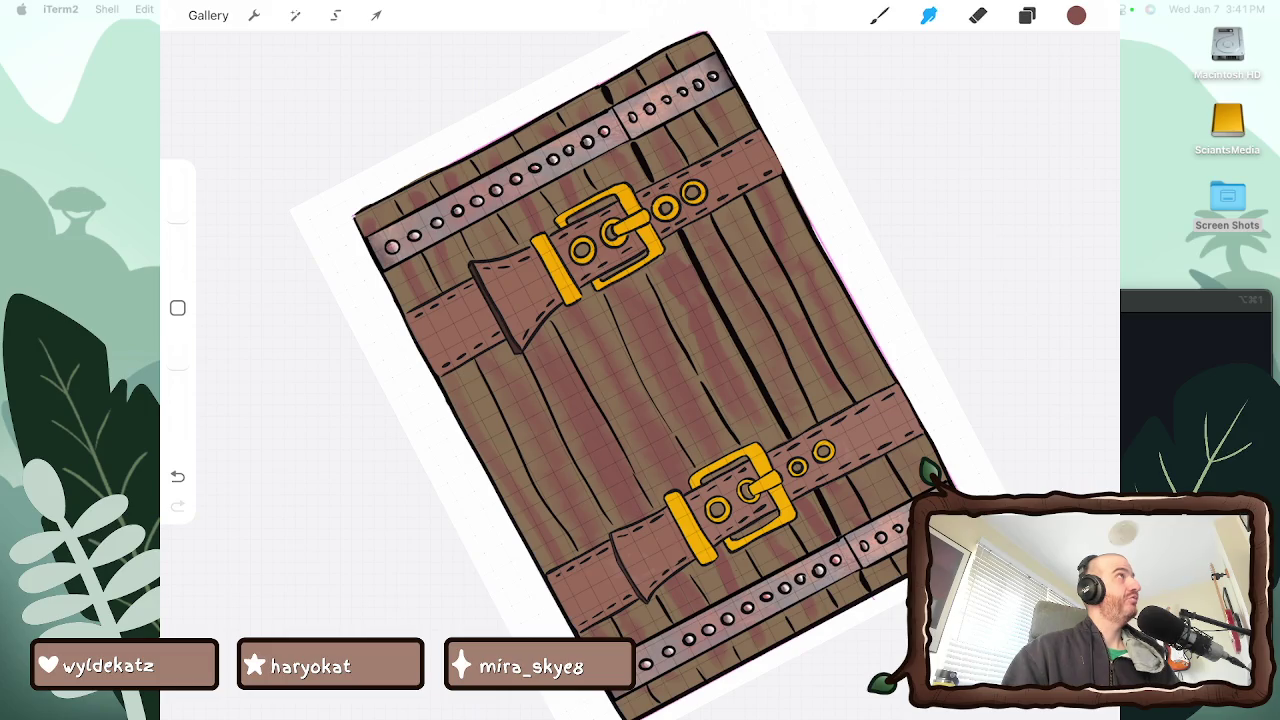
scroll(640, 360, "up", 5)
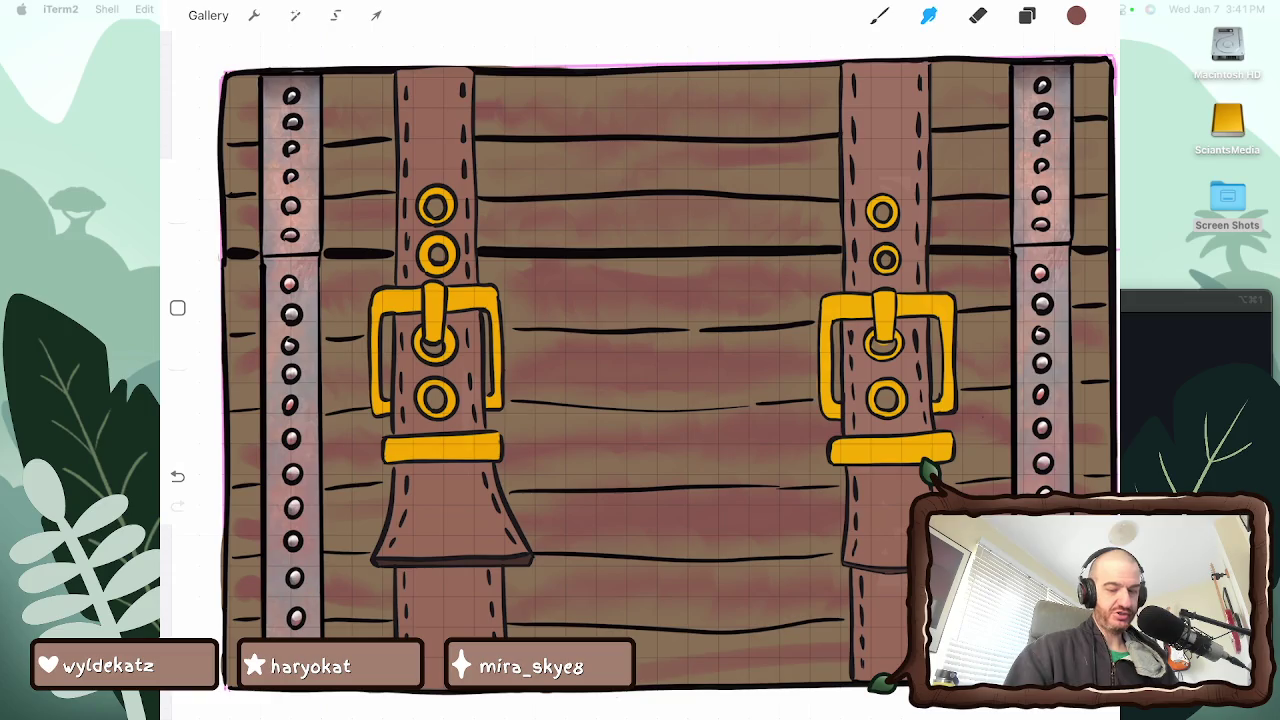
scroll(668, 376, "down", 5)
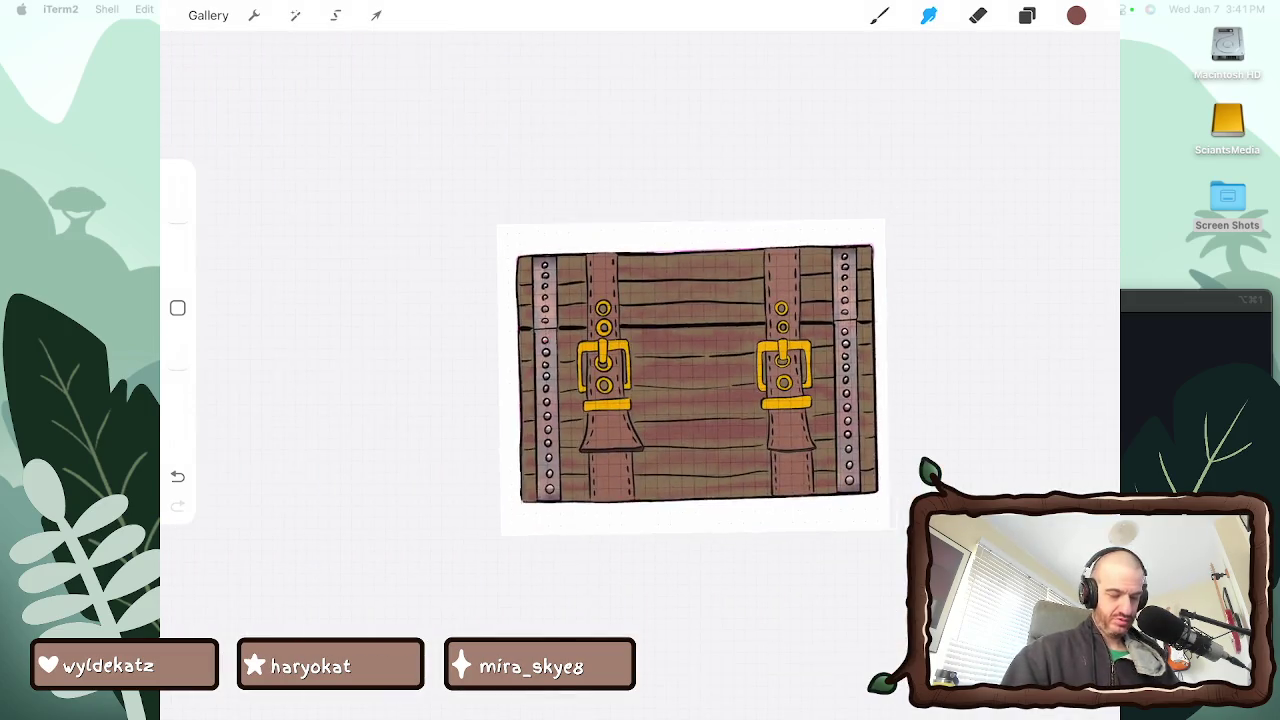
scroll(700, 380, "up", 5)
scroll(700, 380, "up", 3)
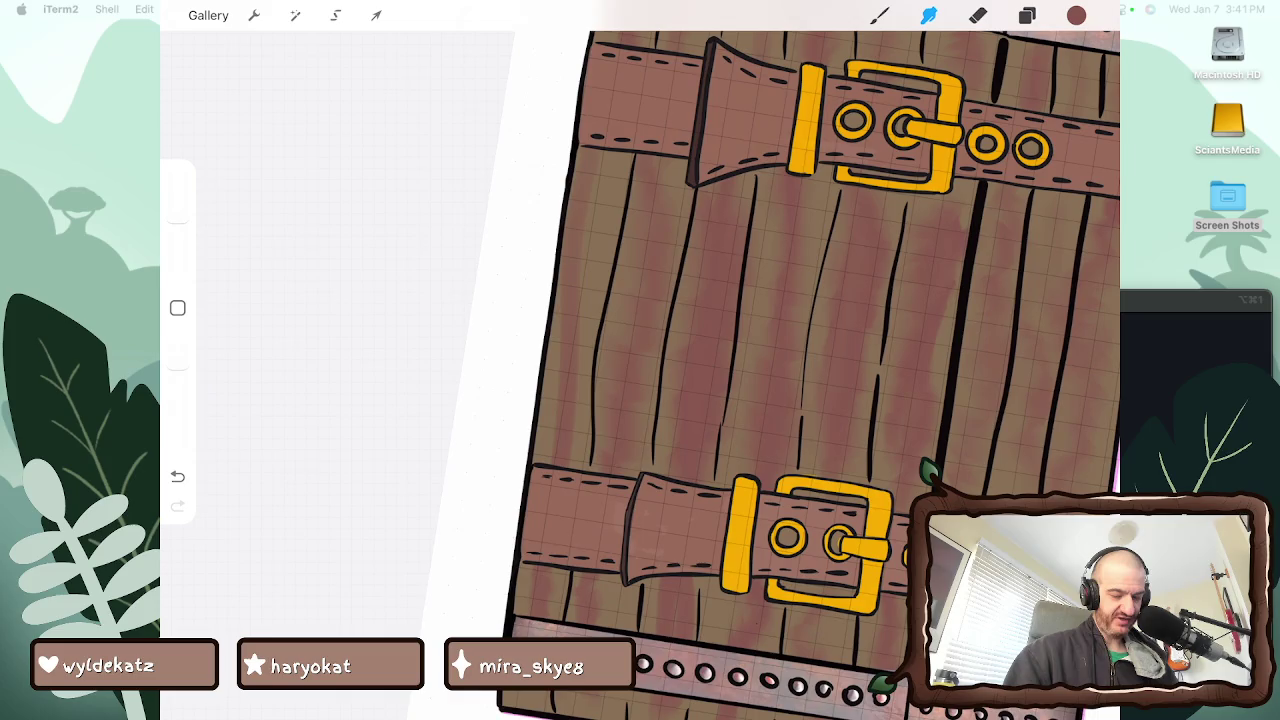
Smudge strips of reddish wood grain along the planks and zoom out to the whole door
left_click(1027, 15)
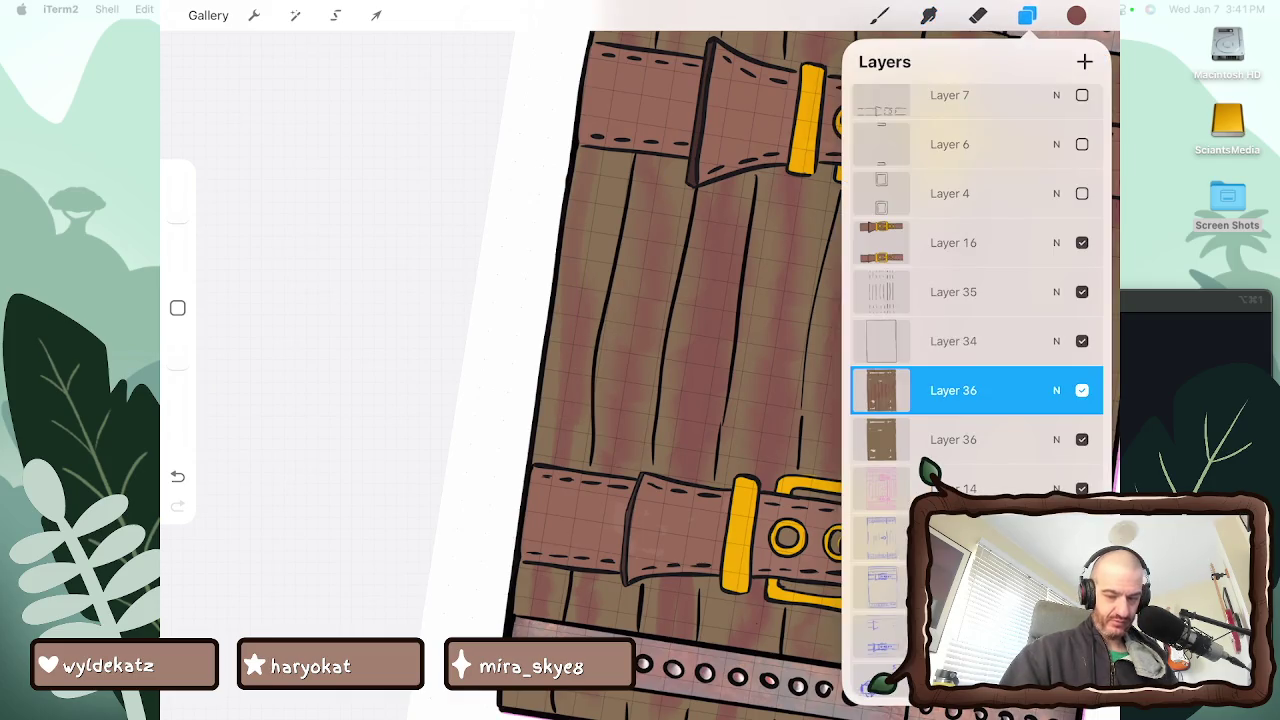
key("s")
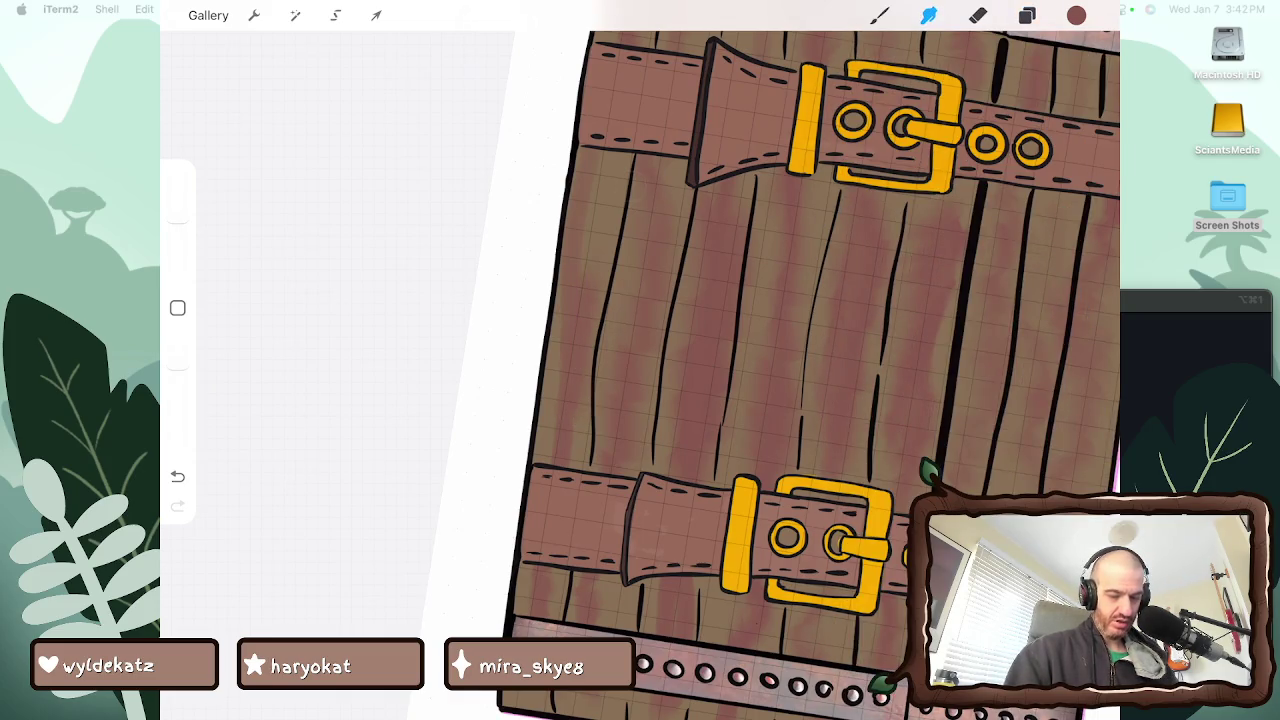
left_click_drag(620, 145, 628, 150)
left_click_drag(646, 444, 652, 372)
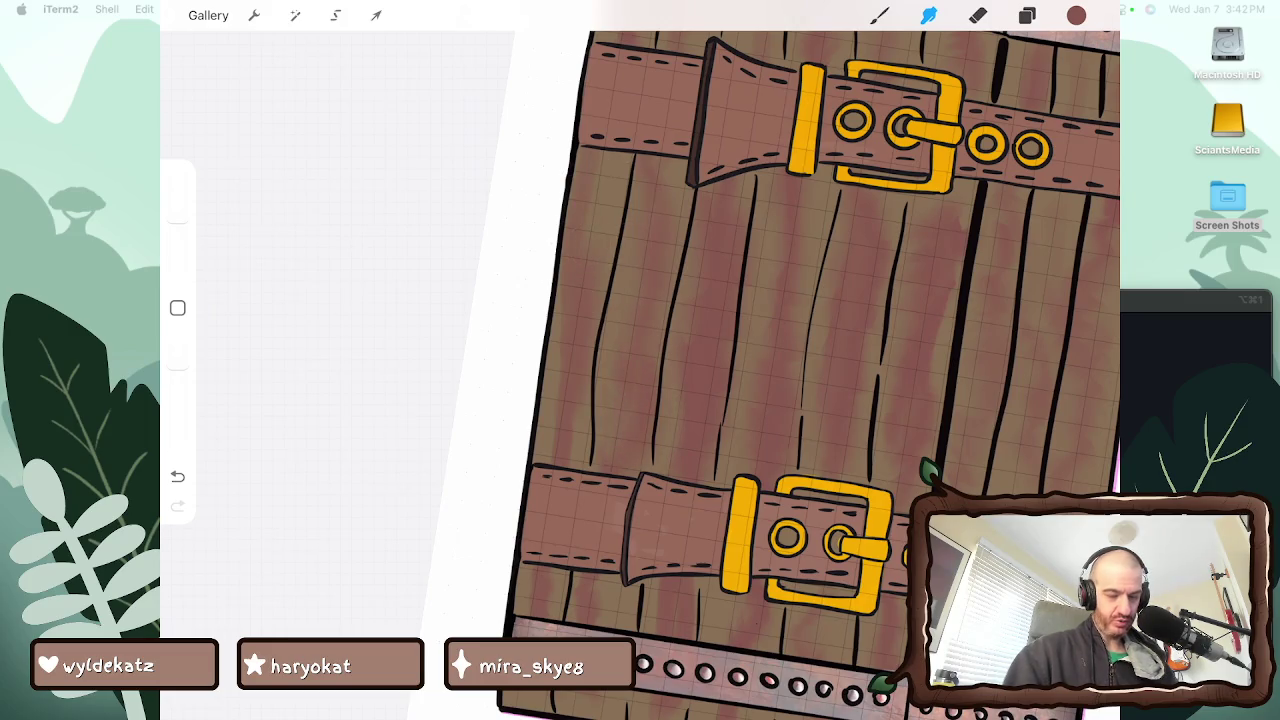
left_click_drag(685, 462, 686, 400)
left_click_drag(733, 462, 734, 388)
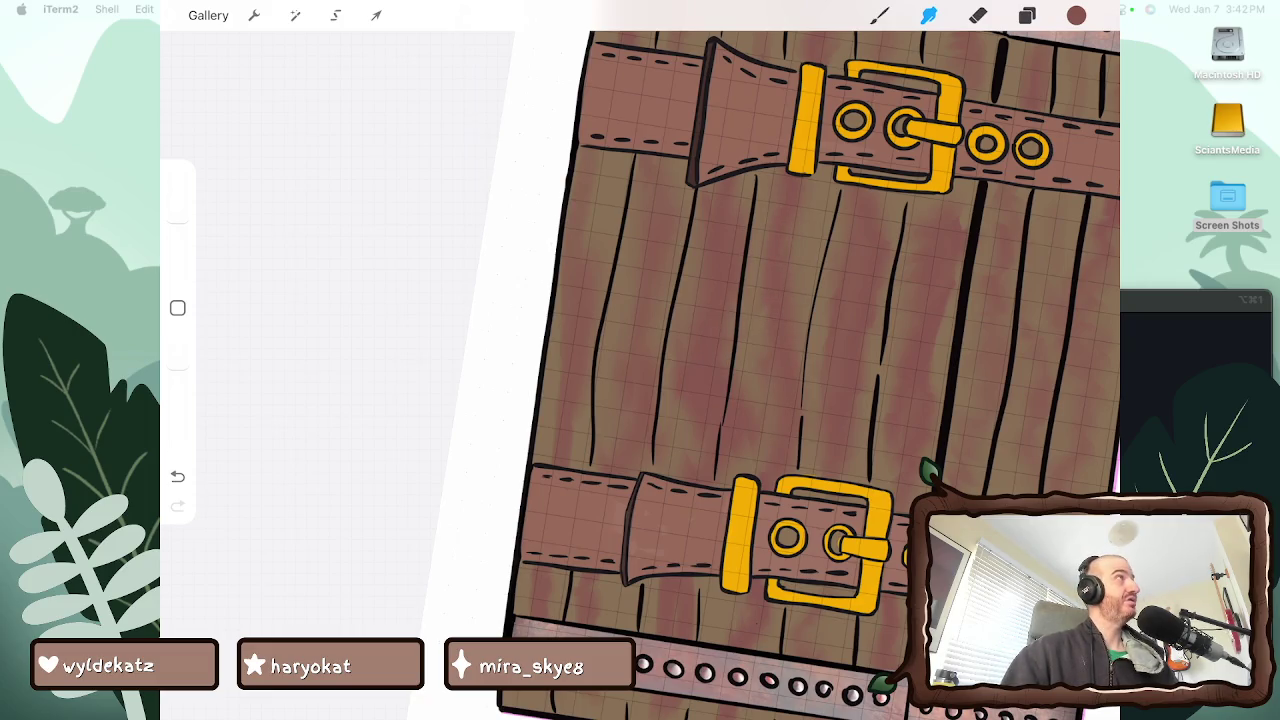
scroll(640, 360, "down", 3)
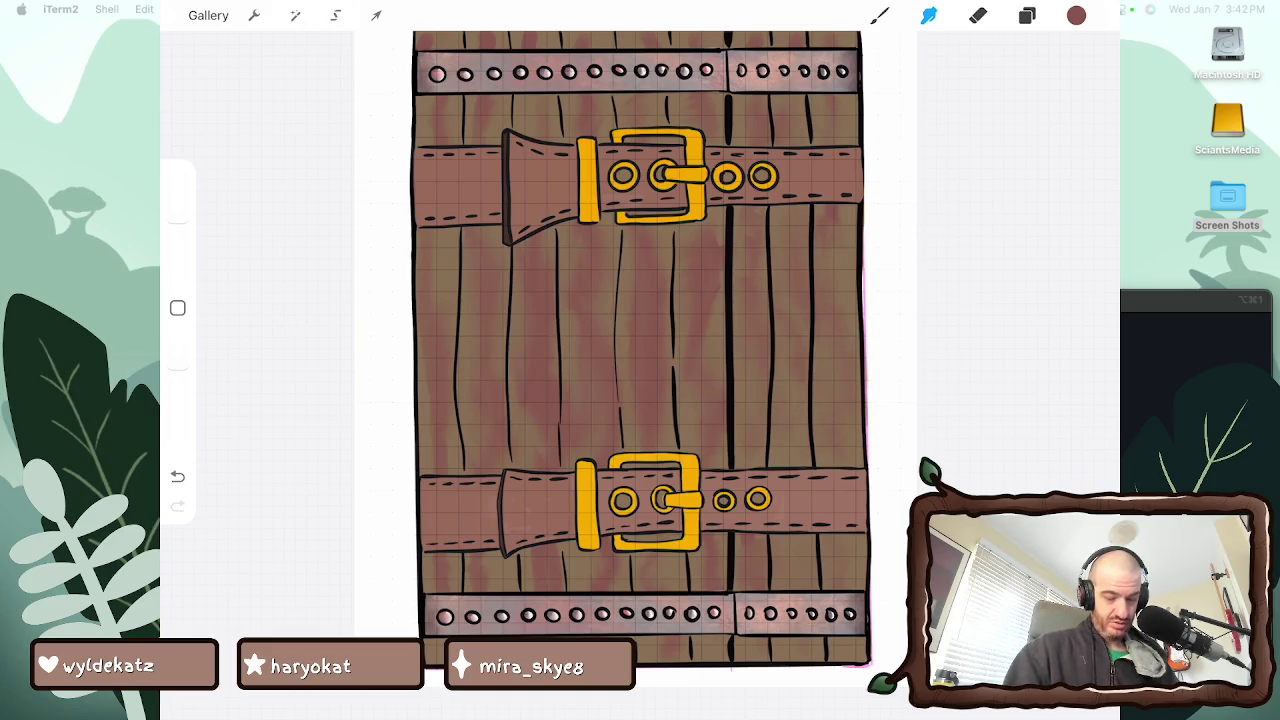
left_click_drag(640, 350, 750, 265)
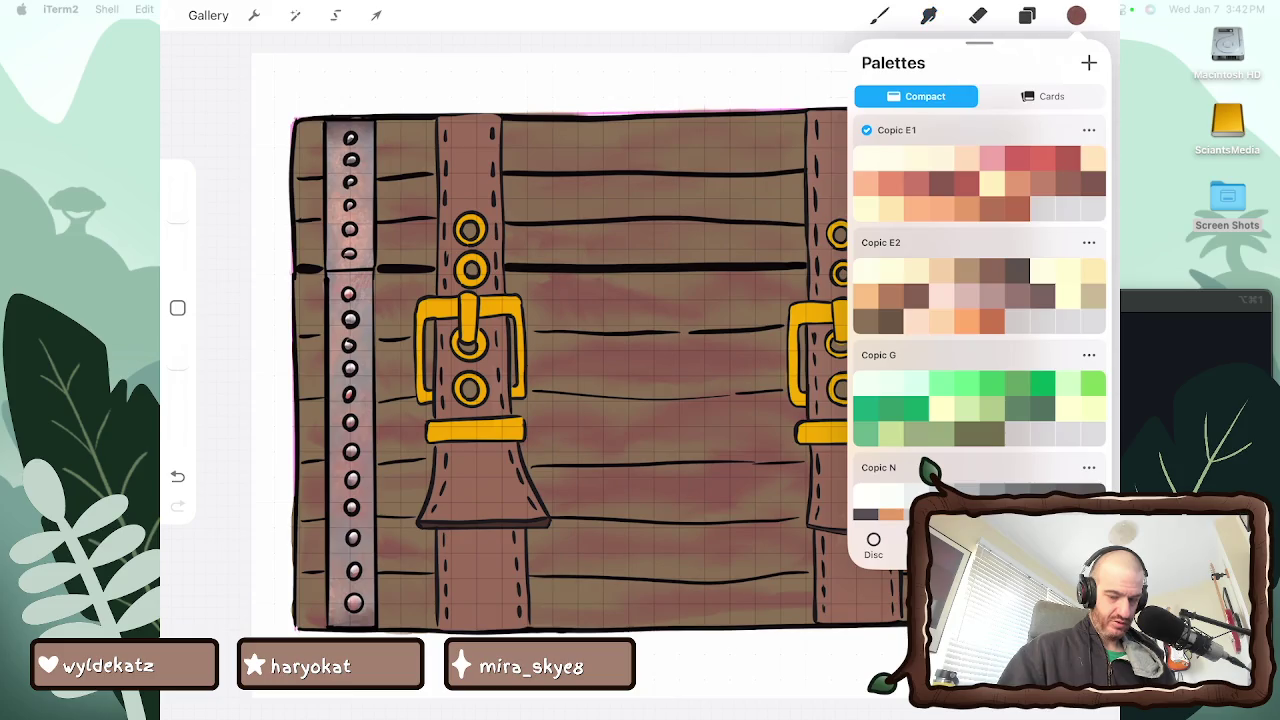
Make Copic E2 the default palette and select the Hard Airbrush
left_click(889, 320)
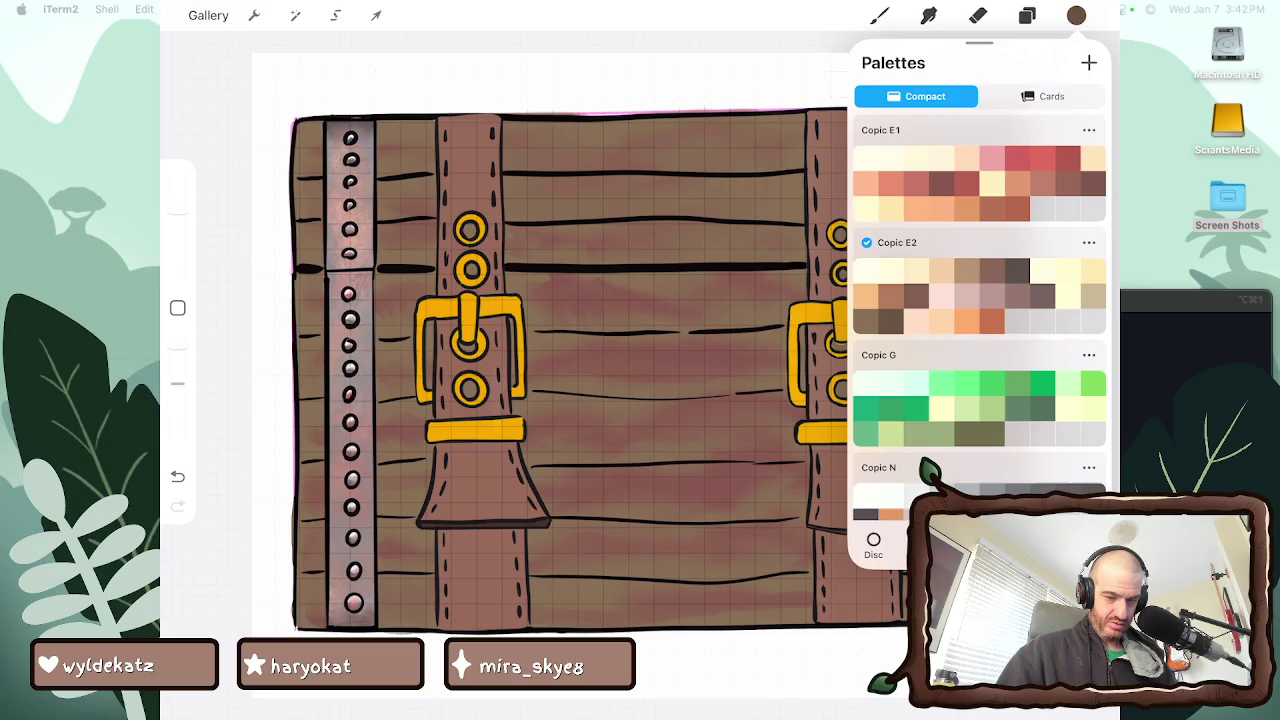
left_click(879, 15)
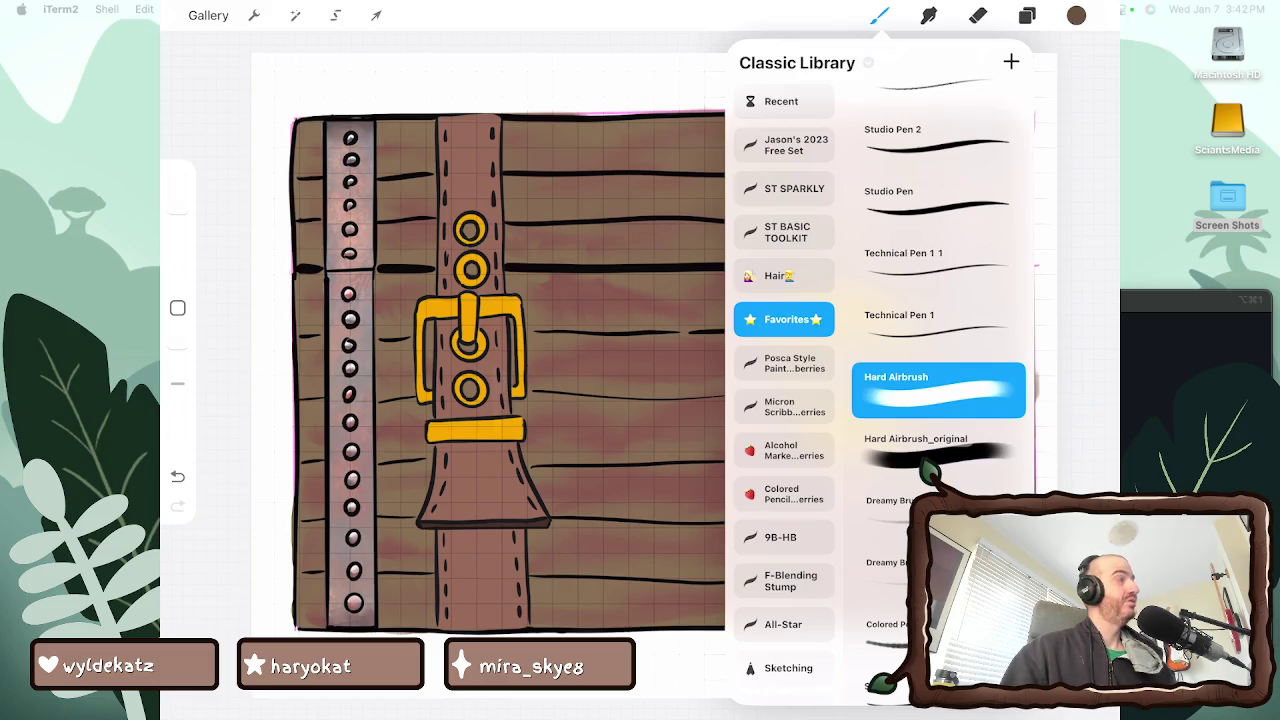
left_click(879, 15)
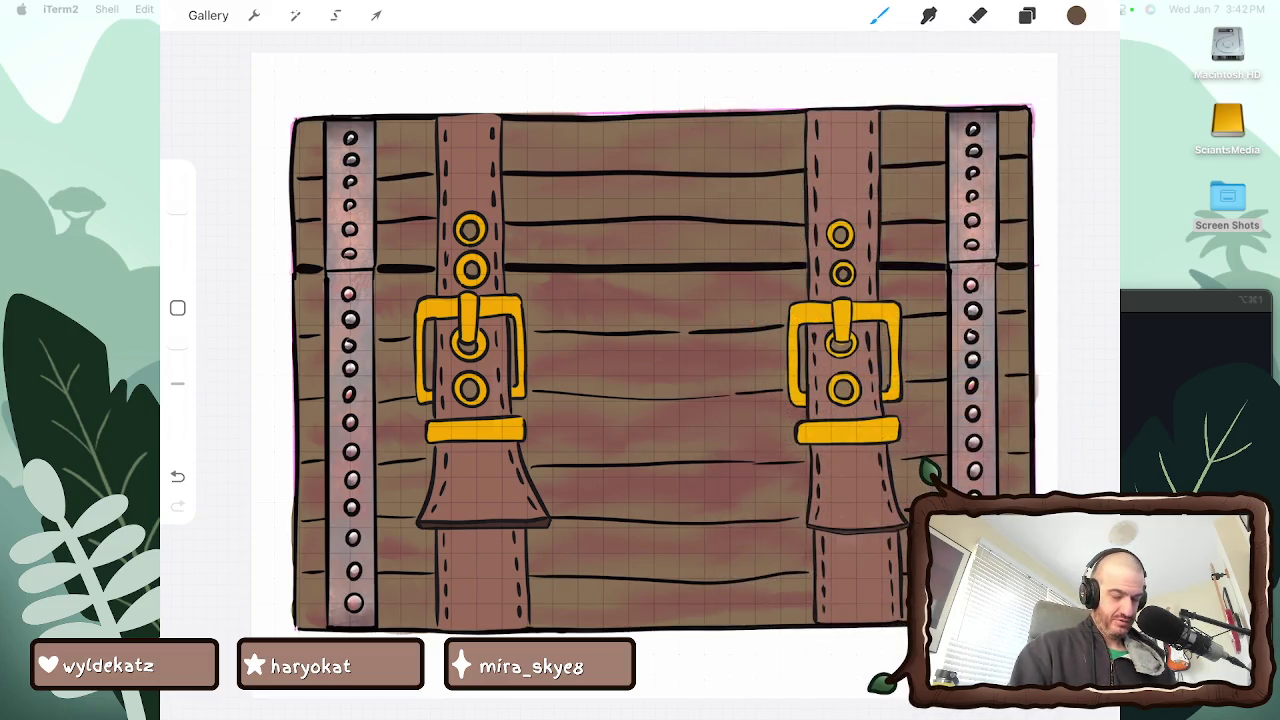
Airbrush dark horizontal shading across every plank, bottom to top, then pick Smudge
mouse_move(527, 442)
left_mouse_down()
mouse_move(626, 452)
mouse_move(730, 441)
left_mouse_up()
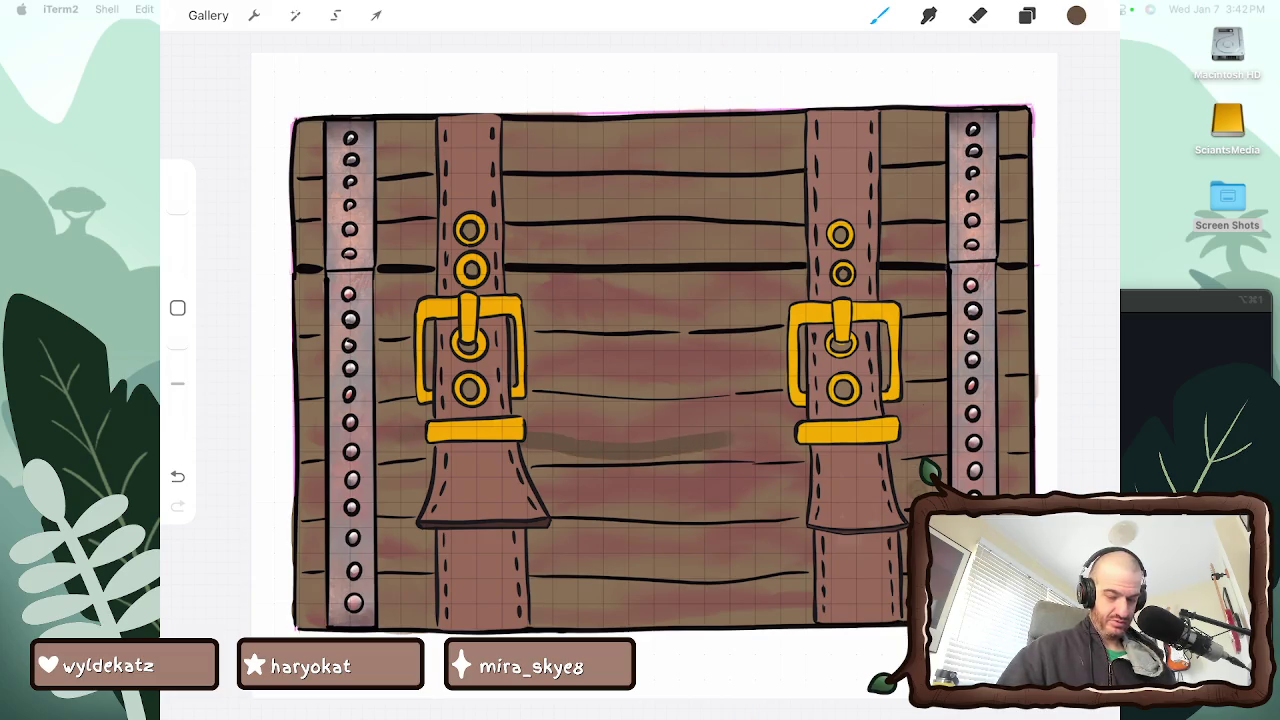
left_click_drag(805, 505, 622, 500)
mouse_move(622, 560)
left_mouse_down()
mouse_move(786, 578)
mouse_move(682, 616)
mouse_move(380, 601)
left_mouse_up()
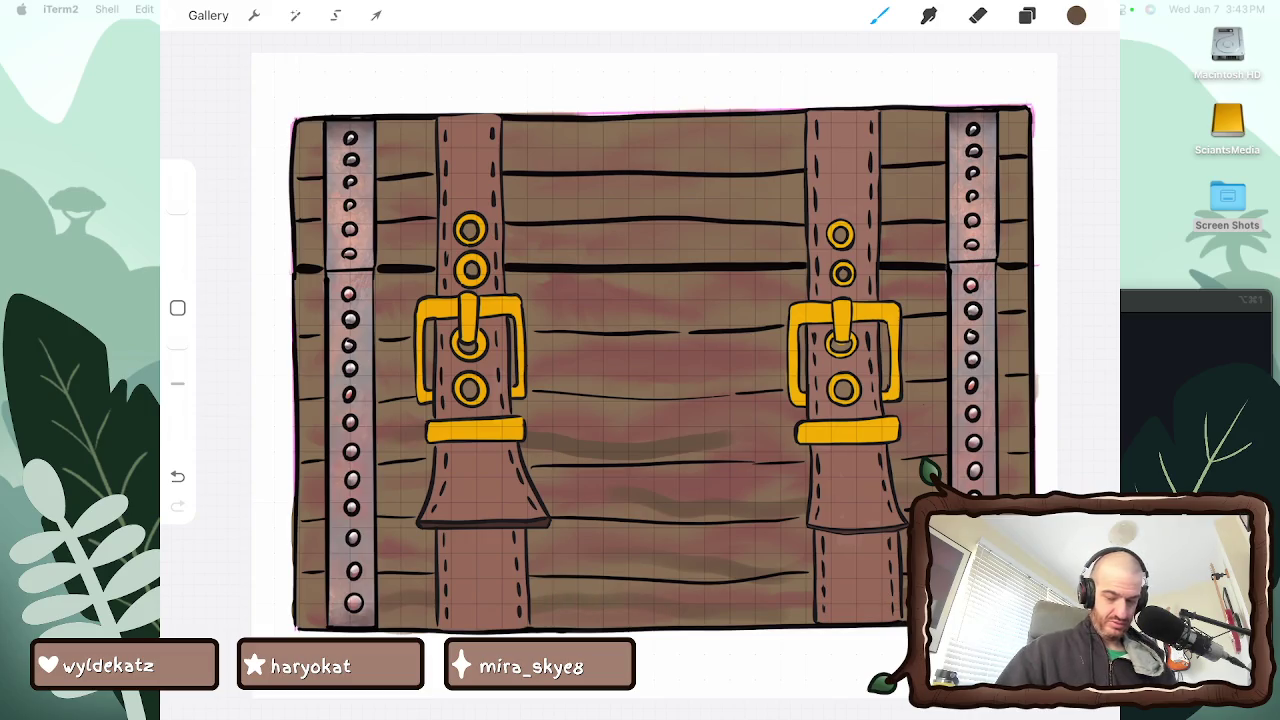
mouse_move(390, 360)
left_mouse_down()
mouse_move(750, 385)
mouse_move(942, 366)
left_mouse_up()
left_click_drag(906, 298, 386, 300)
left_click_drag(398, 240, 434, 230)
left_click_drag(506, 252, 806, 252)
left_click_drag(882, 238, 896, 232)
left_click_drag(414, 194, 382, 208)
left_click_drag(506, 212, 804, 208)
left_click_drag(882, 200, 944, 190)
left_click_drag(944, 140, 882, 146)
left_click_drag(804, 150, 506, 155)
left_click_drag(434, 158, 386, 160)
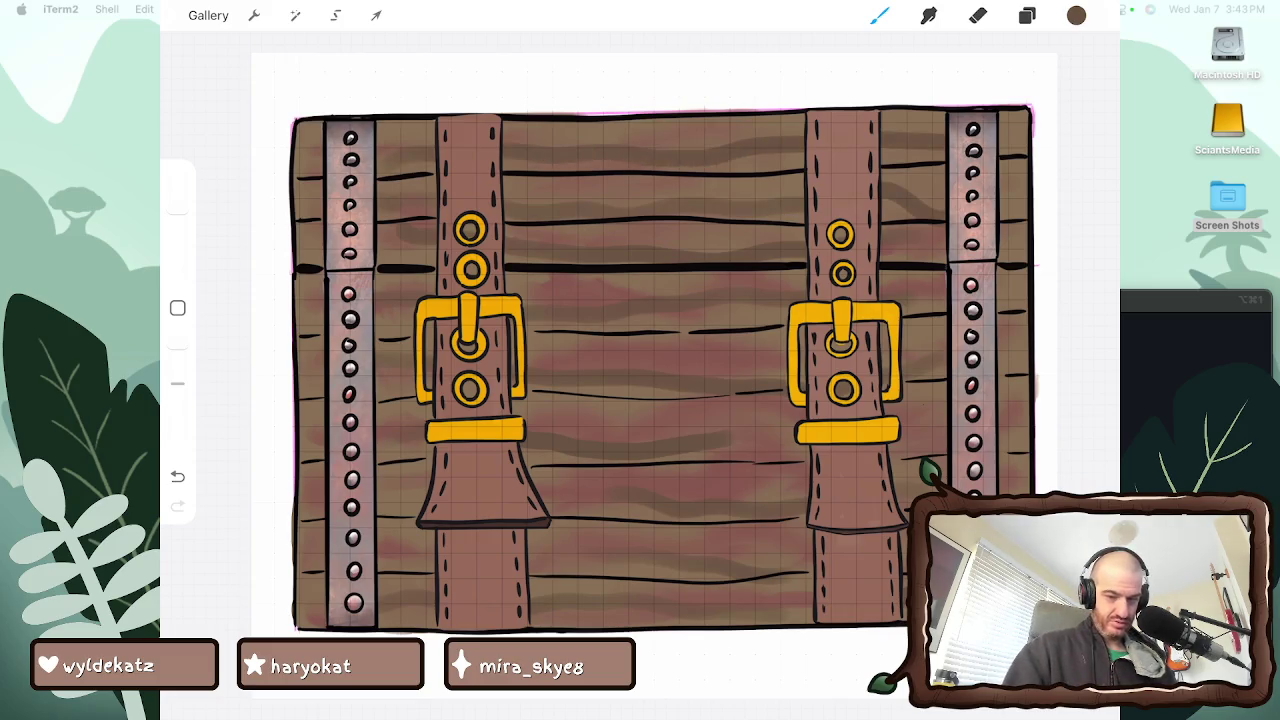
left_click(929, 15)
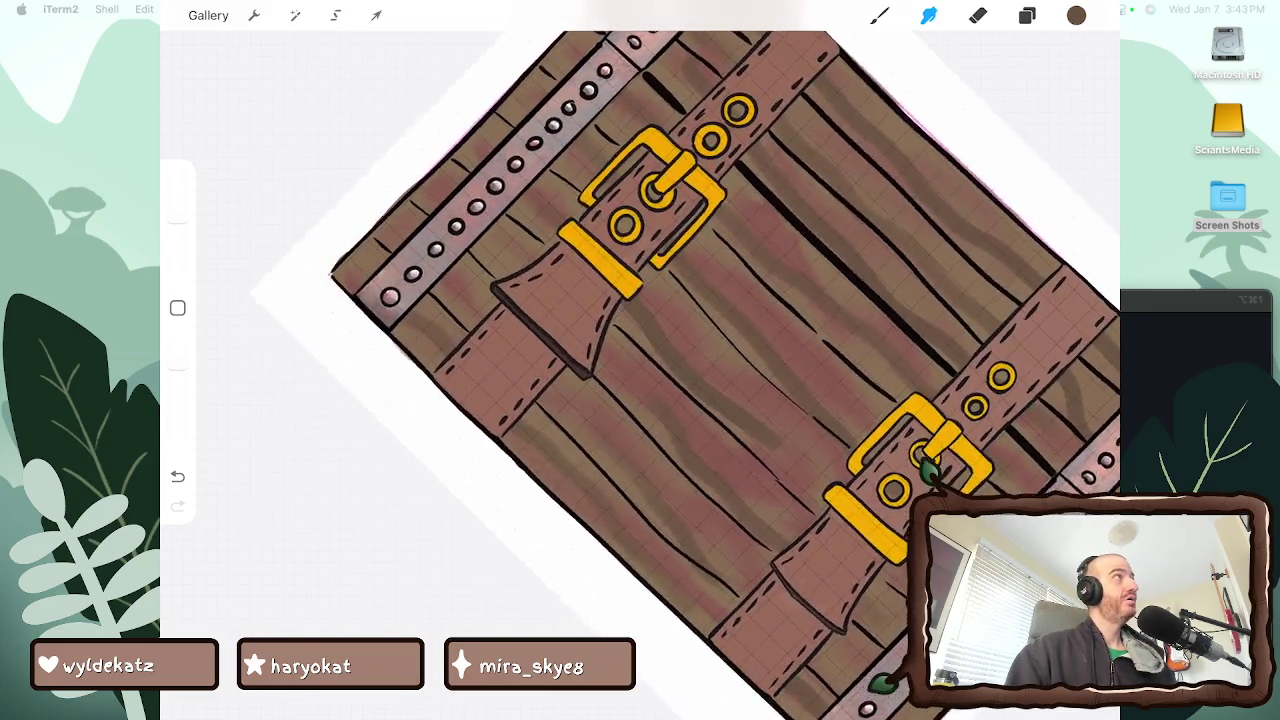
scroll(680, 360, "up", 5)
scroll(680, 360, "up", 3)
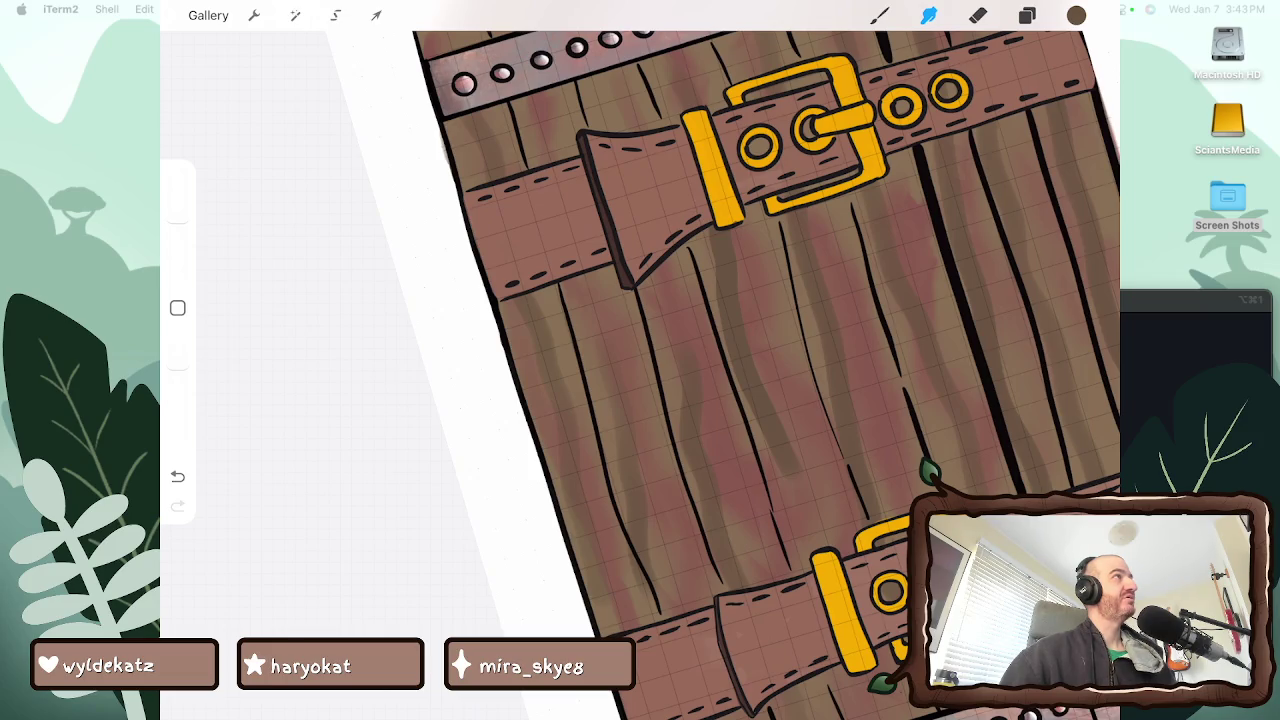
scroll(700, 360, "down", 5)
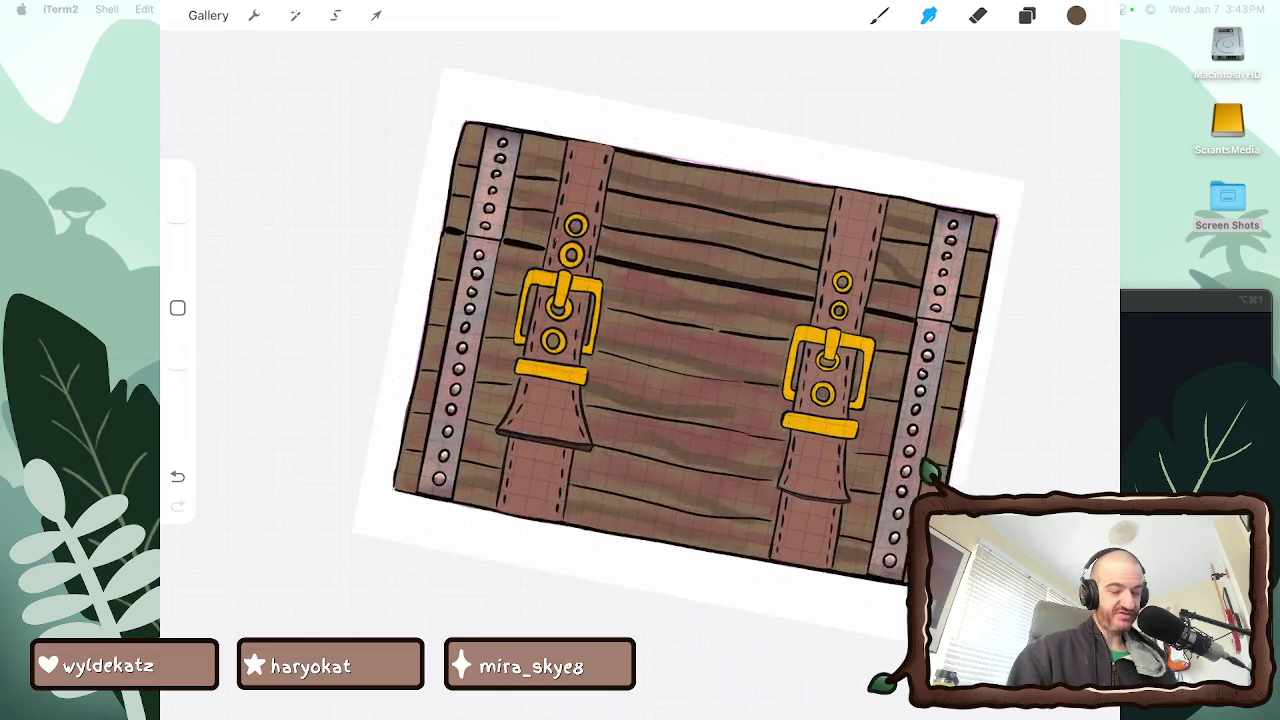
Toggle the drawing guide and open its settings, trying Perspective and other guide types
left_click(254, 15)
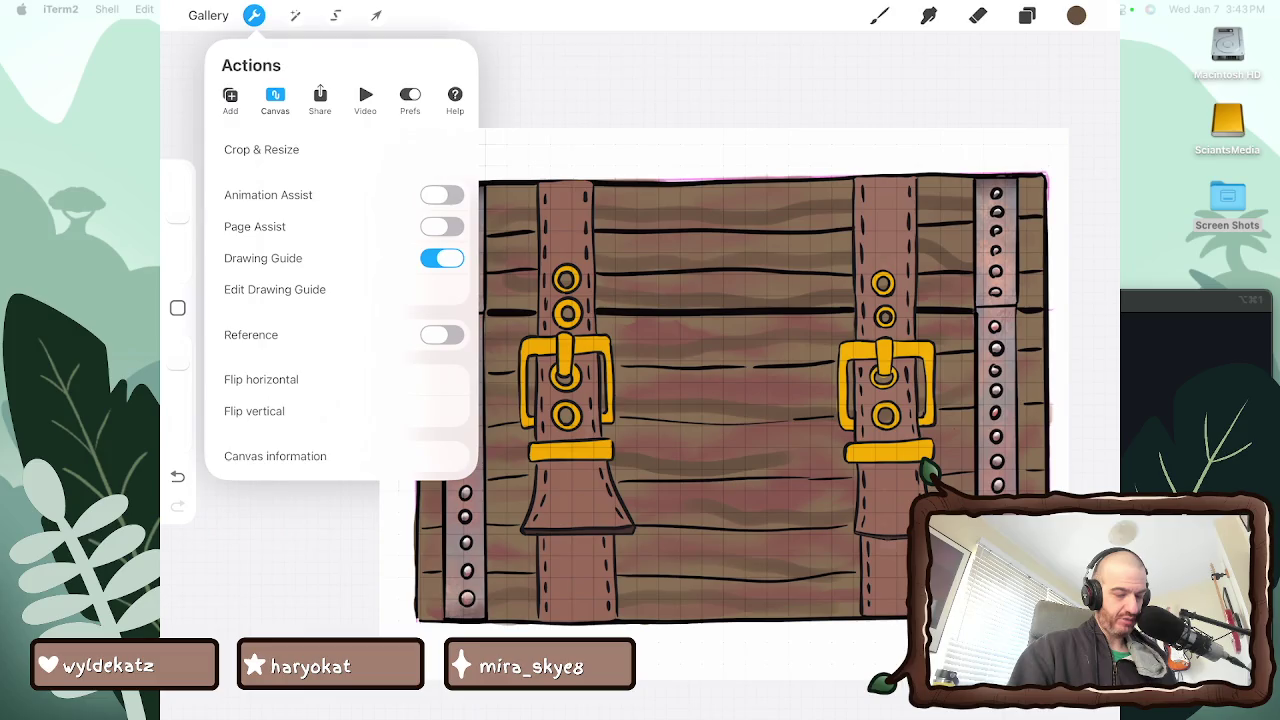
left_click(442, 258)
left_click(442, 258)
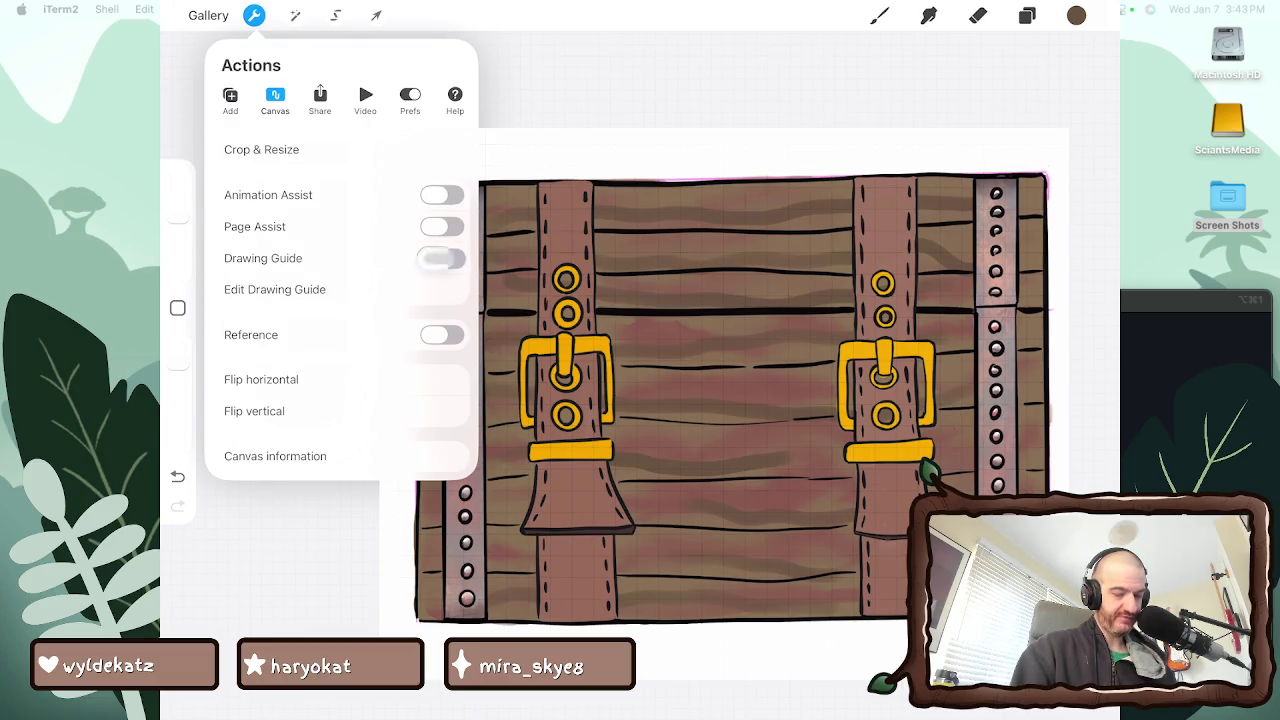
left_click(275, 289)
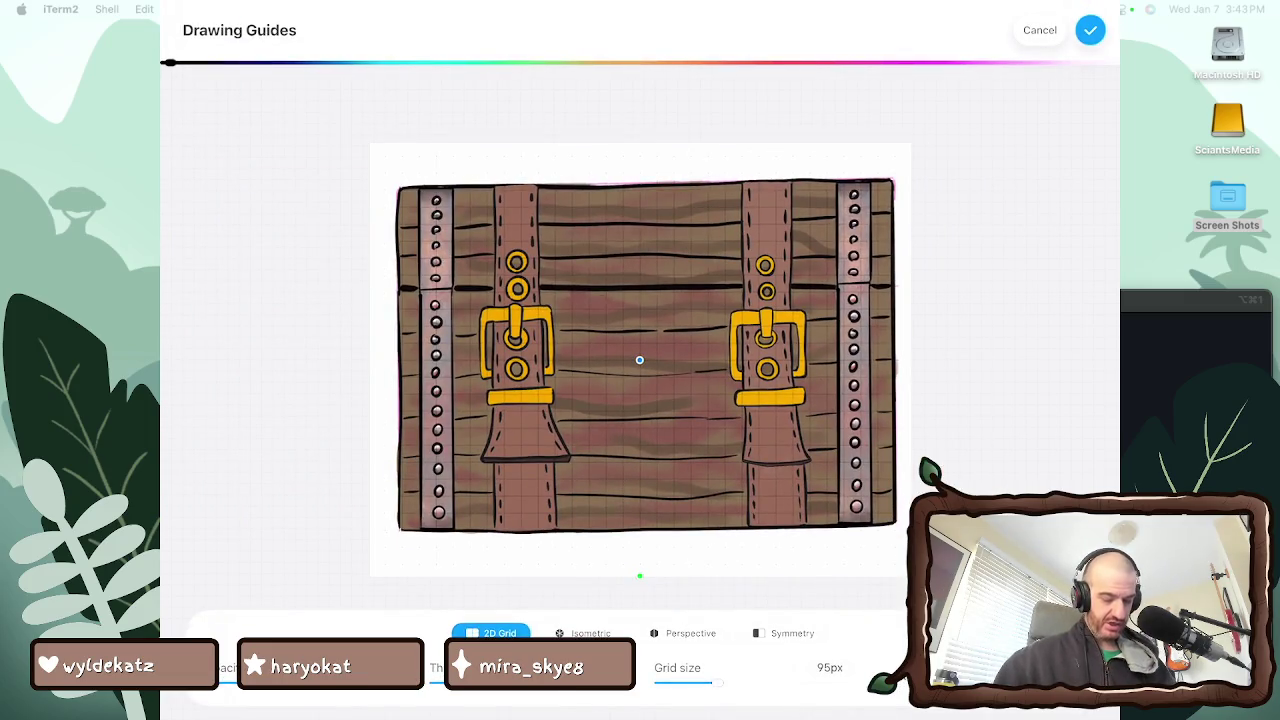
left_click(690, 633)
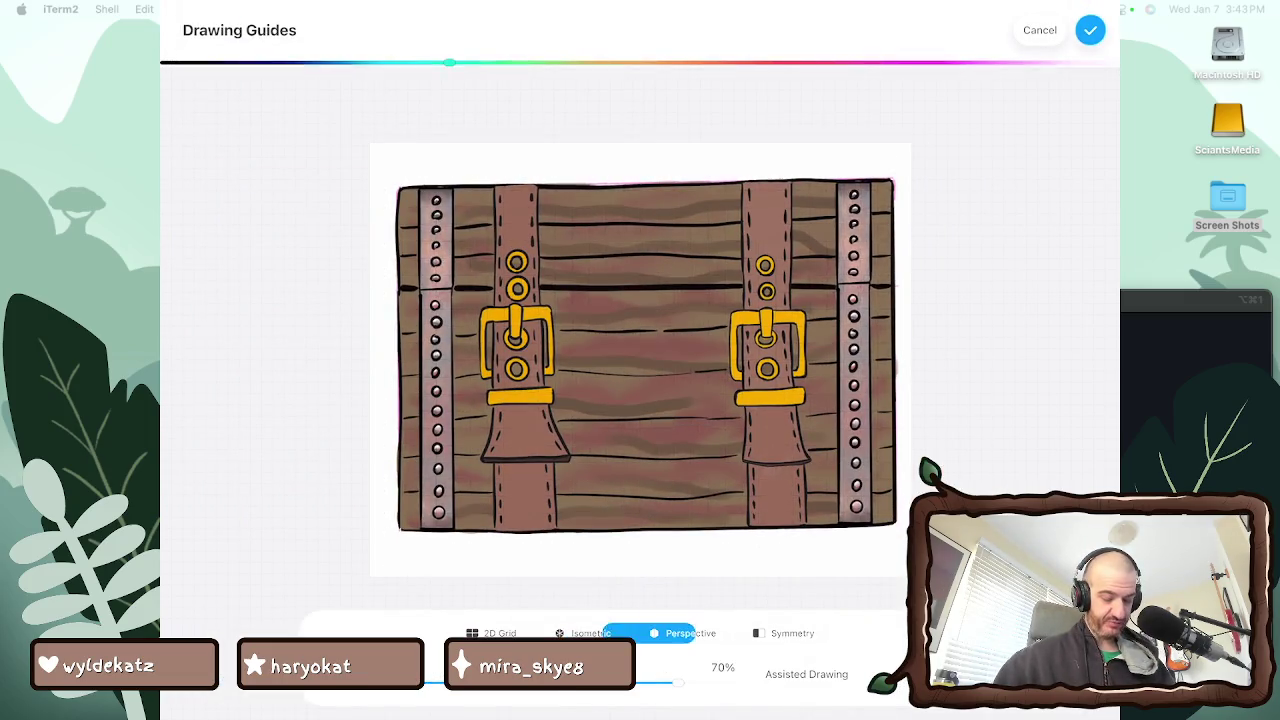
left_click(590, 633)
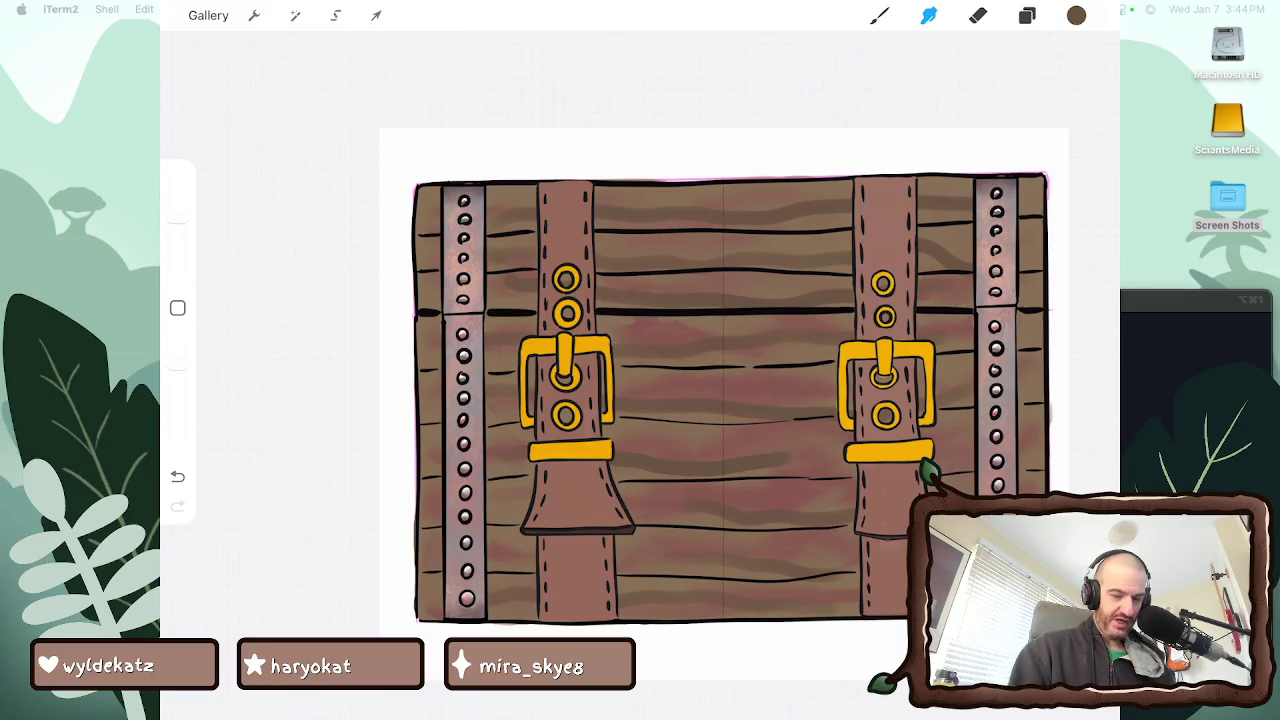
Draw trial mirrored rope strokes on the chest, then undo them
key("b")
mouse_move(685, 172)
left_mouse_down()
mouse_move(640, 215)
mouse_move(705, 370)
mouse_move(695, 665)
mouse_move(565, 410)
mouse_move(480, 190)
left_mouse_up()
mouse_move(540, 150)
left_mouse_down()
mouse_move(465, 290)
mouse_move(495, 610)
mouse_move(650, 380)
mouse_move(720, 560)
left_mouse_up()
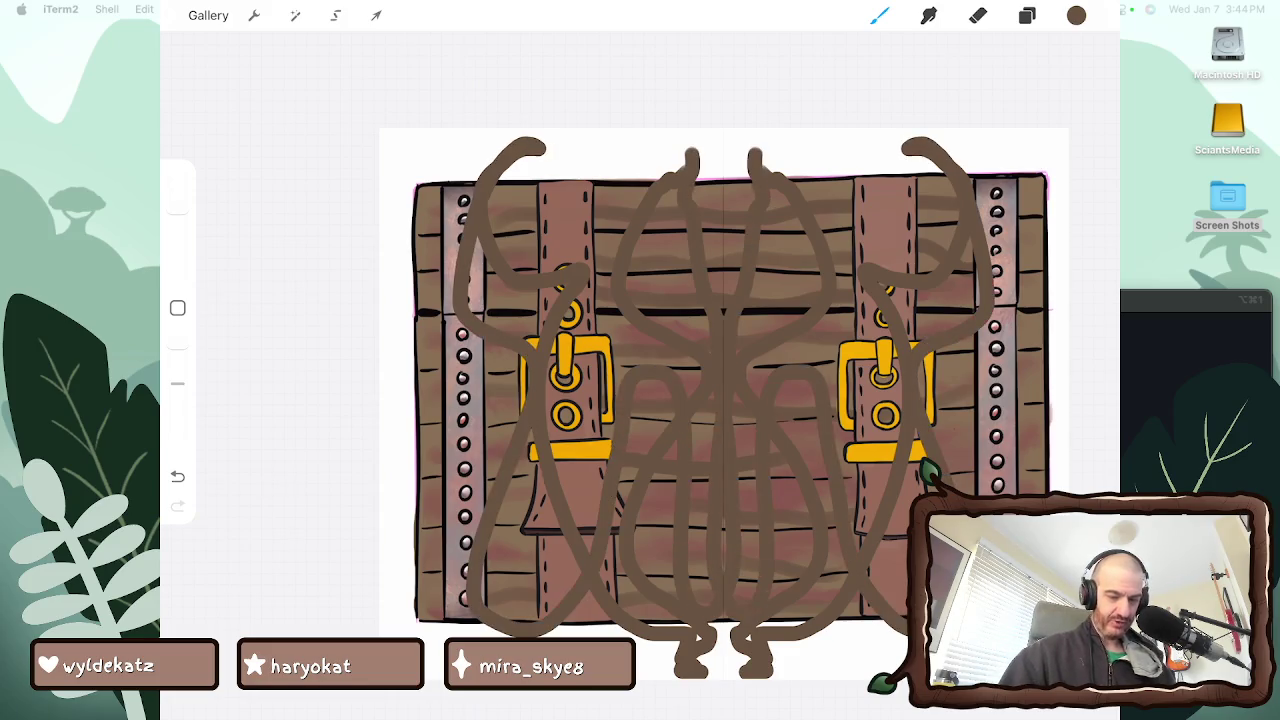
key("ctrl+z")
Delete the top layer in the layer stack
left_click(1027, 15)
left_click_drag(1010, 108, 900, 108)
left_click(1073, 108)
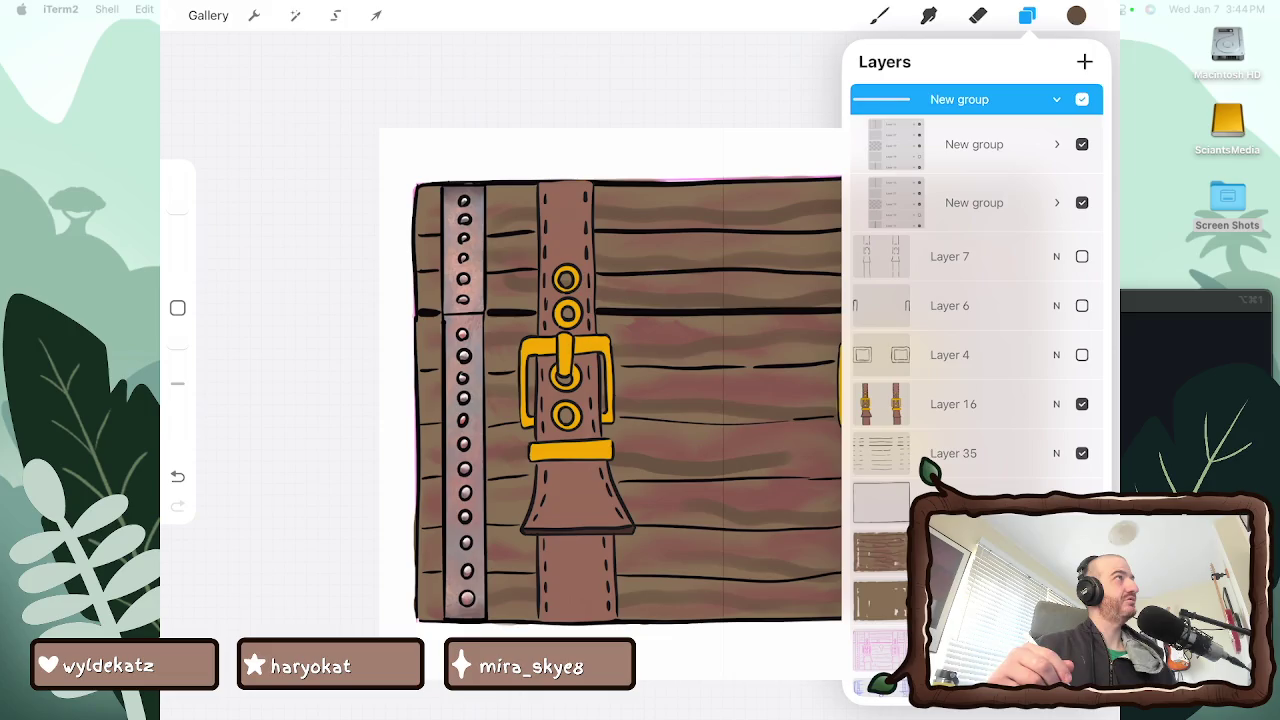
Select Layer 36, the wood planks layer, and switch to the Smudge tool
key("b")
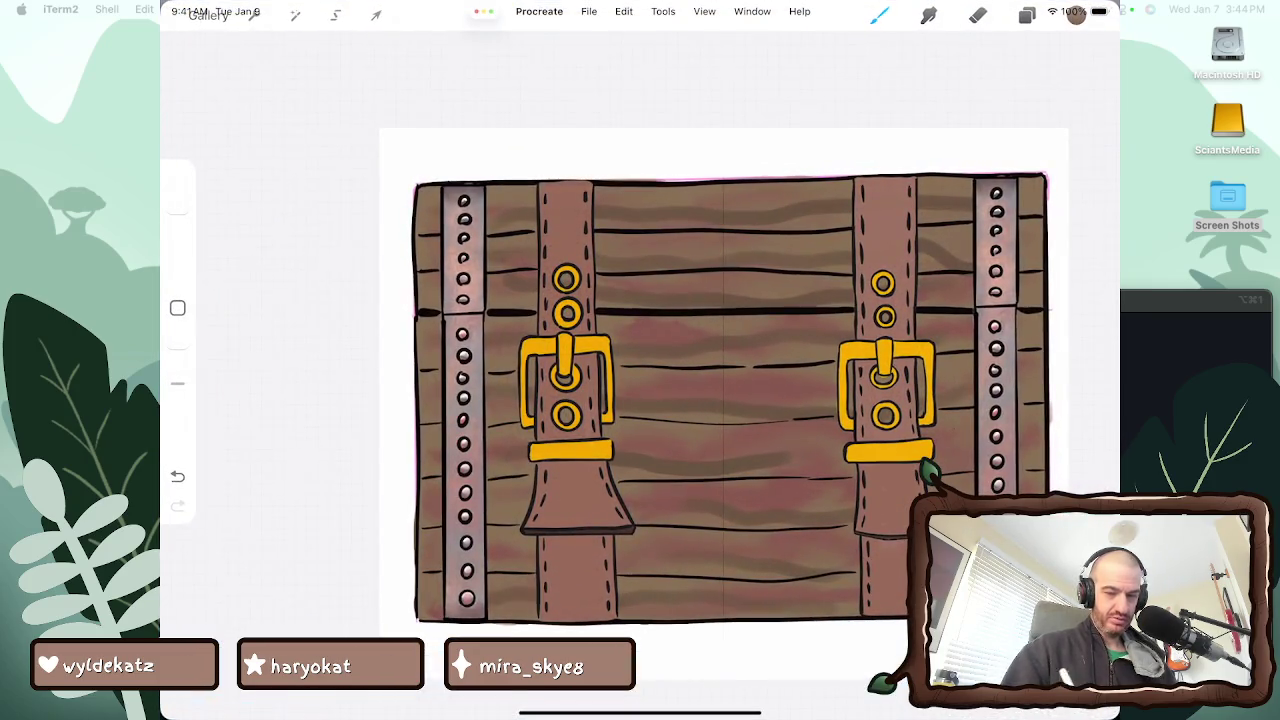
left_click(1027, 15)
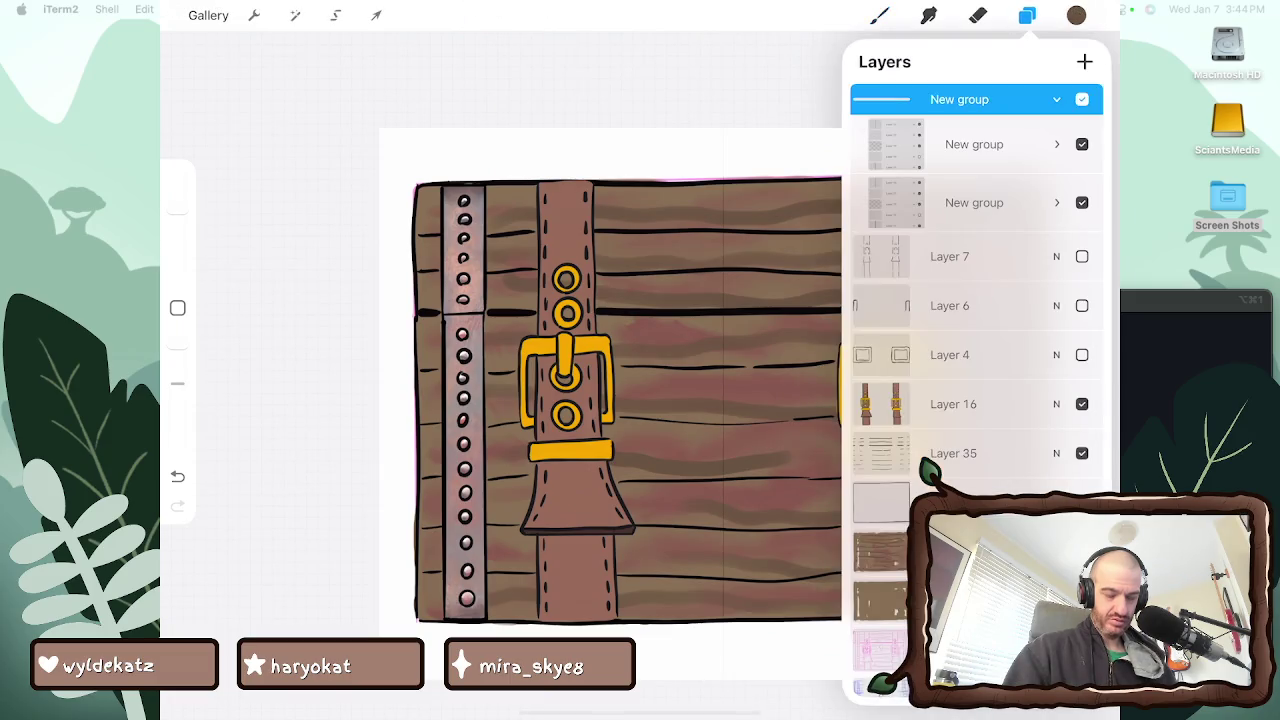
scroll(975, 300, "down", 2)
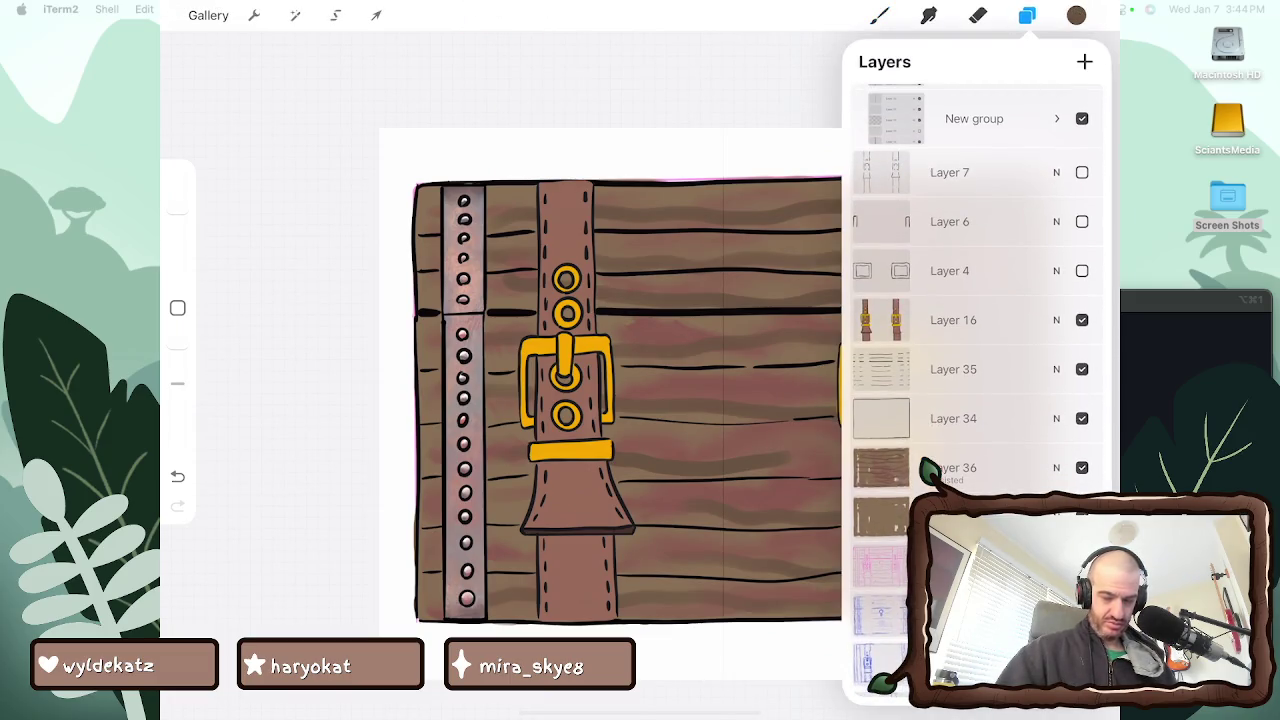
left_click(1000, 467)
left_click(929, 15)
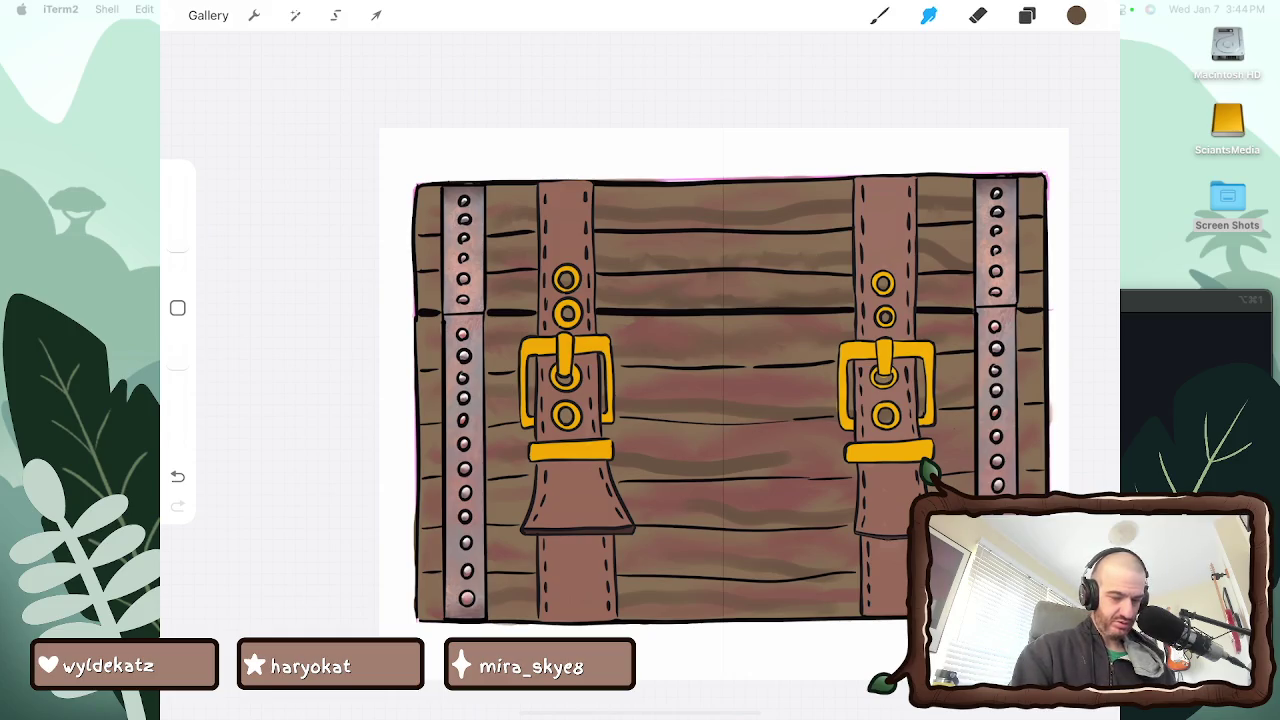
Smudge the plank texture, blending the shading between the buckles and toward the right
left_click_drag(812, 212, 766, 221)
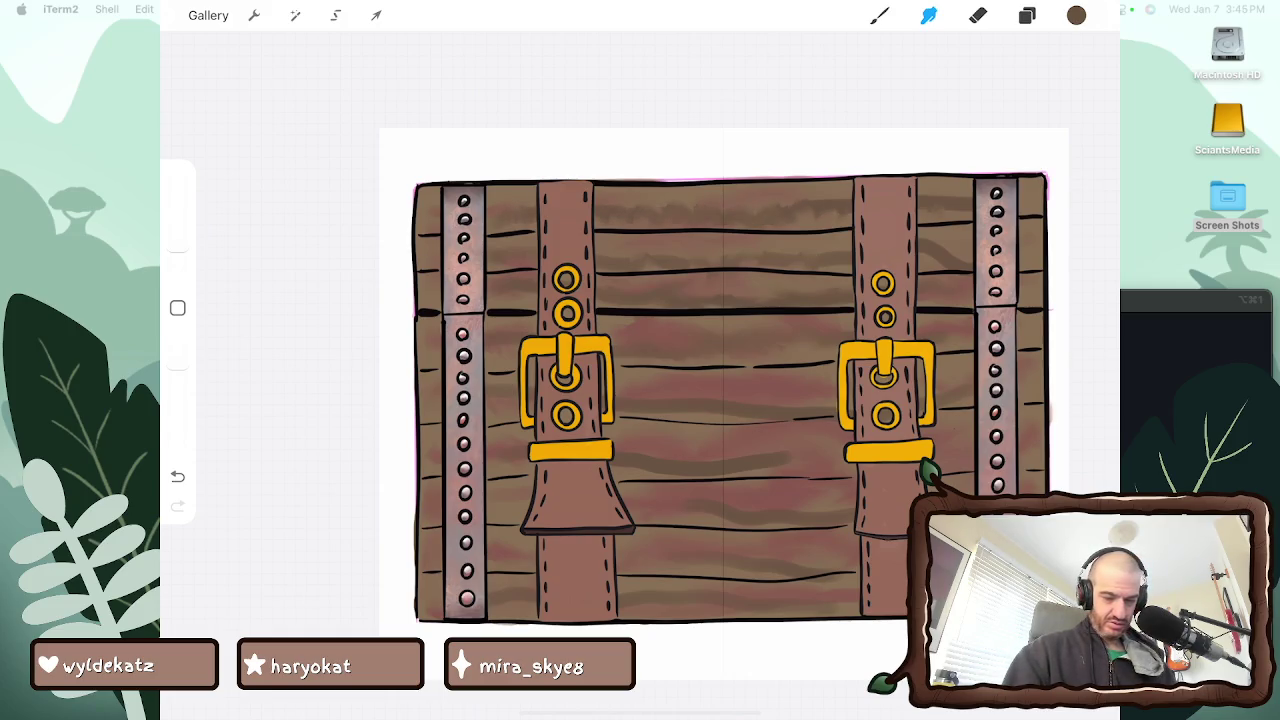
scroll(600, 380, "up", 5)
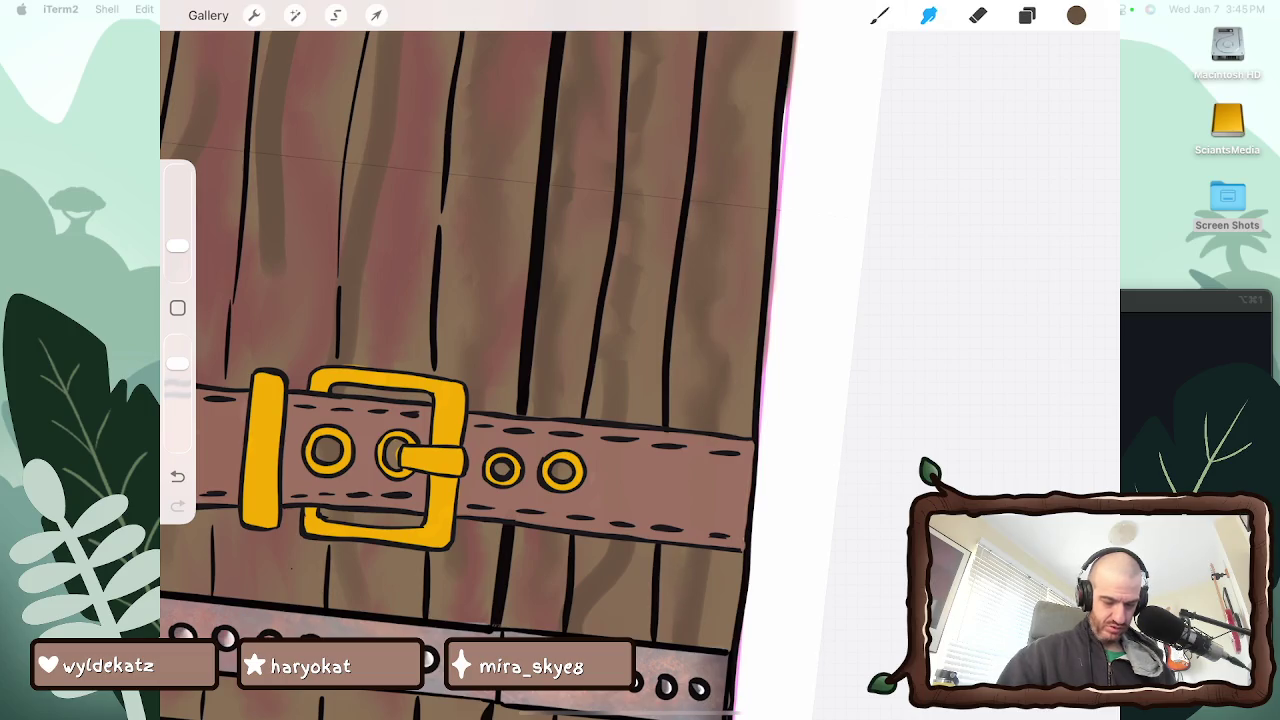
scroll(480, 360, "down", 5)
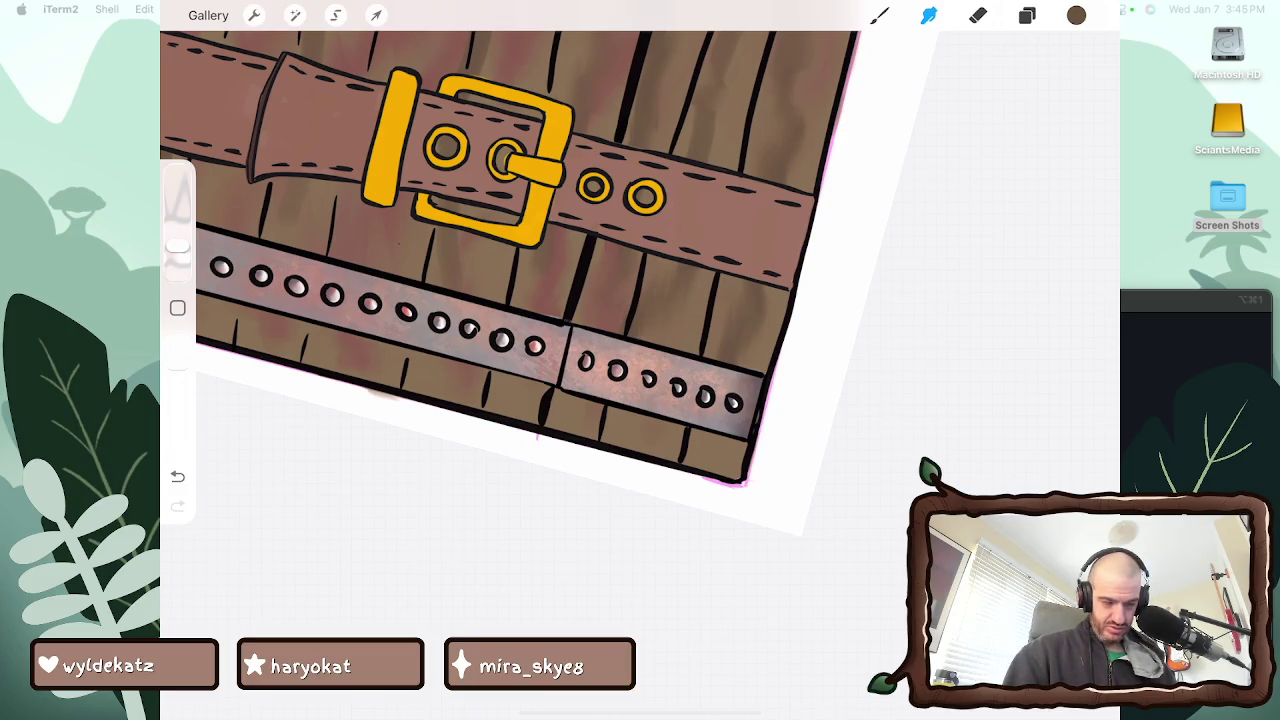
scroll(445, 375, "up", 3)
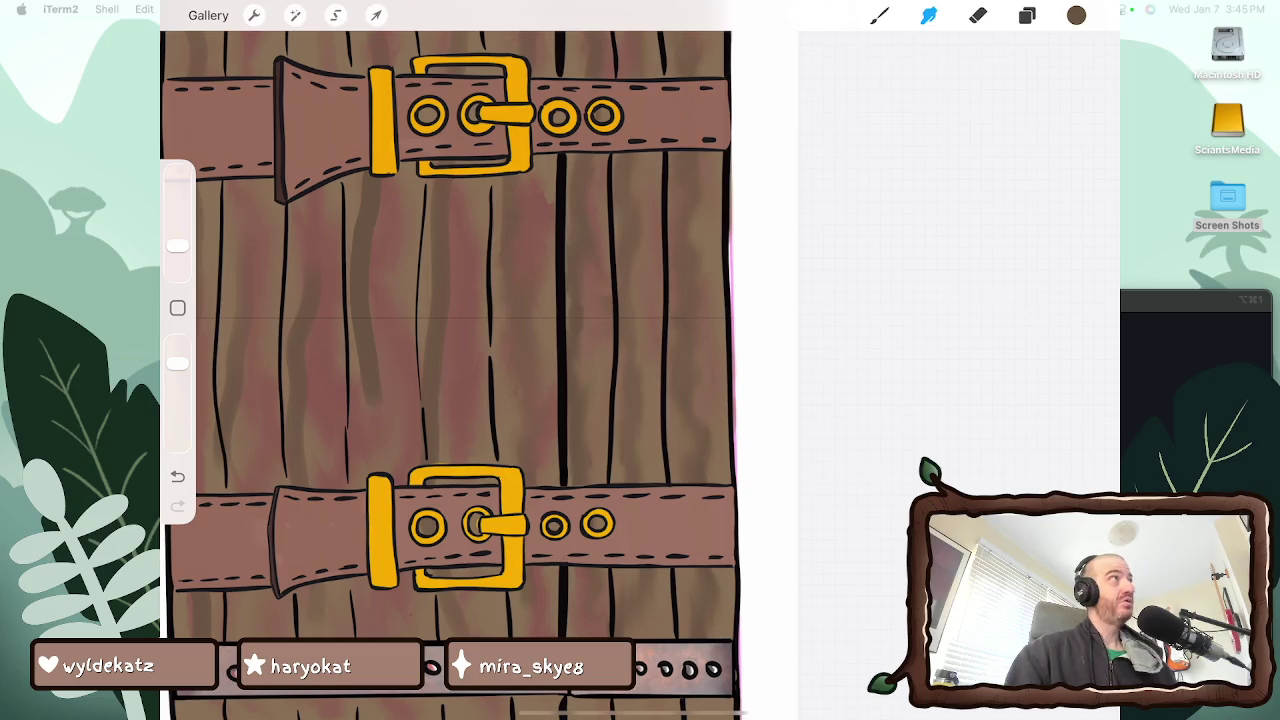
scroll(445, 375, "up", 3)
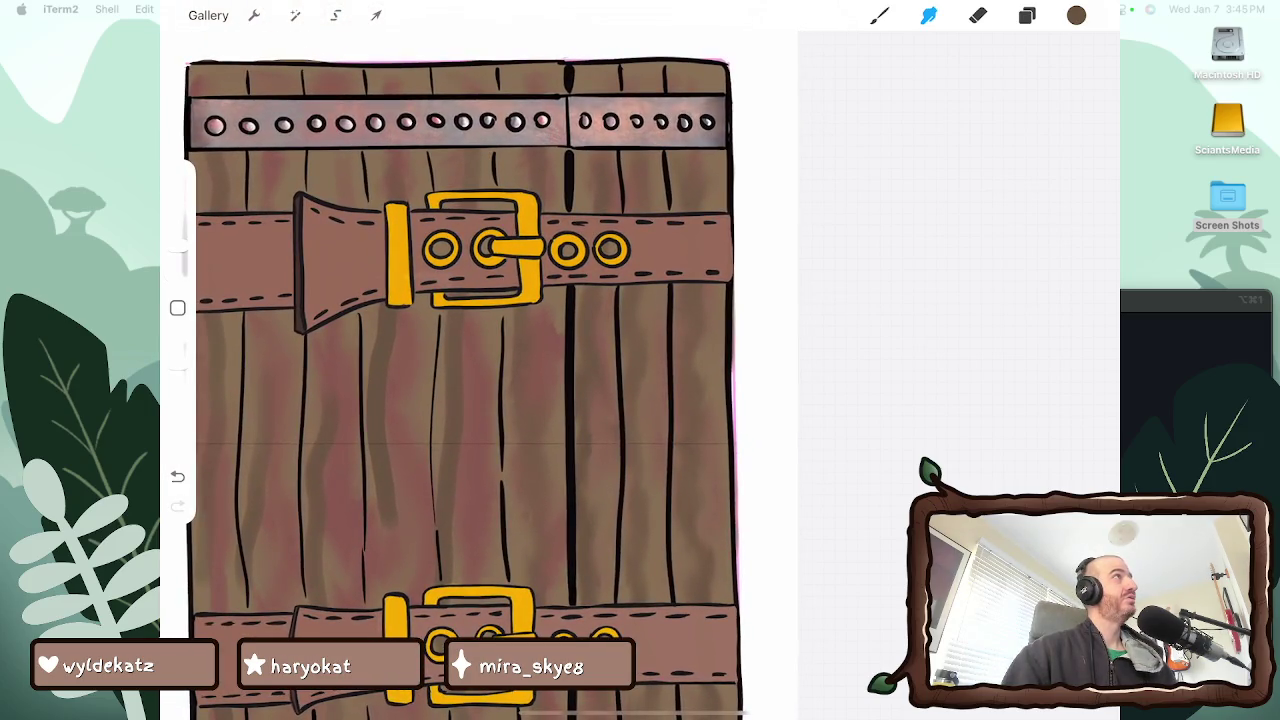
scroll(445, 380, "up", 2)
scroll(445, 375, "up", 2)
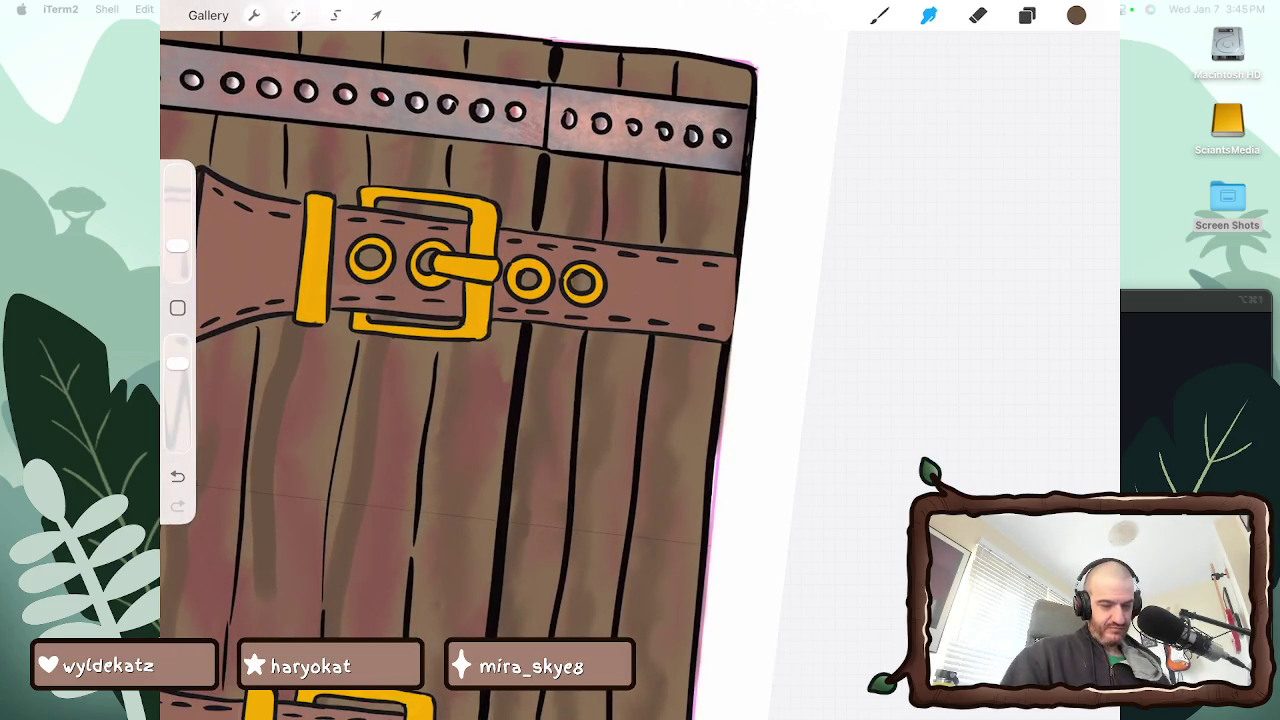
scroll(632, 85, "down", 3)
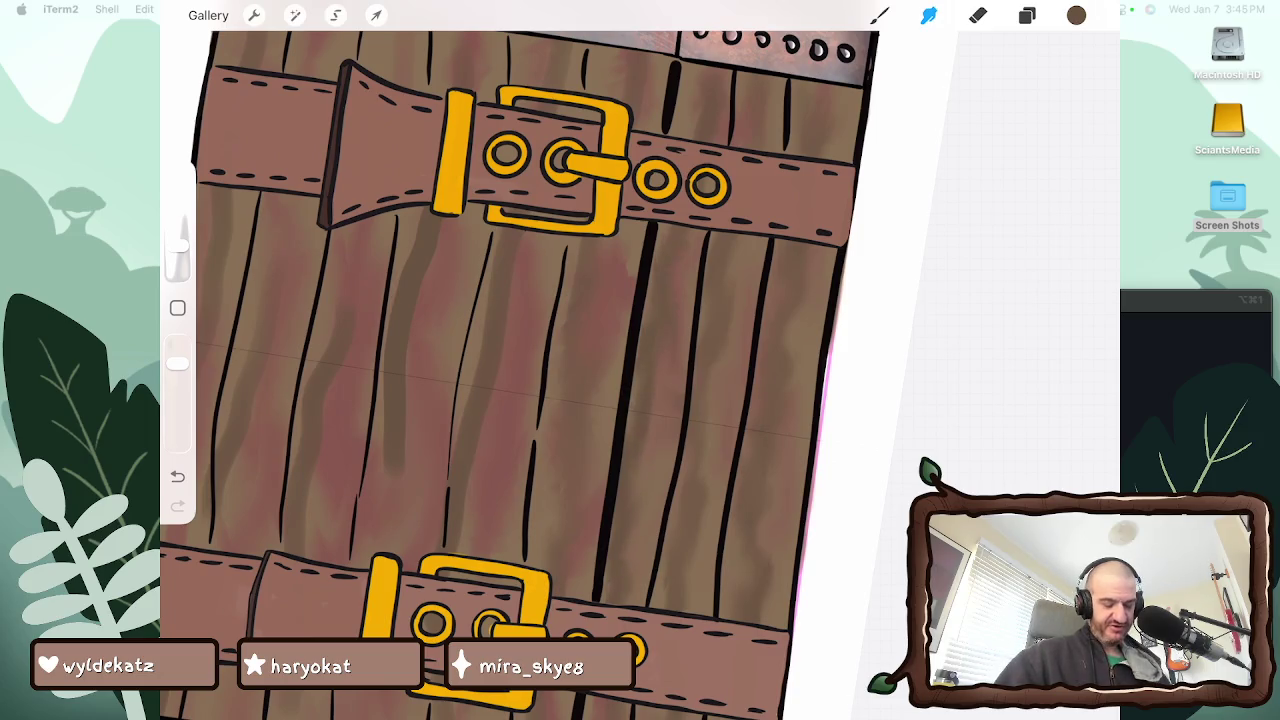
scroll(520, 375, "down", 3)
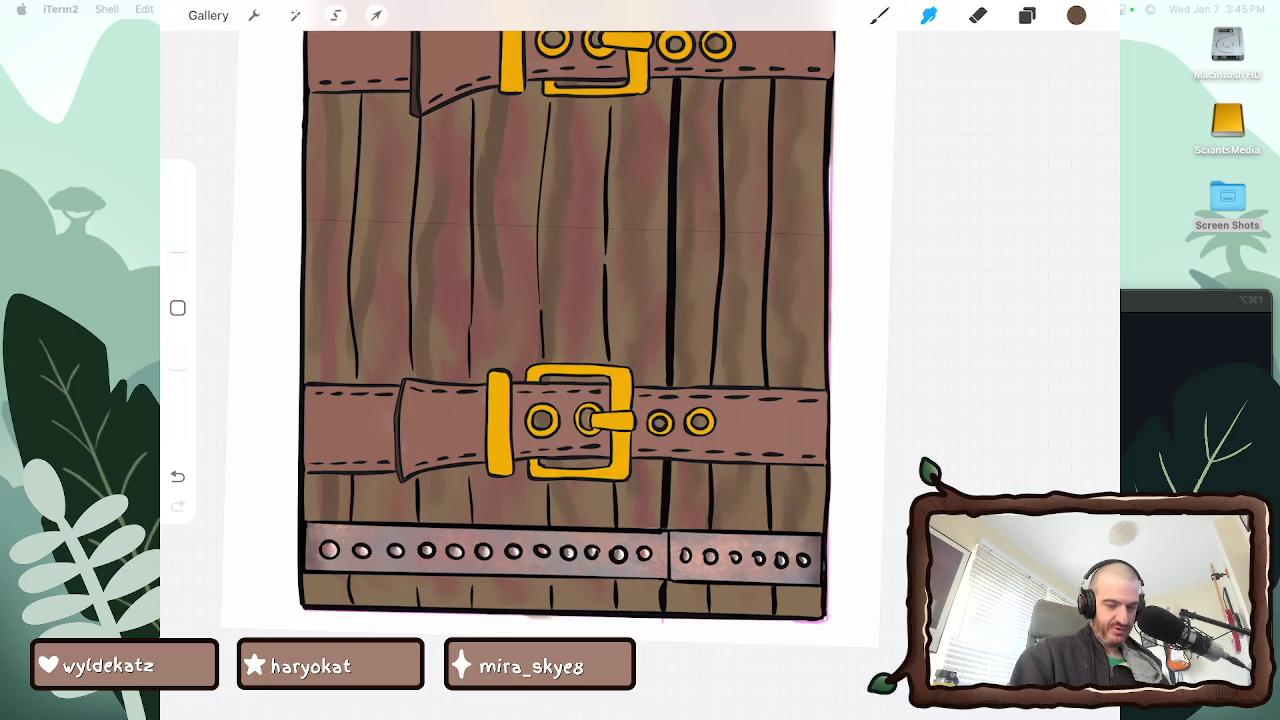
scroll(640, 360, "up", 5)
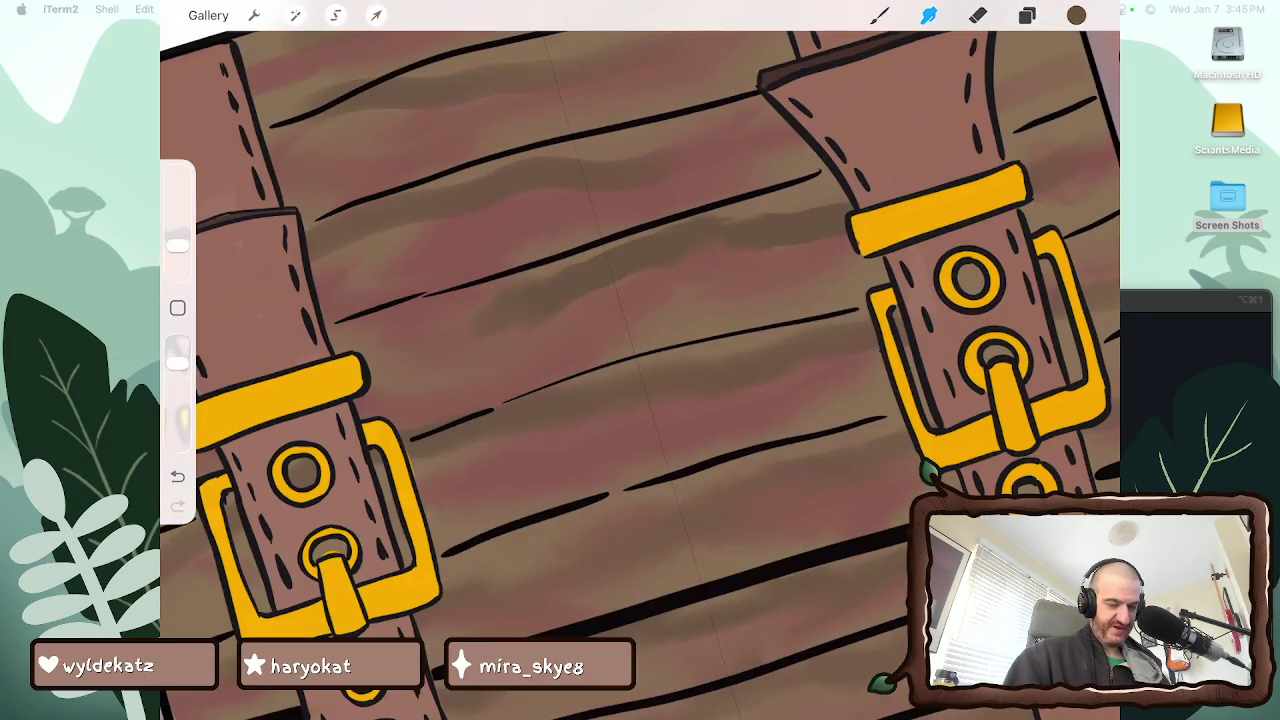
left_click_drag(676, 222, 560, 268)
left_click_drag(634, 242, 600, 284)
left_click_drag(712, 224, 838, 198)
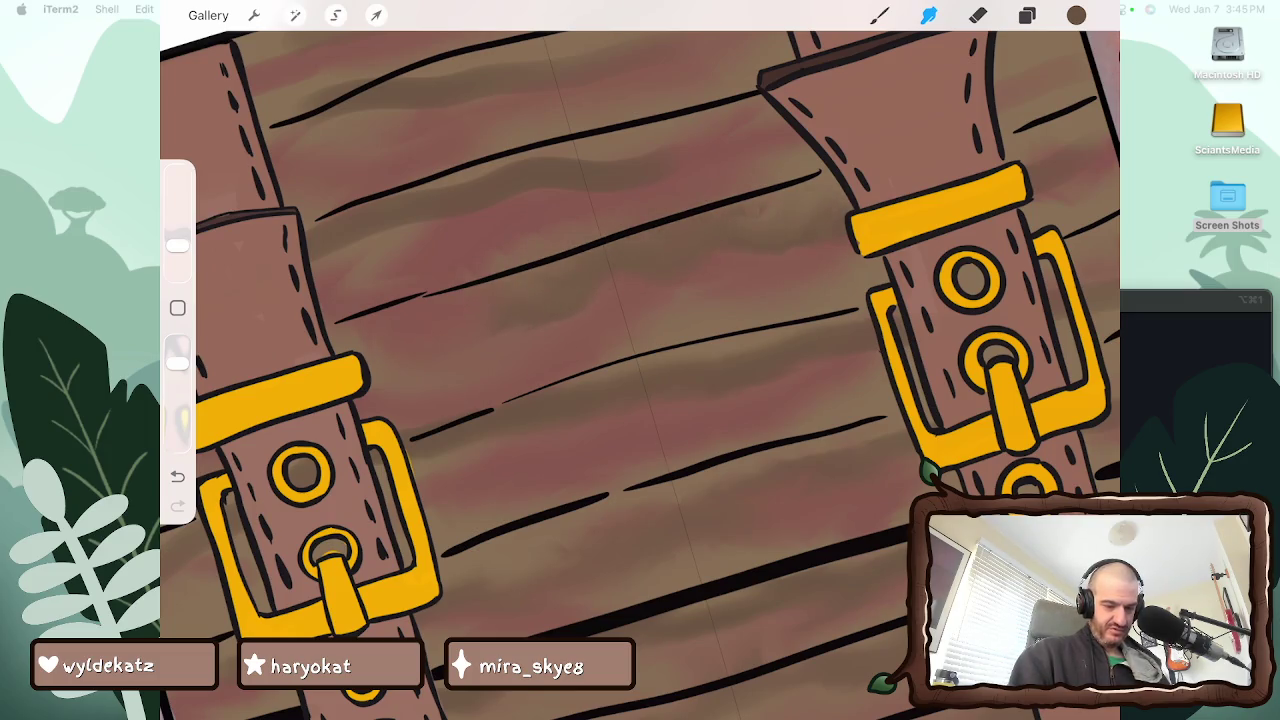
Darken and streak the plank shading near the left strap with short smudge dabs
scroll(640, 360, "up", 1)
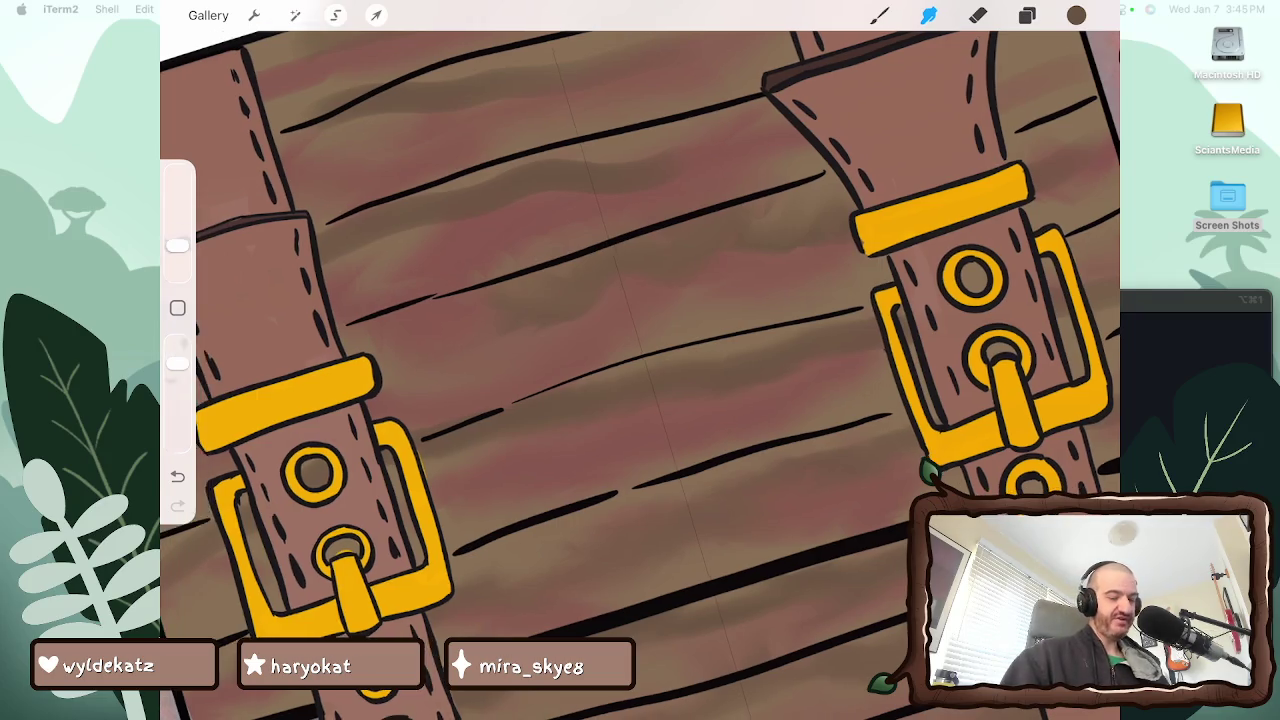
scroll(640, 360, "down", 2)
scroll(640, 360, "up", 2)
left_click_drag(474, 434, 488, 422)
mouse_move(540, 378)
left_mouse_down()
mouse_move(590, 312)
mouse_move(724, 256)
left_mouse_up()
left_click_drag(646, 294, 744, 234)
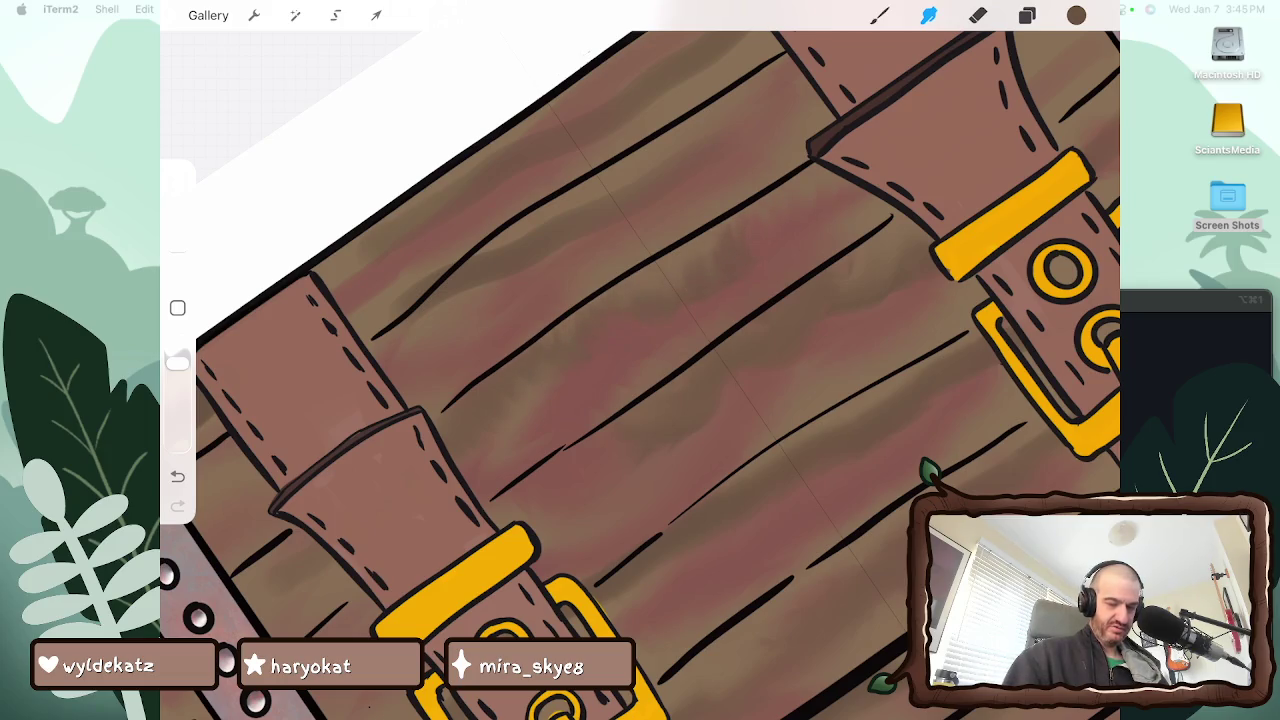
left_click_drag(440, 306, 488, 284)
left_click_drag(528, 240, 540, 228)
Rotate the canvas so the planks run vertically and smudge faint darker streaks down the boards
left_click_drag(640, 360, 700, 300)
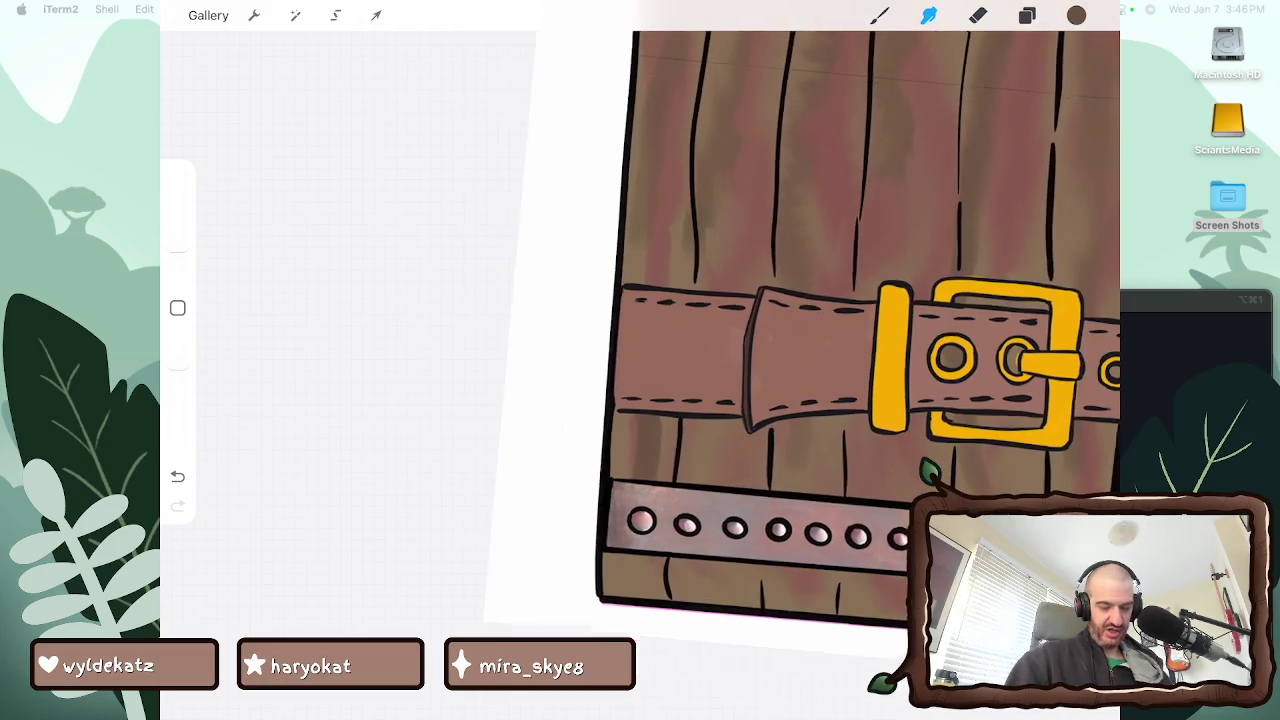
left_click_drag(666, 416, 666, 472)
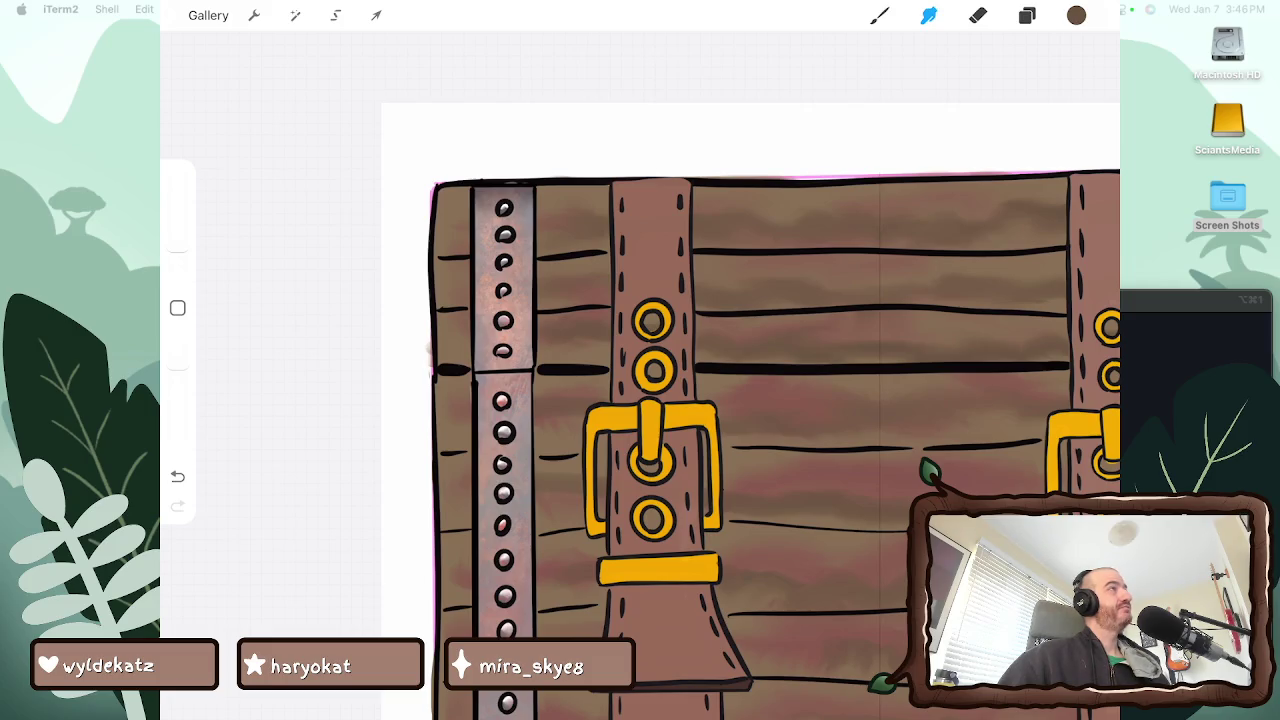
scroll(750, 410, "down", 5)
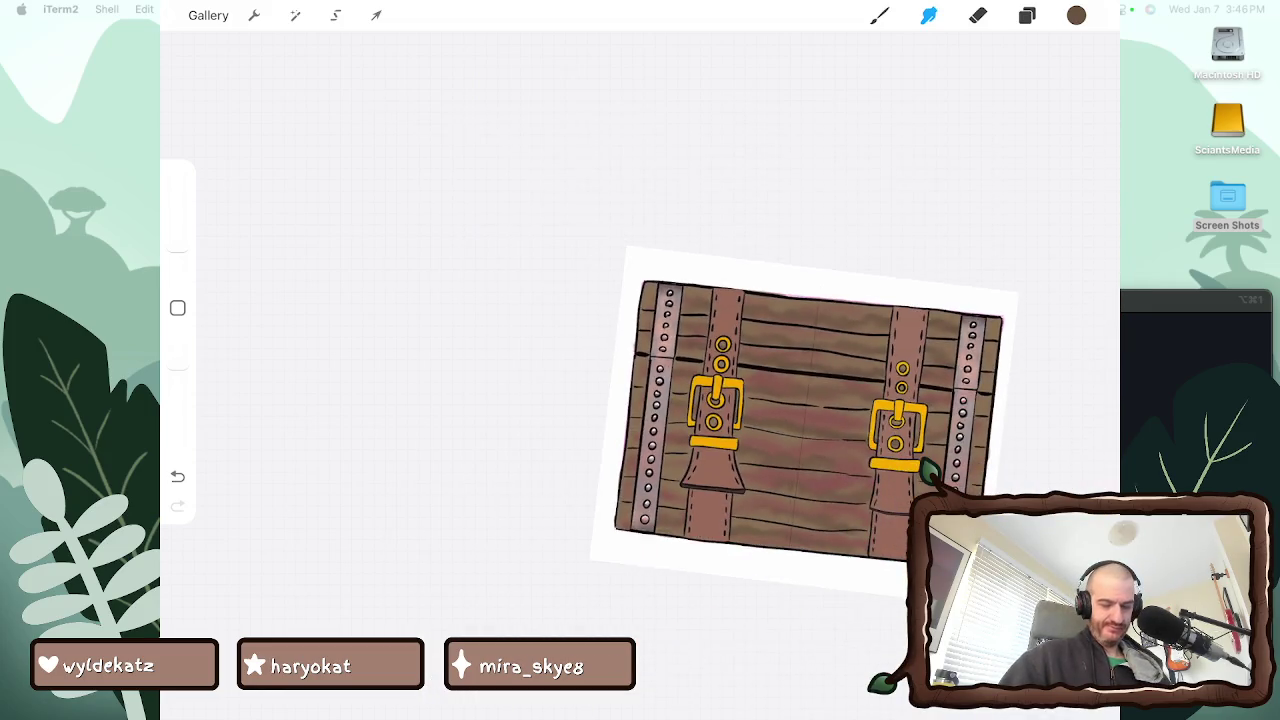
scroll(650, 370, "up", 5)
scroll(660, 380, "down", 3)
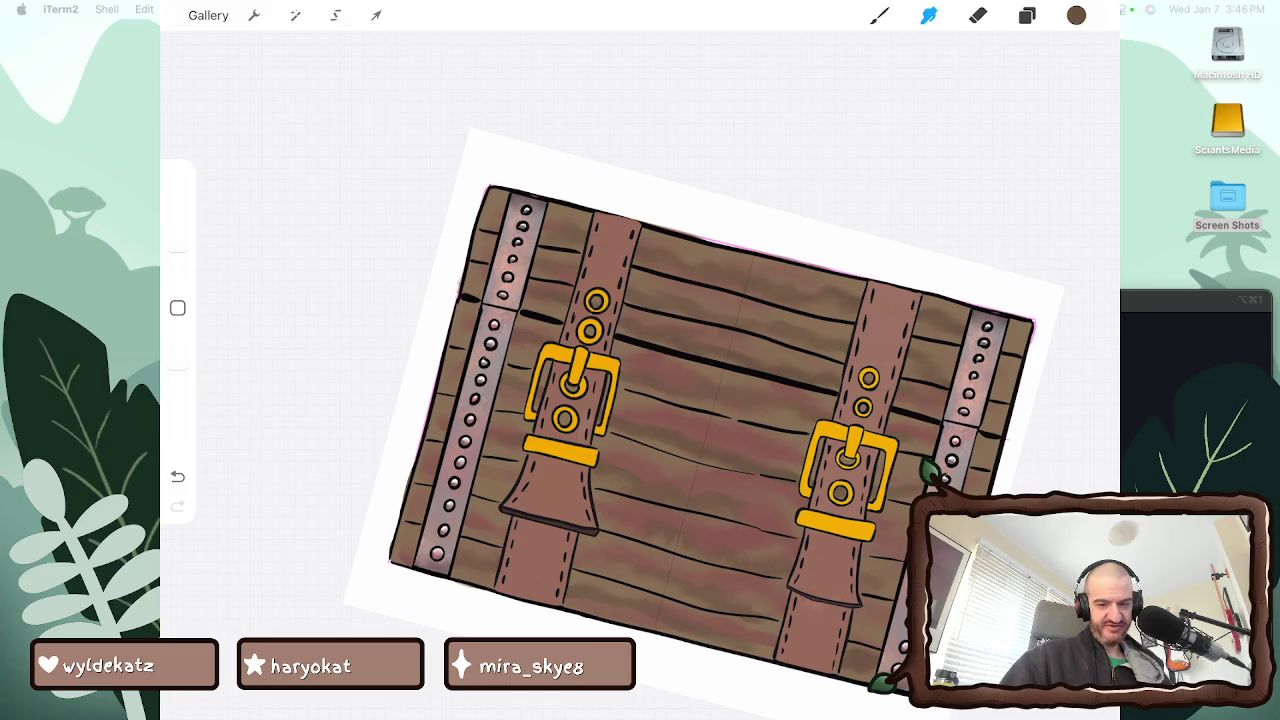
Pick a light cream colour and paint a highlight up the chest's right edge
left_click(1076, 15)
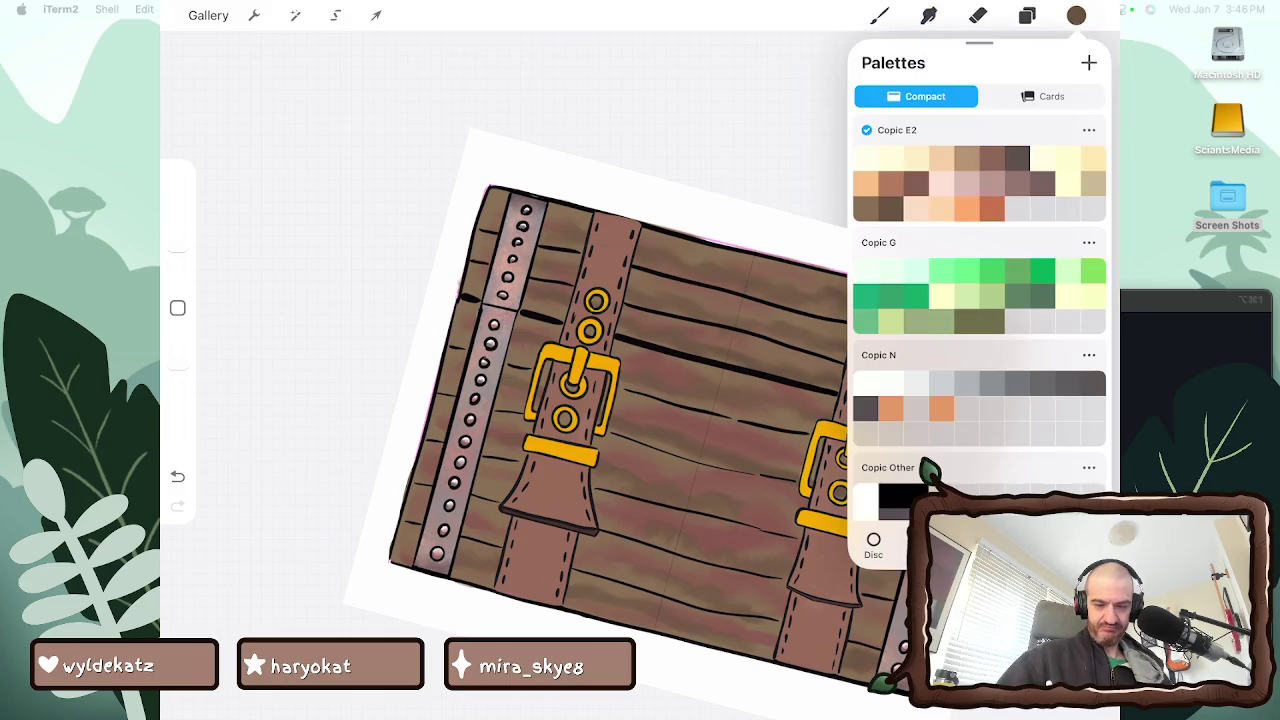
left_click(917, 157)
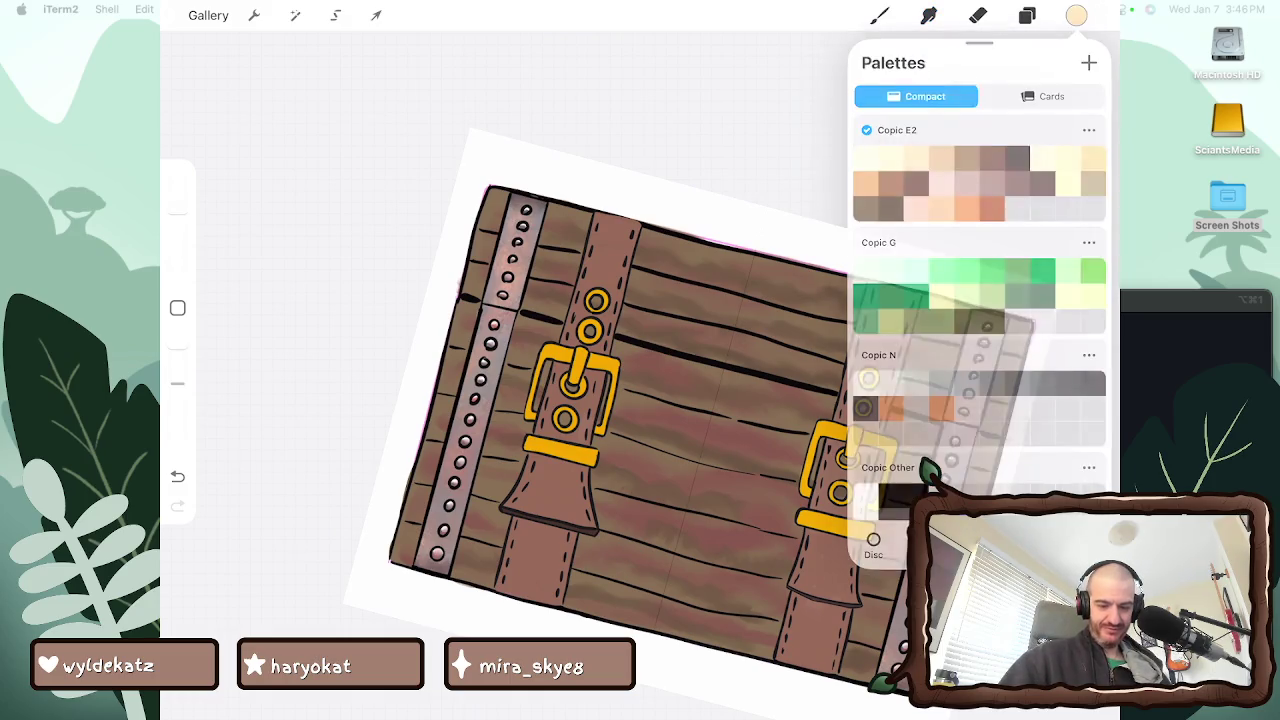
scroll(650, 370, "down", 3)
scroll(560, 370, "up", 3)
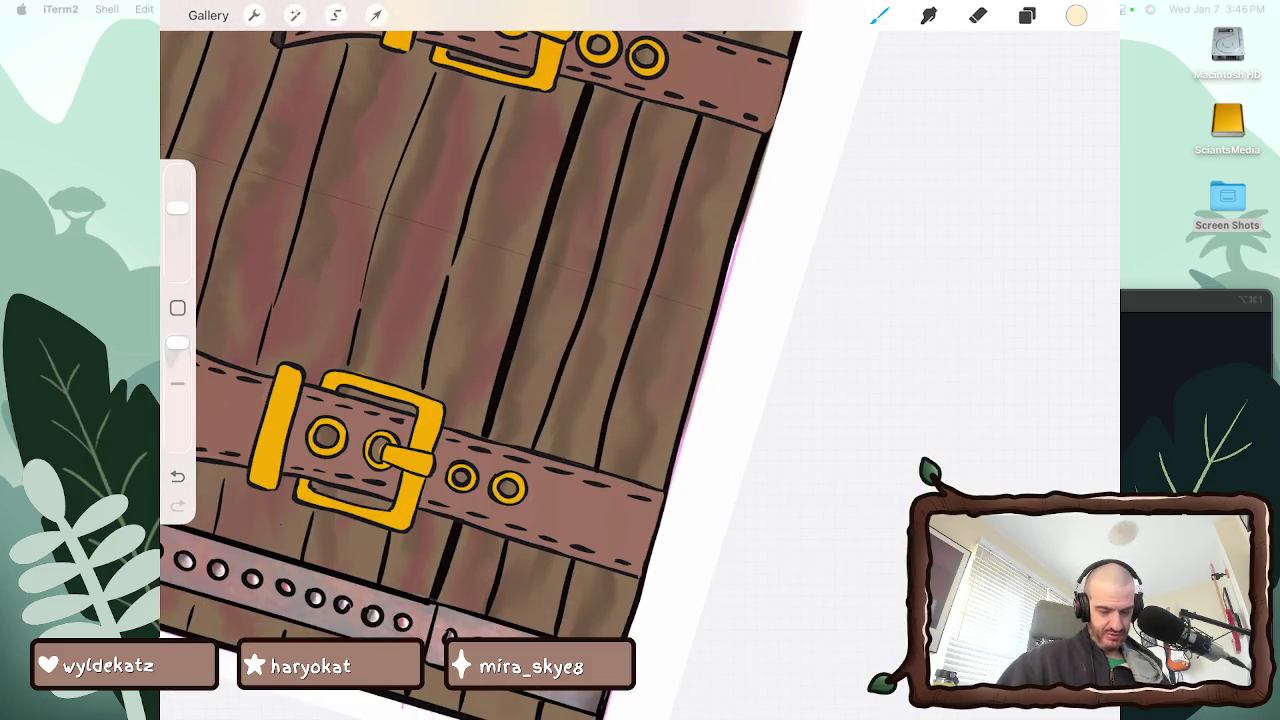
scroll(420, 370, "up", 2)
left_click_drag(614, 595, 650, 105)
scroll(420, 370, "up", 3)
left_click_drag(610, 500, 655, 105)
left_click_drag(628, 440, 636, 240)
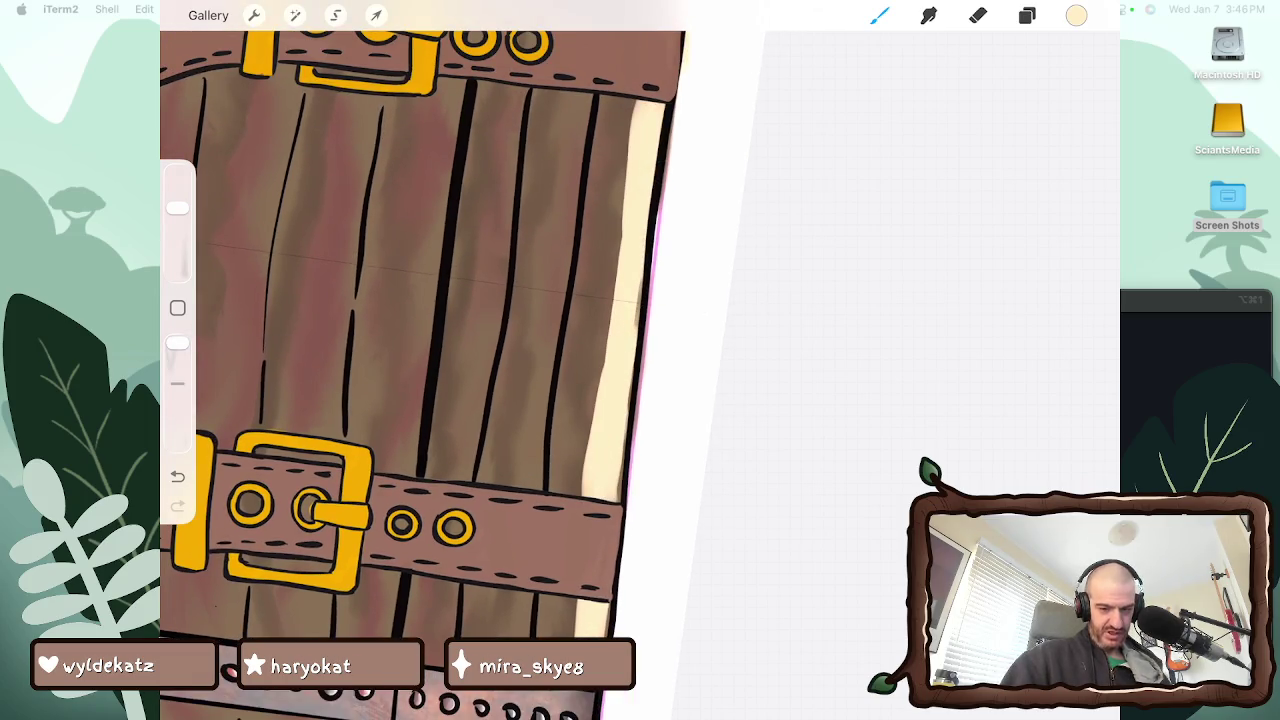
Turn off Drawing Assist on Layer 36, then paint a cream stroke near the door's right edge
left_click(1027, 15)
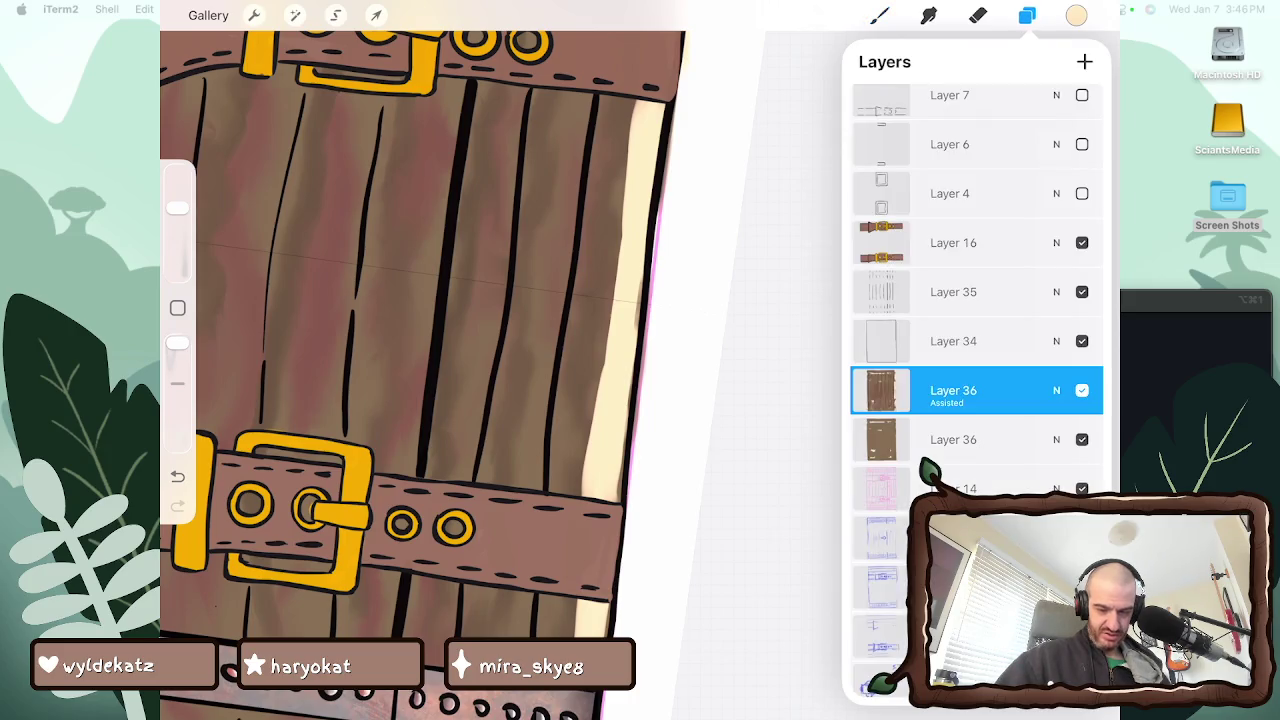
left_click(950, 390)
left_click(770, 443)
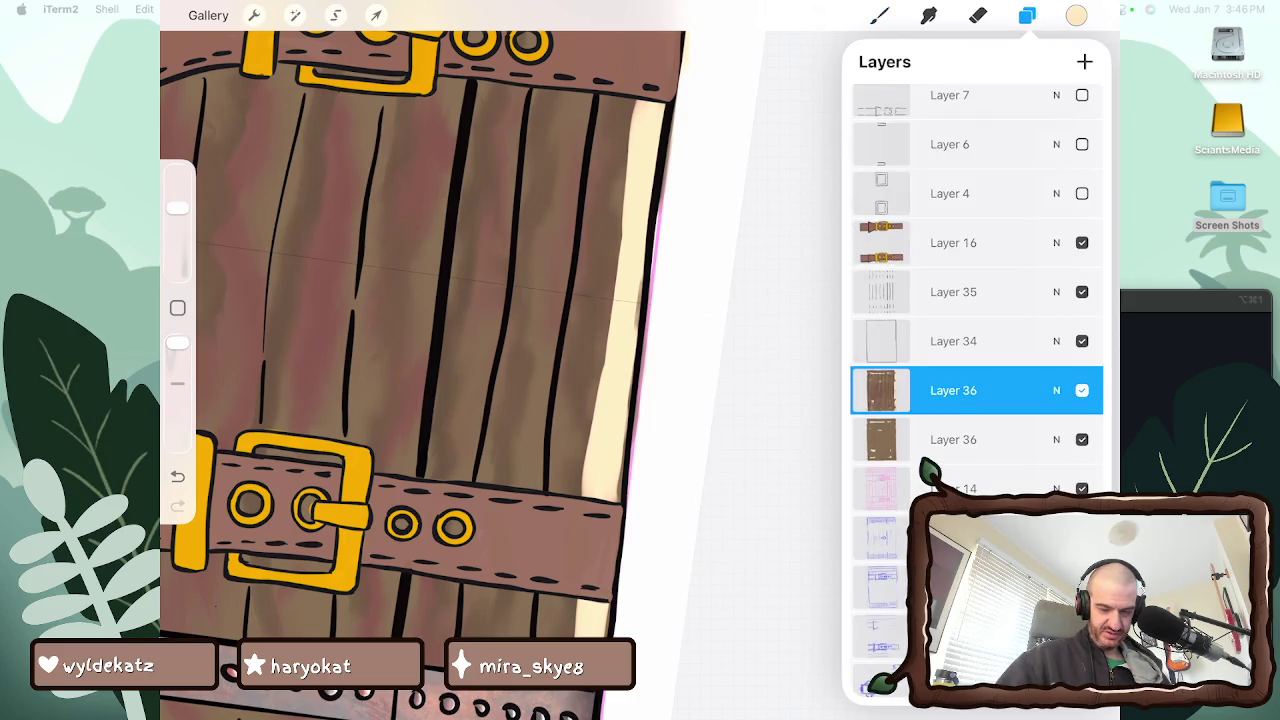
left_click(950, 390)
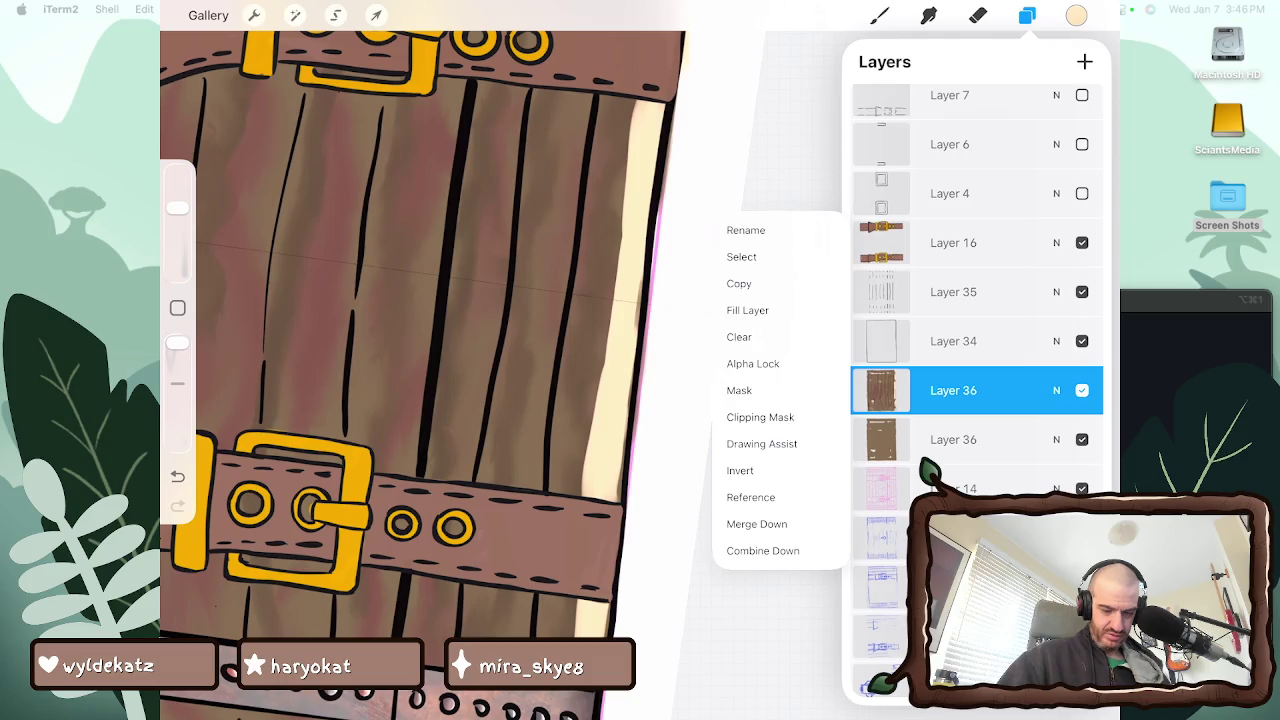
left_click(720, 150)
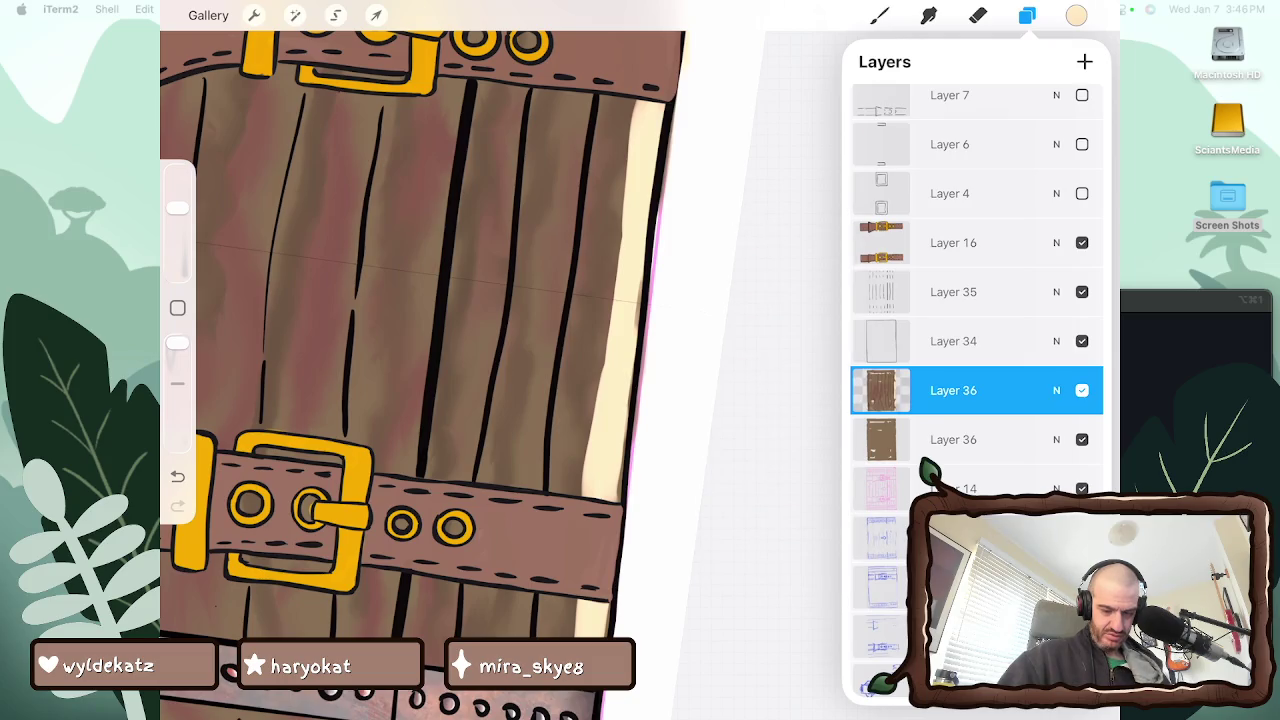
left_click(880, 15)
mouse_move(615, 205)
left_mouse_down()
mouse_move(590, 460)
mouse_move(570, 500)
left_mouse_up()
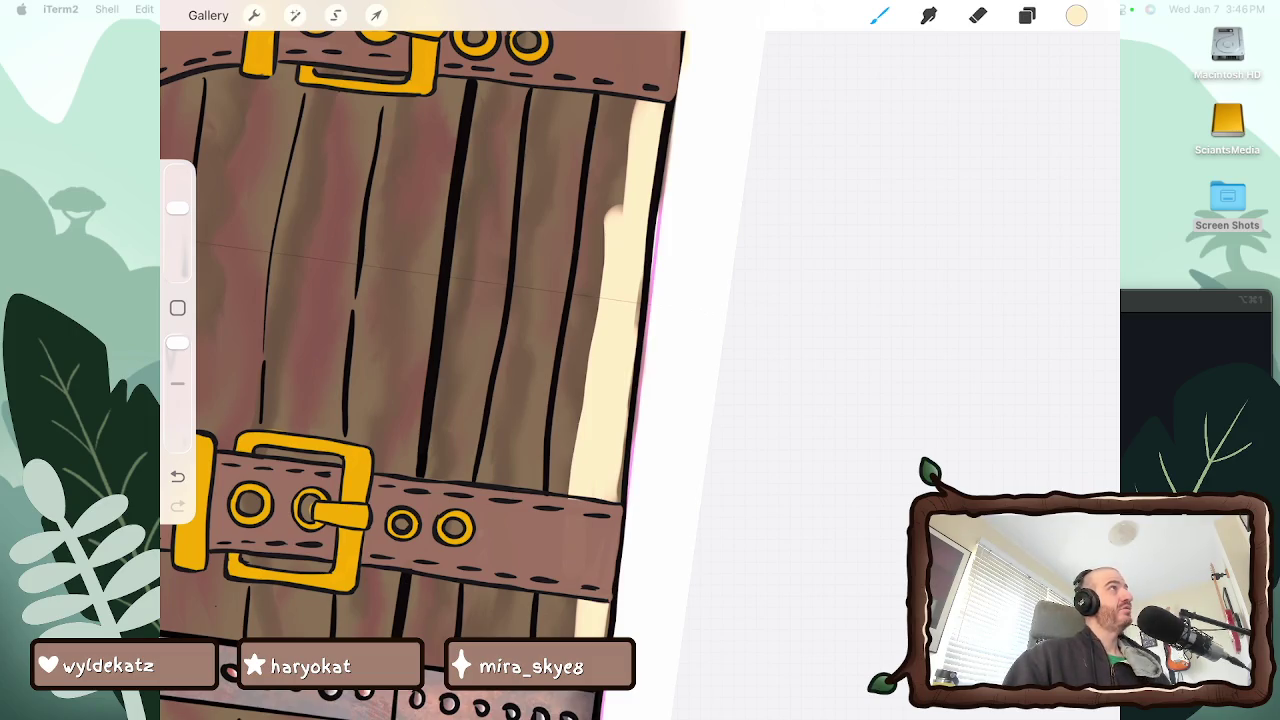
Undo the stray cream stroke and try a smudge along the right edge, undoing it too
scroll(440, 330, "down", 2)
scroll(440, 330, "down", 2)
scroll(440, 330, "down", 2)
scroll(440, 330, "down", 1)
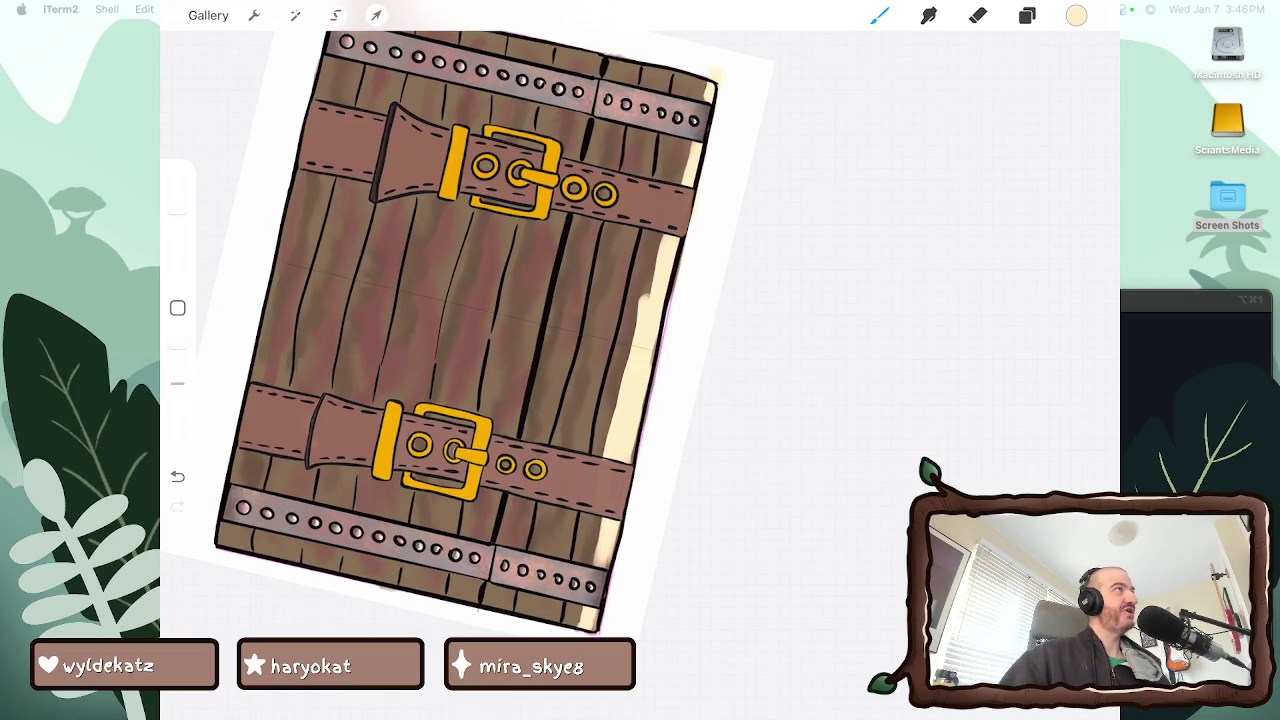
scroll(460, 330, "down", 1)
key("s")
key("ctrl+z")
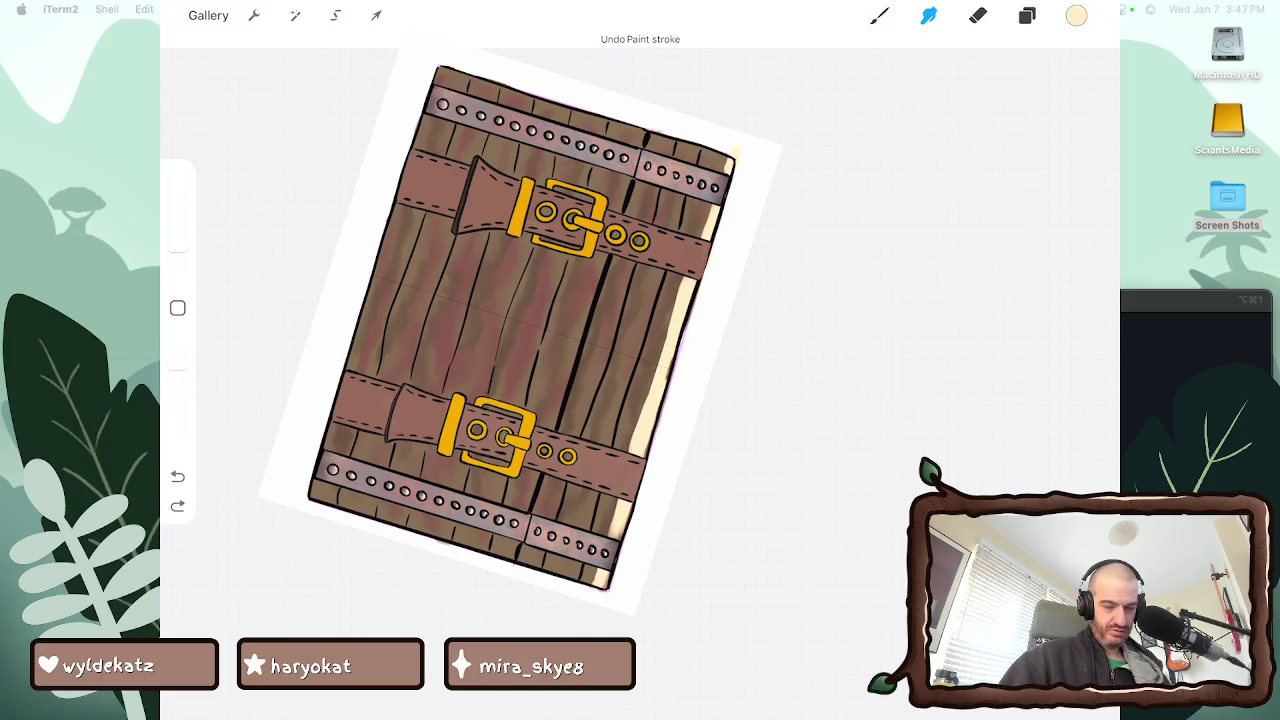
left_click_drag(730, 160, 602, 585)
key("ctrl+z")
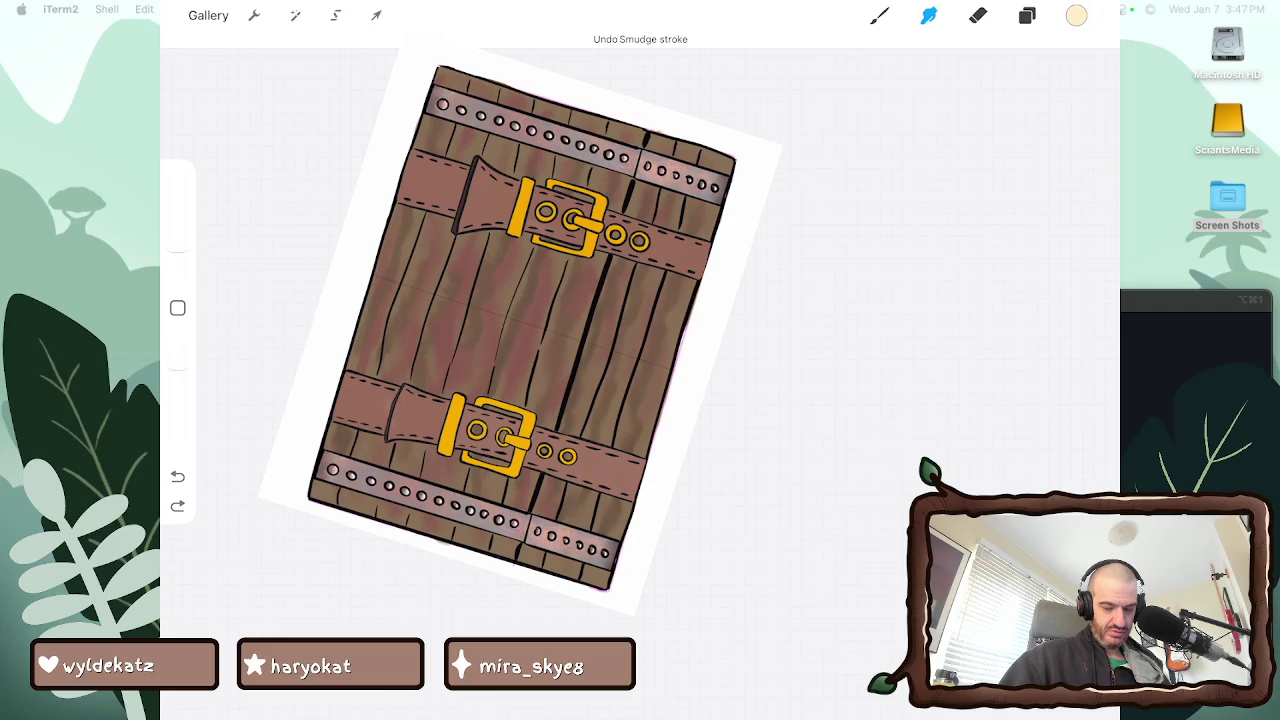
Open the wood layer's options in the layers list, then close them unchanged
key("l")
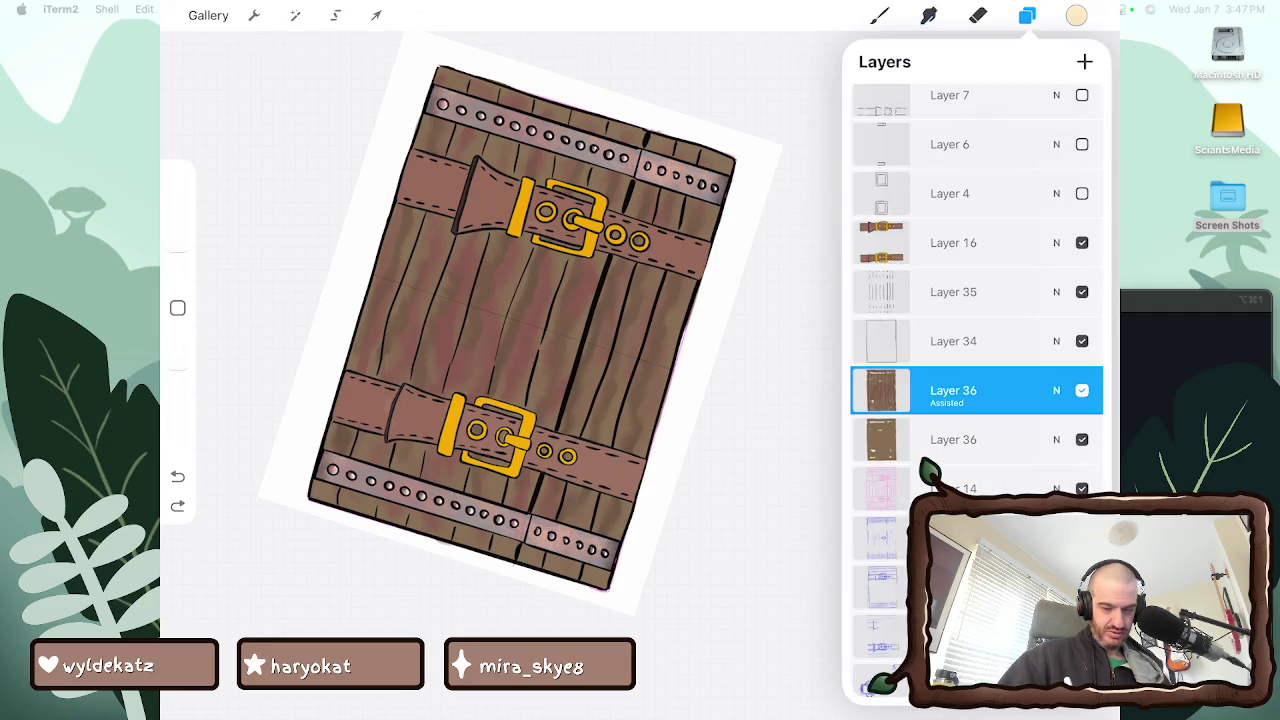
left_click(953, 390)
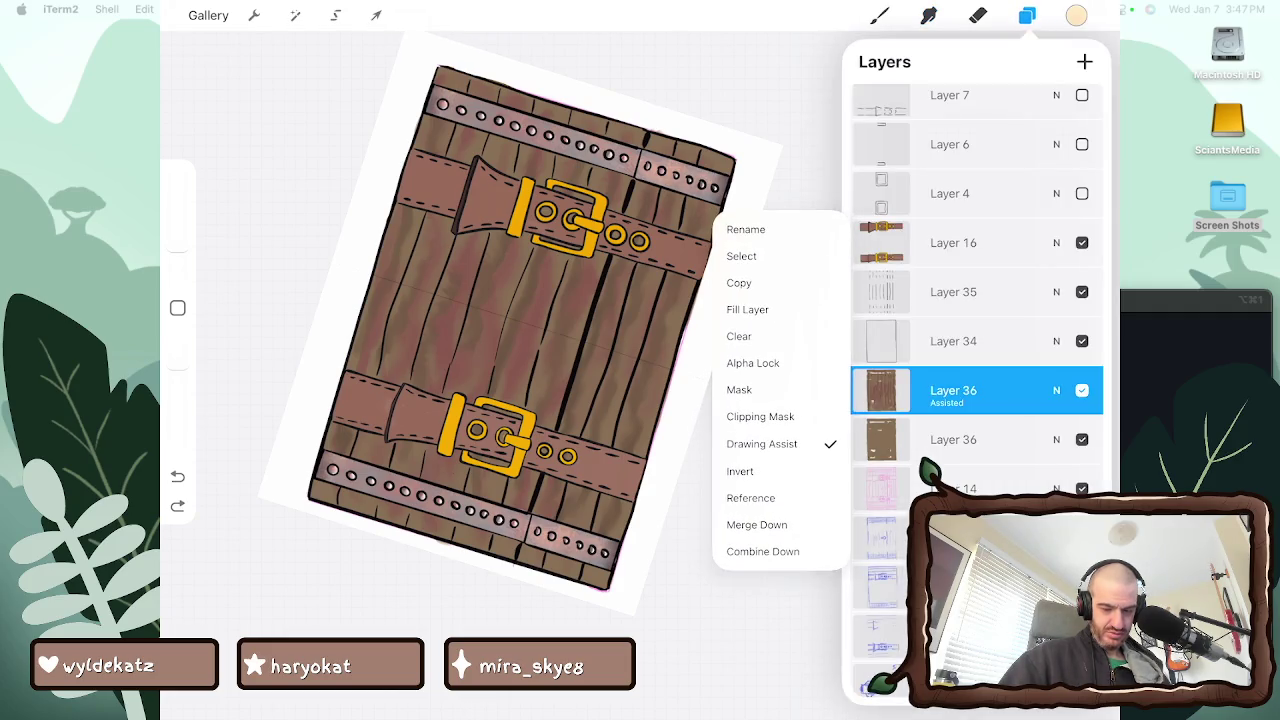
key("Escape")
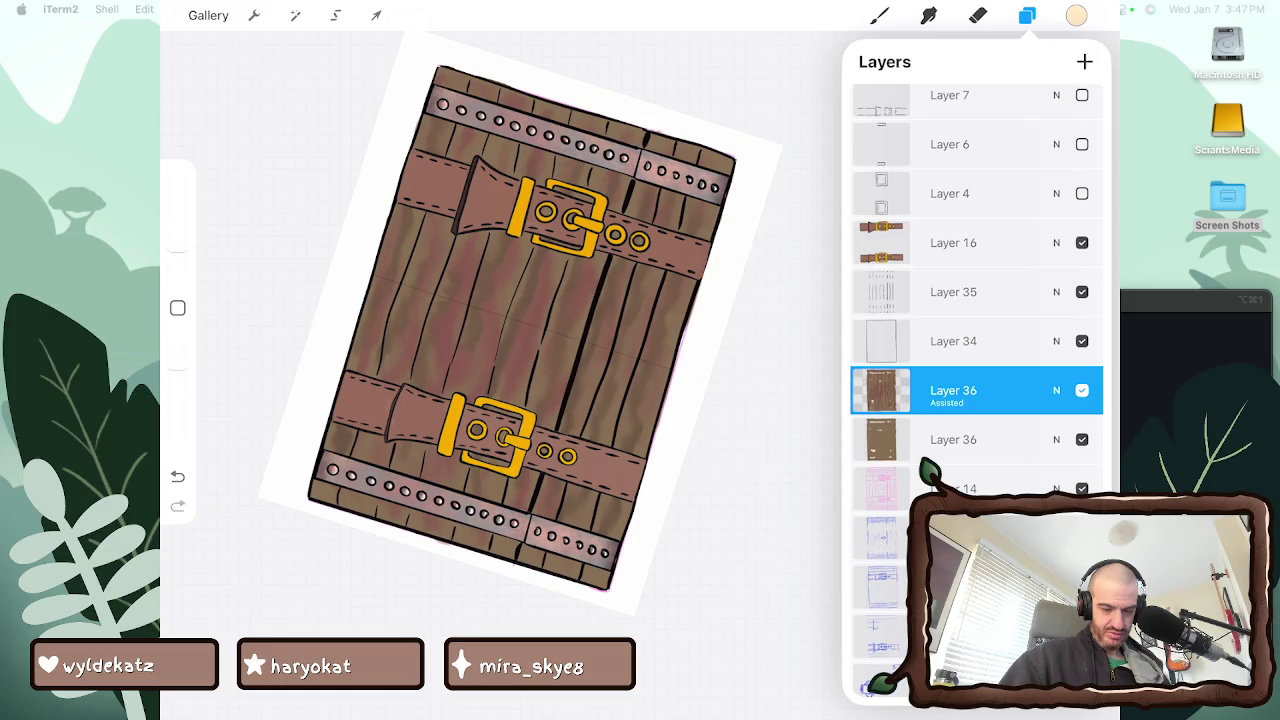
key("l")
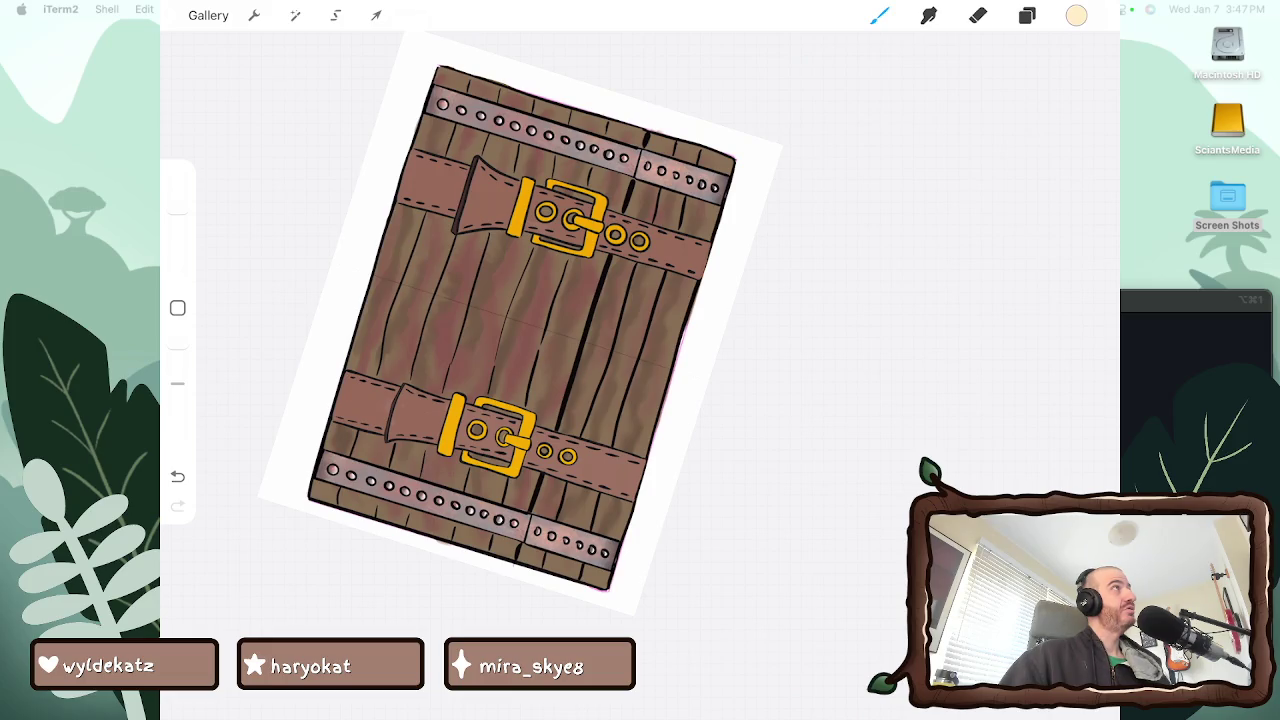
scroll(470, 320, "up", 5)
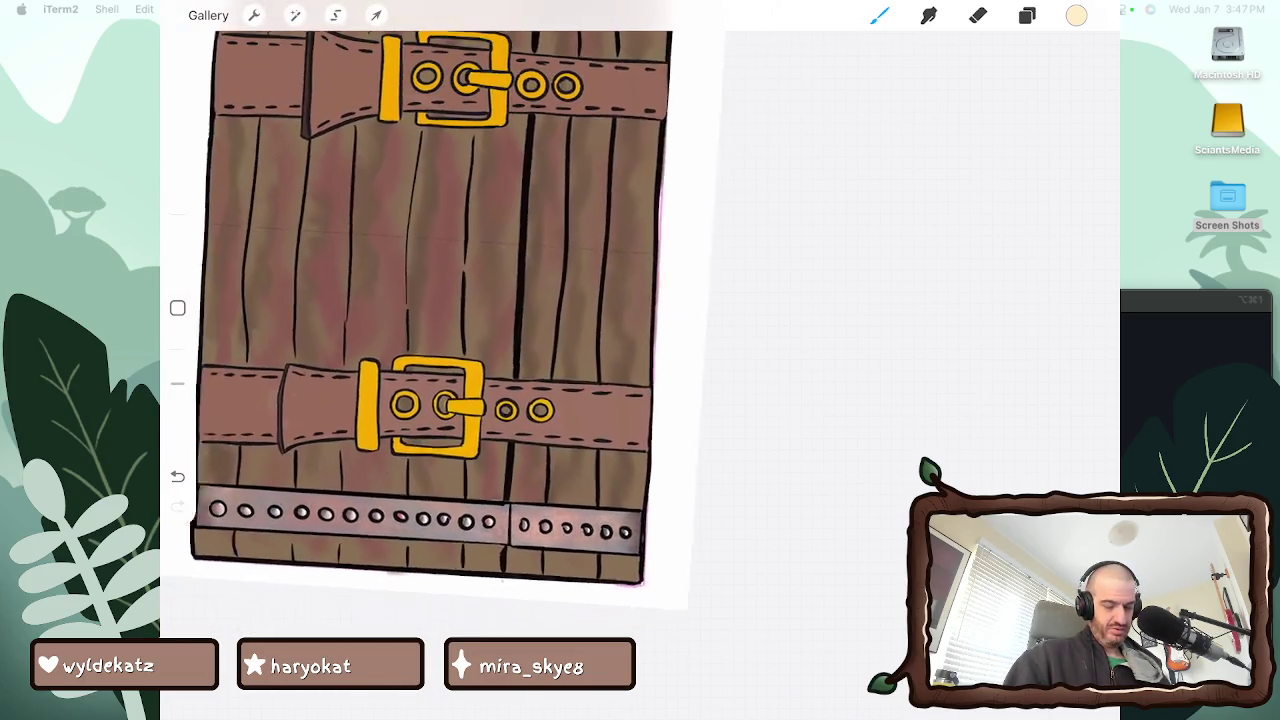
Paint pale highlight strokes down the door's right edge, from bottom to top
mouse_move(628, 558)
left_mouse_down()
mouse_move(632, 578)
mouse_move(647, 570)
left_mouse_up()
mouse_move(640, 452)
left_mouse_down()
mouse_move(640, 505)
mouse_move(634, 484)
mouse_move(650, 508)
left_mouse_up()
left_click_drag(630, 118, 628, 368)
left_click_drag(640, 180, 644, 384)
left_click_drag(648, 104, 648, 192)
left_click_drag(650, 236, 650, 300)
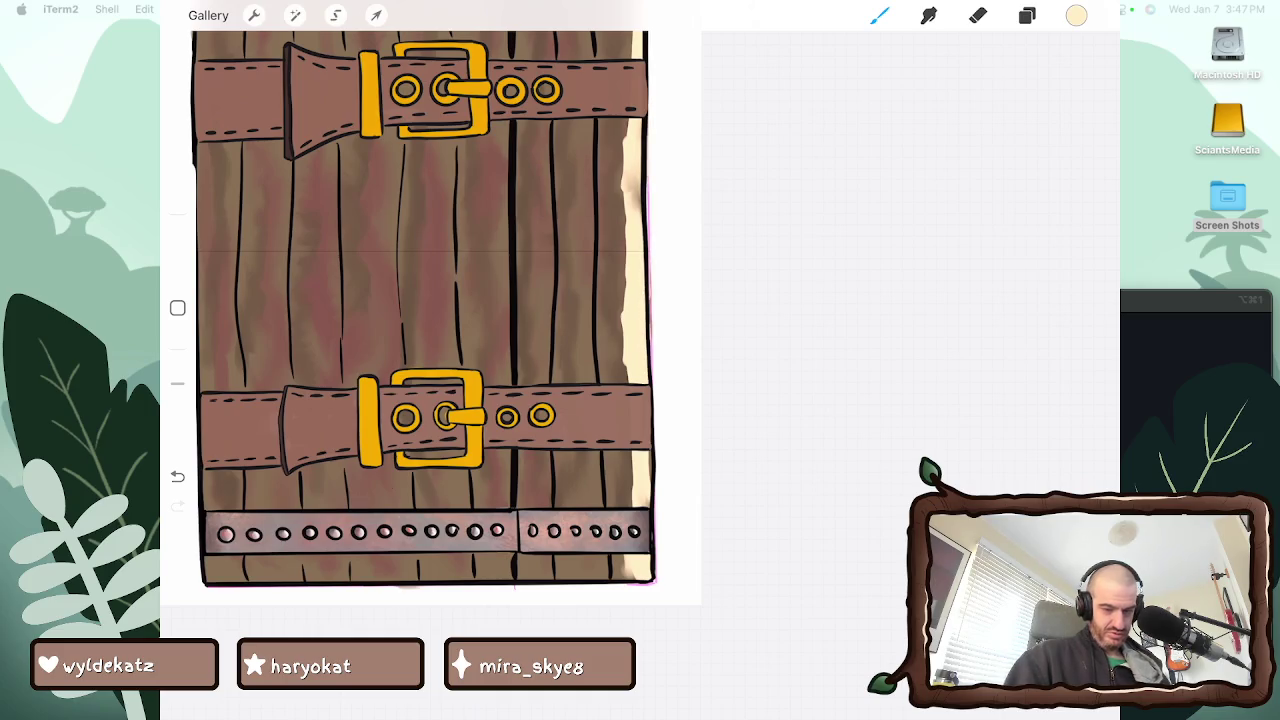
Turn off Drawing Assist on Layer 36 and rotate the view back onto the chest front
left_click(1027, 15)
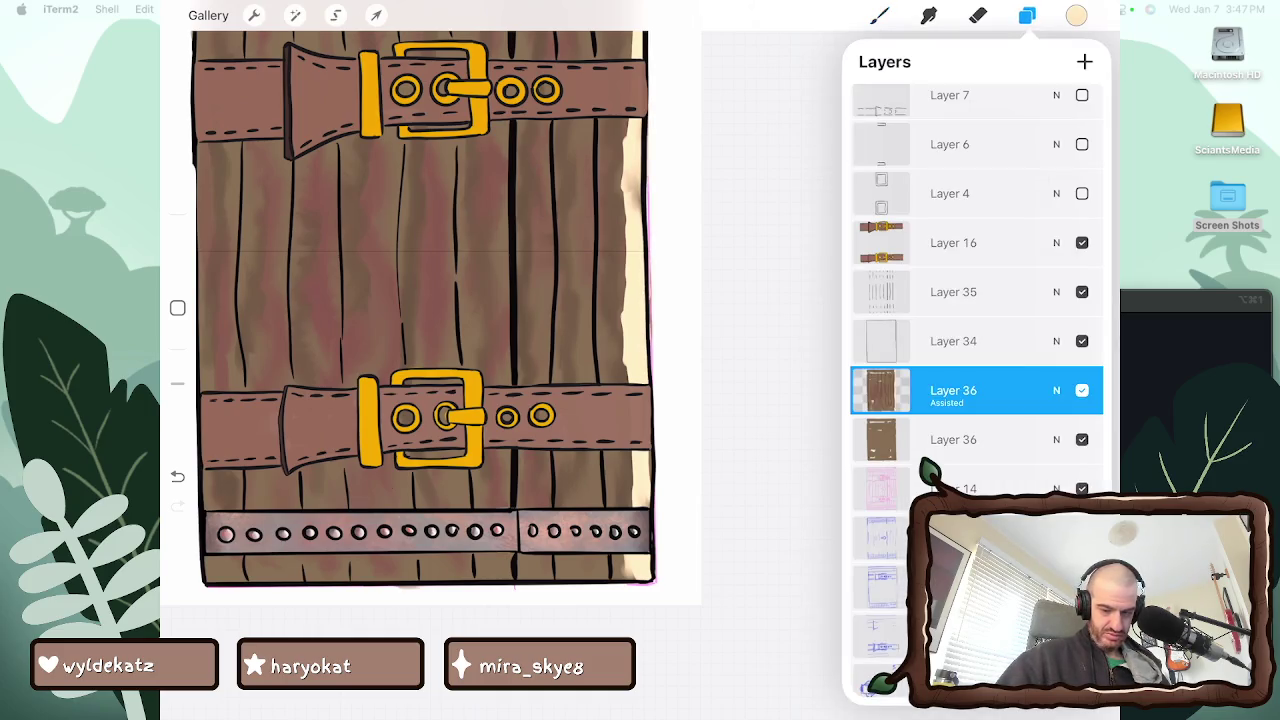
left_click(880, 390)
left_click(880, 390)
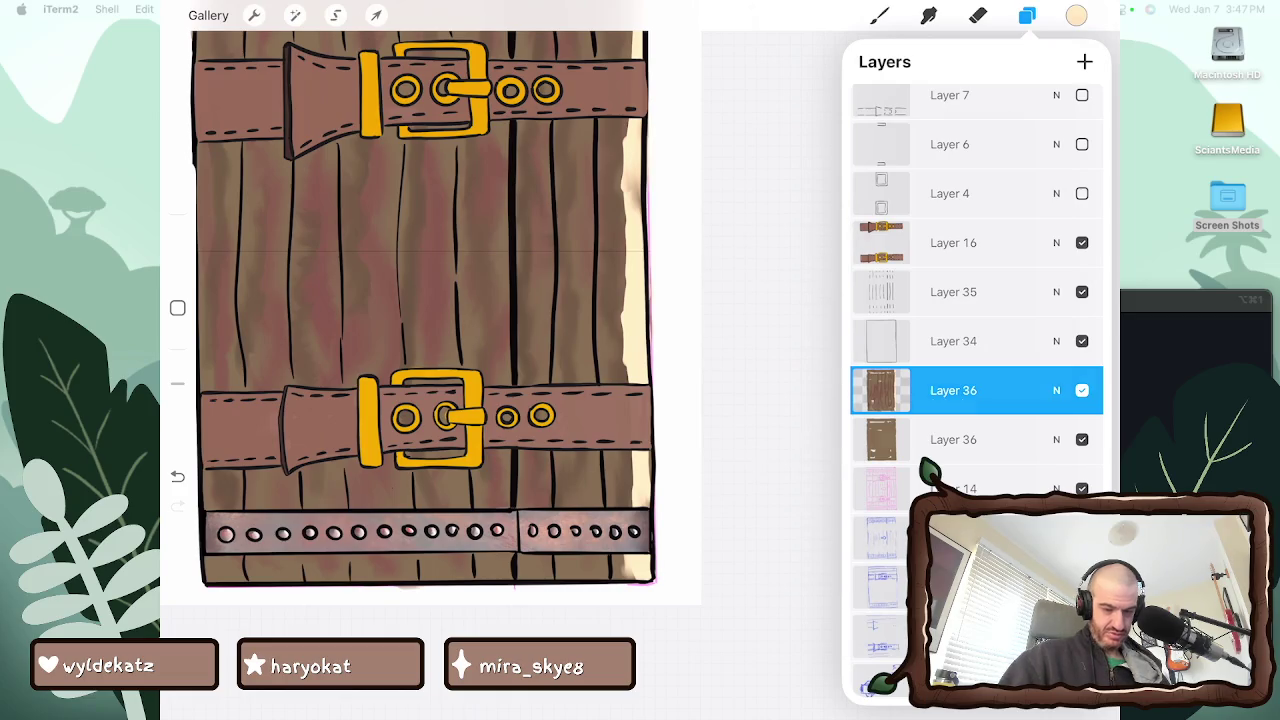
left_click(1027, 15)
left_click_drag(420, 300, 640, 500)
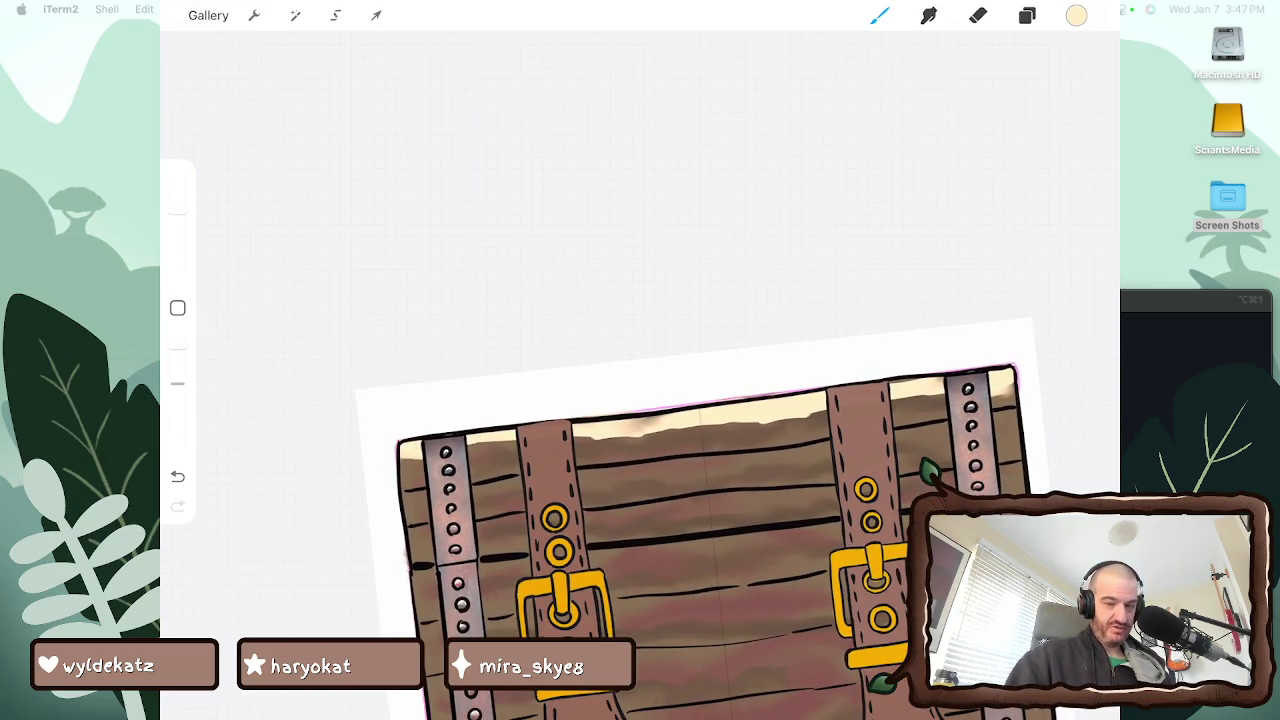
Smudge the wood grain across the top boards, then blend light paint up the right edge
key("s")
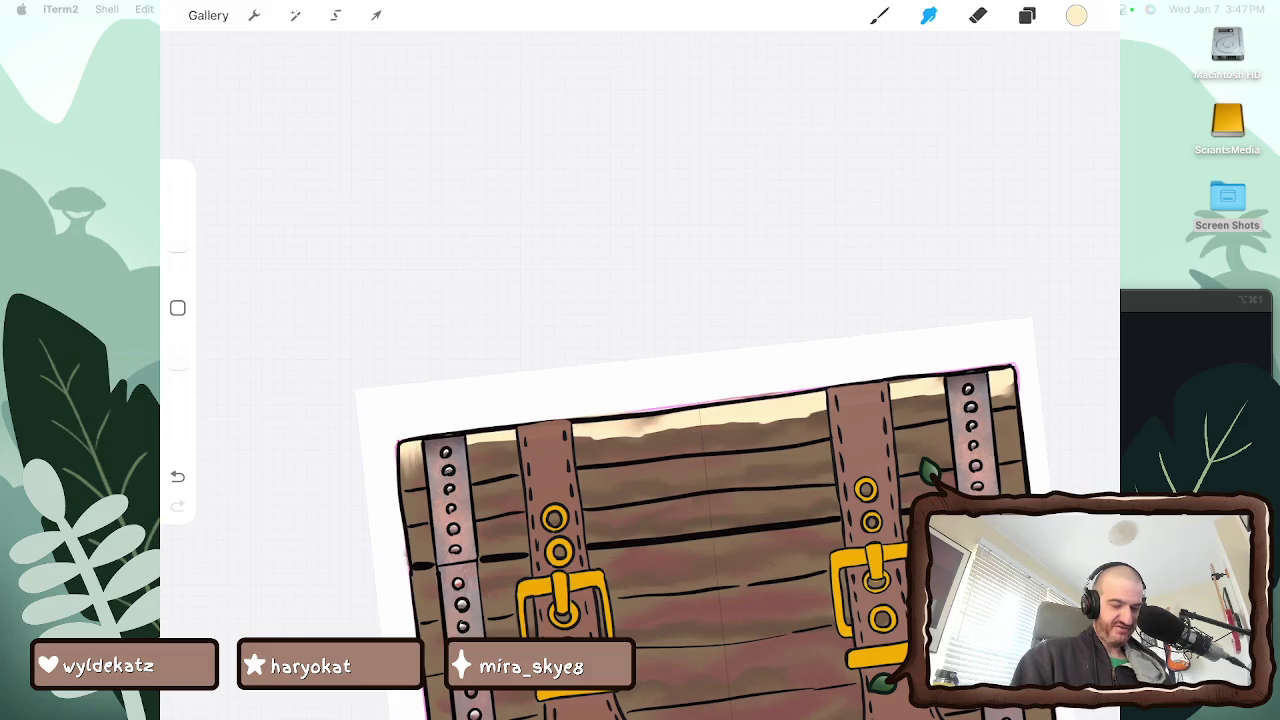
mouse_move(470, 442)
left_mouse_down()
mouse_move(480, 452)
mouse_move(664, 437)
mouse_move(944, 394)
left_mouse_up()
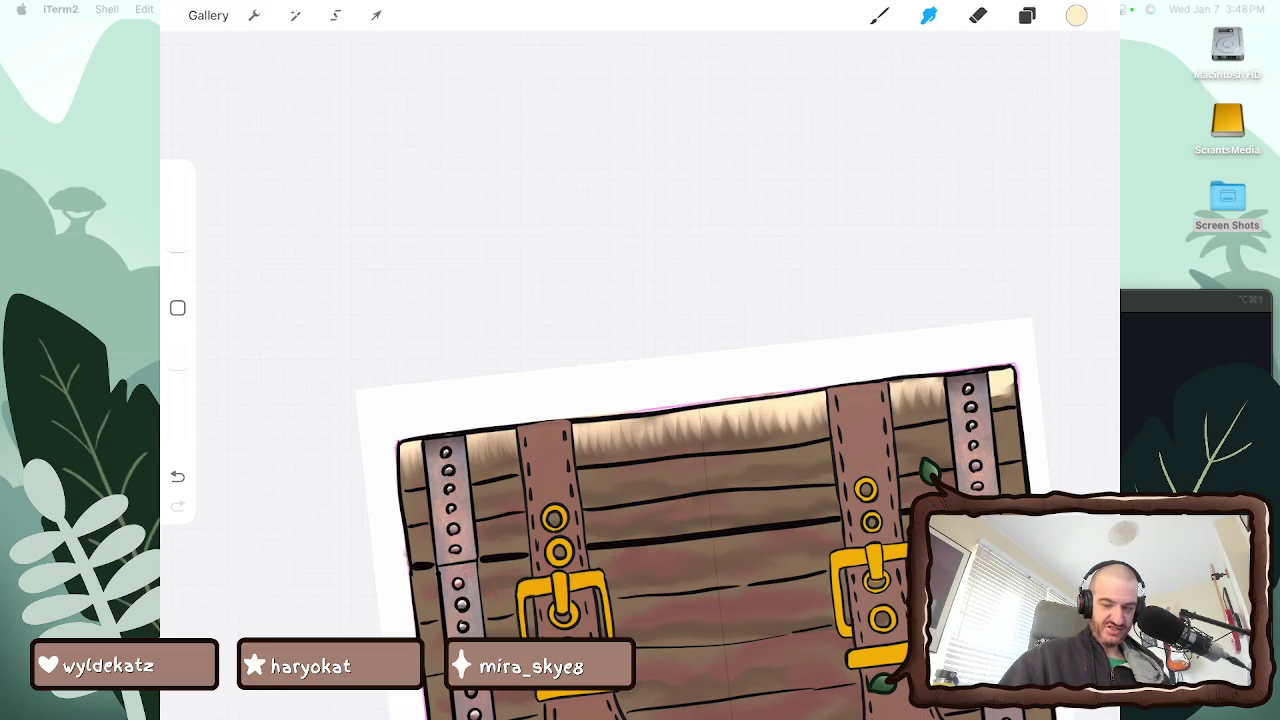
mouse_move(640, 480)
left_mouse_down()
mouse_move(520, 300)
mouse_move(420, 330)
mouse_move(390, 380)
left_mouse_up()
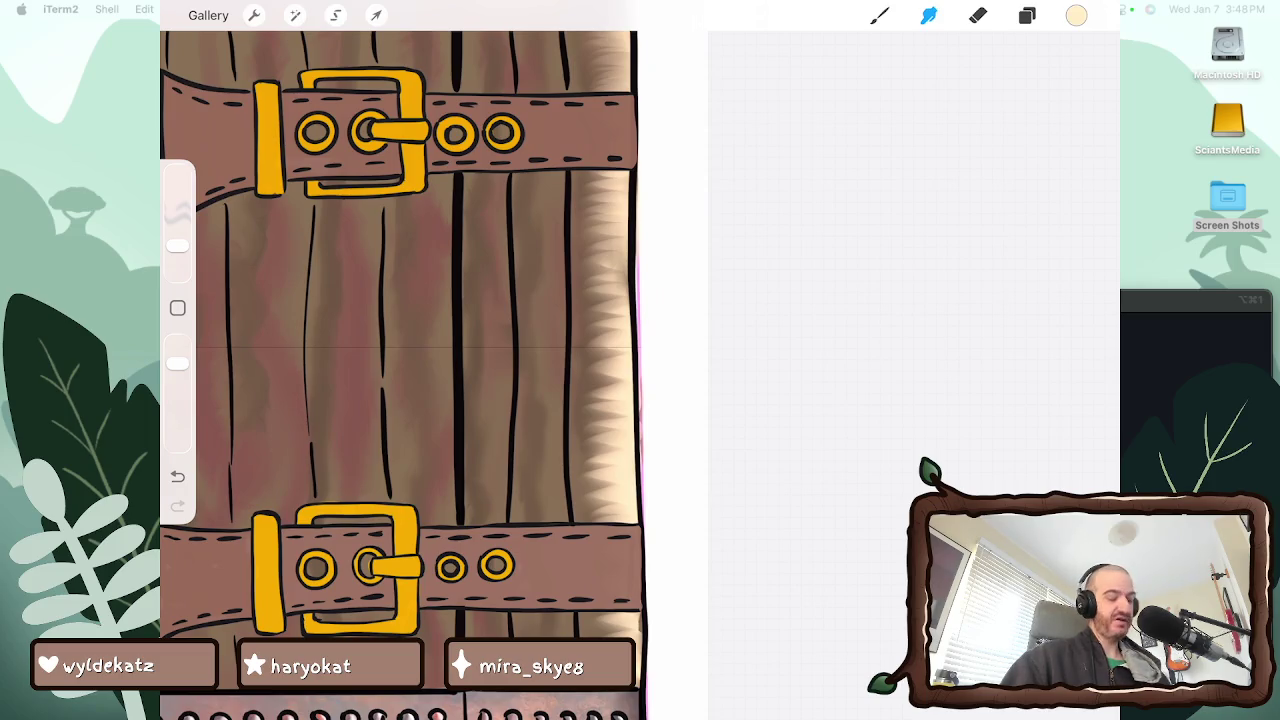
left_click_drag(604, 515, 605, 405)
mouse_move(612, 465)
left_mouse_down()
mouse_move(605, 360)
mouse_move(618, 296)
left_mouse_up()
left_click_drag(600, 345, 608, 288)
left_click_drag(608, 240, 610, 186)
mouse_move(600, 265)
left_mouse_down()
mouse_move(605, 176)
mouse_move(591, 242)
left_mouse_up()
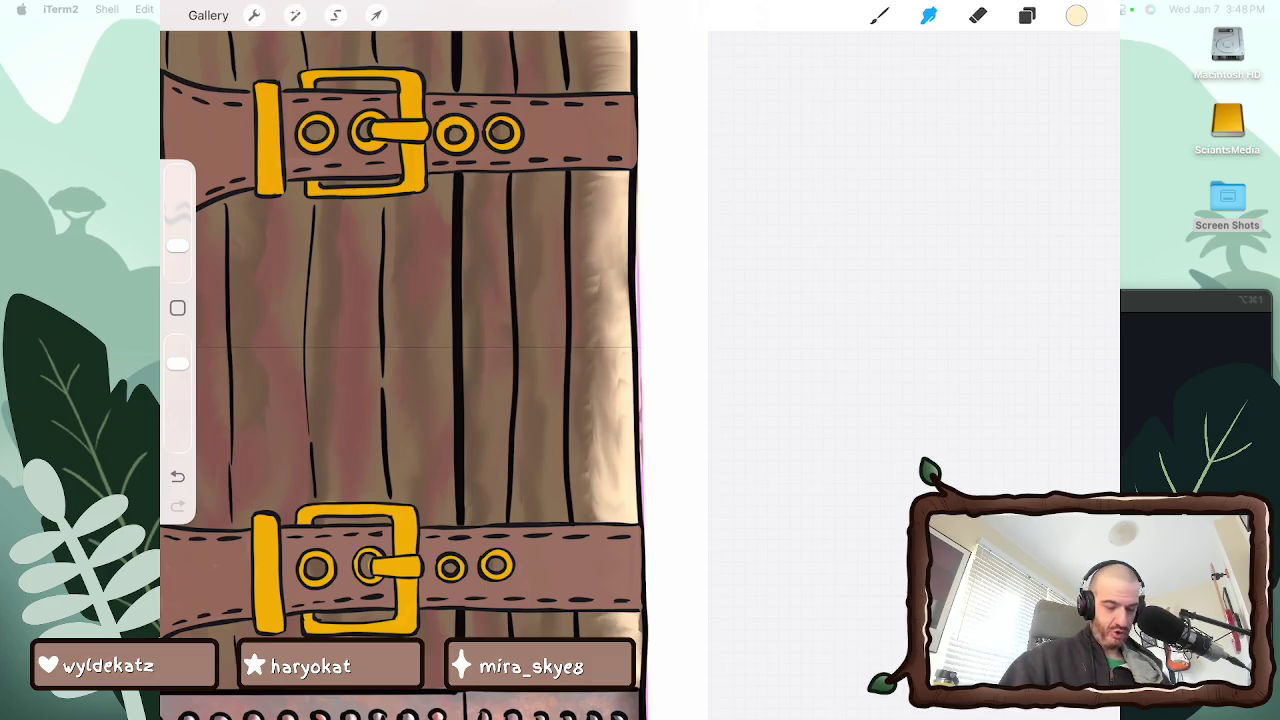
Lighten and darken small patches along the wood's right edge, blending its shading
scroll(400, 350, "down", 5)
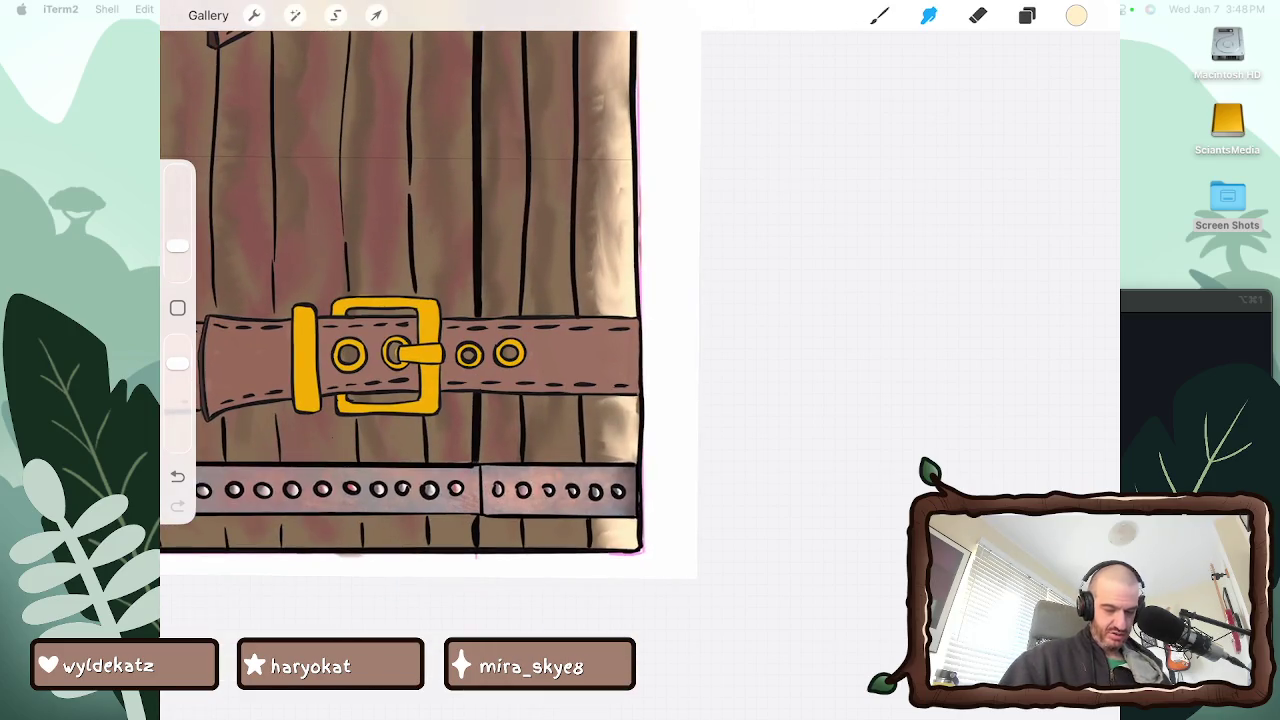
scroll(400, 350, "up", 5)
scroll(400, 350, "up", 5)
left_click_drag(565, 272, 552, 246)
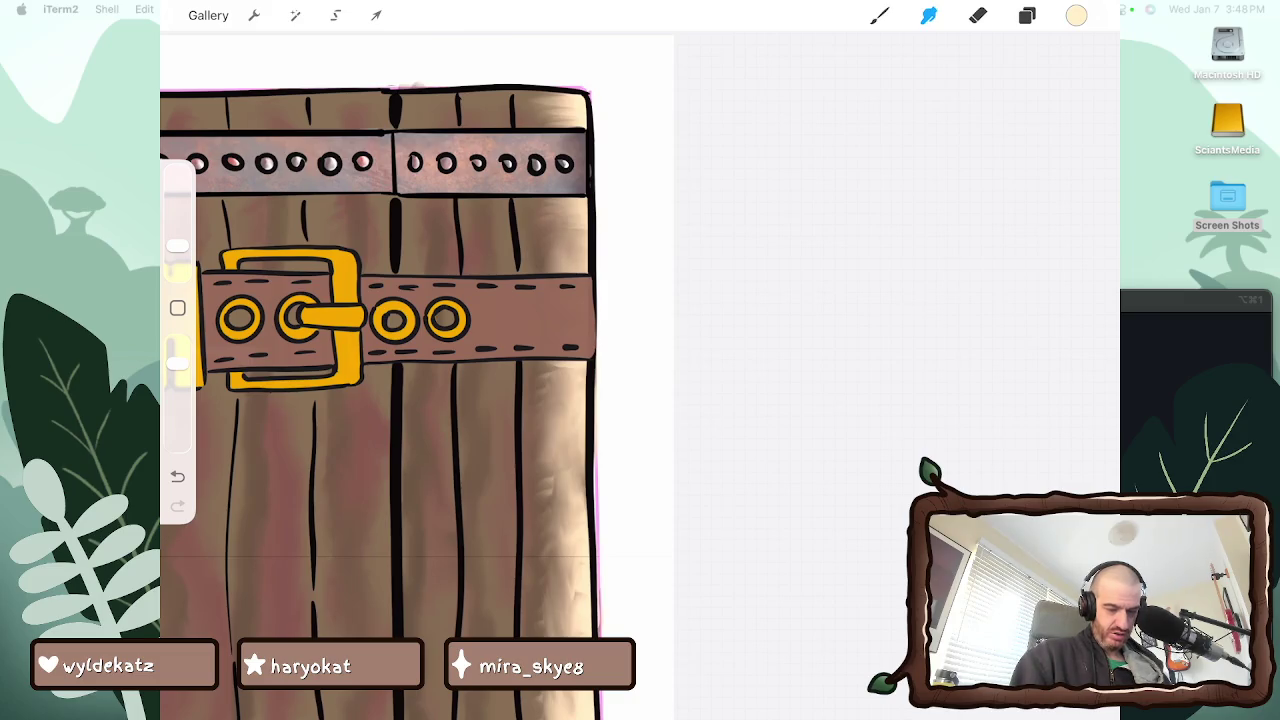
left_click_drag(552, 128, 550, 100)
left_click_drag(560, 500, 570, 458)
mouse_move(565, 556)
left_mouse_down()
mouse_move(560, 500)
mouse_move(545, 494)
mouse_move(574, 620)
left_mouse_up()
left_click_drag(380, 320, 400, 410)
Rework the door's right edge with small light and dark marks
left_click_drag(567, 572, 572, 516)
left_click_drag(558, 574, 573, 548)
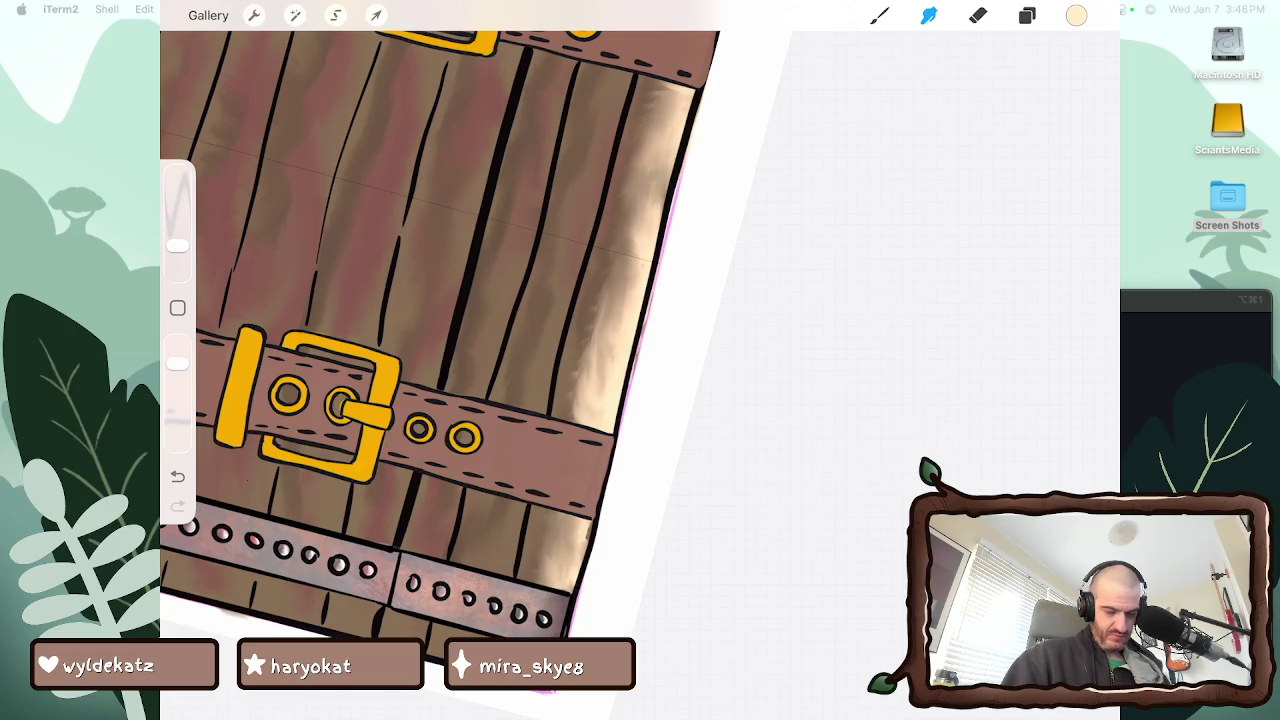
left_click_drag(628, 300, 636, 246)
left_click_drag(578, 412, 594, 322)
left_click_drag(586, 388, 592, 340)
left_click_drag(584, 410, 588, 352)
left_click_drag(540, 584, 546, 546)
mouse_move(636, 208)
left_mouse_down()
mouse_move(644, 146)
mouse_move(672, 106)
left_mouse_up()
Darken a spot and add more small marks higher up the door's right edge
scroll(475, 330, "down", 5)
scroll(475, 330, "up", 5)
left_click_drag(586, 424, 600, 400)
left_click_drag(630, 334, 650, 298)
mouse_move(676, 232)
left_mouse_down()
mouse_move(678, 218)
mouse_move(698, 226)
left_mouse_up()
scroll(560, 400, "down", 5)
scroll(560, 450, "up", 5)
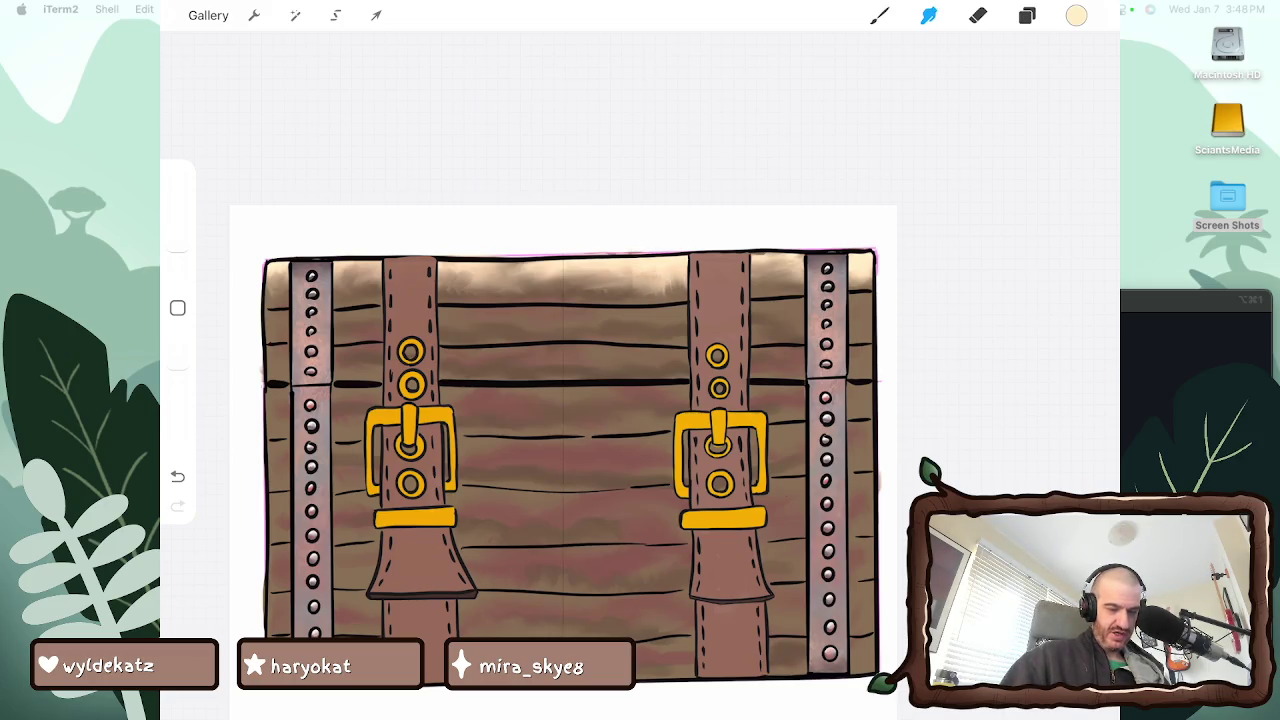
Undo twice to remove the smudge and the light band on the chest's top edge
key("ctrl+z")
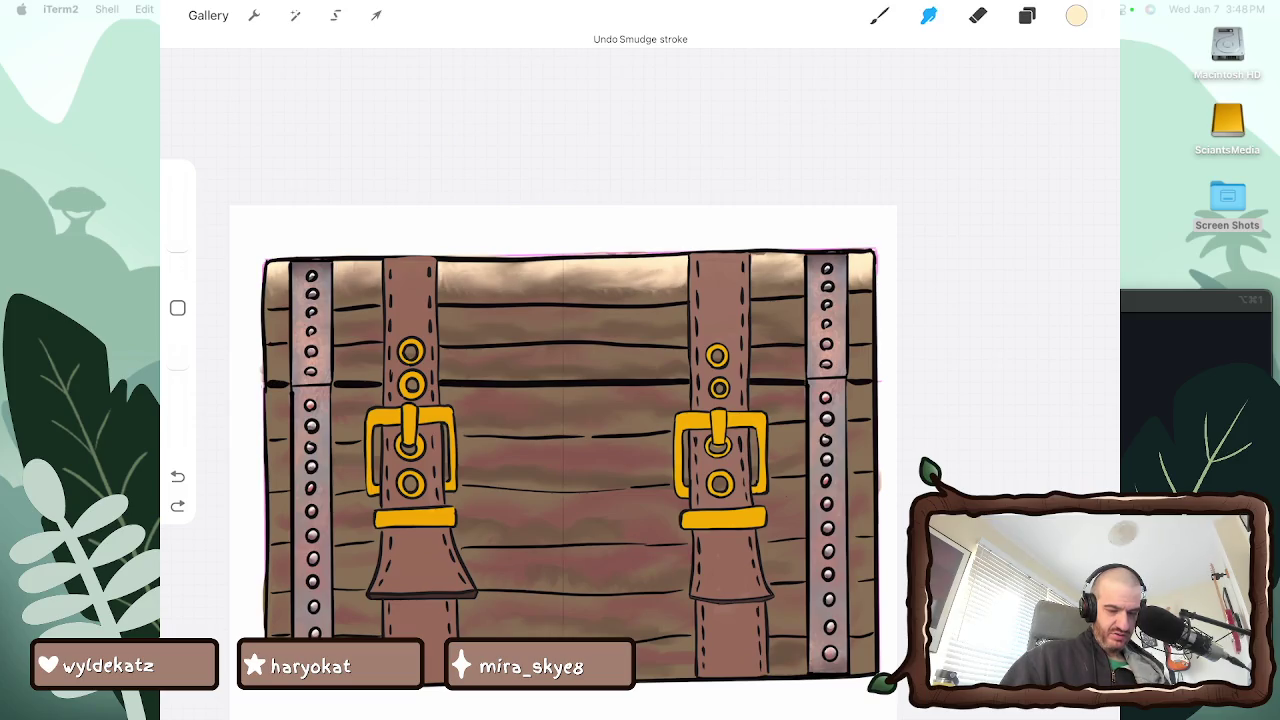
key("ctrl+z")
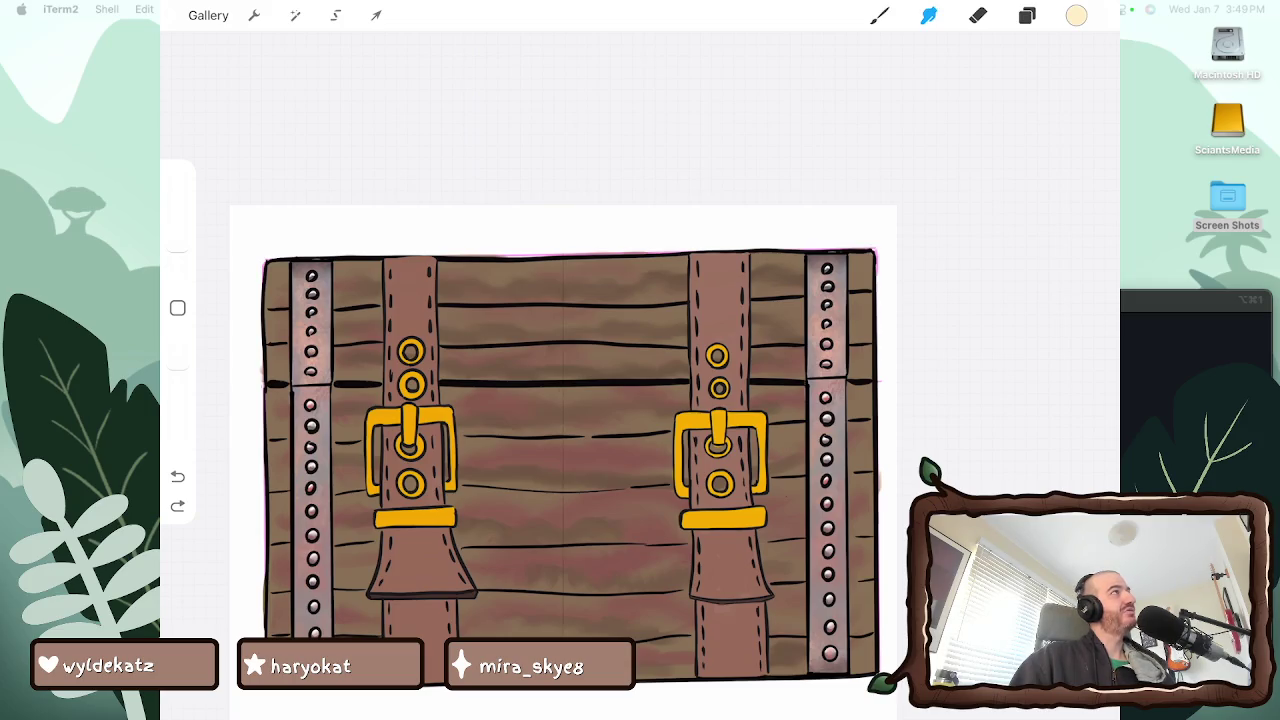
Pick a brown from the Coffee House palette
left_click_drag(570, 465, 640, 455)
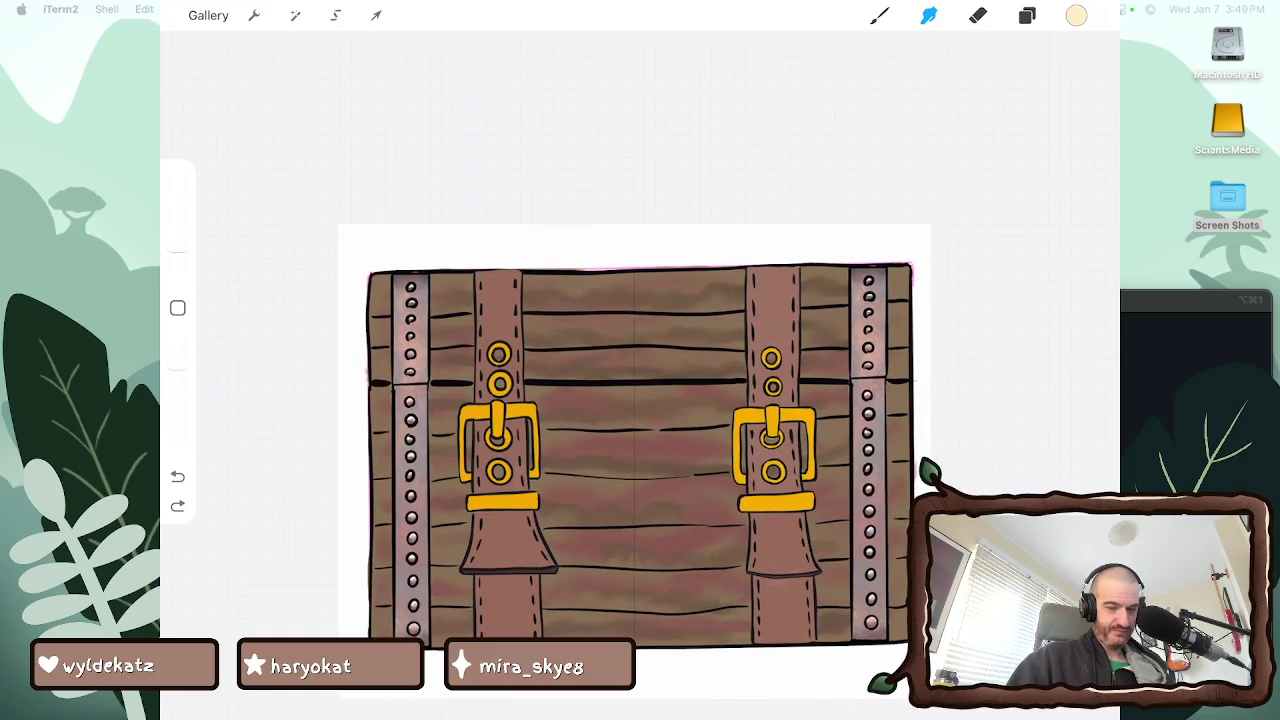
left_click(1076, 15)
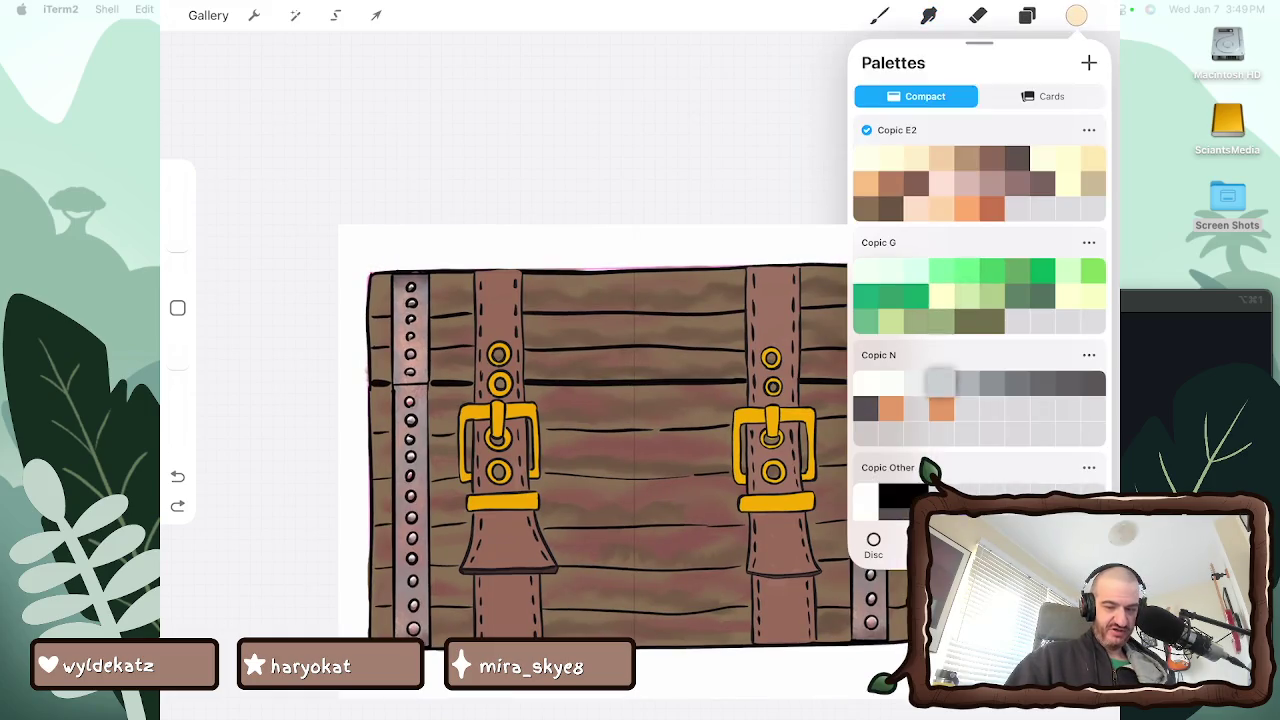
scroll(980, 318, "down", 5)
scroll(980, 318, "down", 5)
scroll(980, 318, "down", 5)
scroll(980, 318, "up", 3)
scroll(980, 318, "up", 3)
scroll(980, 318, "up", 3)
scroll(980, 318, "up", 3)
scroll(980, 318, "up", 3)
scroll(980, 318, "up", 3)
scroll(980, 318, "up", 2)
scroll(980, 318, "up", 2)
scroll(1017, 409, "up", 2)
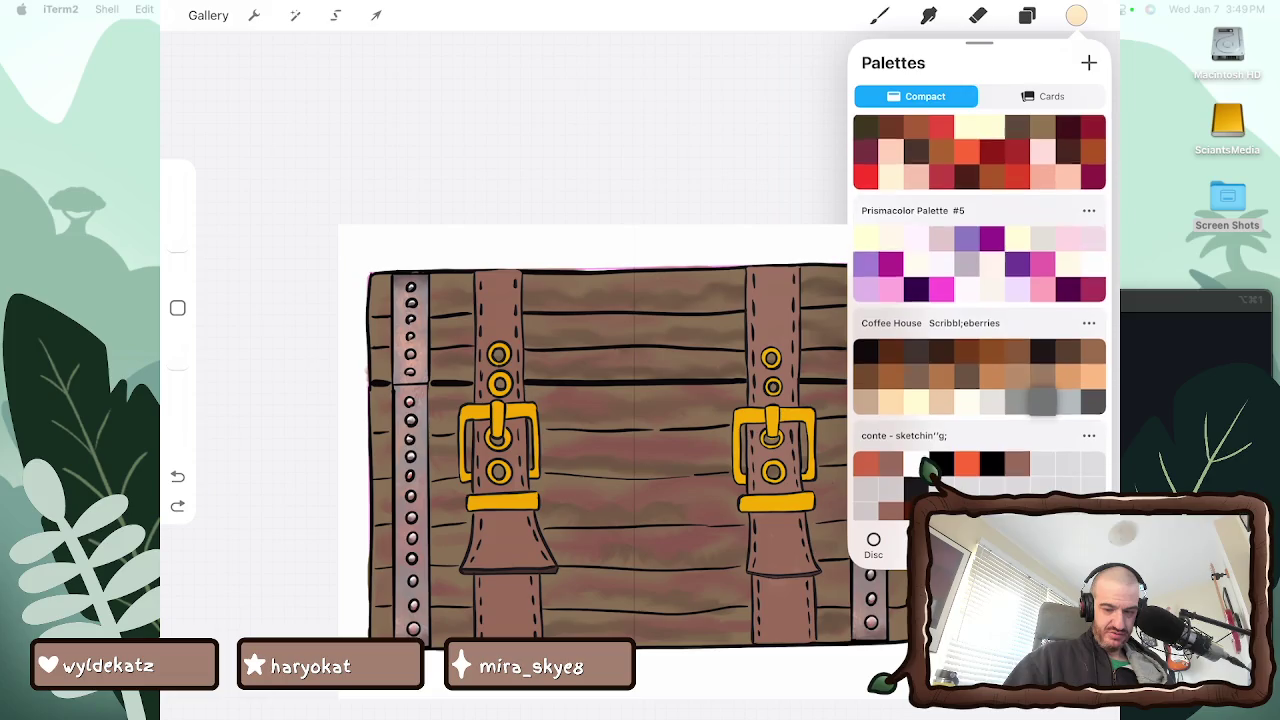
left_click(1093, 350)
Paint a trial Hard Airbrush stroke mid-canvas and undo it
key("b")
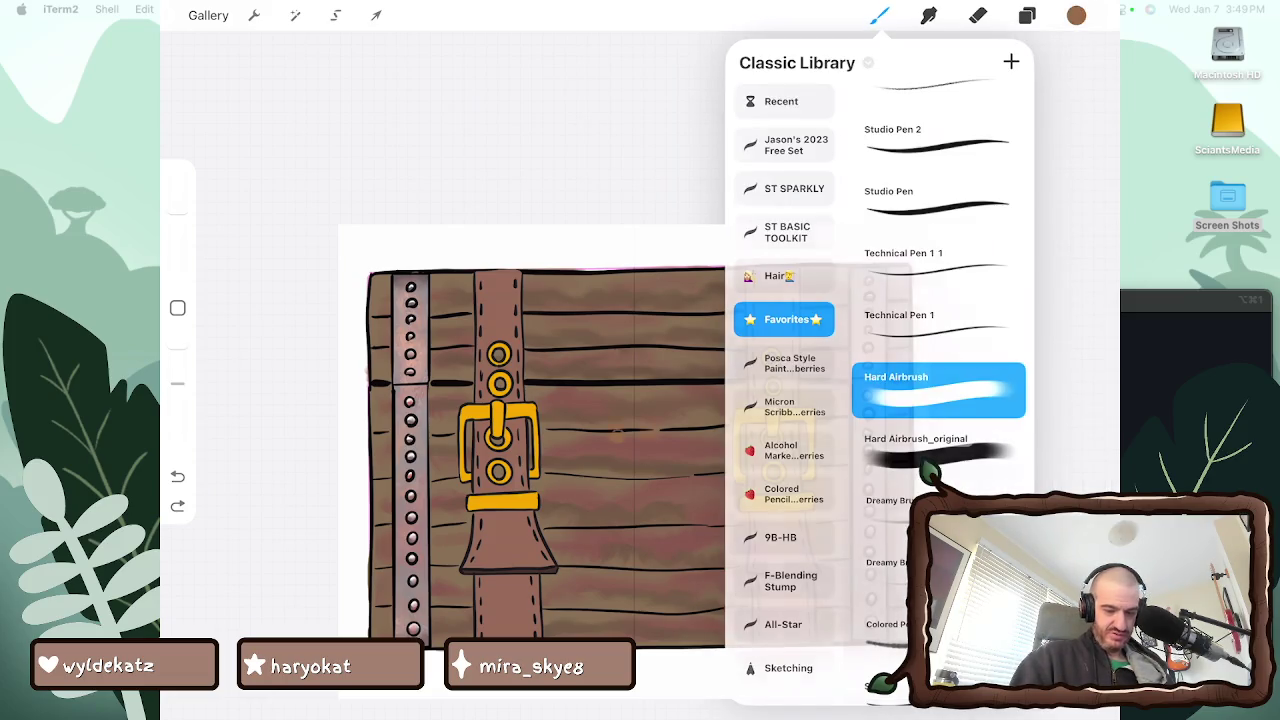
left_click(600, 430)
left_click_drag(580, 400, 670, 460)
key("ctrl+z")
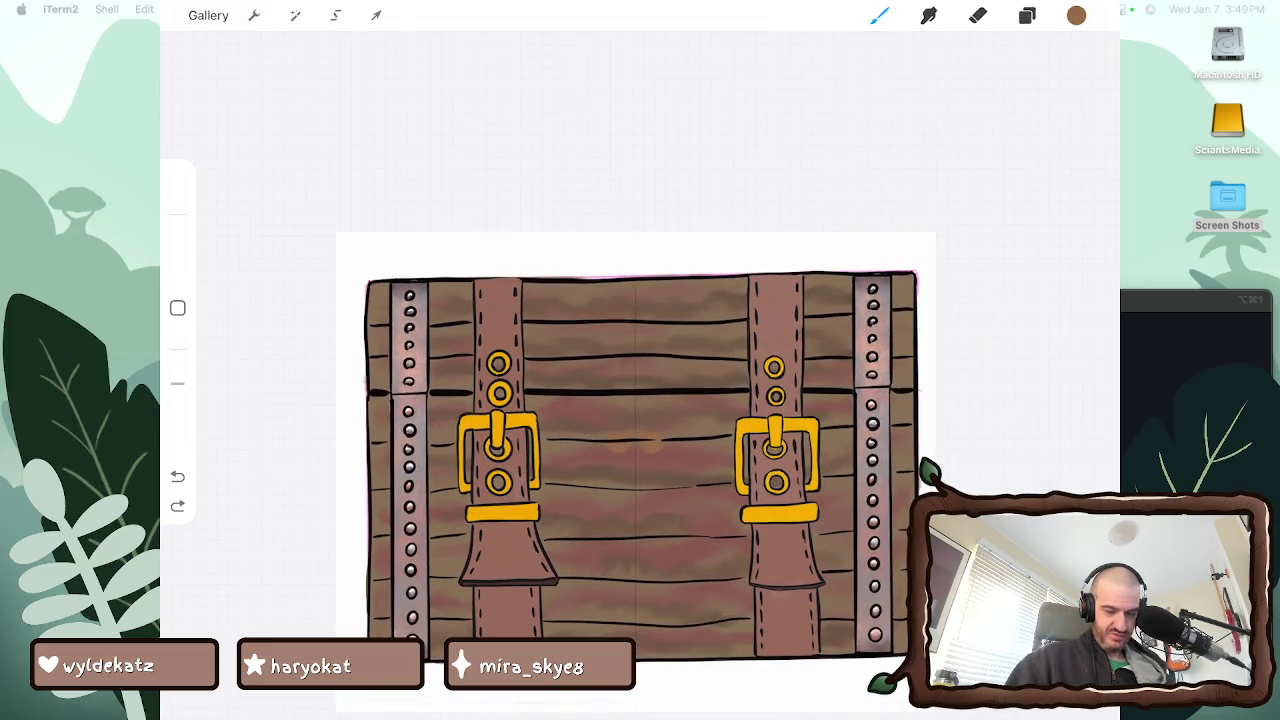
Turn off Drawing Assist in Layer 36's options
key("l")
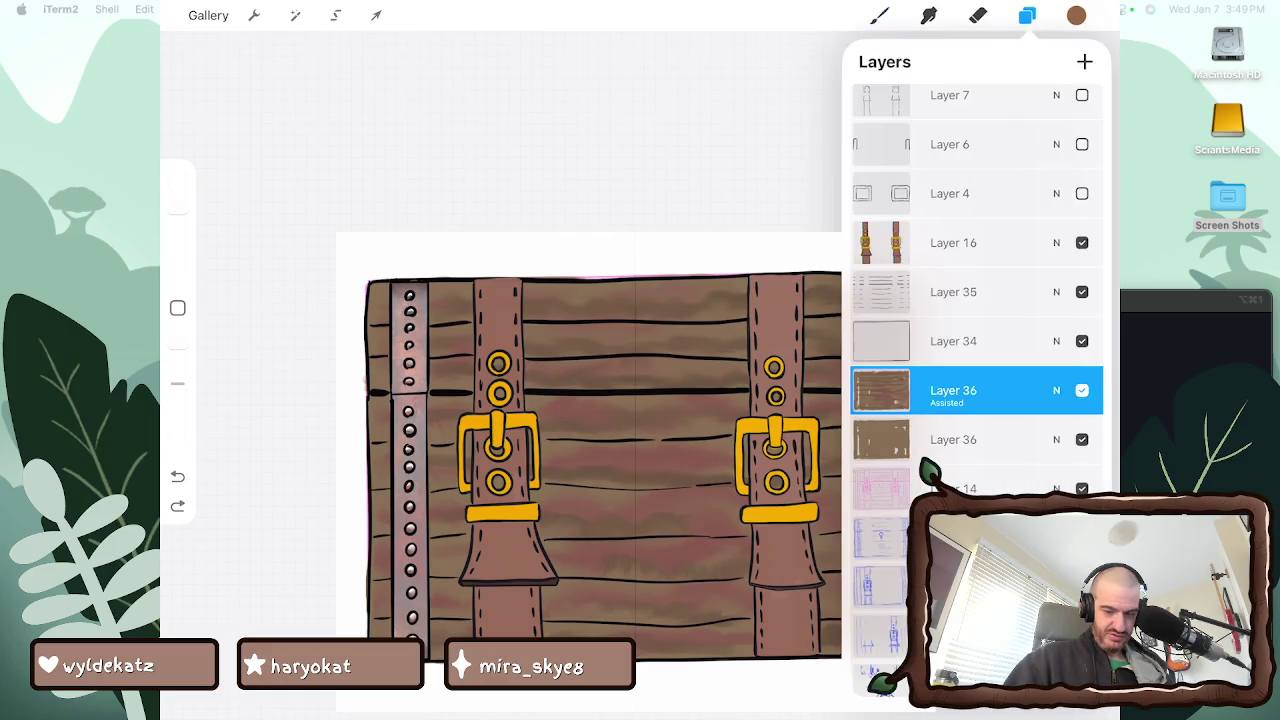
left_click(881, 390)
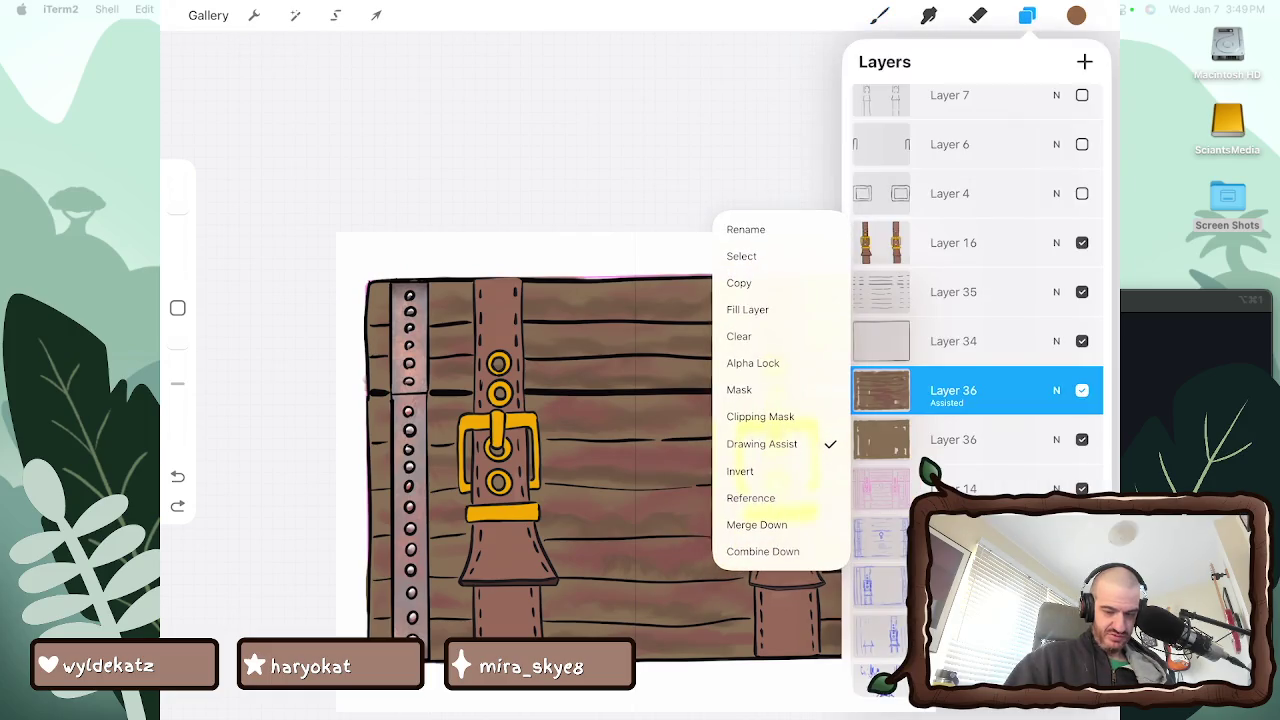
left_click(761, 443)
left_click(881, 390)
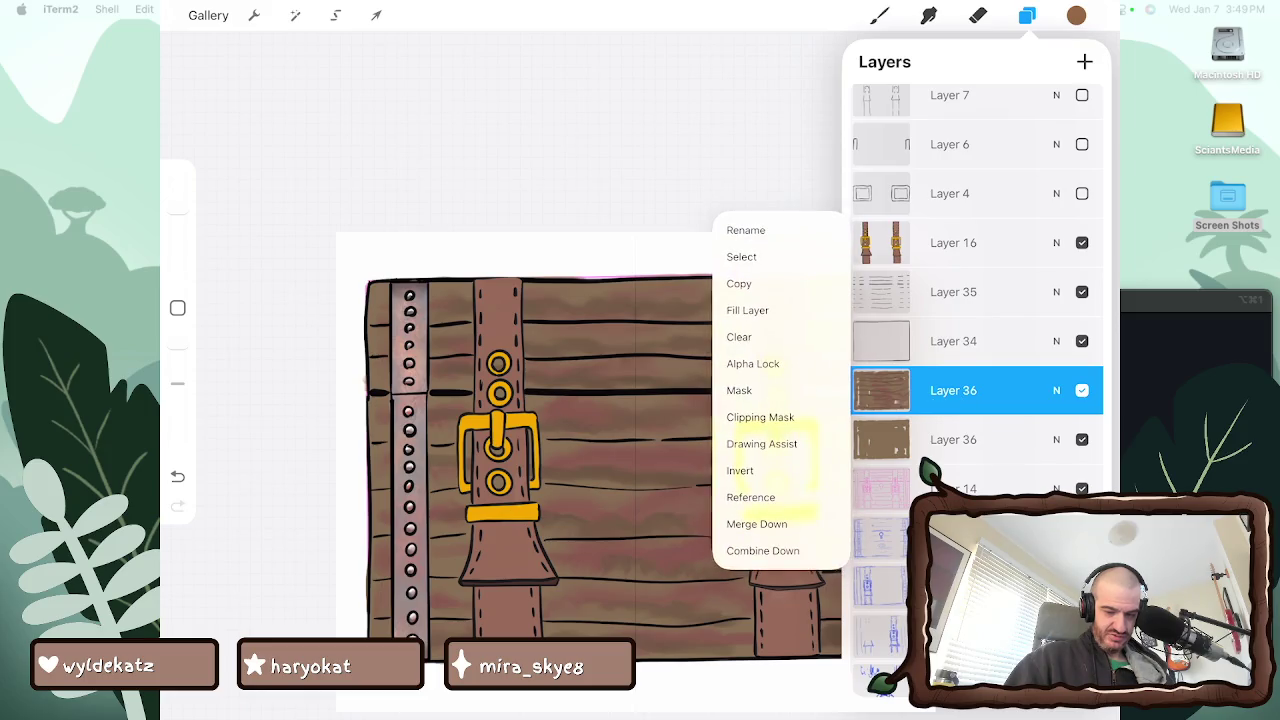
left_click(881, 390)
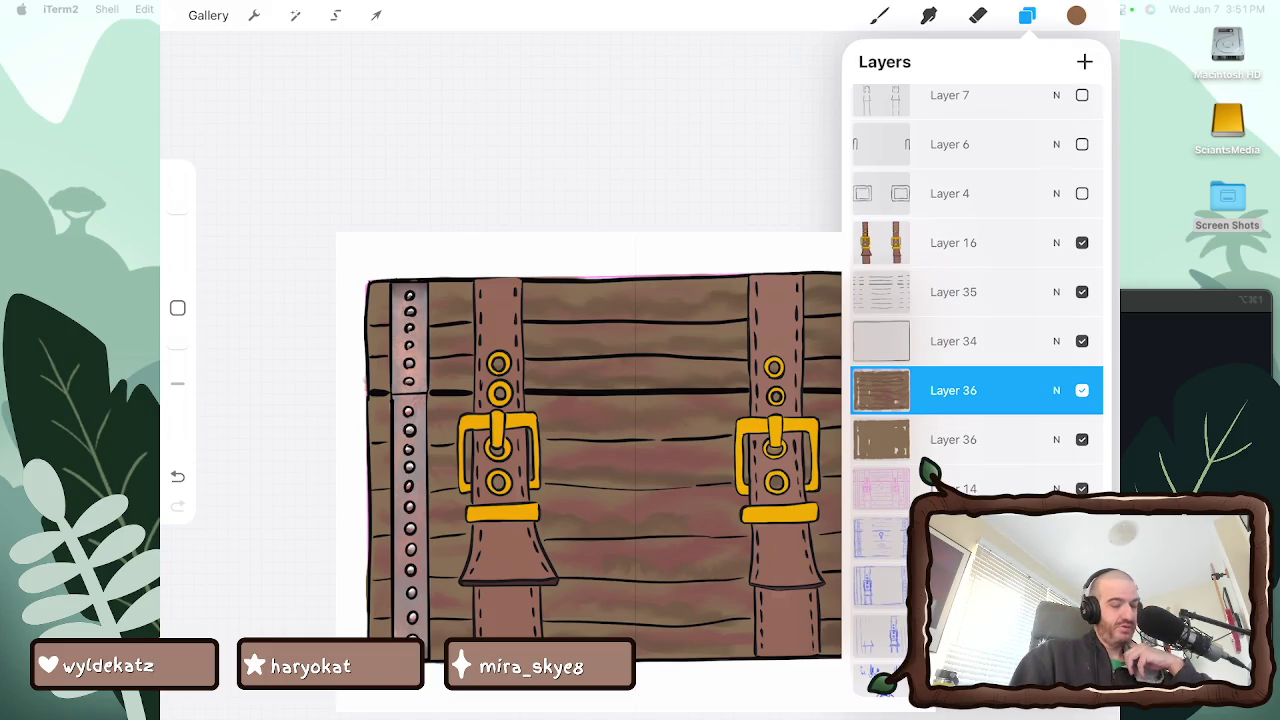
After undoing a first attempt, paint a faint light stroke across the middle planks
scroll(827, 588, "up", 3)
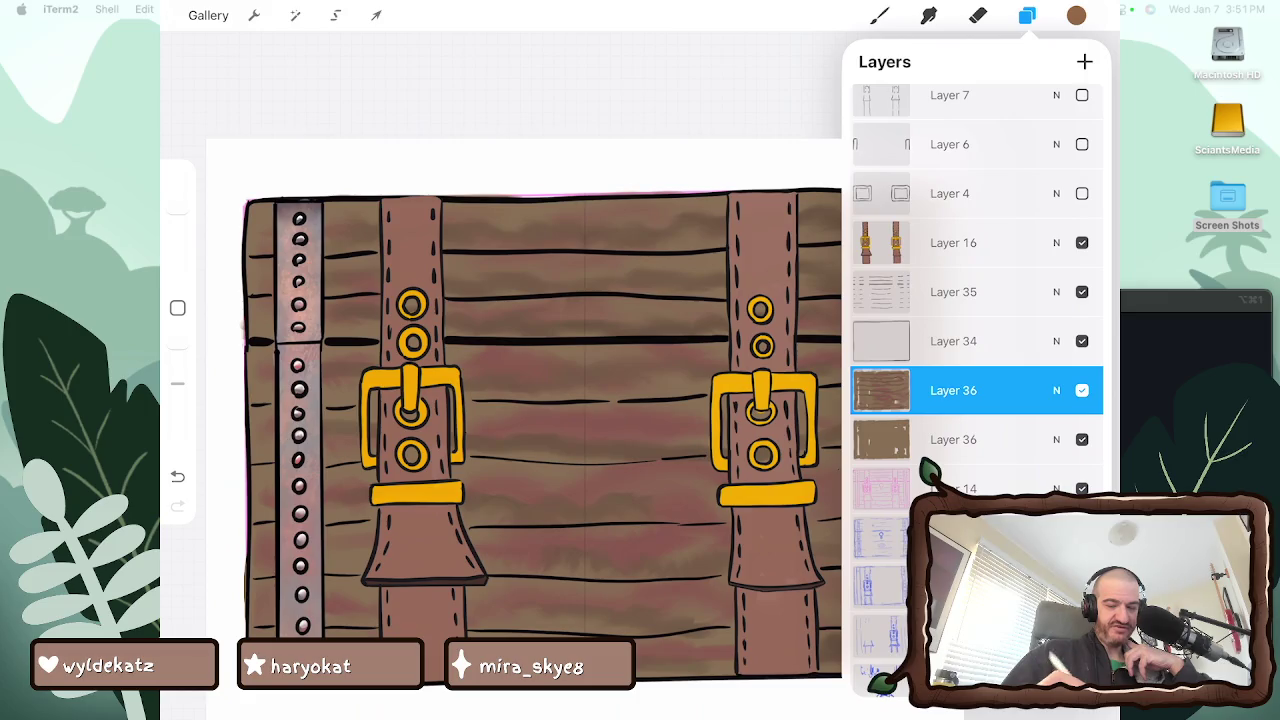
left_click(1076, 15)
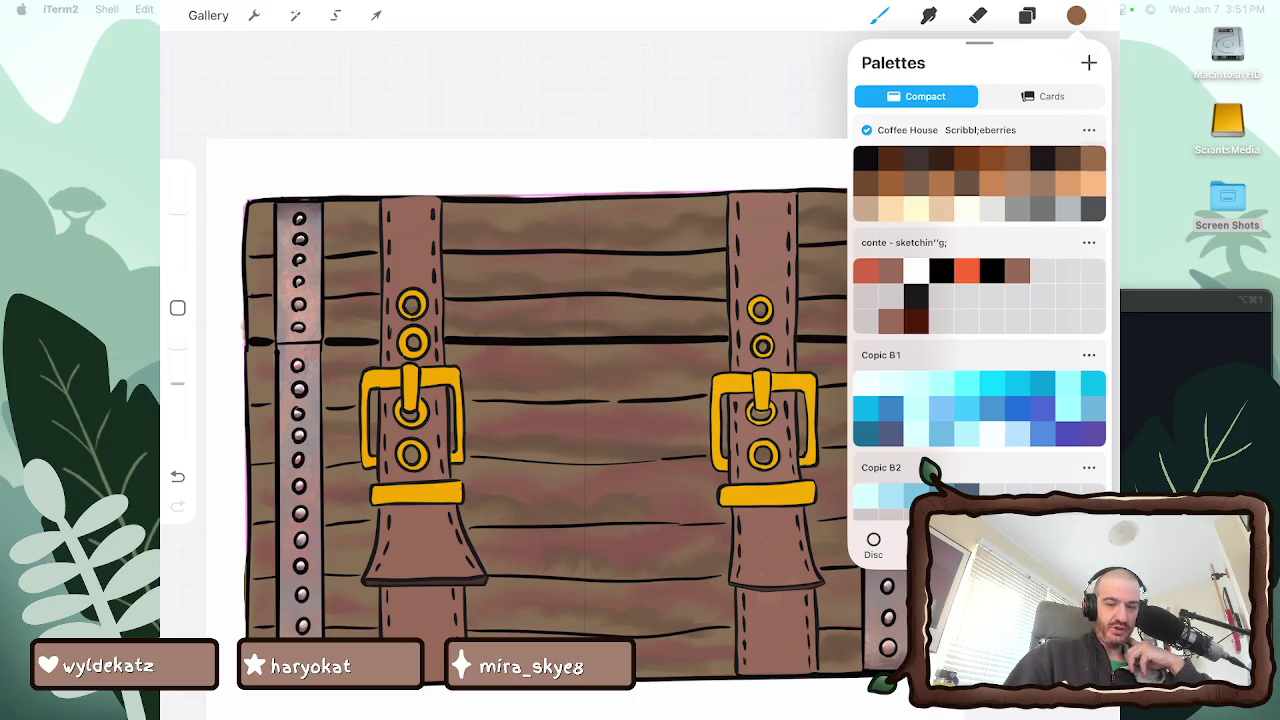
left_click(1076, 15)
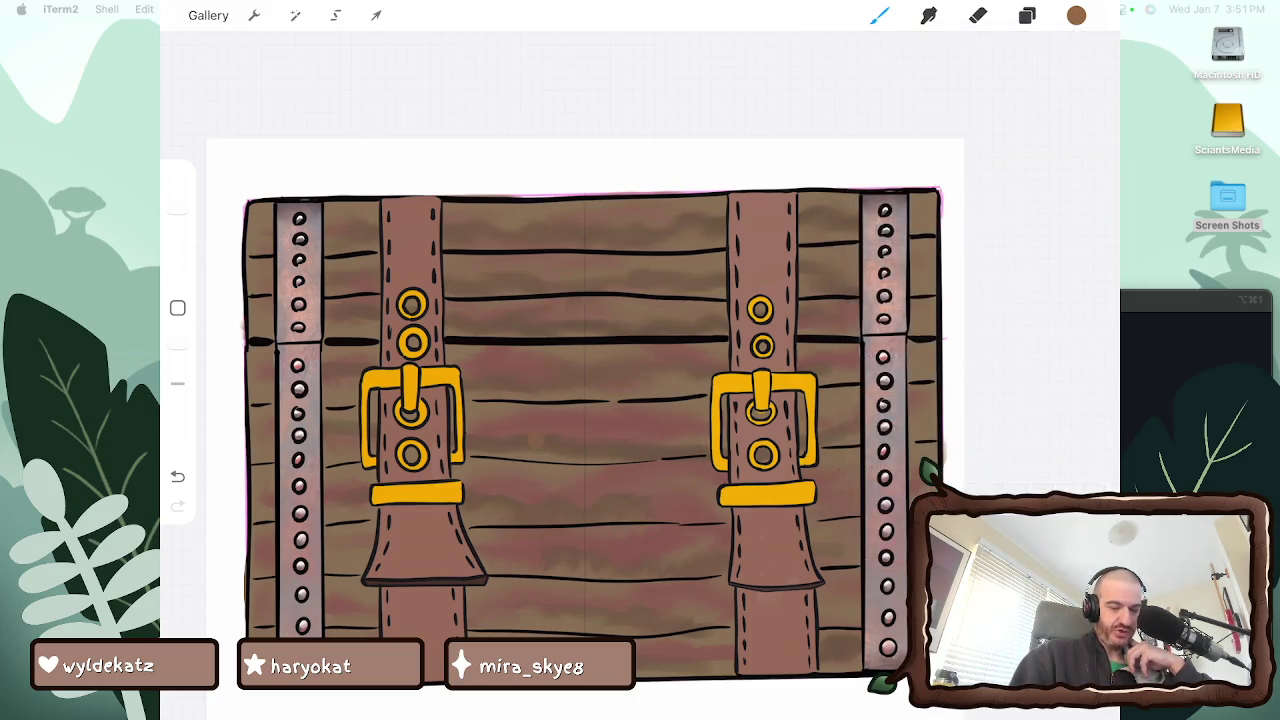
left_click_drag(530, 452, 548, 418)
key("ctrl+z")
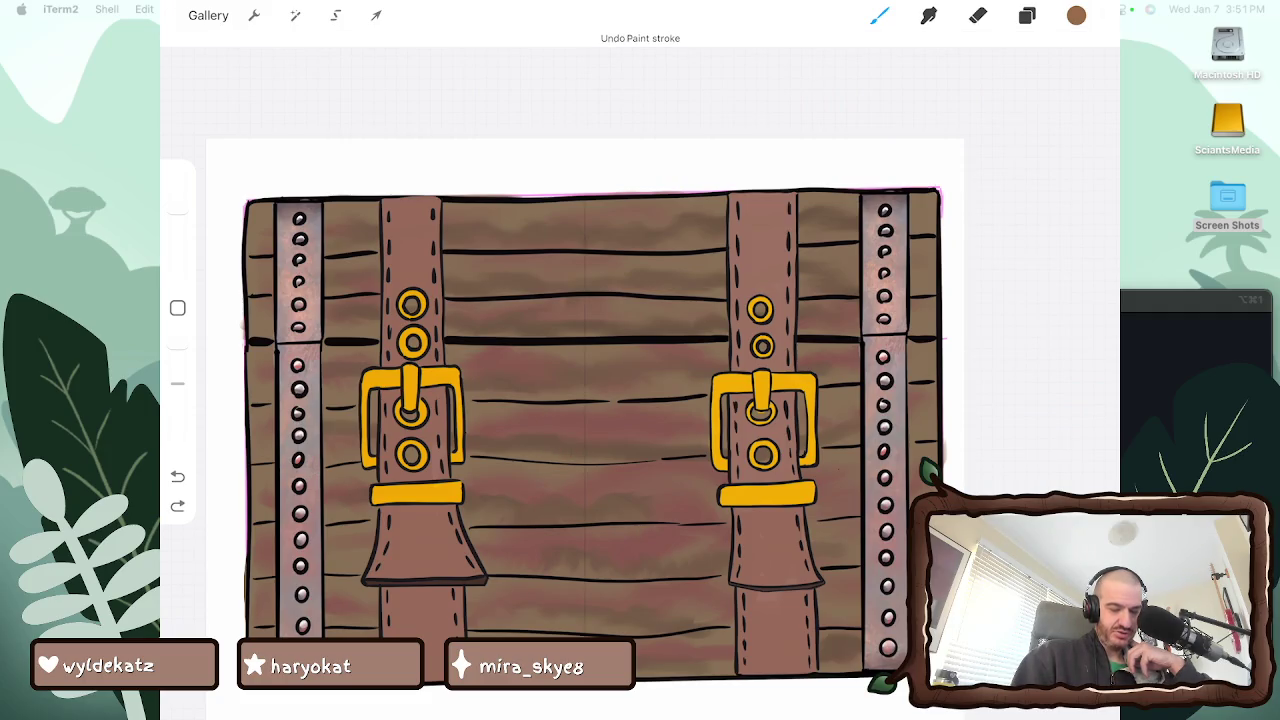
left_click_drag(526, 414, 578, 416)
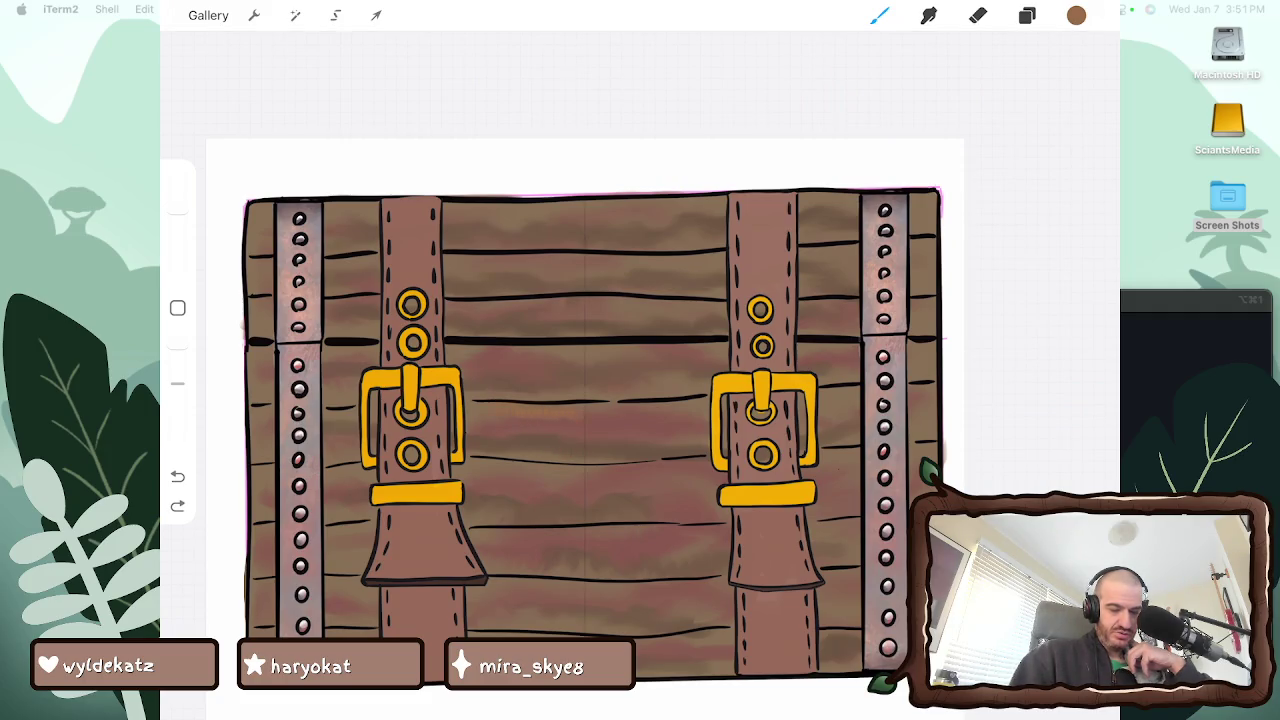
key("s")
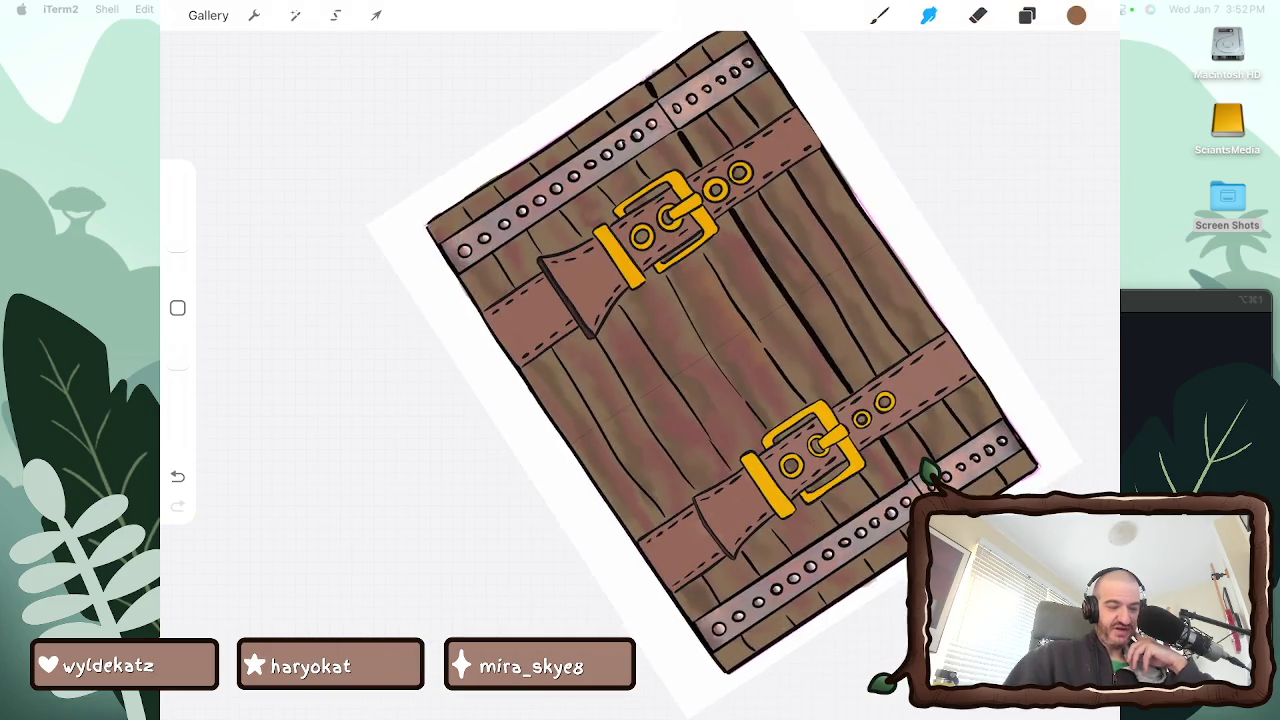
Undo the last smudge stroke, then redo it with Ctrl+Shift+Z
key("ctrl+z")
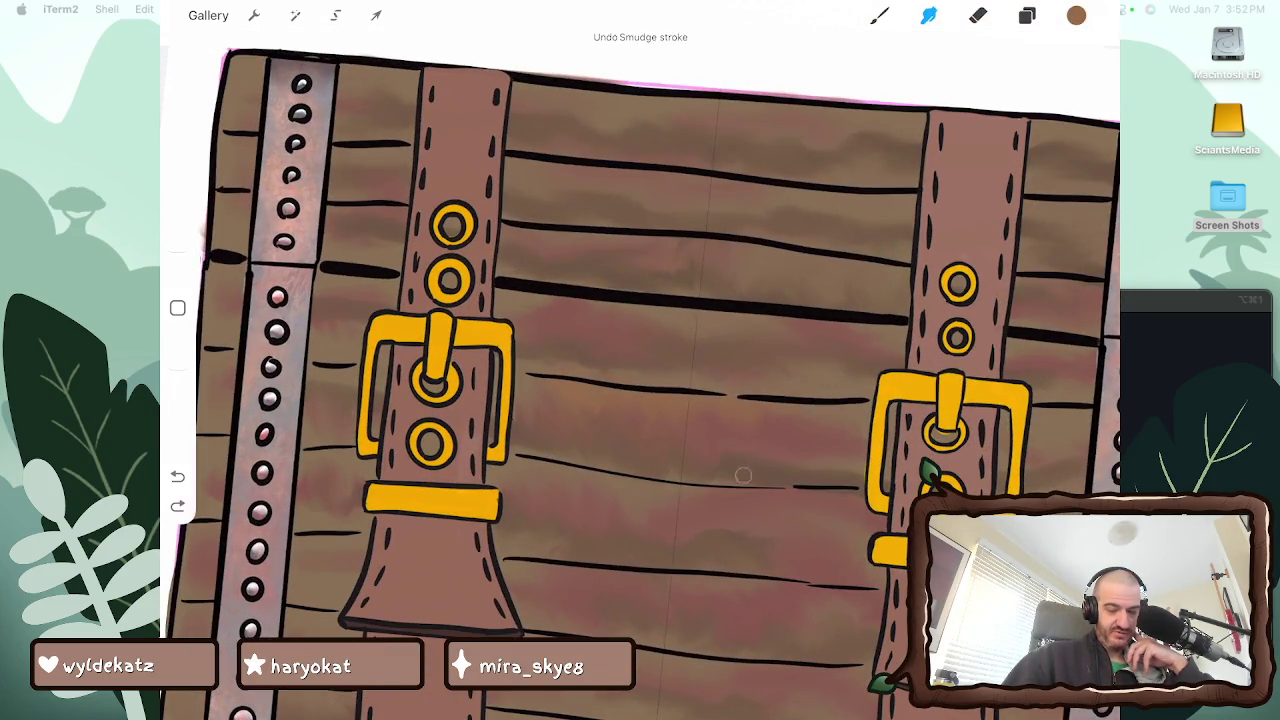
key("ctrl+shift+z")
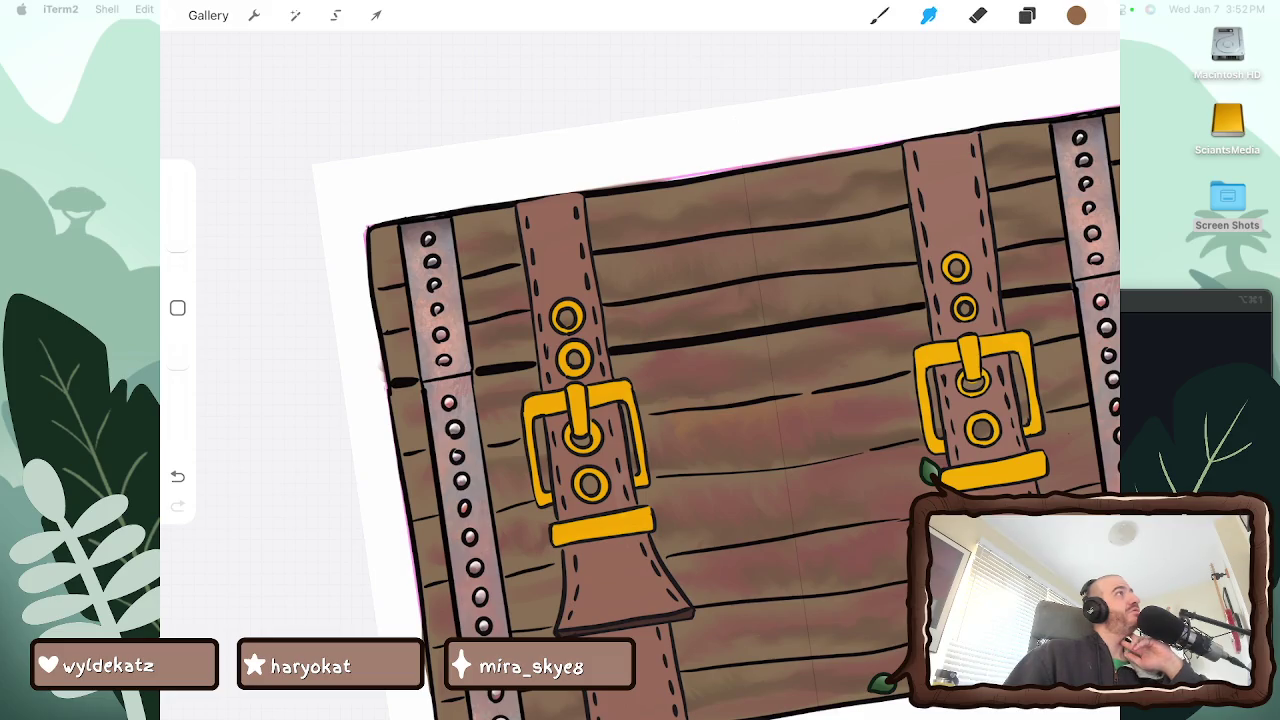
Look over the whole chest, then bring up the Coffee House colour palette
scroll(780, 400, "down", 3)
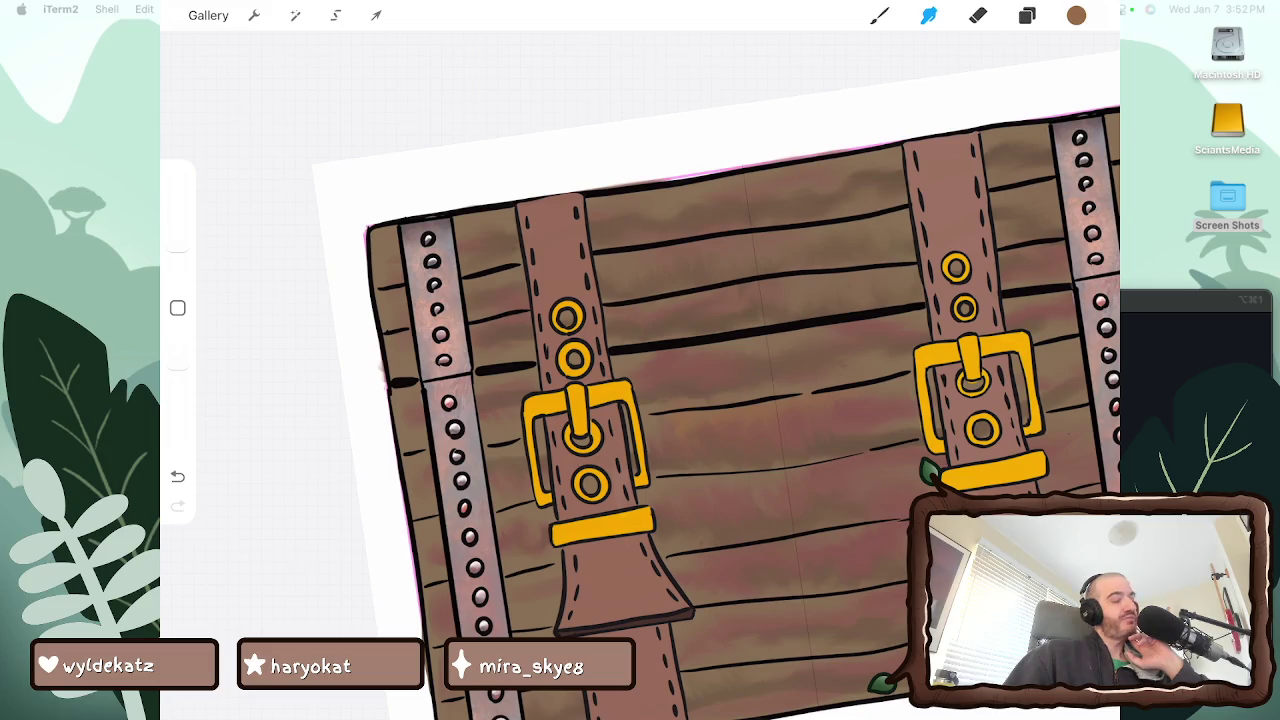
scroll(660, 390, "up", 2)
scroll(640, 370, "up", 3)
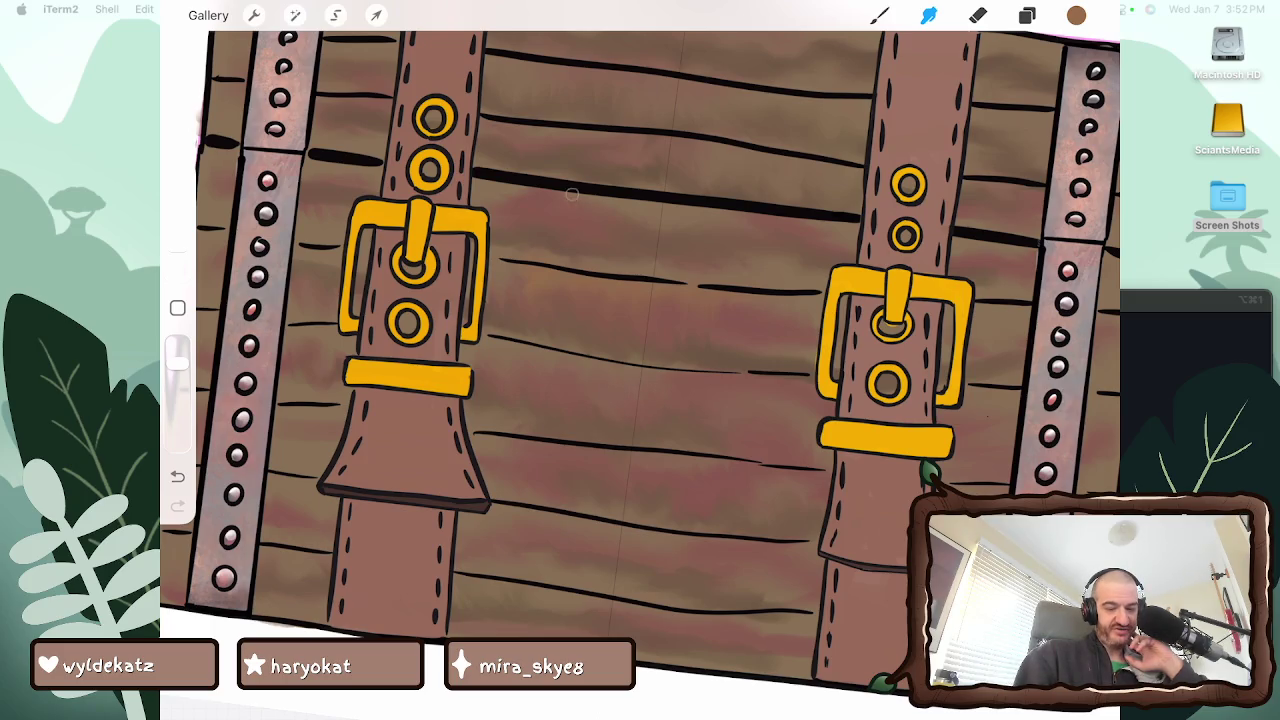
scroll(640, 360, "down", 3)
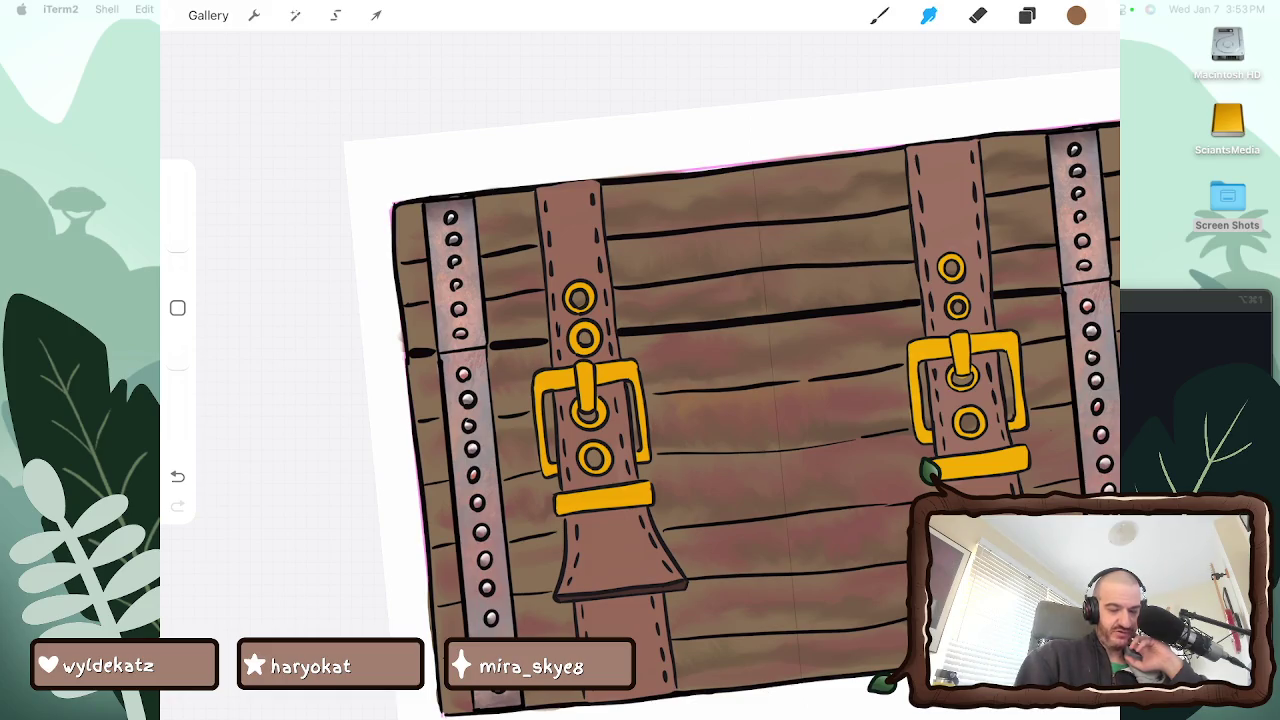
scroll(640, 400, "down", 3)
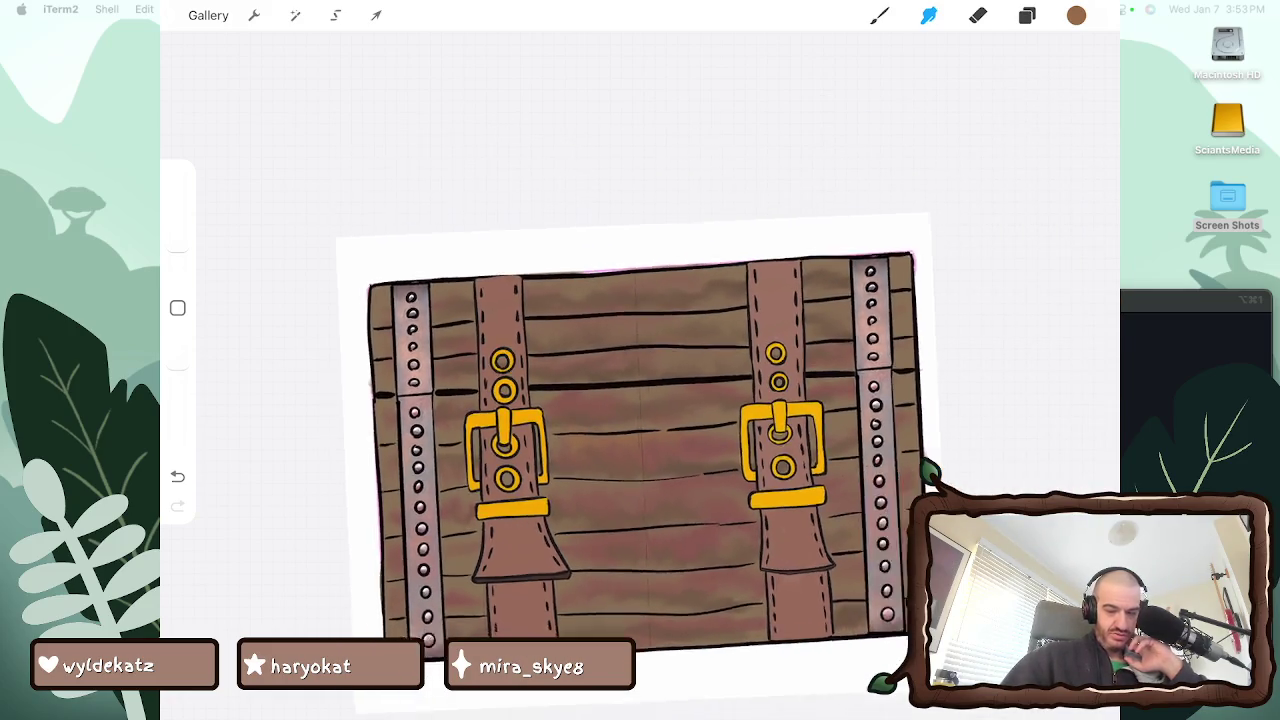
scroll(640, 400, "up", 5)
scroll(500, 450, "up", 1)
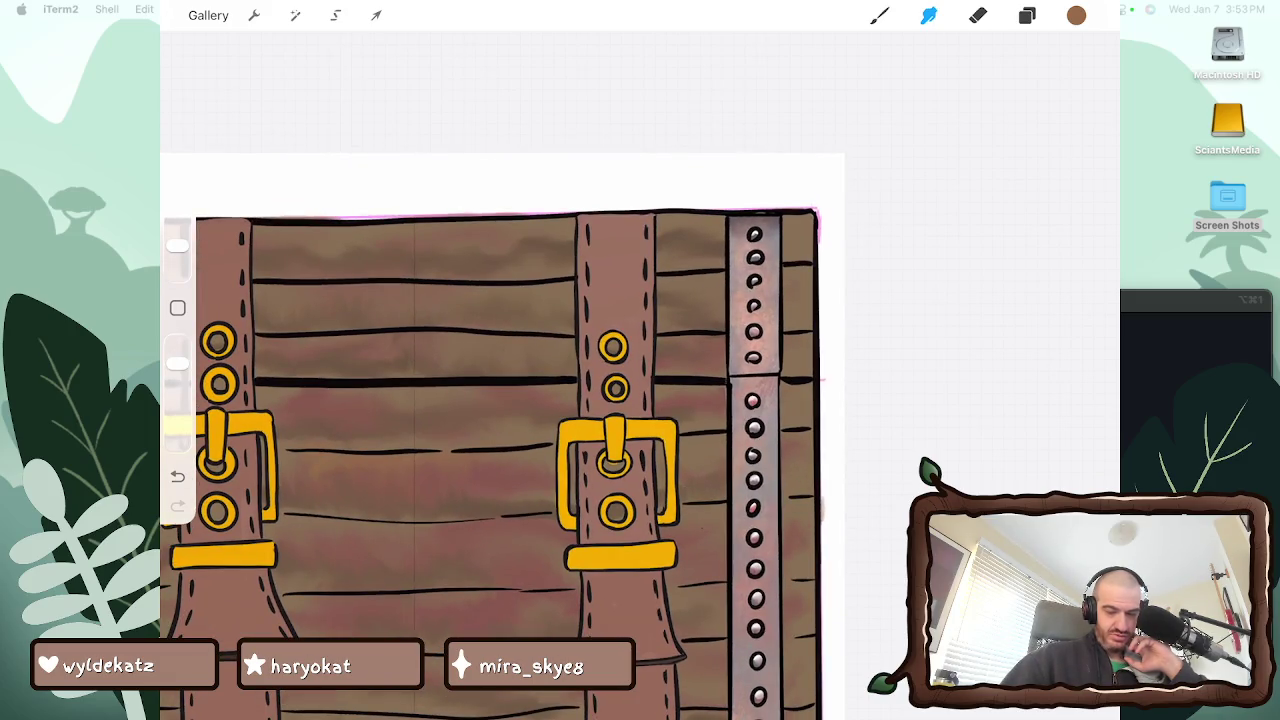
scroll(697, 547, "down", 3)
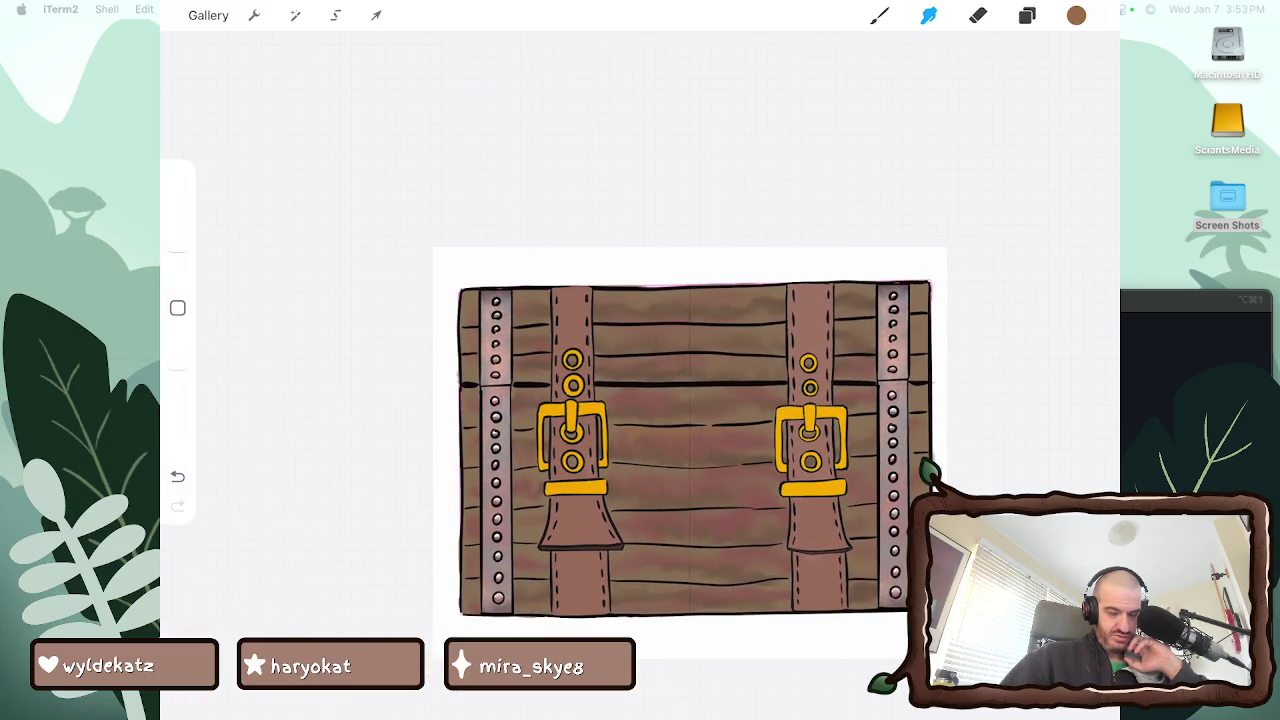
scroll(793, 468, "up", 2)
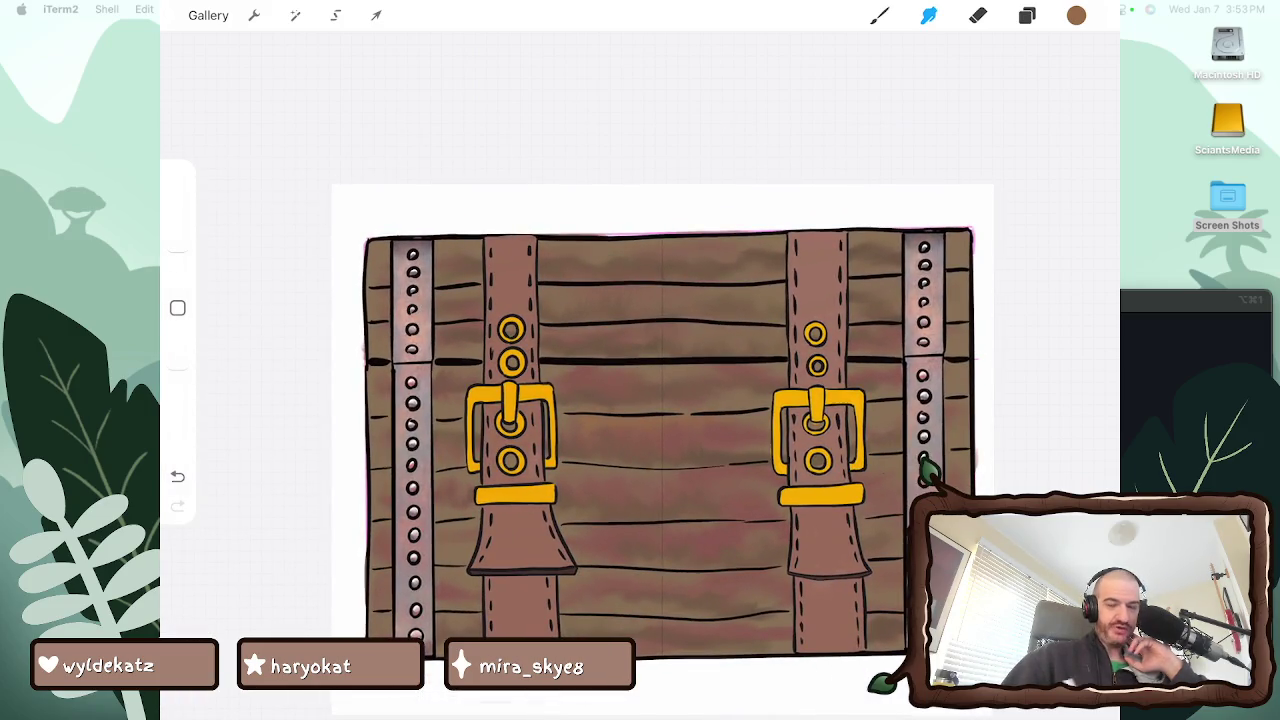
left_click(1076, 15)
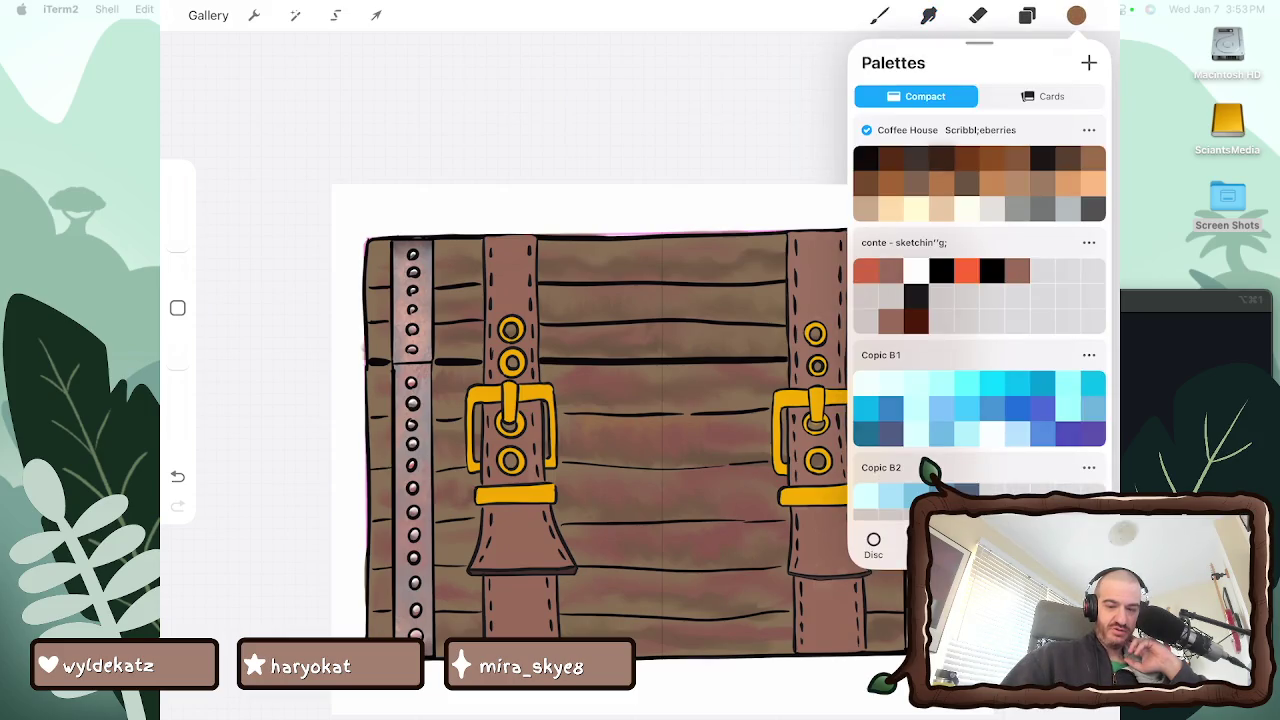
Choose the dark brown swatch from the Coffee House palette
left_click(941, 158)
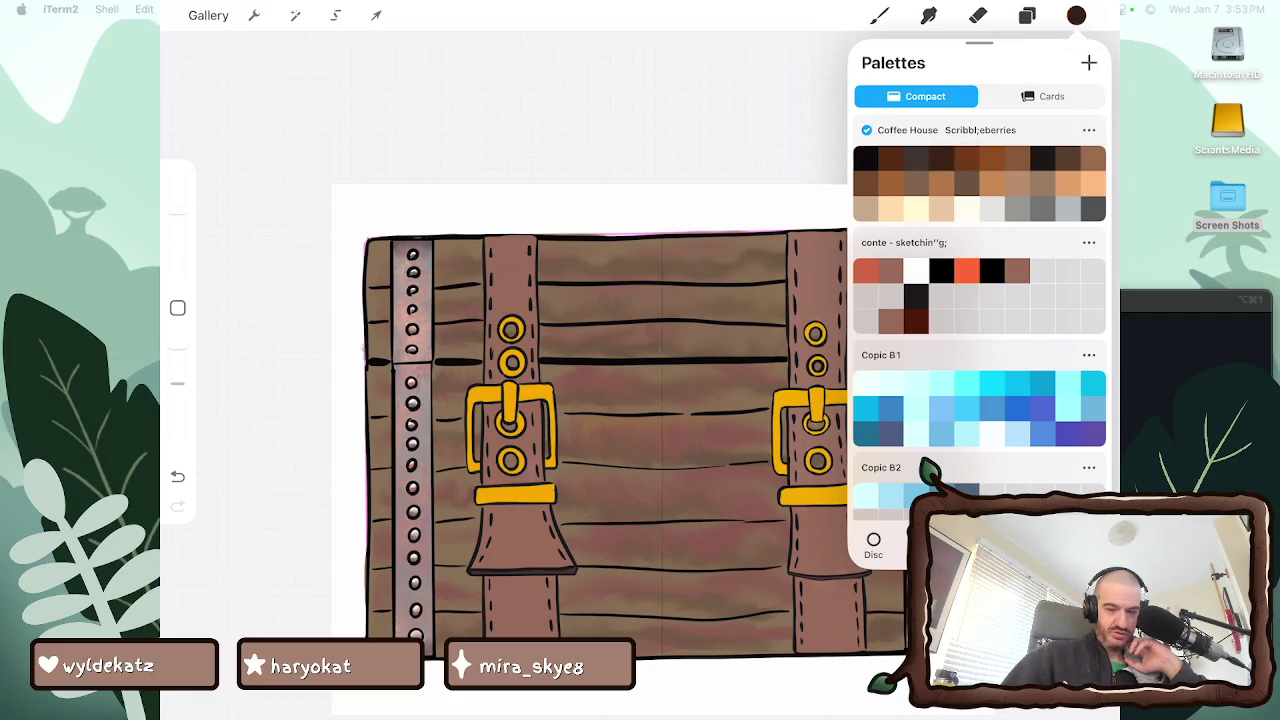
left_click(955, 158)
left_click(879, 15)
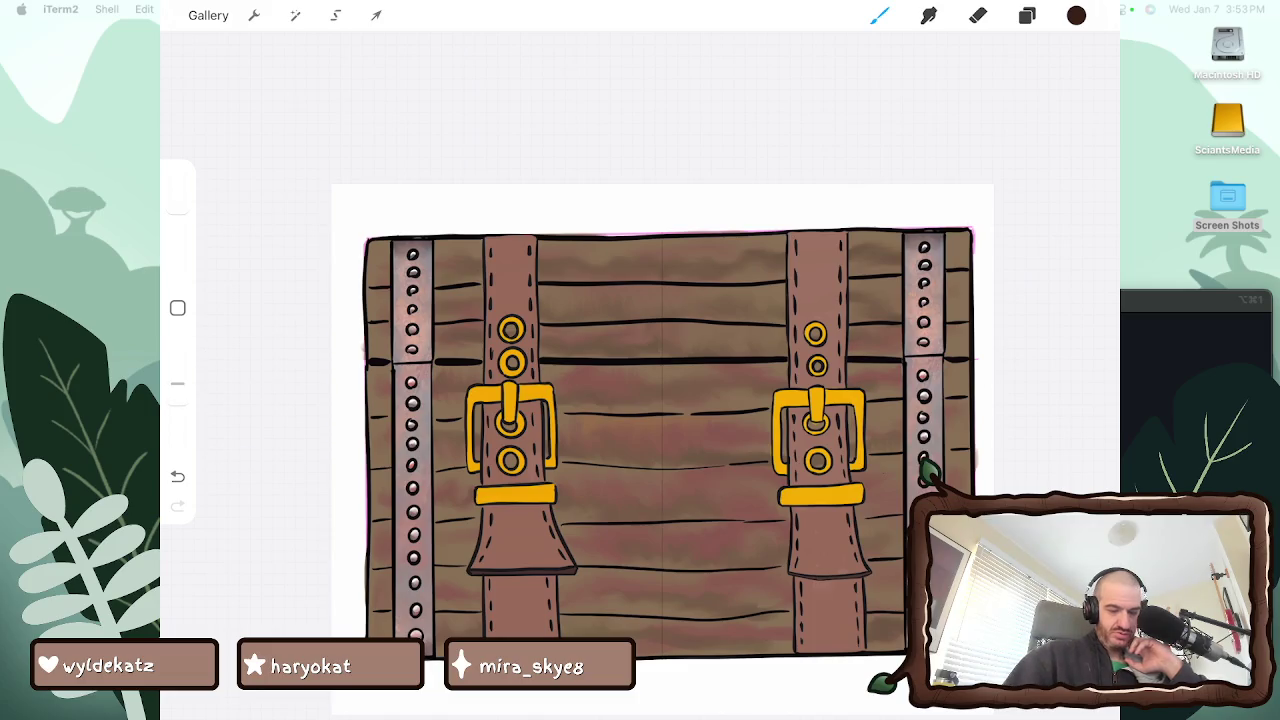
Paint dark brown shading down the centre planks between the buckles
left_click_drag(645, 472, 672, 512)
key("ctrl+z")
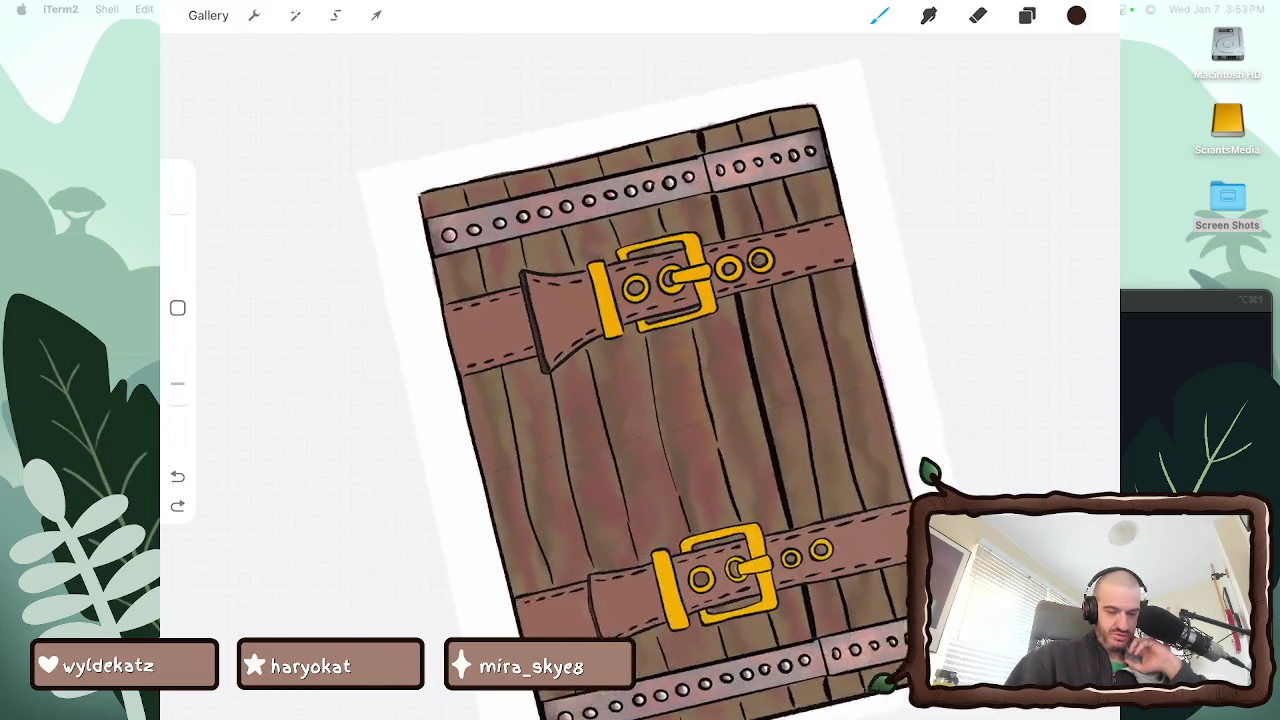
left_click_drag(177, 406, 177, 433)
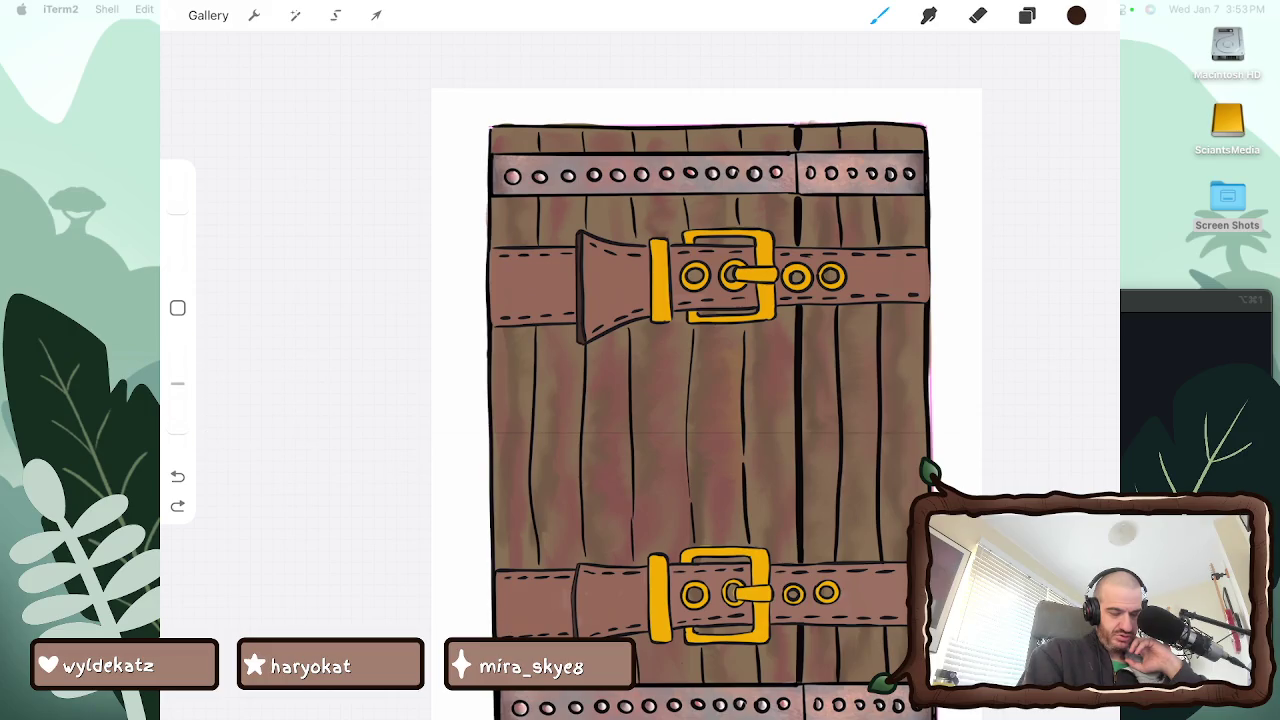
left_click_drag(681, 495, 640, 470)
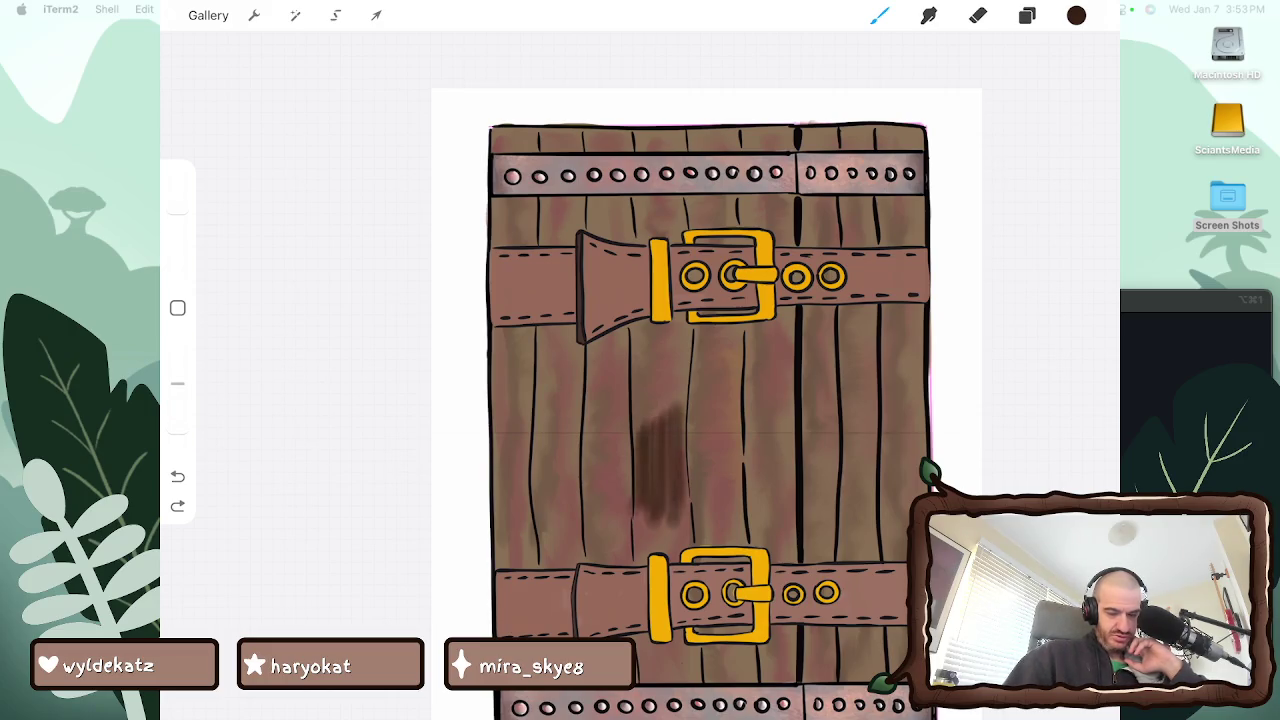
left_click_drag(638, 415, 626, 512)
Smudge the dark brown shading to soften it into the wood grain
left_click(929, 15)
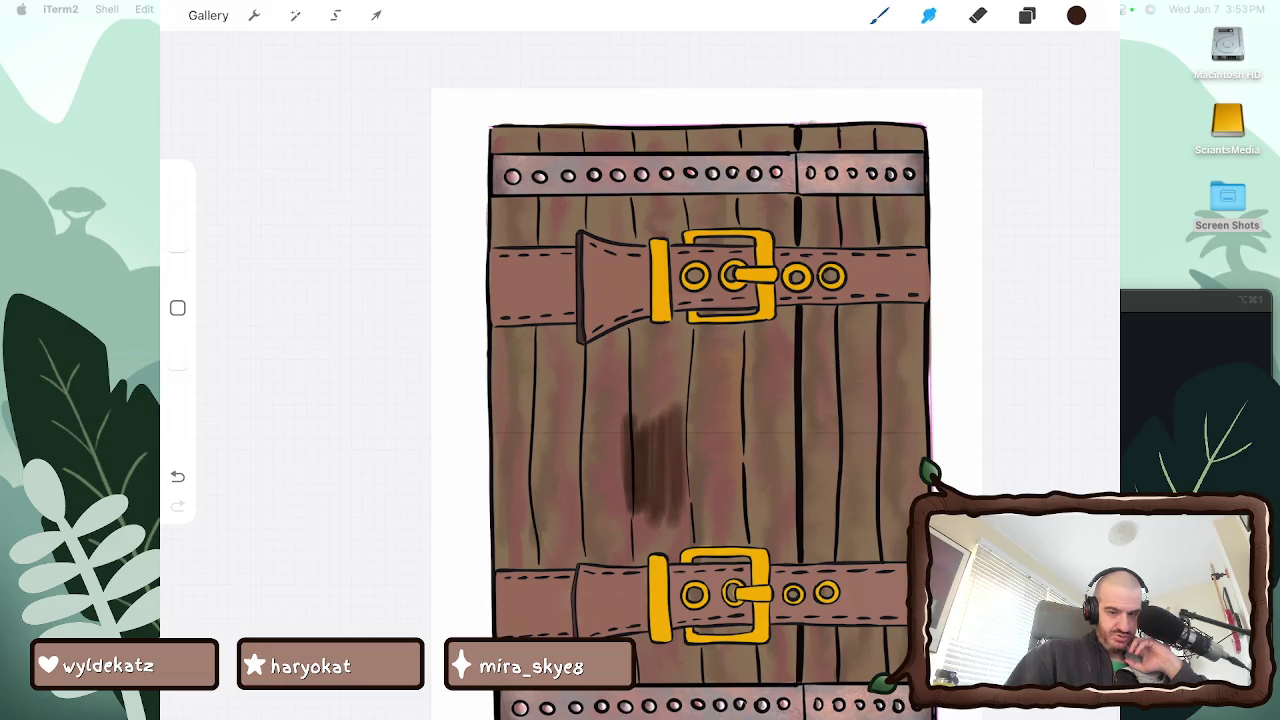
left_click_drag(624, 466, 624, 494)
mouse_move(660, 420)
left_mouse_down()
mouse_move(684, 450)
mouse_move(684, 434)
mouse_move(640, 440)
left_mouse_up()
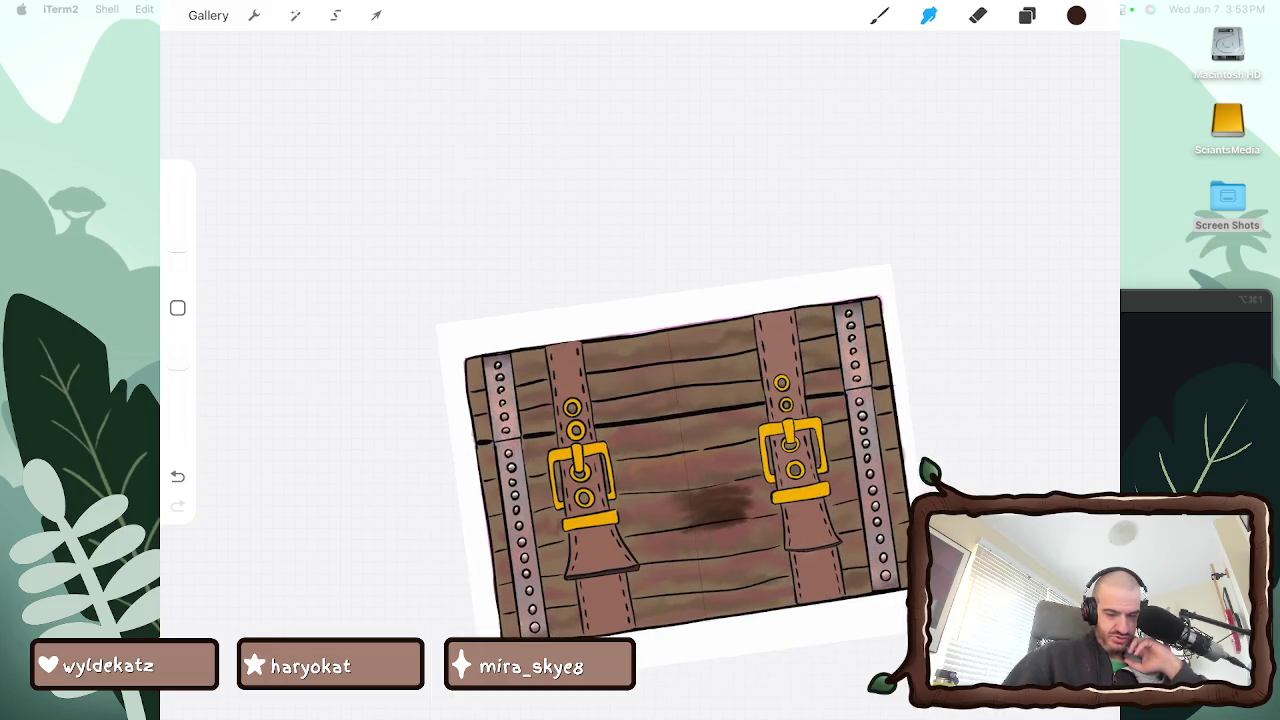
Blend the centre patch's edges and paint dark brown strokes on the upper-left planks
left_click_drag(700, 530, 708, 536)
left_click_drag(696, 490, 754, 504)
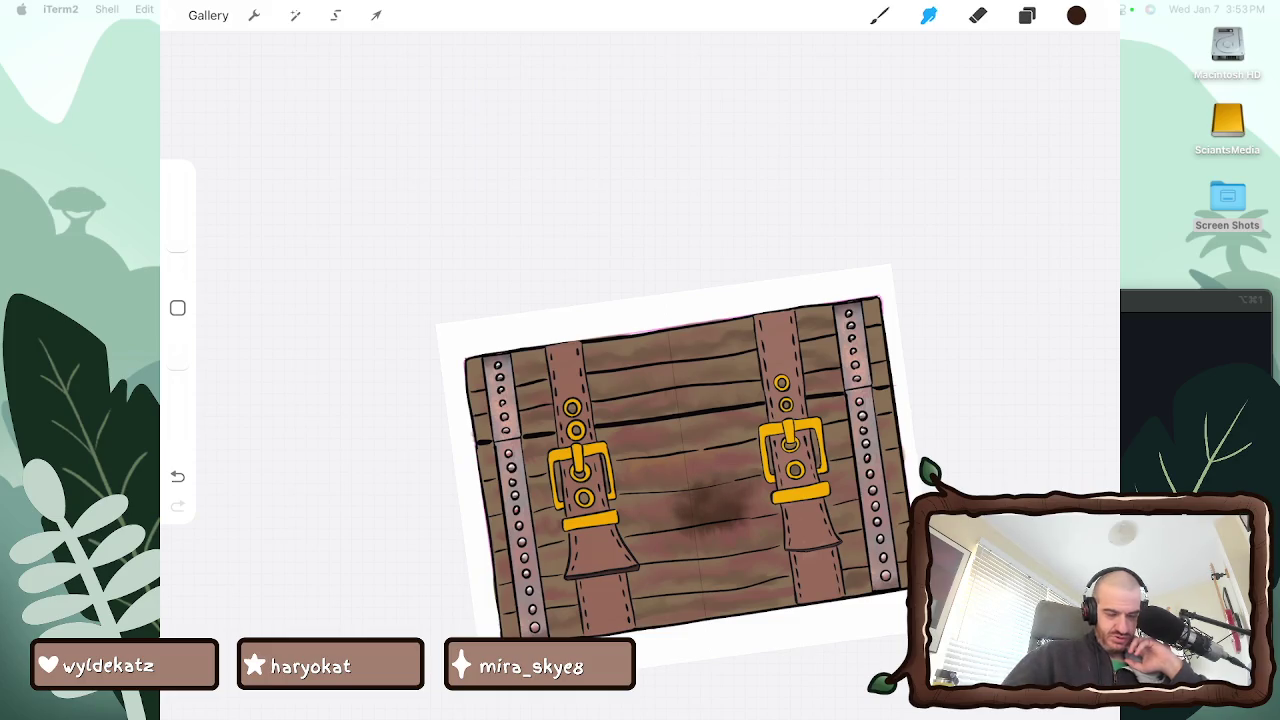
key("b")
mouse_move(568, 398)
left_mouse_down()
mouse_move(570, 430)
mouse_move(578, 414)
left_mouse_up()
left_click_drag(616, 400, 628, 418)
key("s")
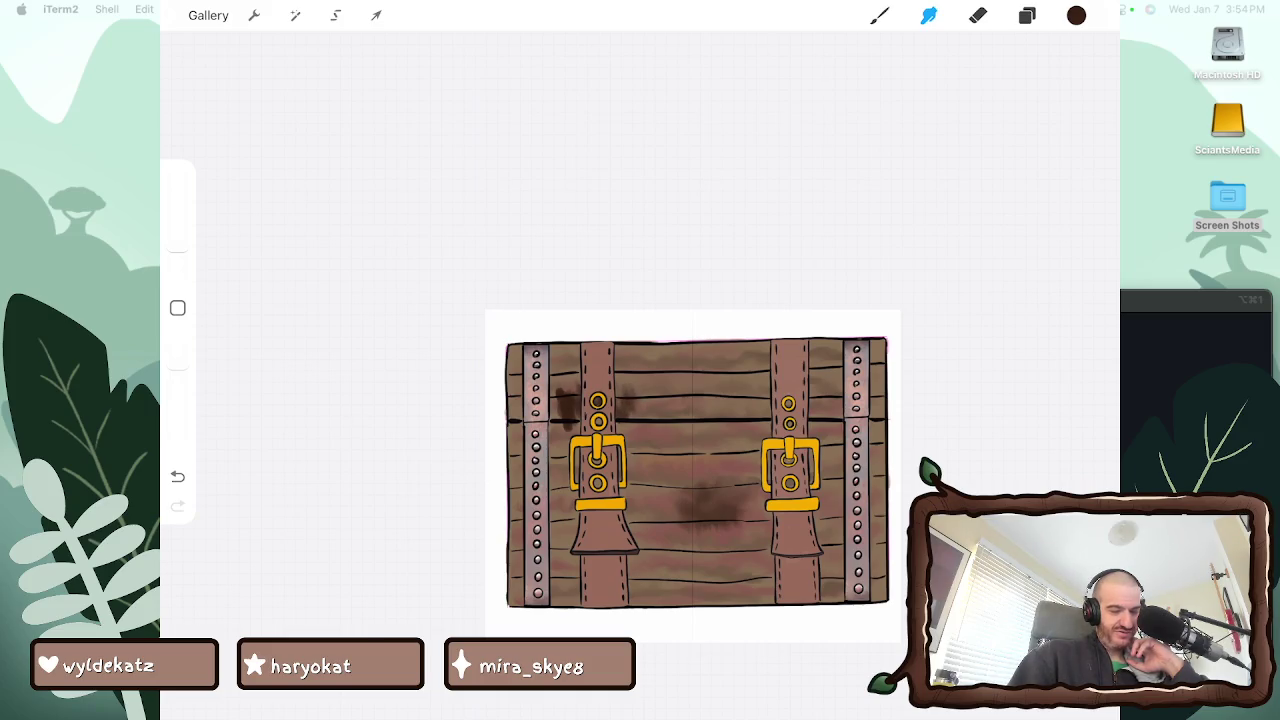
Enlarge the smudge size and blend the upper-left dark spots and central blotch
left_click_drag(177, 250, 177, 218)
left_click_drag(565, 380, 560, 445)
mouse_move(620, 405)
left_mouse_down()
mouse_move(635, 385)
mouse_move(625, 430)
left_mouse_up()
left_click_drag(575, 390, 555, 440)
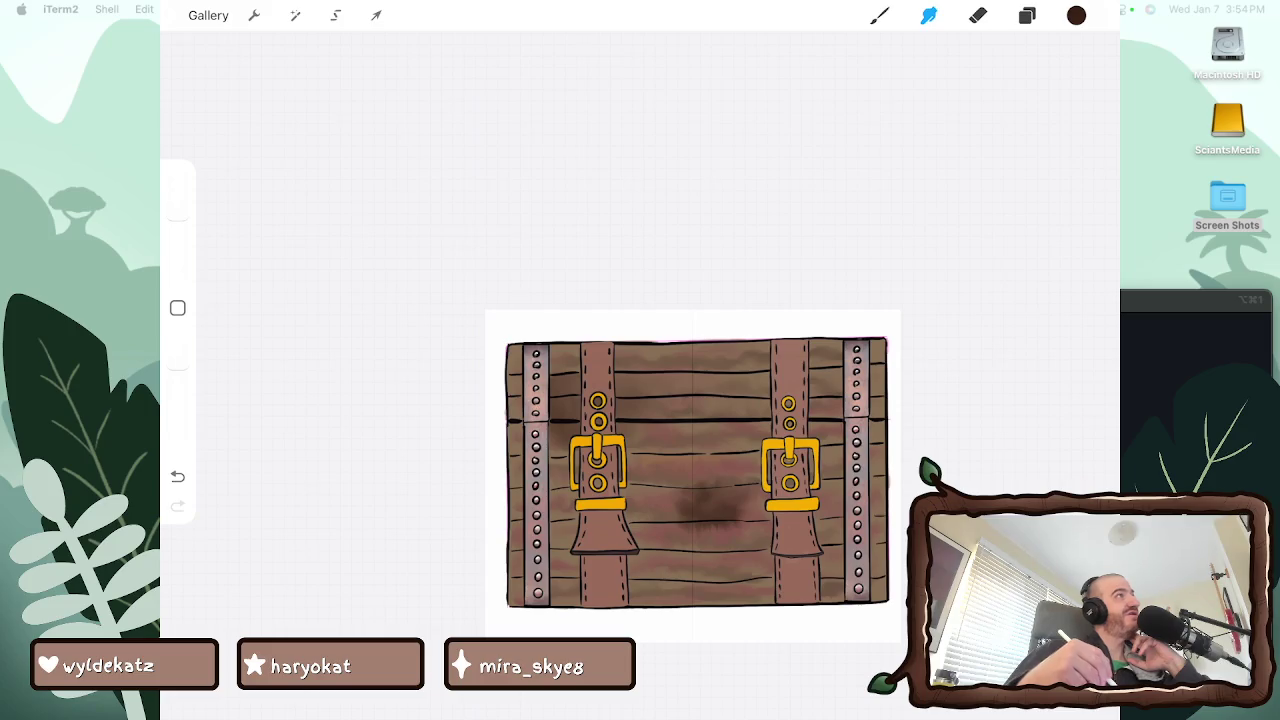
mouse_move(700, 485)
left_mouse_down()
mouse_move(758, 528)
mouse_move(666, 512)
left_mouse_up()
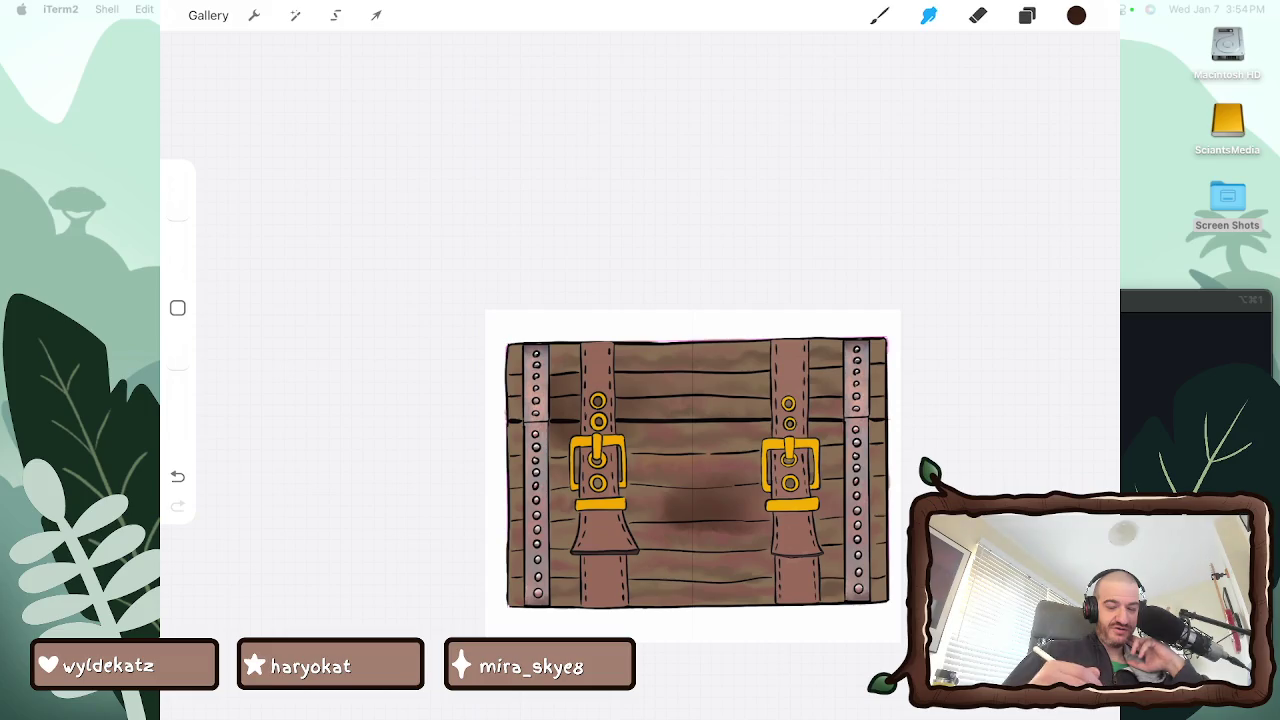
Shade and blend the wood right of the right strap, then darken the lower-left planks
key("b")
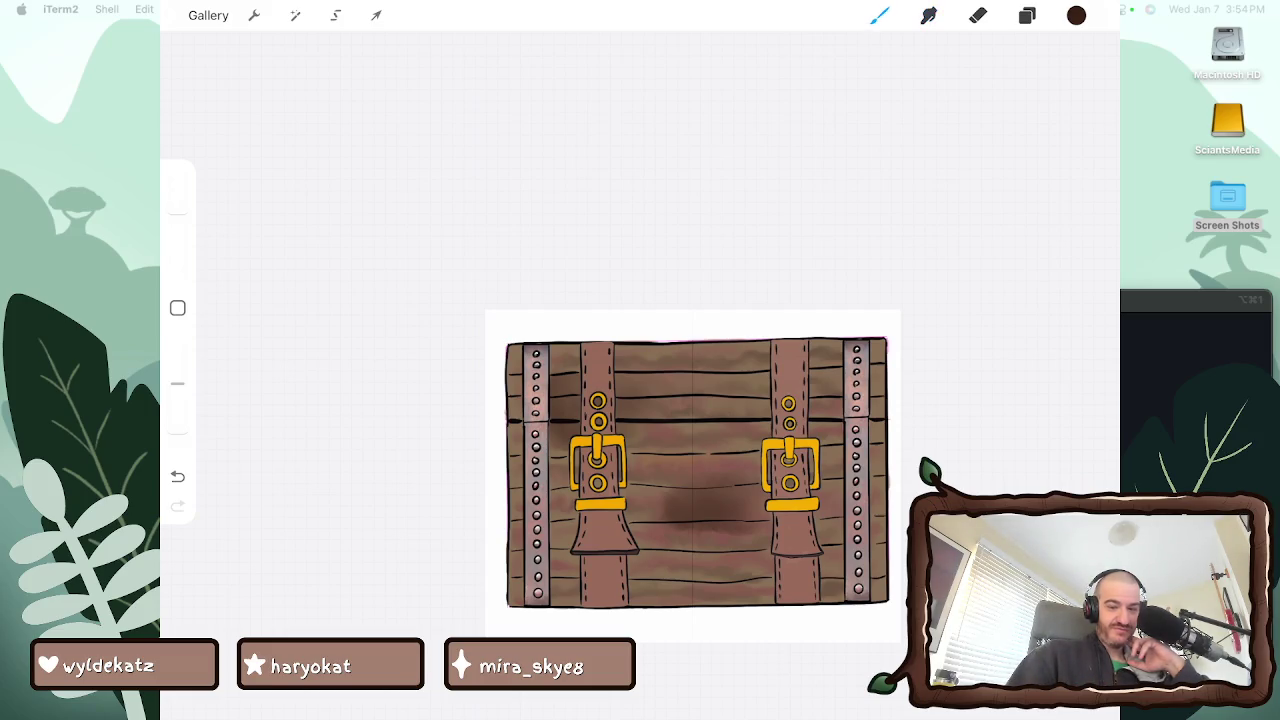
left_click_drag(814, 398, 830, 448)
key("s")
mouse_move(814, 400)
left_mouse_down()
mouse_move(830, 450)
mouse_move(838, 418)
left_mouse_up()
left_click_drag(764, 388, 764, 436)
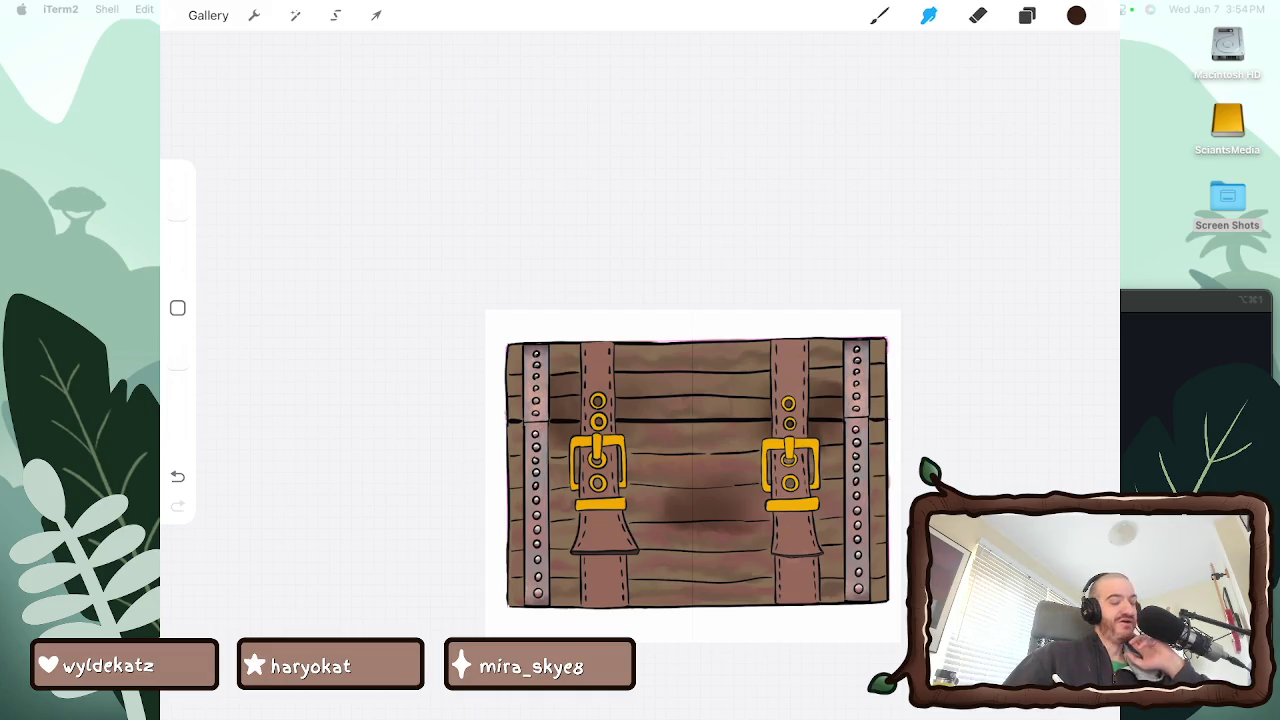
key("b")
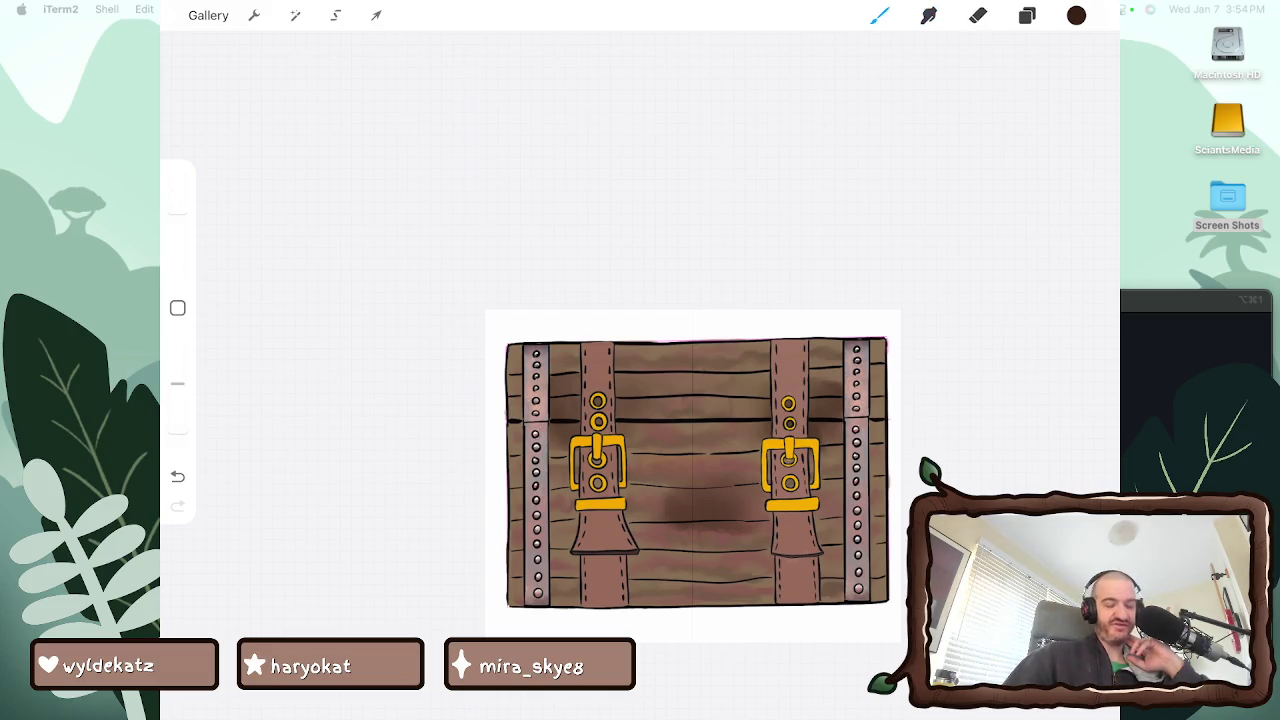
mouse_move(676, 586)
left_mouse_down()
mouse_move(646, 566)
mouse_move(630, 580)
mouse_move(570, 576)
mouse_move(704, 556)
mouse_move(652, 556)
mouse_move(628, 580)
mouse_move(640, 576)
left_mouse_up()
Smudge the lower-left strokes and spread the middle dark blotch sideways
left_click(928, 15)
left_click_drag(568, 550, 568, 586)
left_click_drag(667, 571, 705, 584)
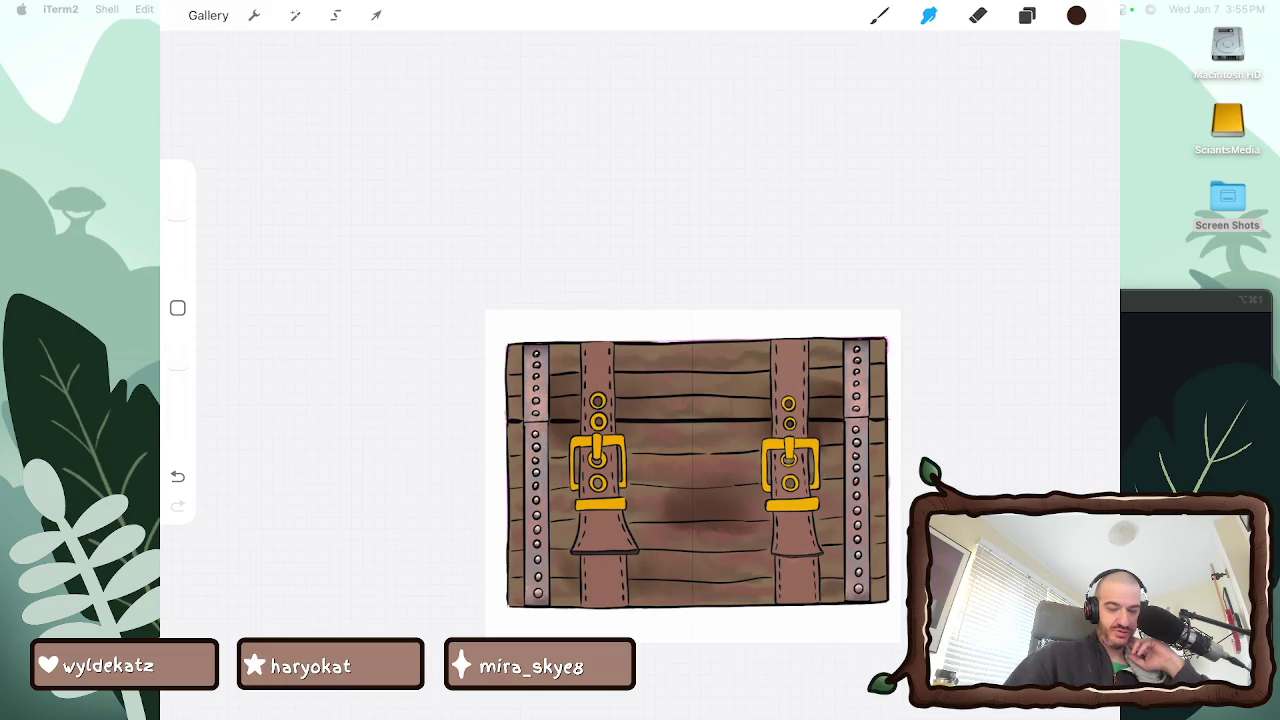
left_click_drag(668, 490, 632, 520)
left_click_drag(760, 504, 744, 516)
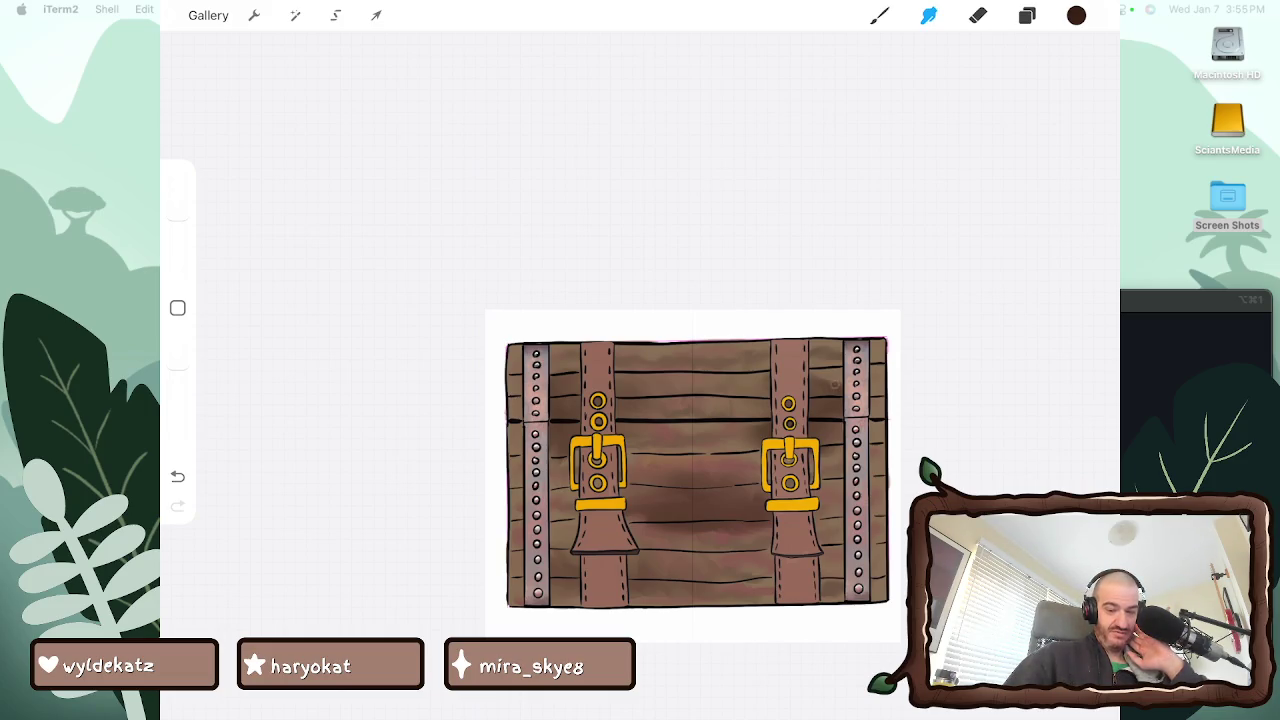
Add a dark mark on the right edge and subtle shading beside the right strap
left_click_drag(873, 386, 873, 414)
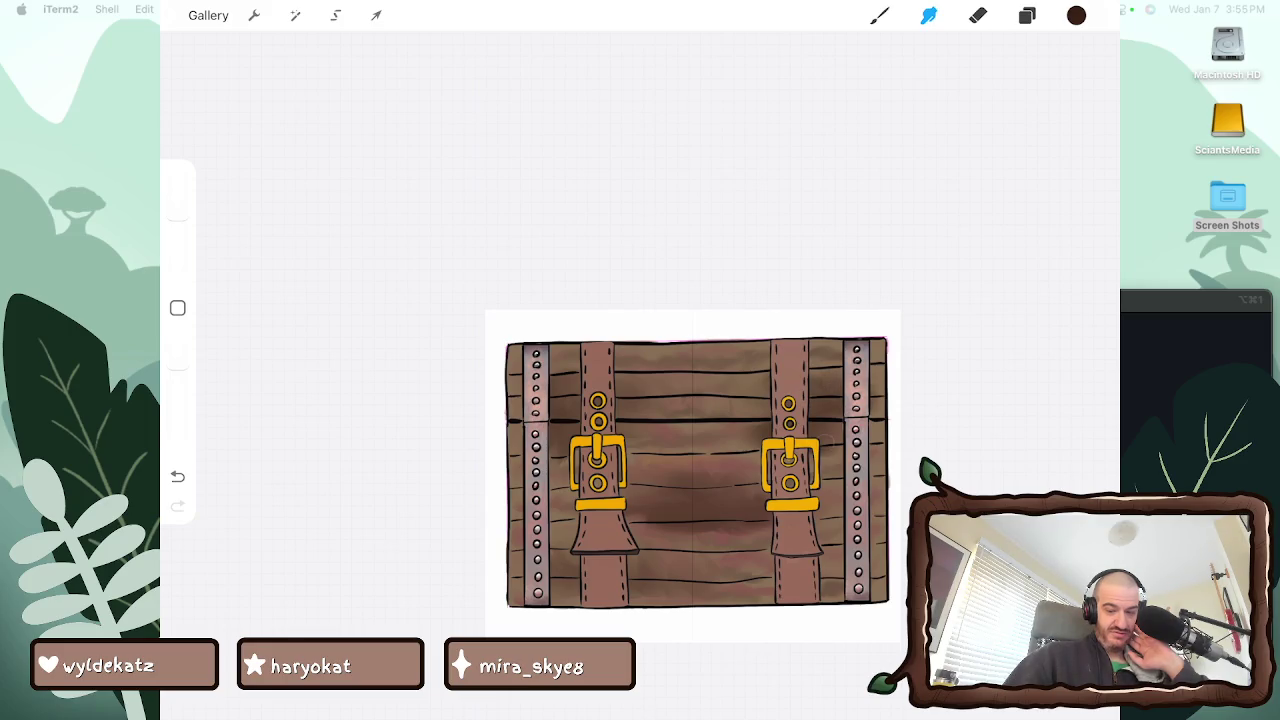
left_click_drag(740, 405, 760, 435)
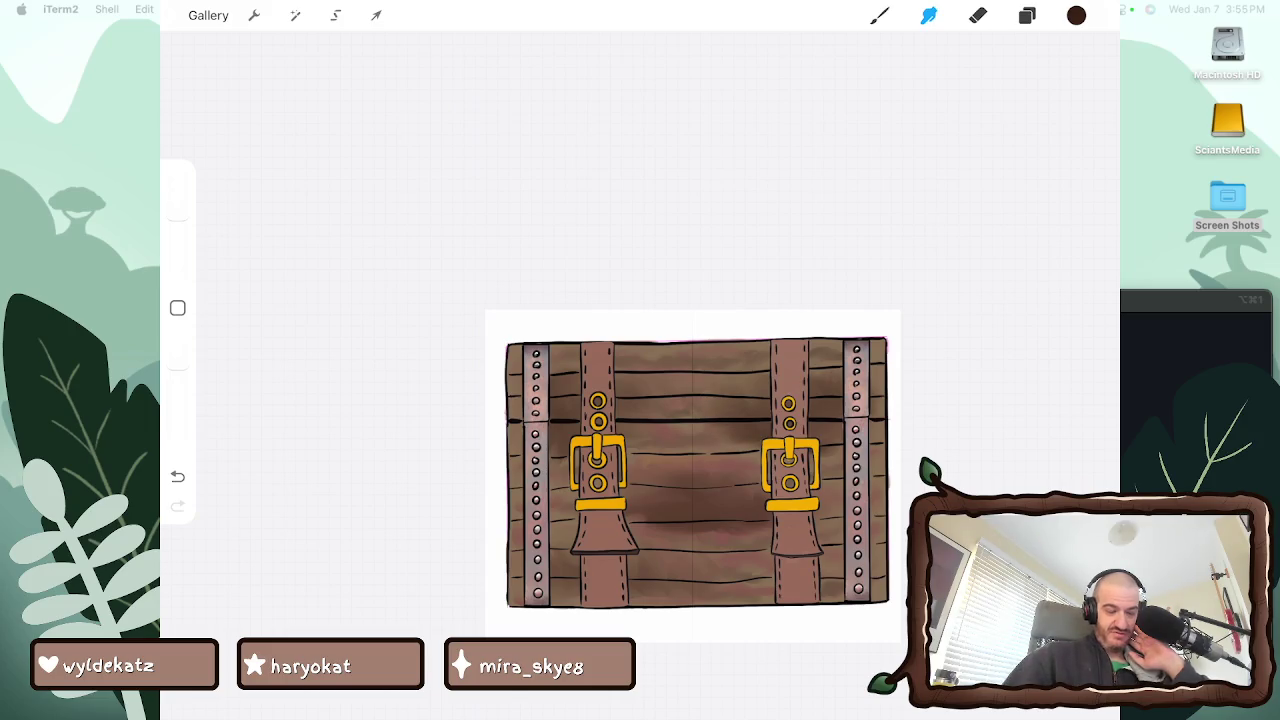
scroll(697, 473, "up", 5)
Add soft darker shading over the lower-middle planks and beside the left rivet strip
left_click_drag(490, 520, 645, 612)
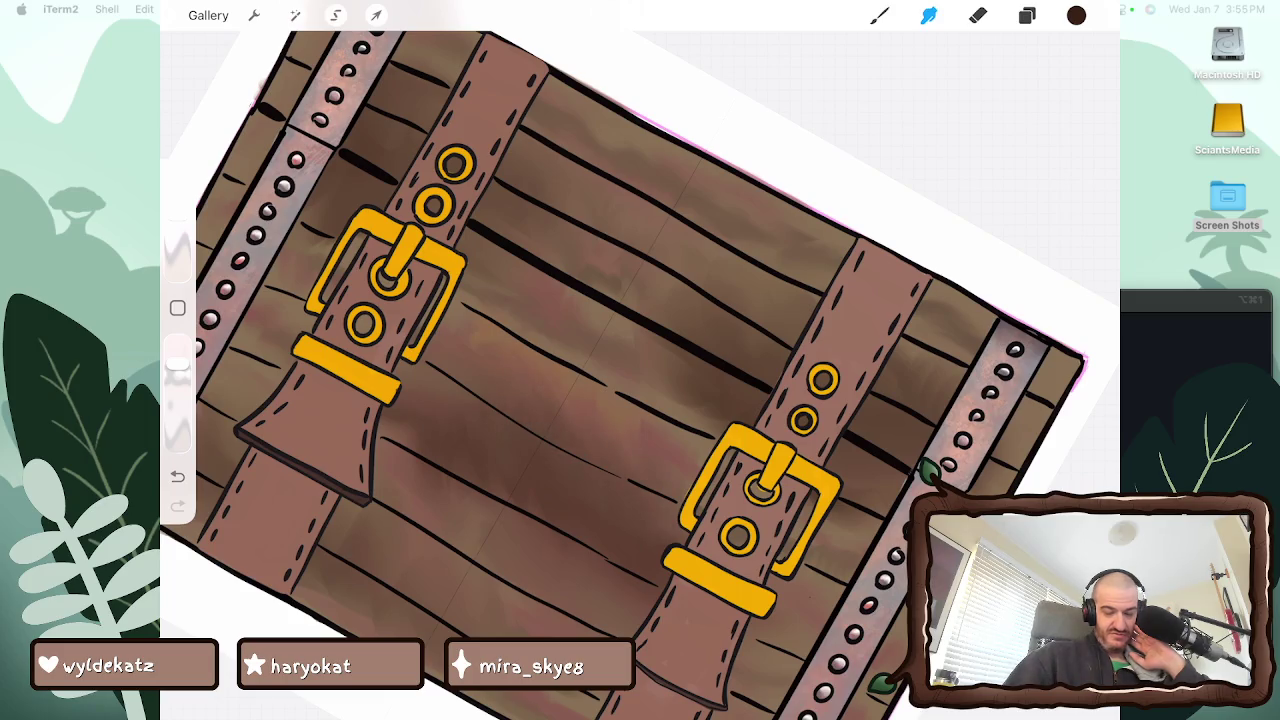
mouse_move(695, 410)
left_mouse_down()
mouse_move(645, 355)
mouse_move(608, 377)
mouse_move(600, 315)
mouse_move(555, 290)
left_mouse_up()
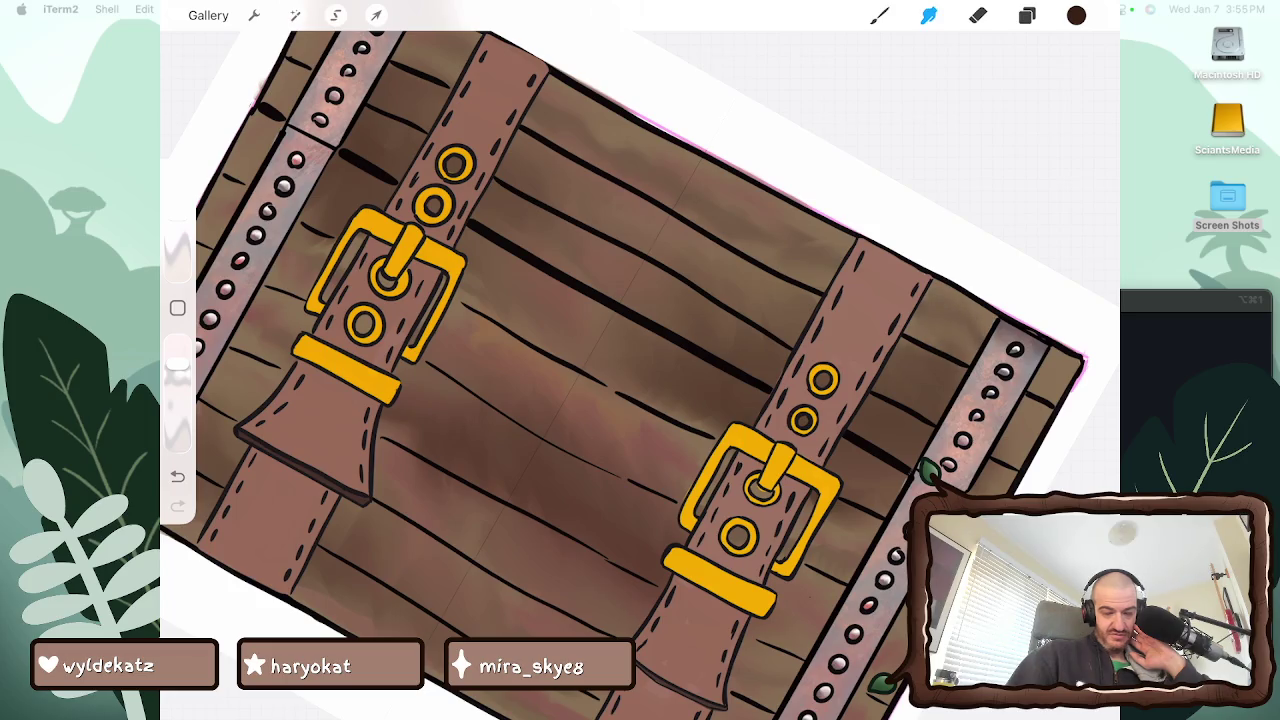
scroll(640, 360, "down", 3)
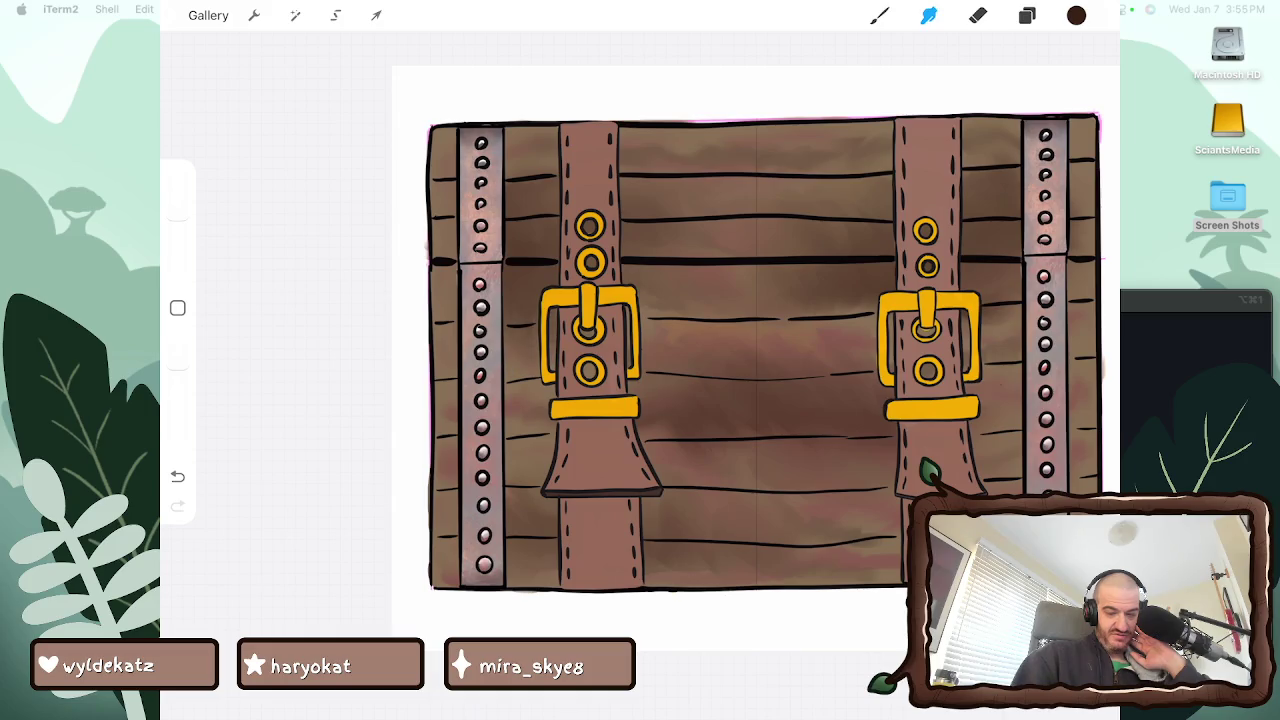
left_click_drag(515, 342, 508, 392)
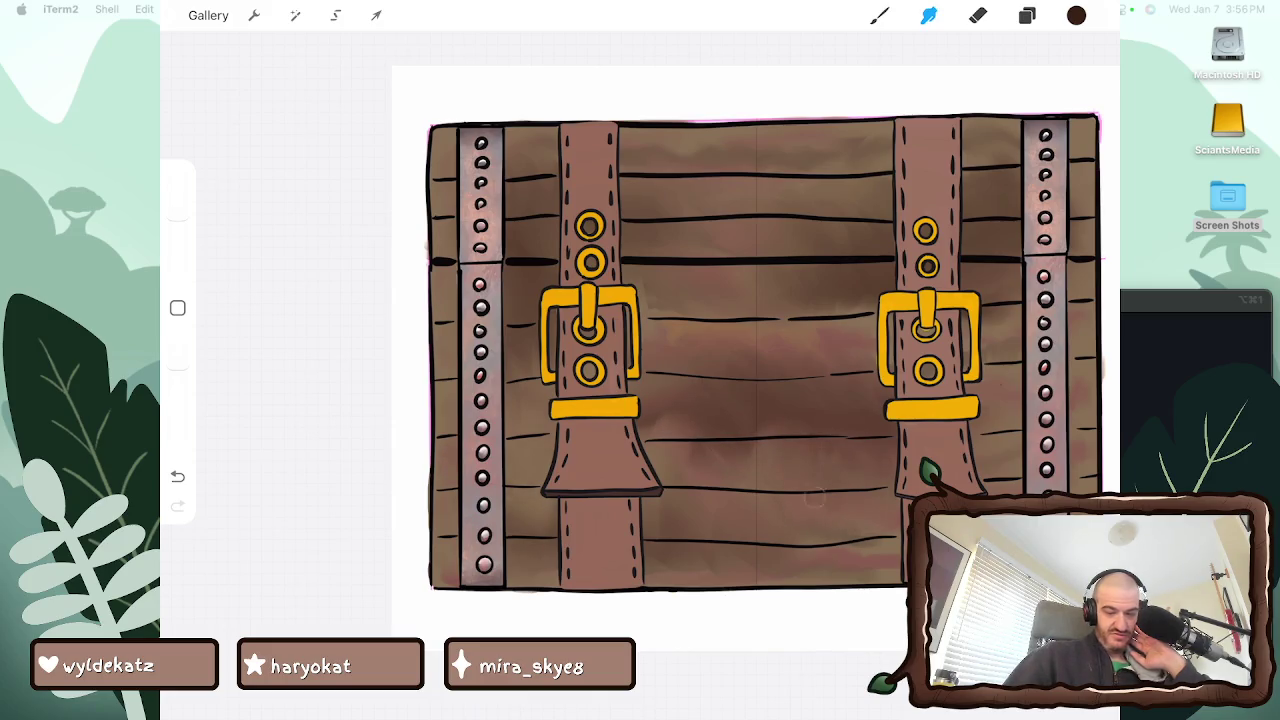
scroll(765, 355, "down", 5)
scroll(620, 420, "up", 5)
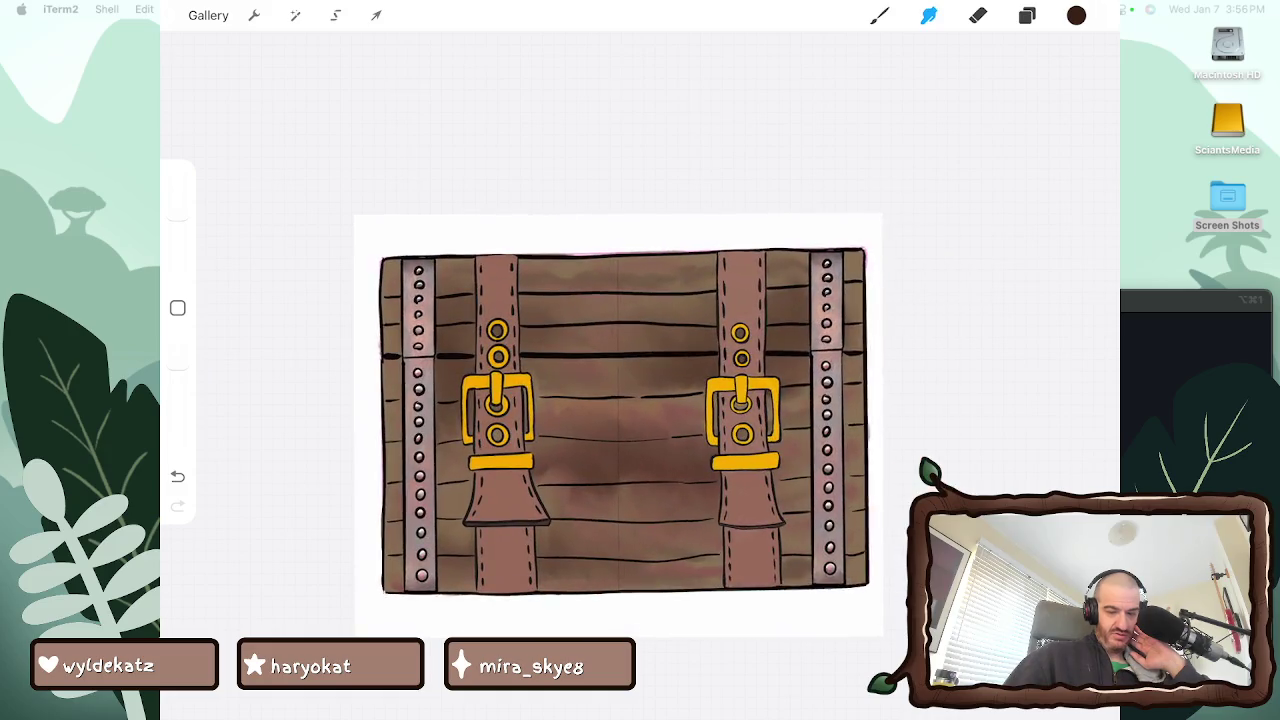
left_click_drag(500, 420, 620, 215)
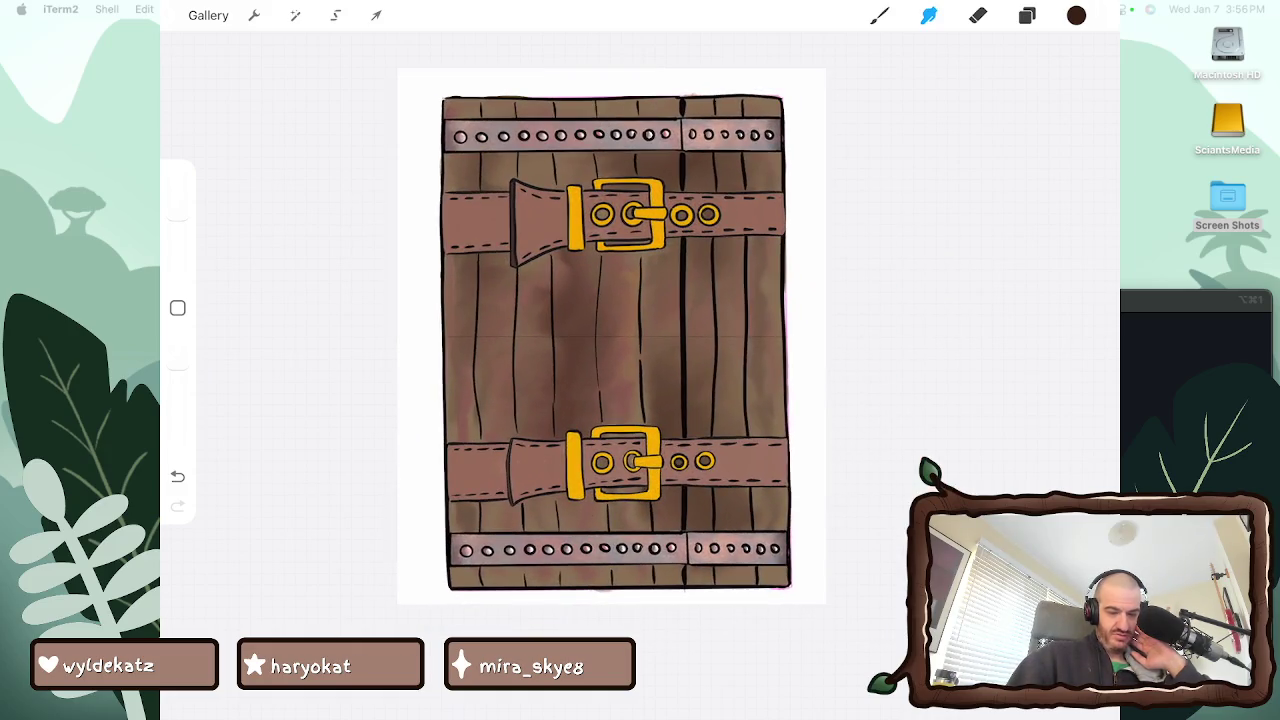
Smudge a small wood patch darker and rotate the chest back to horizontal
mouse_move(646, 394)
left_mouse_down()
mouse_move(636, 420)
mouse_move(631, 370)
mouse_move(624, 424)
mouse_move(610, 404)
left_mouse_up()
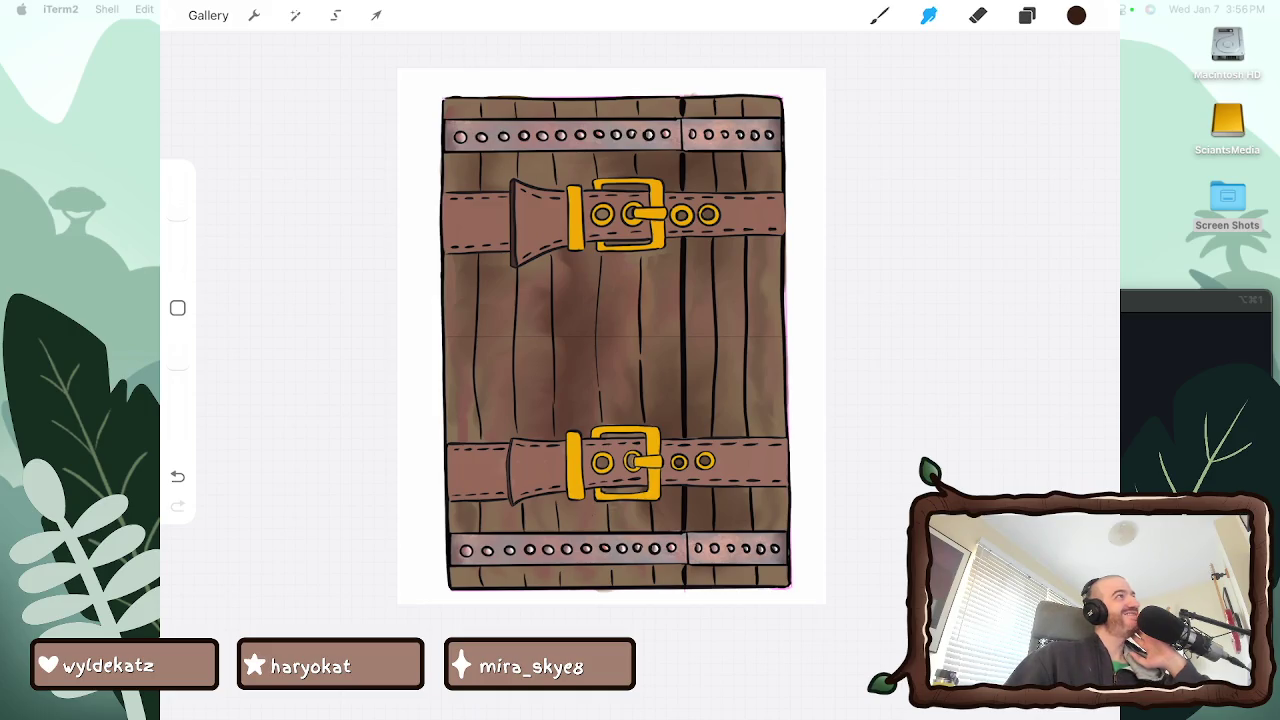
left_click_drag(613, 340, 690, 430)
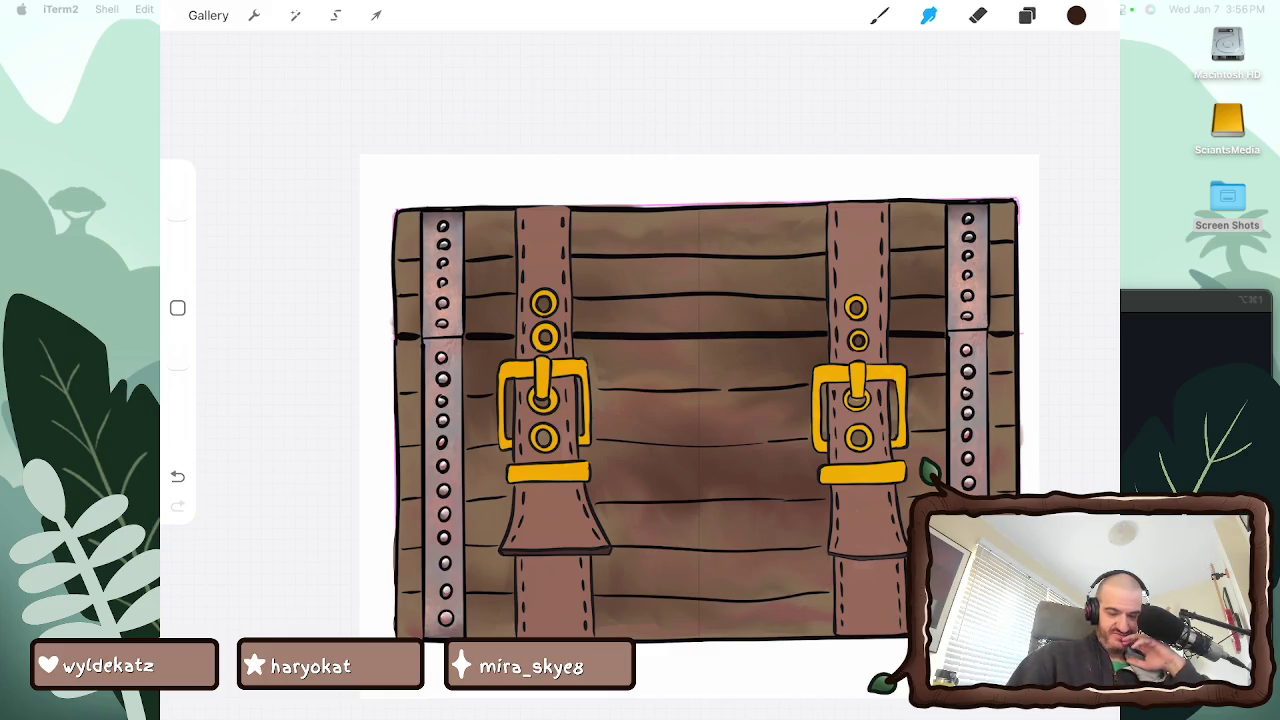
Dab dark brown shading on the wood left of the left strap's flare
key("b")
left_click_drag(494, 534, 505, 512)
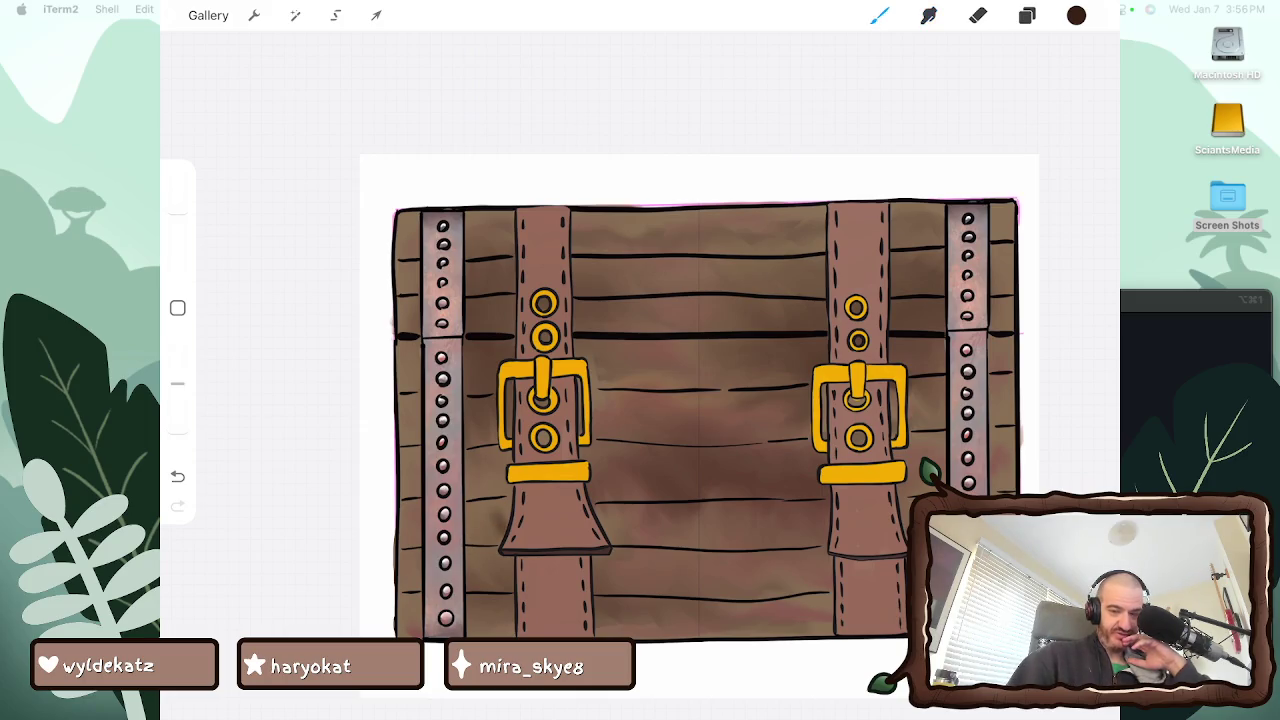
left_click_drag(412, 538, 410, 568)
left_click_drag(470, 530, 470, 565)
mouse_move(506, 500)
left_mouse_down()
mouse_move(485, 550)
mouse_move(485, 525)
mouse_move(500, 530)
mouse_move(485, 525)
mouse_move(490, 505)
left_mouse_up()
Smudge the new shading beside the left rivet strip and right of the strap
key("s")
left_click_drag(413, 524, 410, 578)
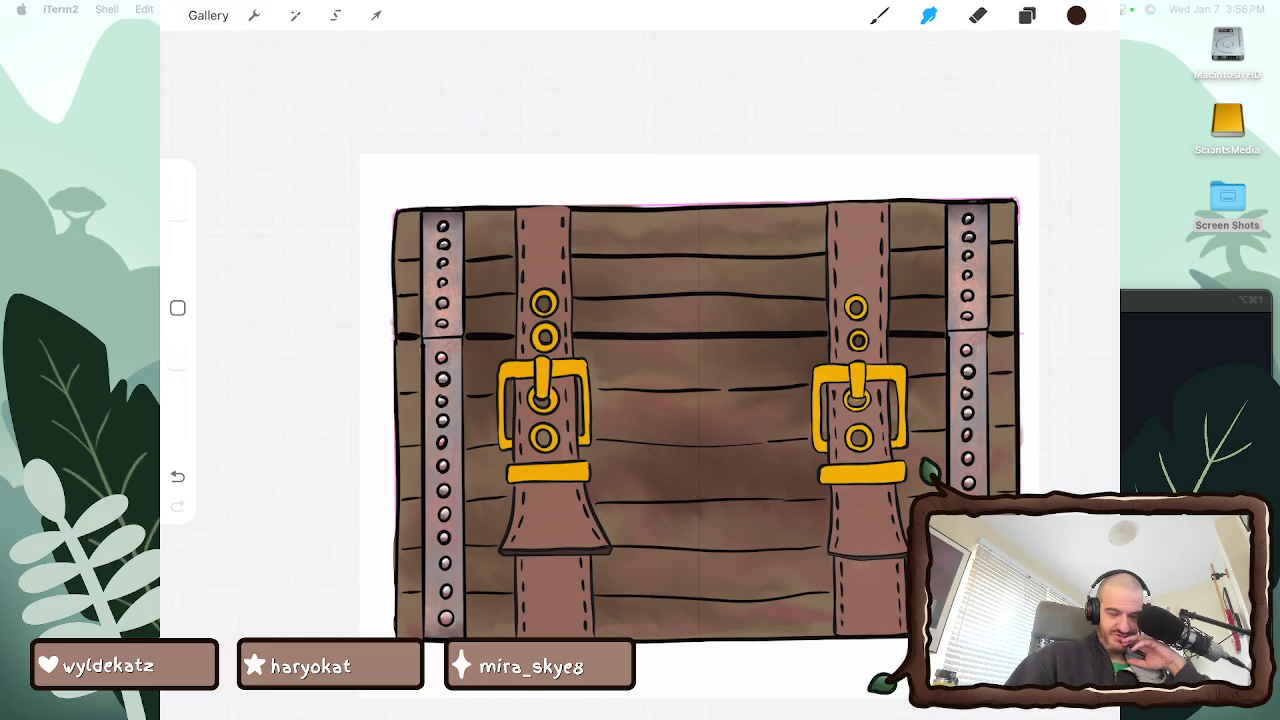
left_click_drag(770, 514, 690, 540)
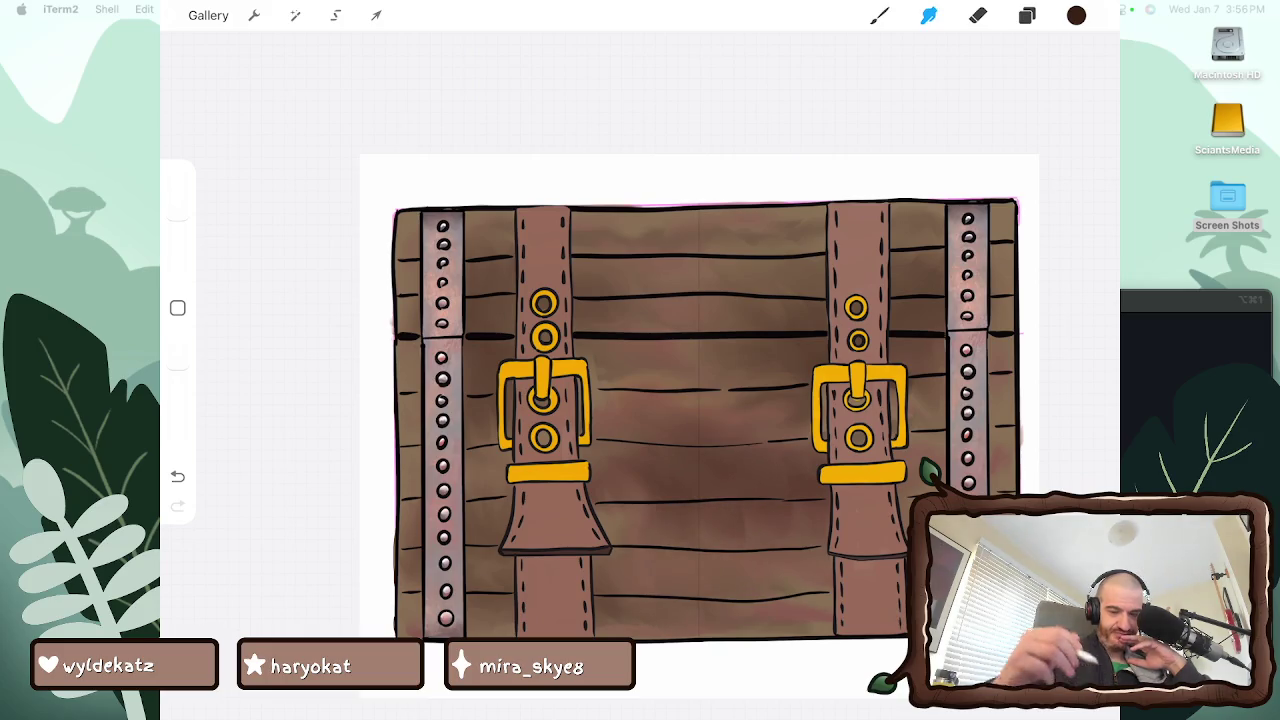
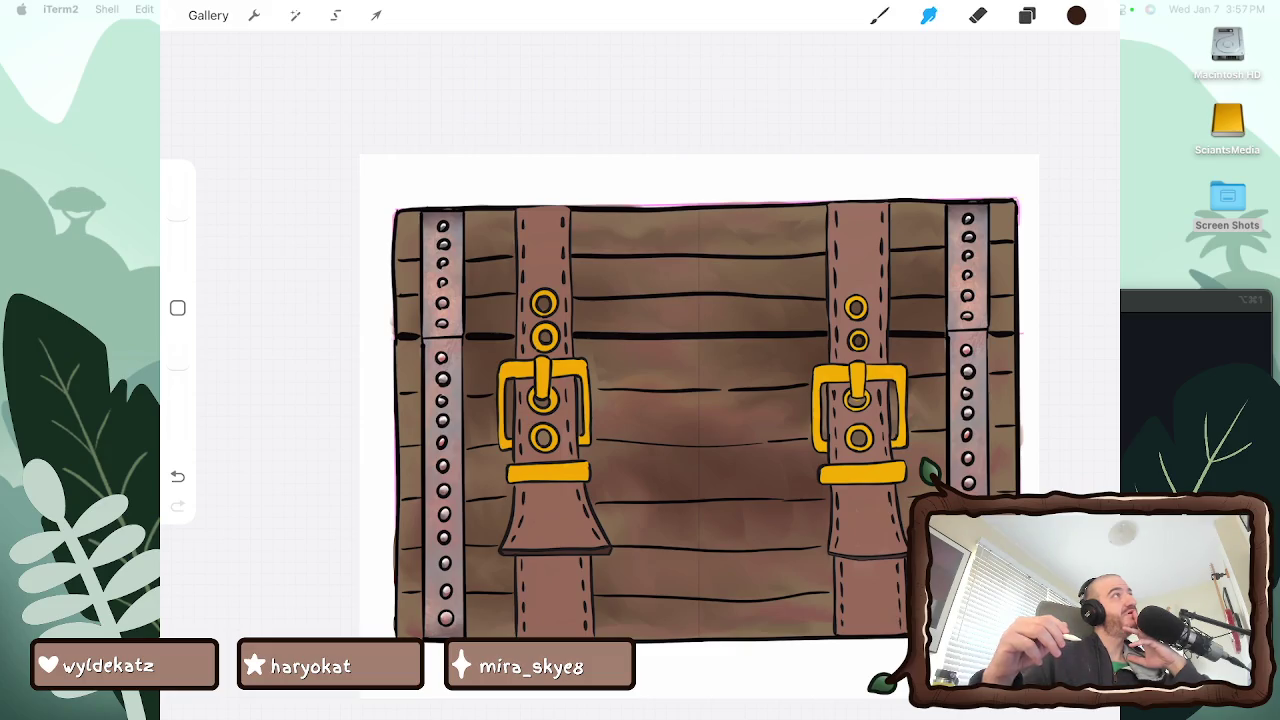
Switch from smudging to the Procreate Pencil brush from the Brush Library Favorites
key("b")
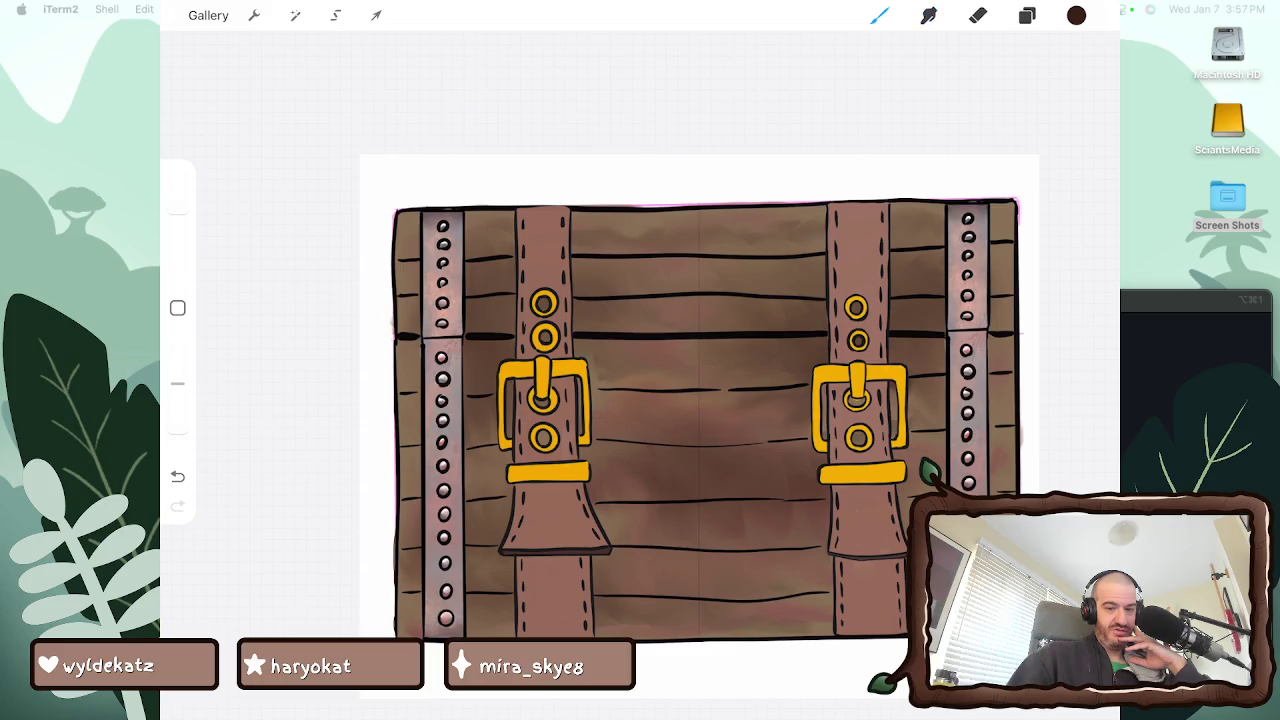
left_click(879, 15)
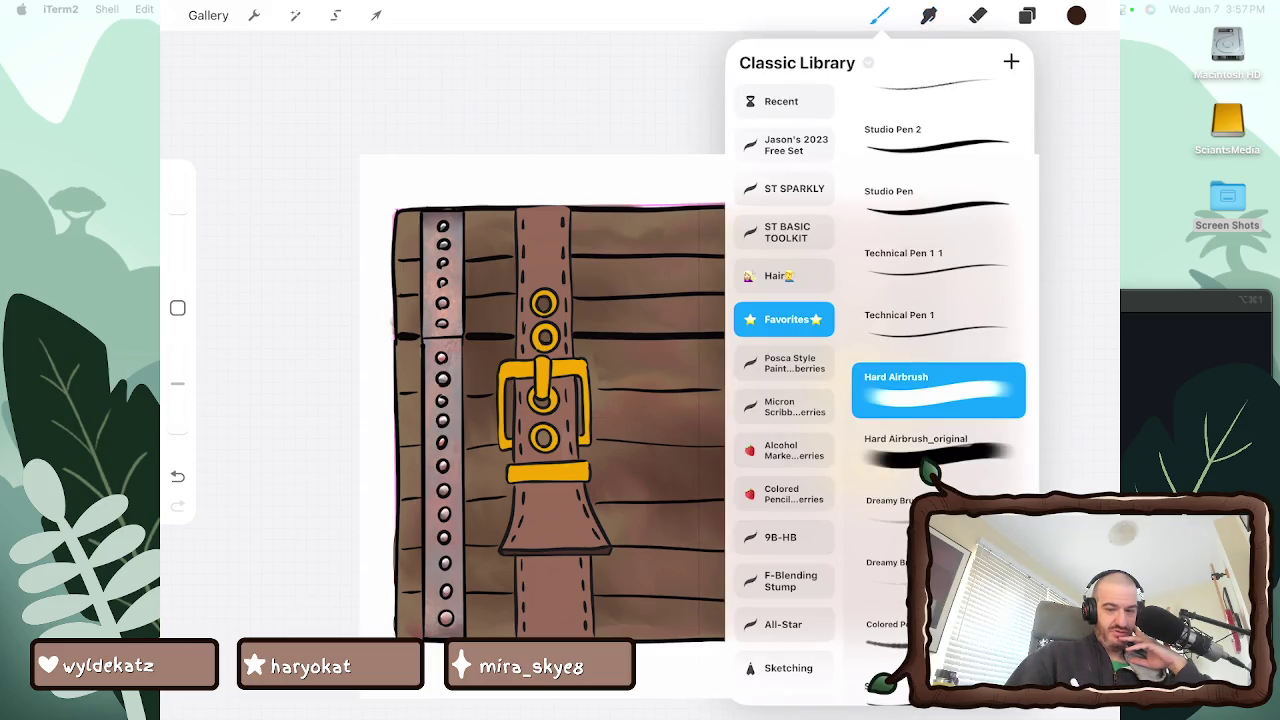
scroll(938, 350, "up", 2)
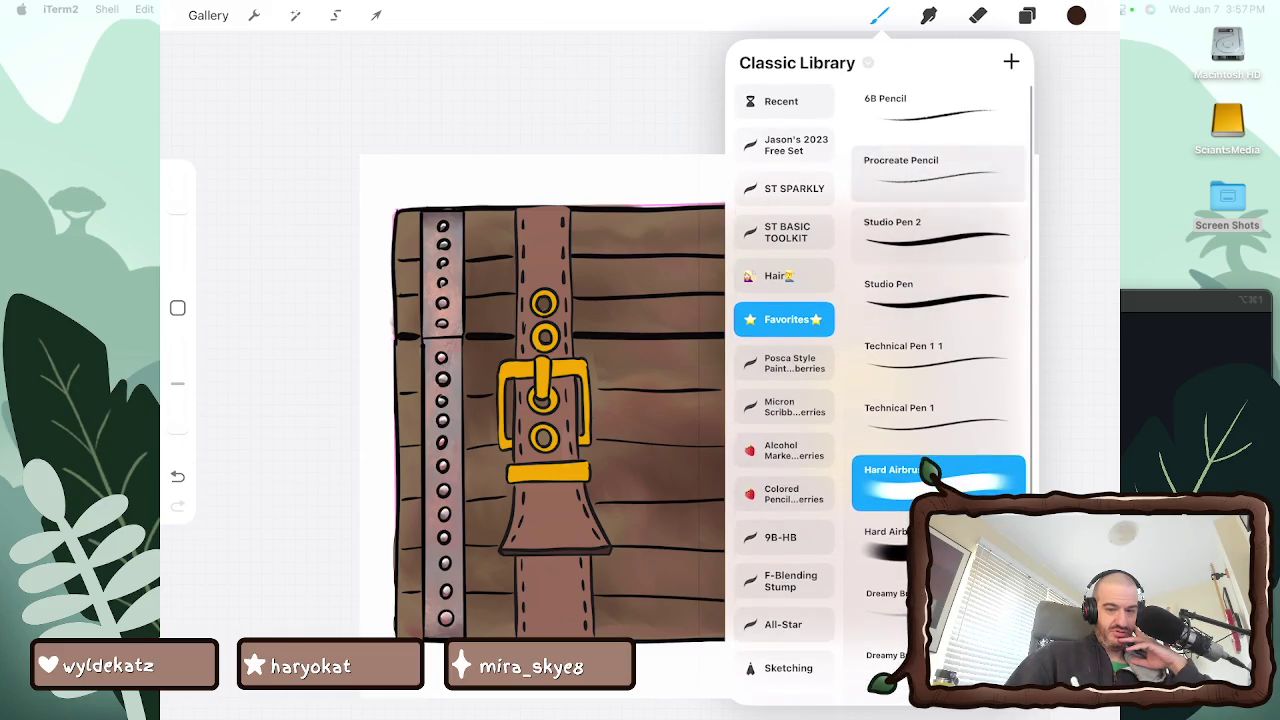
left_click(938, 173)
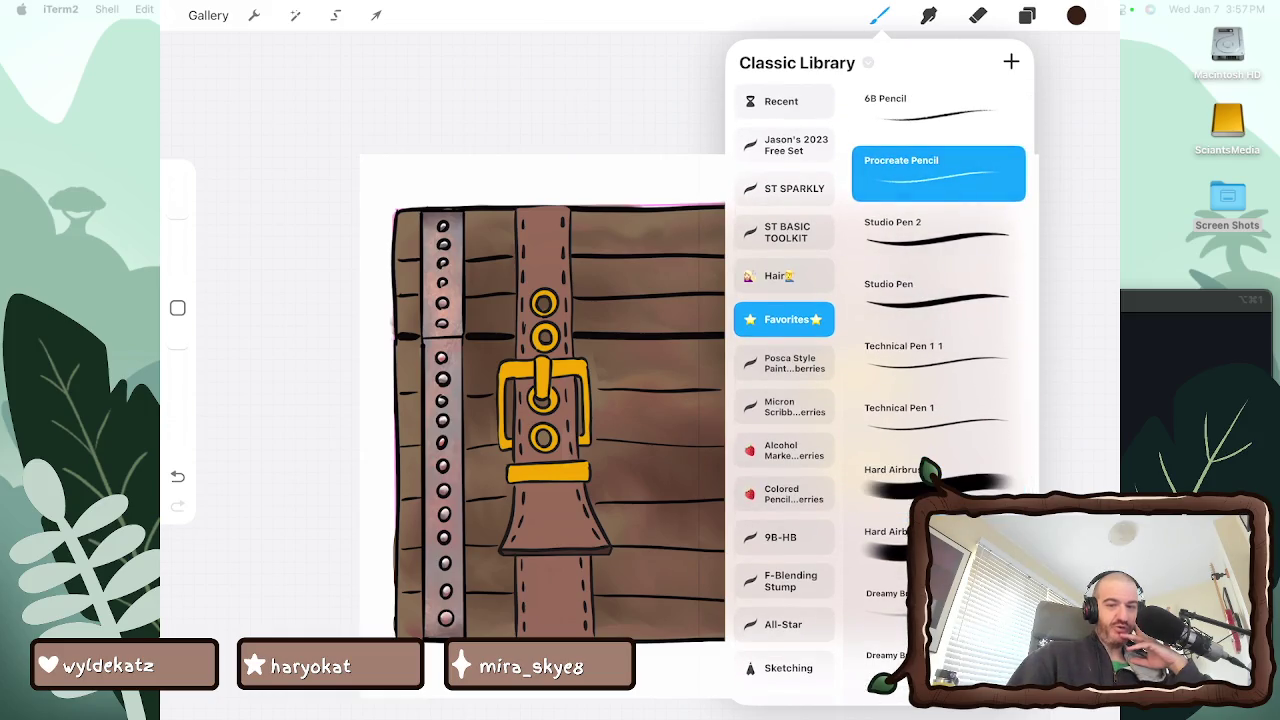
left_click(879, 15)
Check the colour Palettes panel, then dismiss it
left_click(1076, 15)
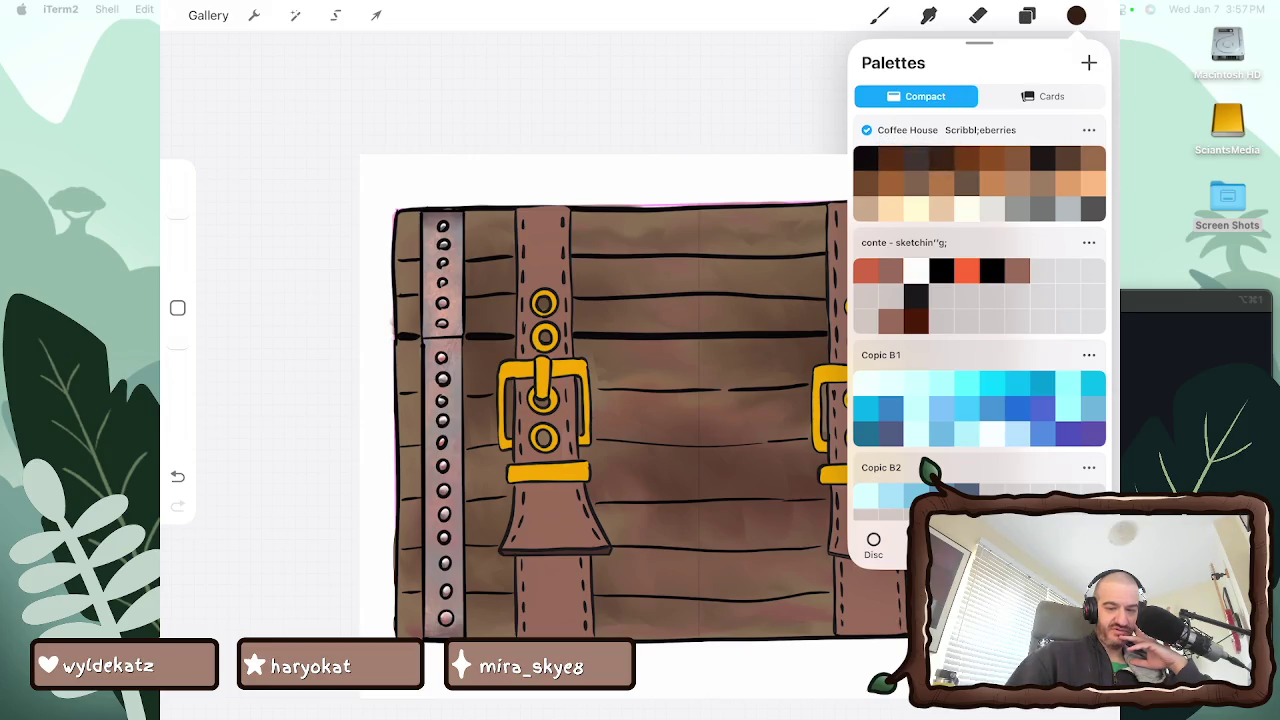
key("b")
scroll(583, 294, "up", 5)
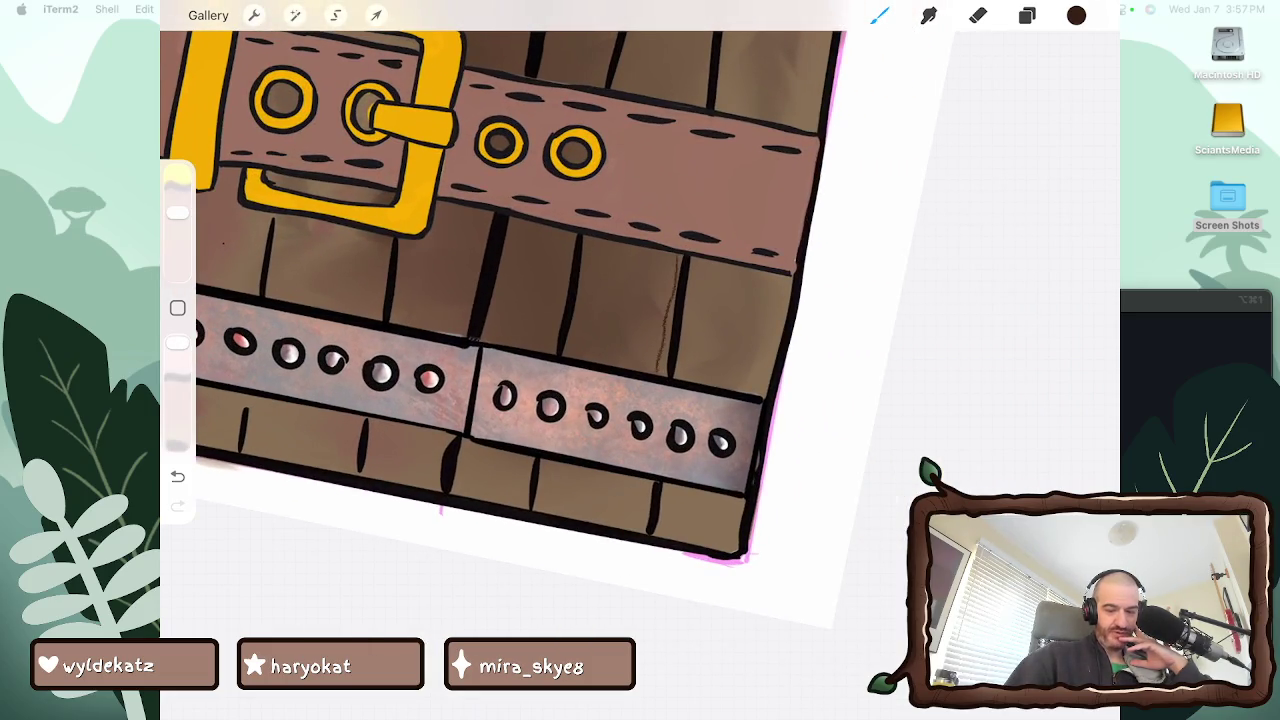
Reduce the brush size to 11% and zoom in on the plank lines
scroll(504, 300, "down", 5)
scroll(516, 290, "down", 3)
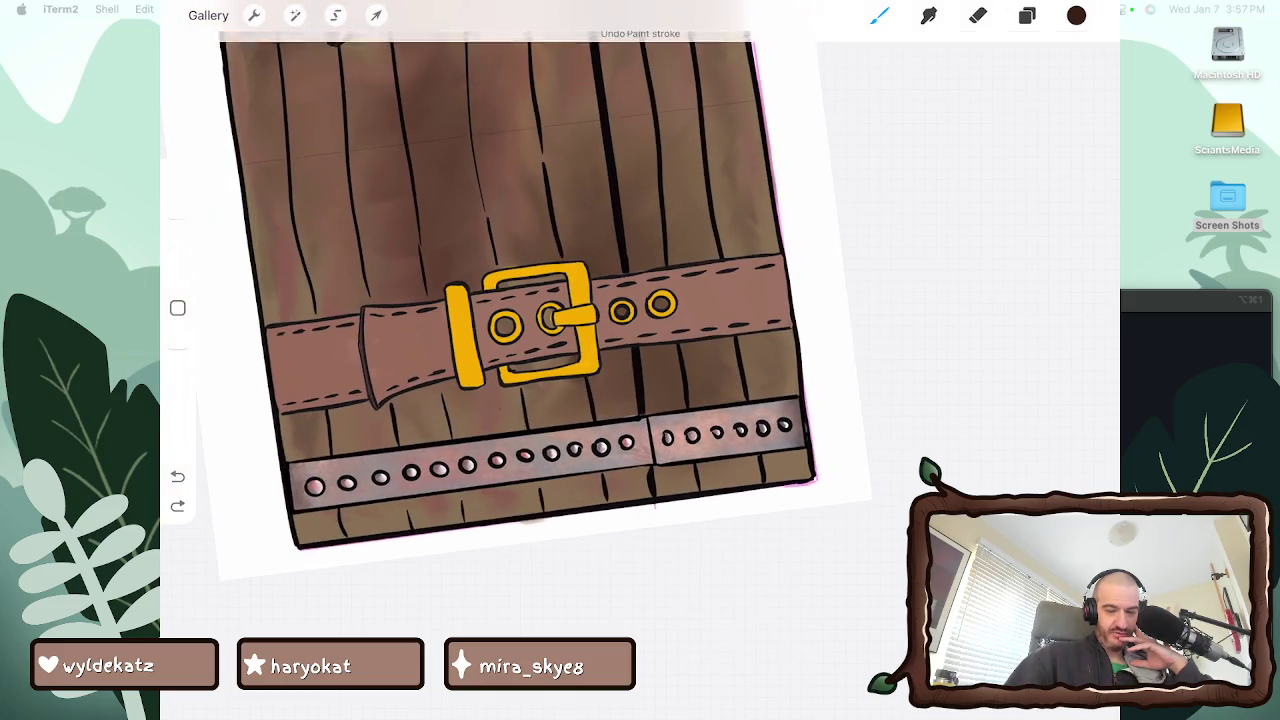
scroll(516, 290, "down", 3)
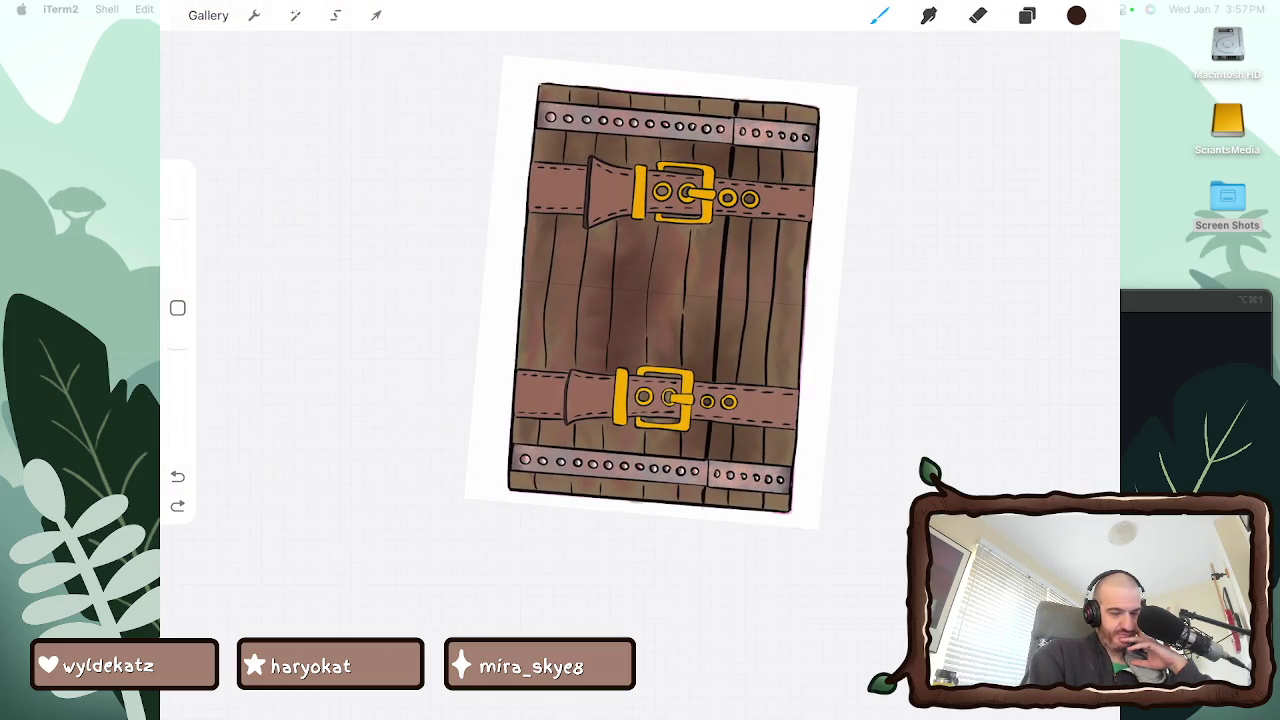
left_click_drag(178, 218, 178, 243)
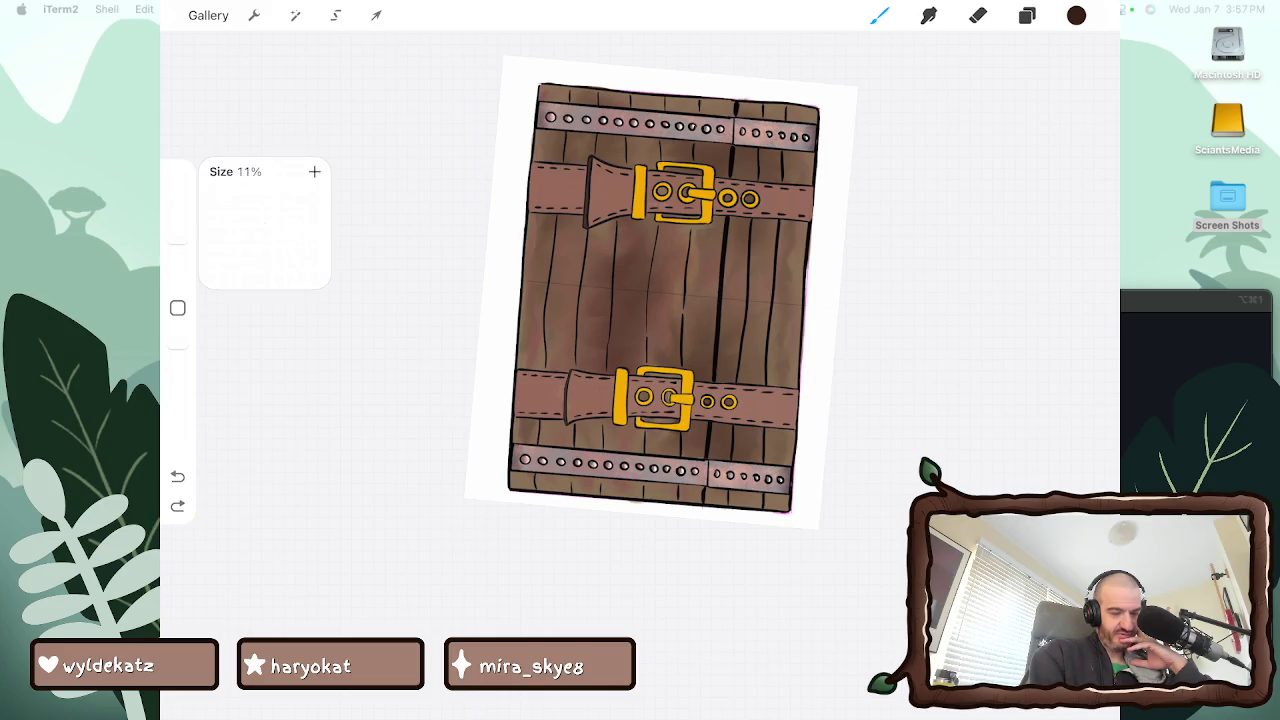
scroll(770, 378, "up", 2)
scroll(770, 378, "up", 2)
scroll(770, 378, "up", 1)
scroll(490, 360, "up", 2)
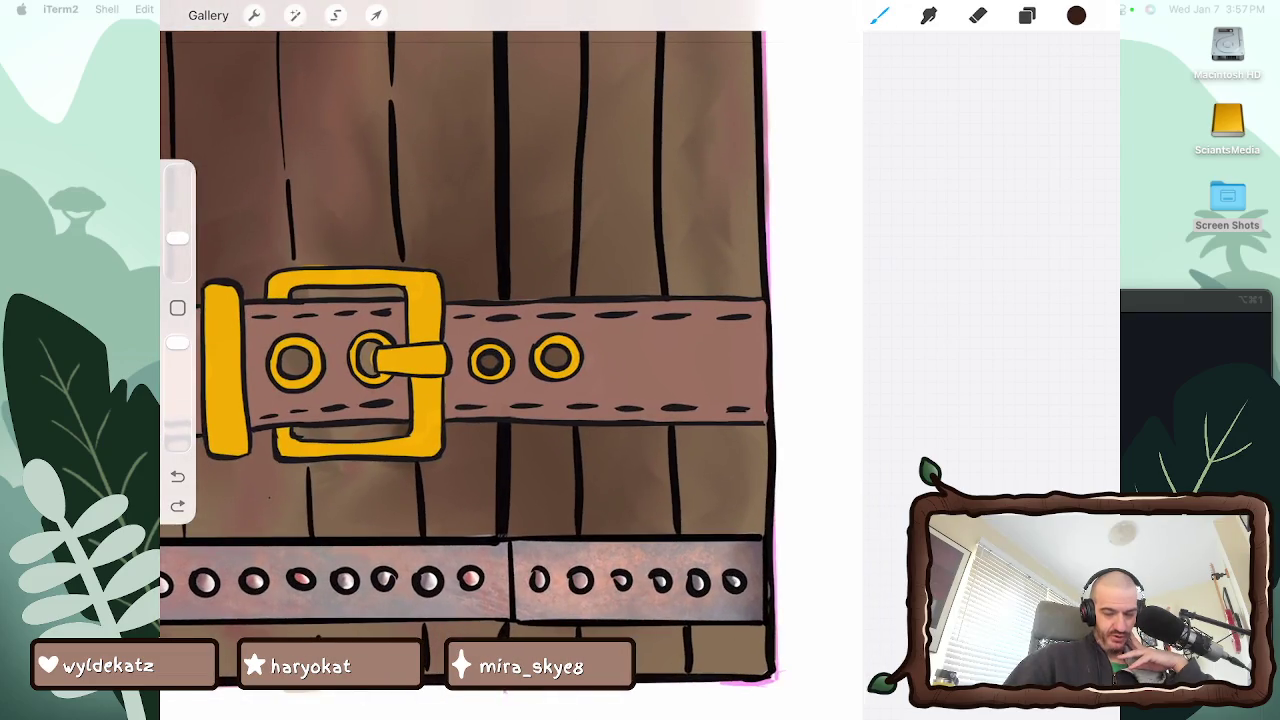
Draw thin dark grain strokes beside a plank line and on the bottom plank
left_click_drag(682, 524, 680, 444)
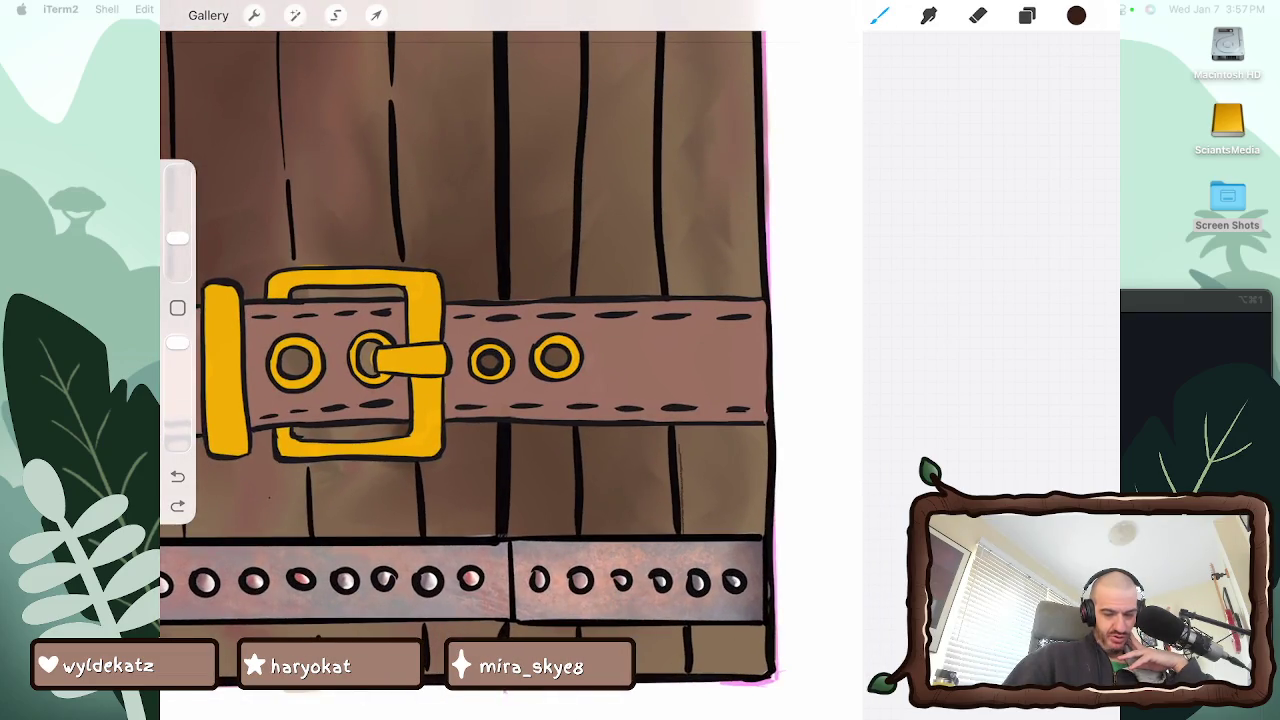
left_click_drag(684, 534, 678, 426)
left_click_drag(679, 474, 679, 450)
left_click_drag(670, 510, 670, 480)
left_click_drag(670, 532, 668, 428)
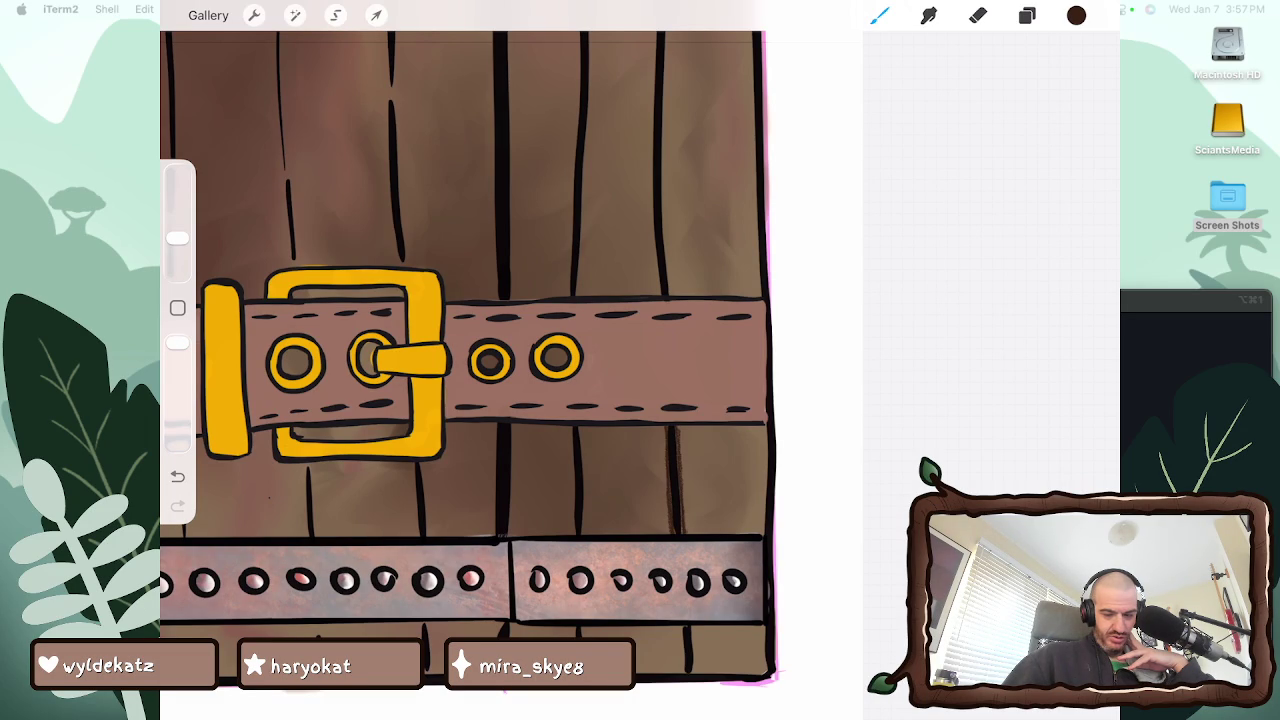
mouse_move(681, 674)
left_mouse_down()
mouse_move(681, 626)
mouse_move(694, 626)
left_mouse_up()
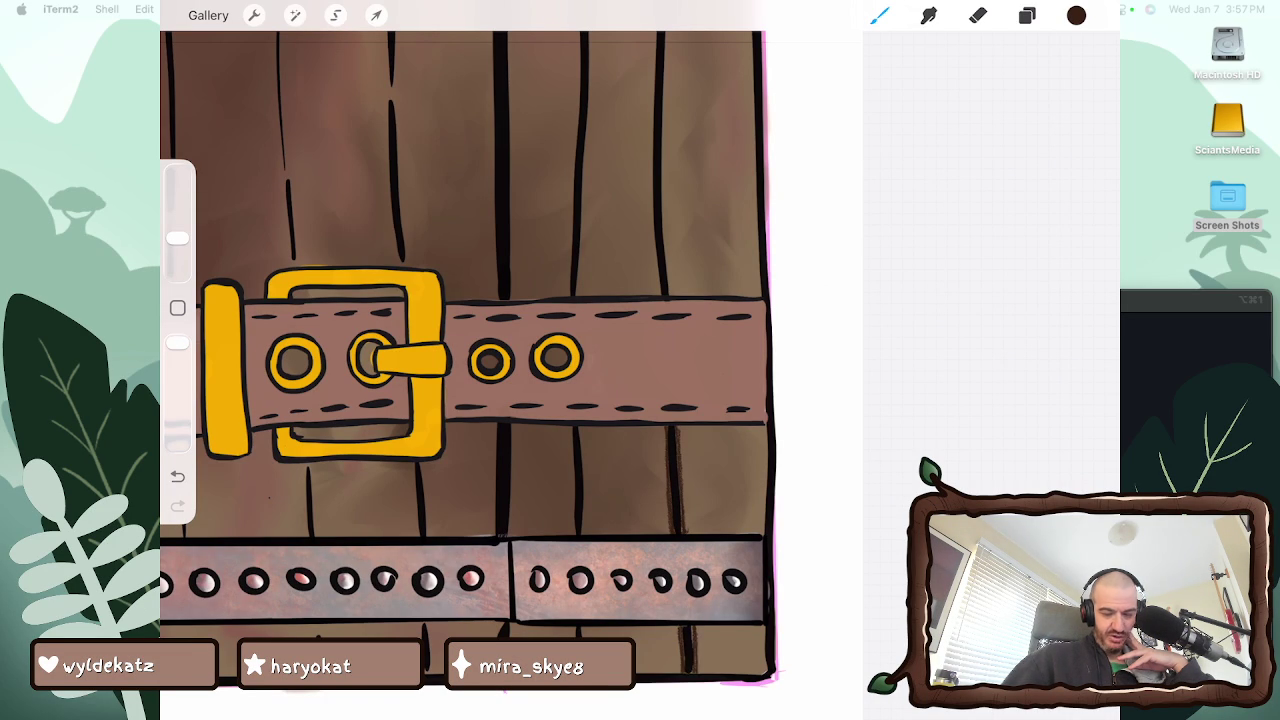
Shade along the plank line below the belt with small dark grain marks
scroll(460, 360, "up", 5)
scroll(460, 360, "down", 1)
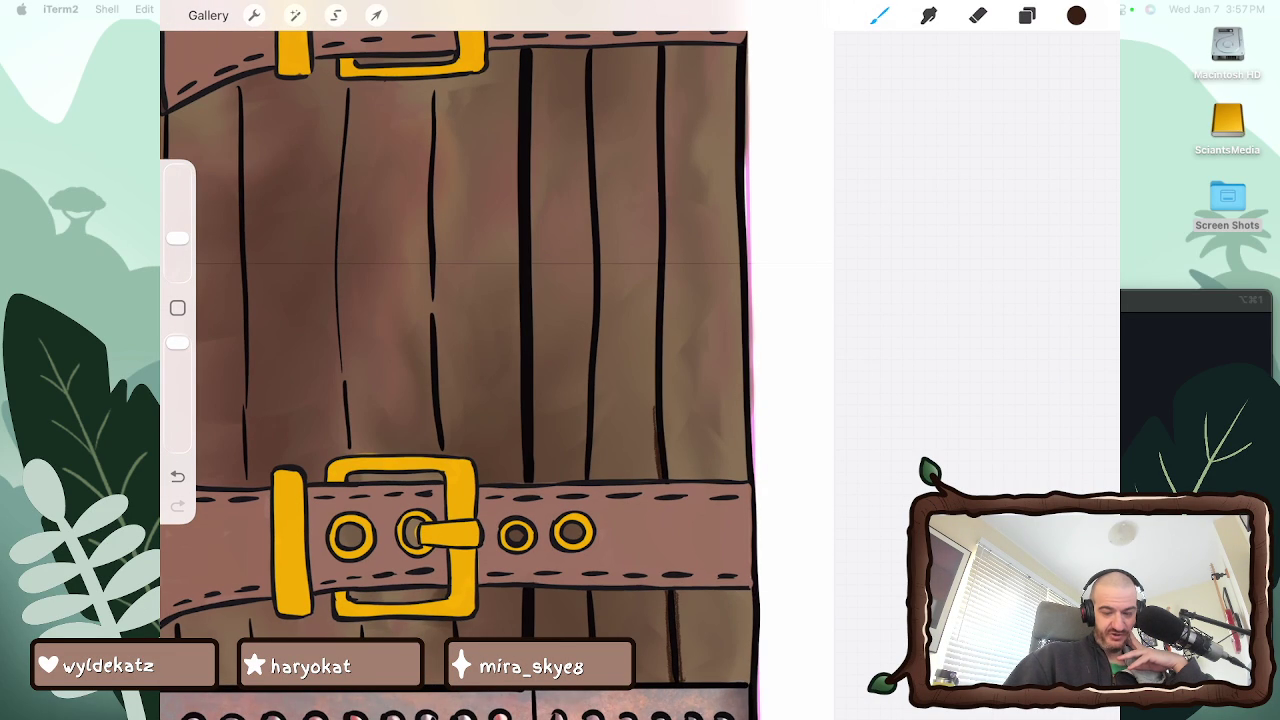
left_click_drag(668, 480, 664, 336)
left_click_drag(654, 404, 654, 330)
Add a thin dark stroke beside another plank line, extending it upward
scroll(520, 400, "down", 5)
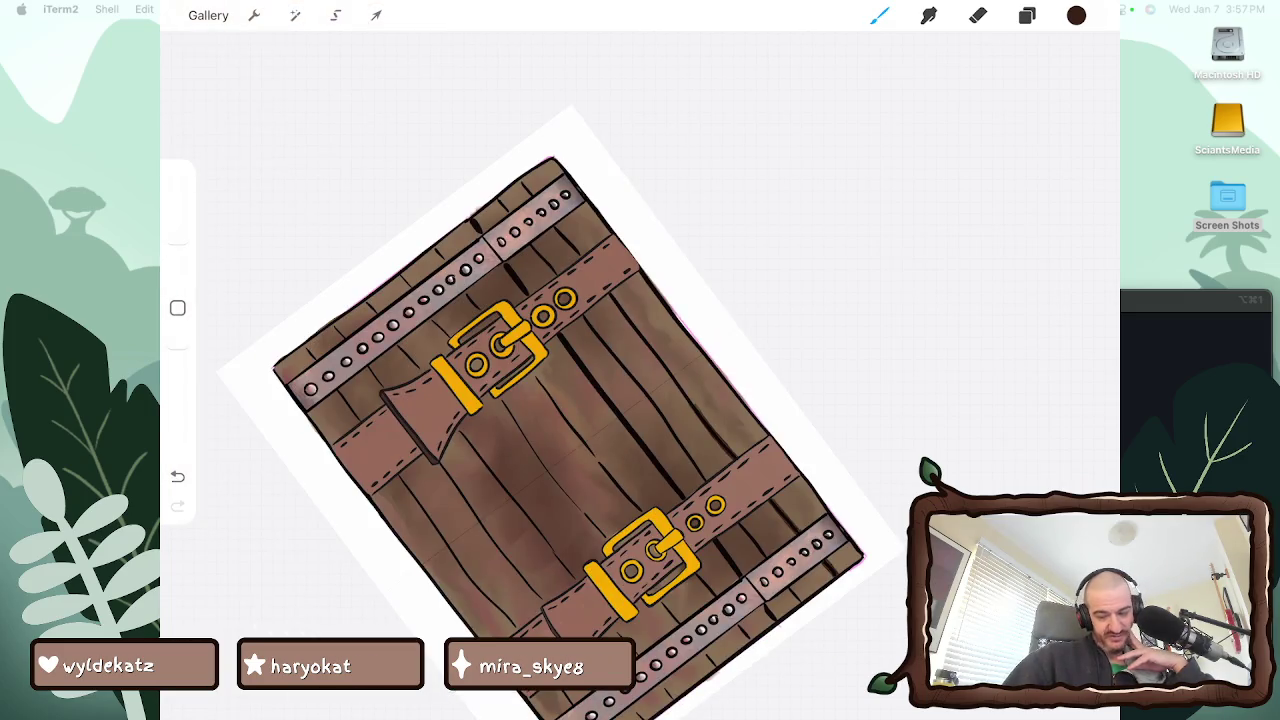
scroll(480, 360, "up", 5)
scroll(480, 360, "up", 2)
scroll(480, 360, "up", 2)
scroll(480, 360, "up", 3)
left_click_drag(570, 398, 572, 342)
left_click_drag(582, 428, 592, 330)
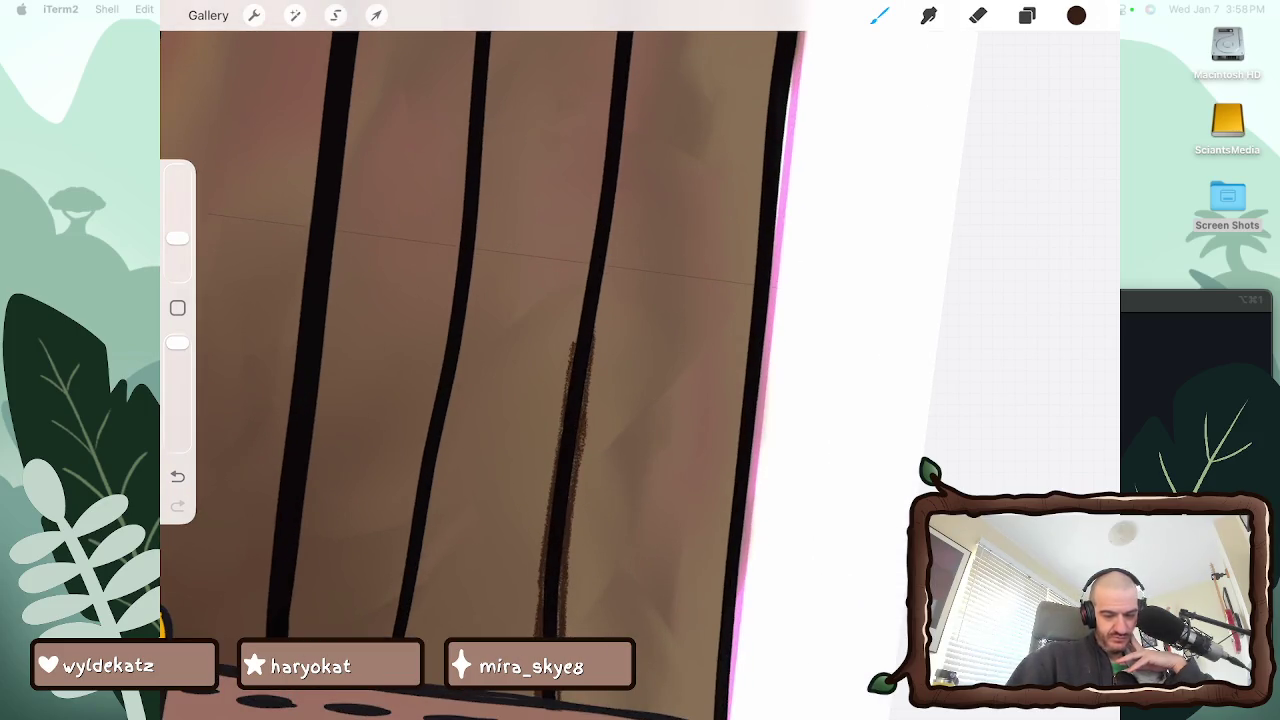
Enlarge the brush slightly and thicken the shading along both edges of that plank line
left_click_drag(177, 238, 177, 212)
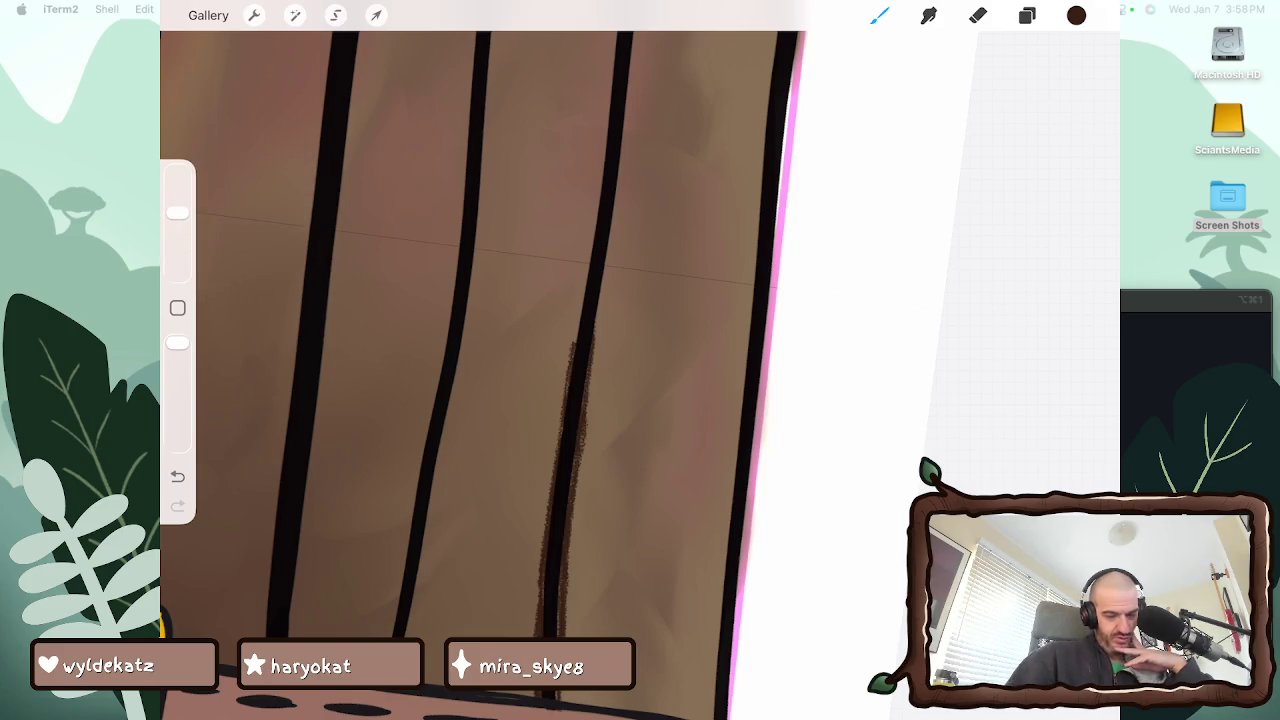
mouse_move(576, 345)
left_mouse_down()
mouse_move(588, 266)
mouse_move(582, 296)
mouse_move(606, 254)
left_mouse_up()
scroll(480, 370, "up", 5)
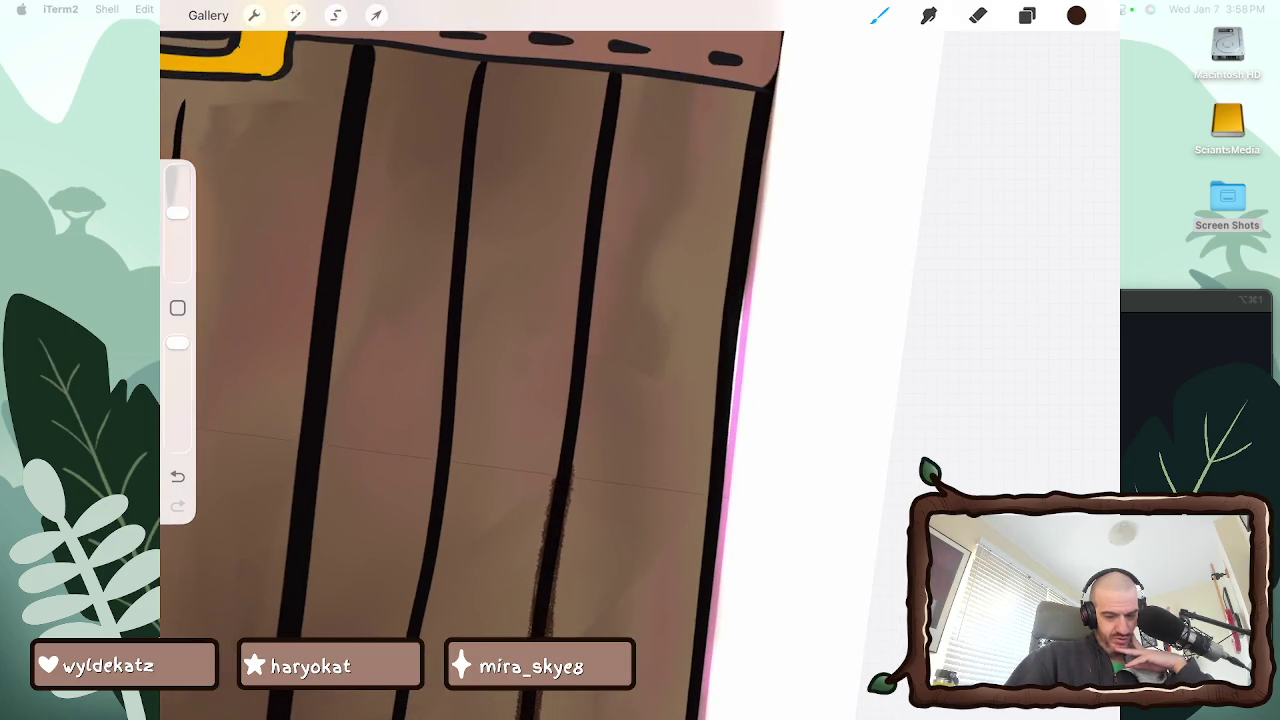
left_click_drag(556, 474, 590, 350)
left_click_drag(570, 498, 578, 438)
left_click_drag(590, 342, 596, 280)
left_click_drag(588, 394, 602, 252)
left_click_drag(600, 354, 592, 272)
left_click_drag(568, 412, 574, 266)
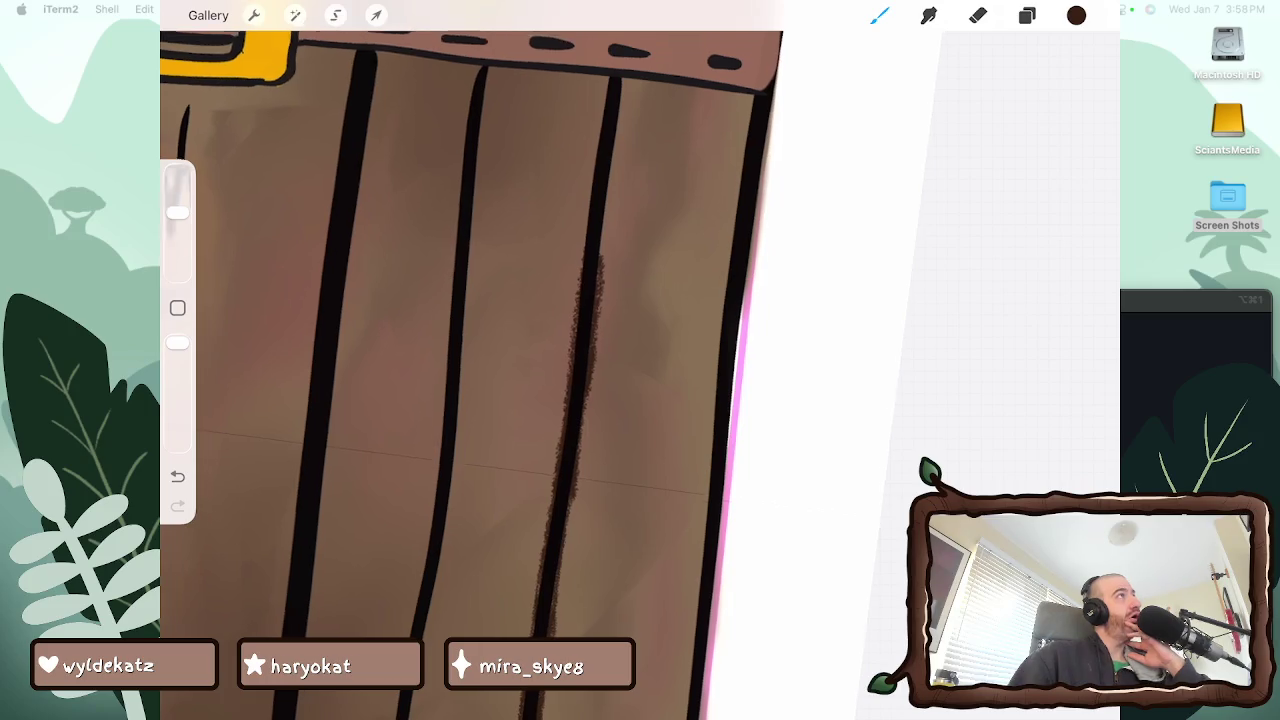
Draw and darken thin grain strokes on the plank below the belt
scroll(466, 376, "up", 5)
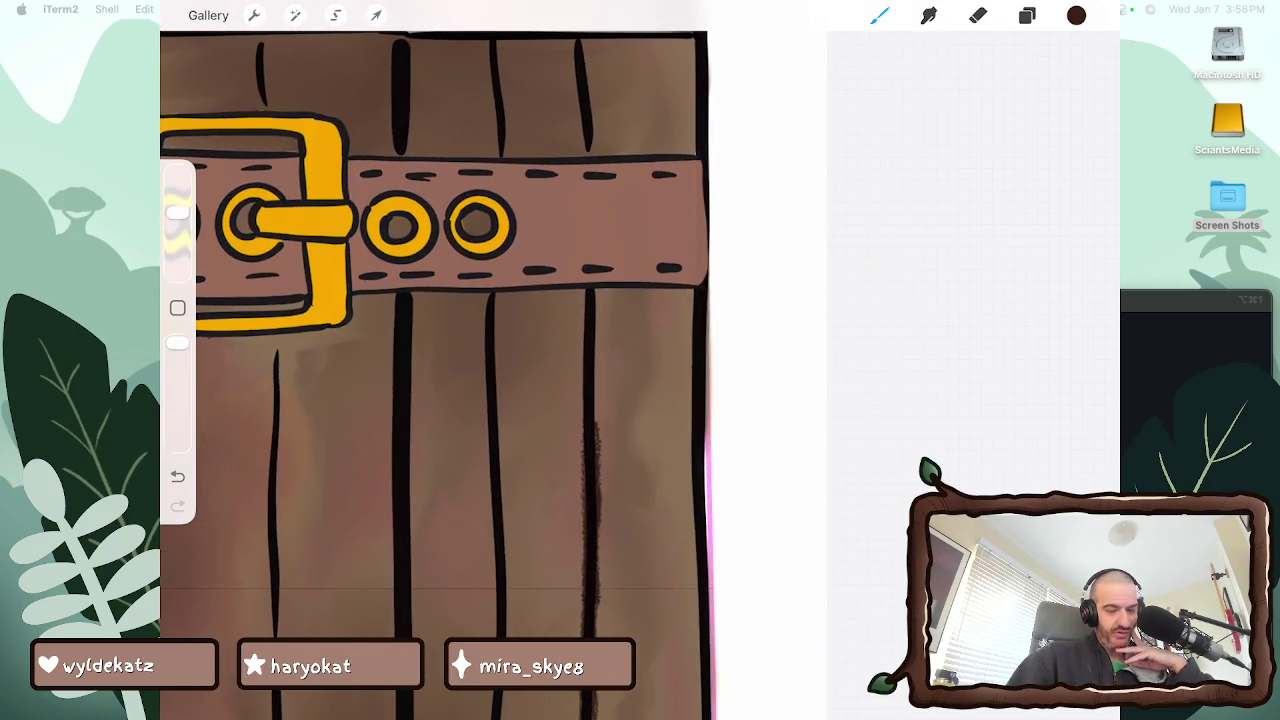
left_click_drag(582, 314, 582, 396)
left_click_drag(581, 348, 581, 422)
left_click_drag(582, 288, 597, 424)
left_click_drag(597, 292, 597, 352)
Shade the plank line above the belt and add grain on the top plank
scroll(433, 376, "up", 3)
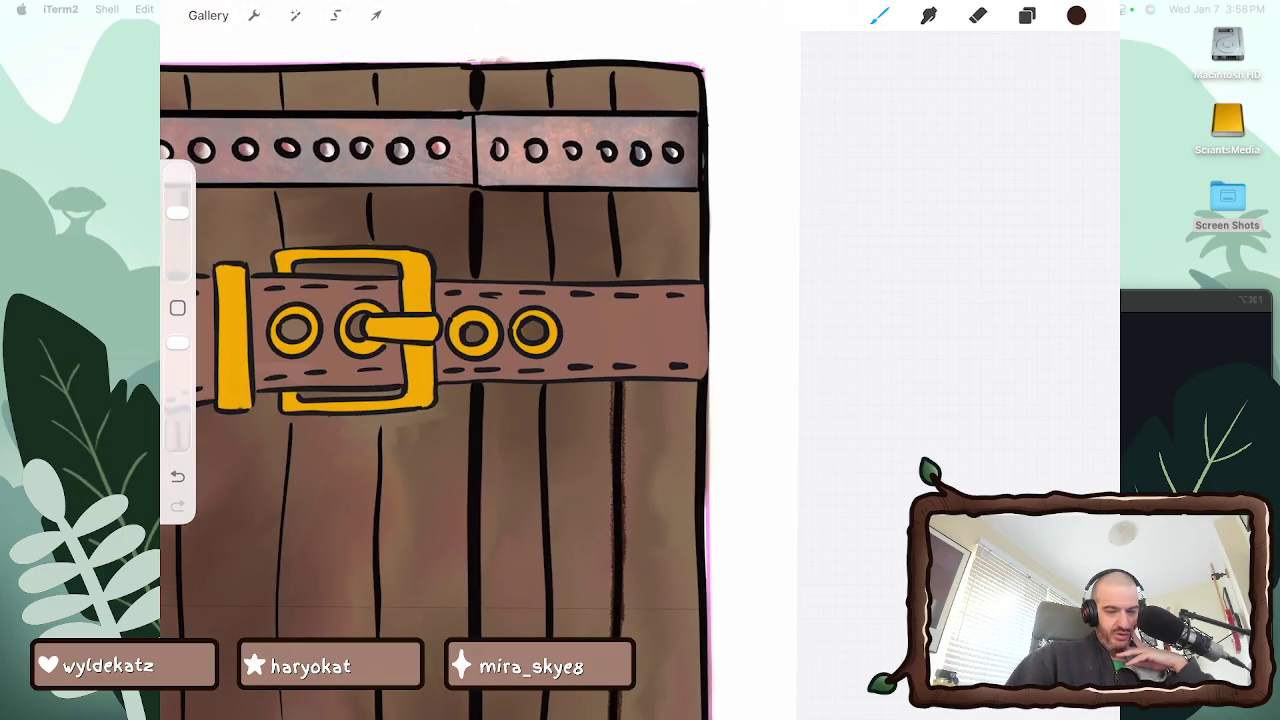
left_click_drag(611, 220, 611, 278)
left_click_drag(606, 192, 606, 220)
left_click_drag(612, 240, 612, 280)
left_click_drag(618, 212, 624, 280)
left_click_drag(620, 200, 620, 260)
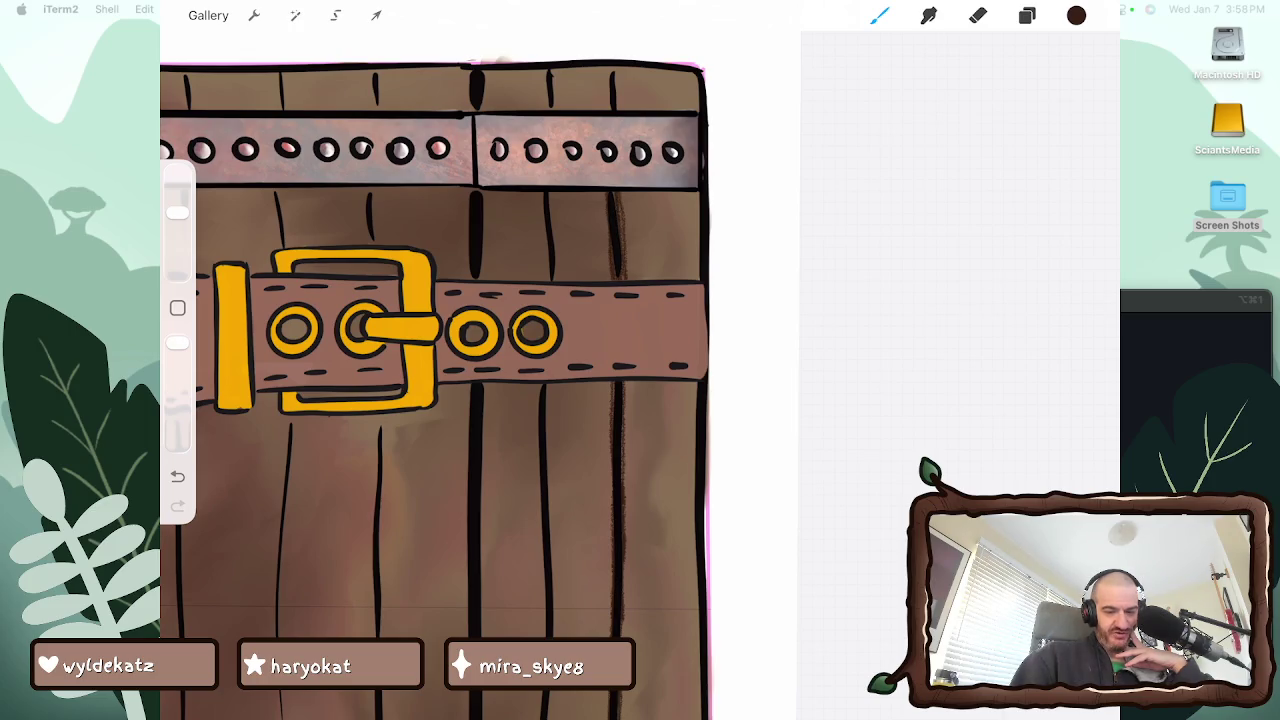
left_click_drag(609, 66, 608, 110)
Add a short grain stroke on the lower plank and darken the plank's grain
scroll(450, 360, "down", 3)
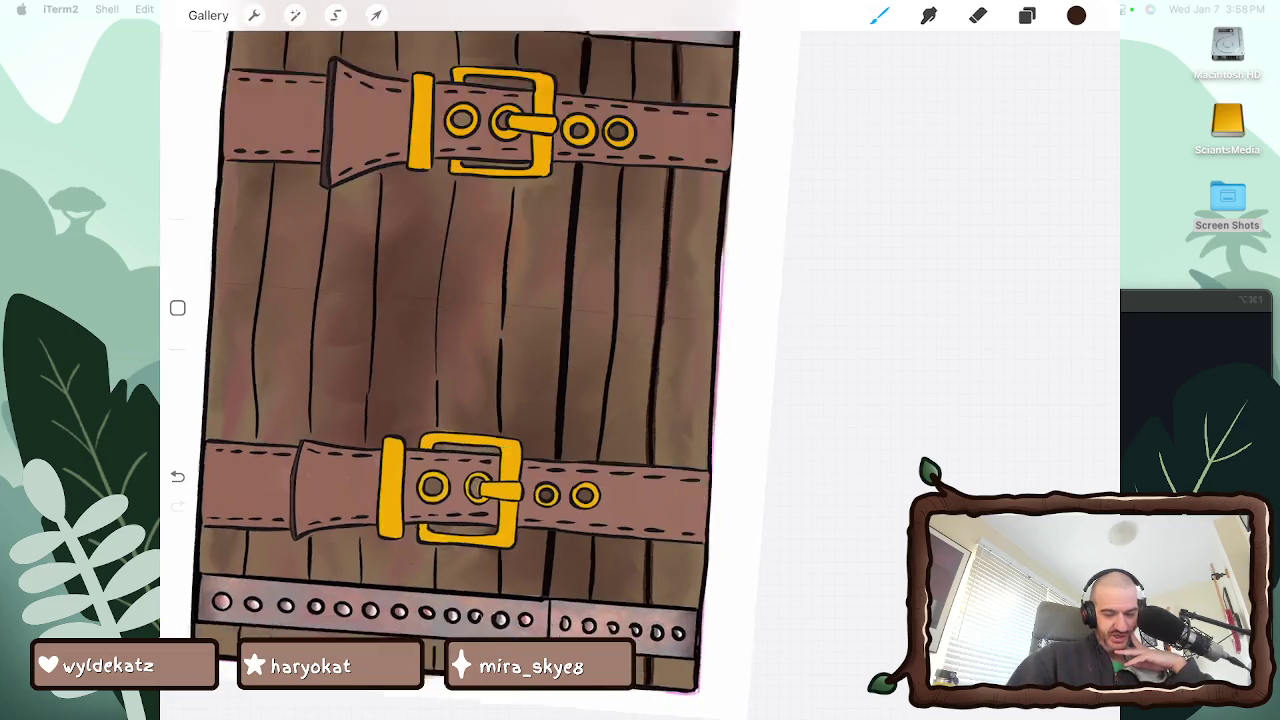
scroll(450, 400, "down", 3)
scroll(450, 400, "up", 3)
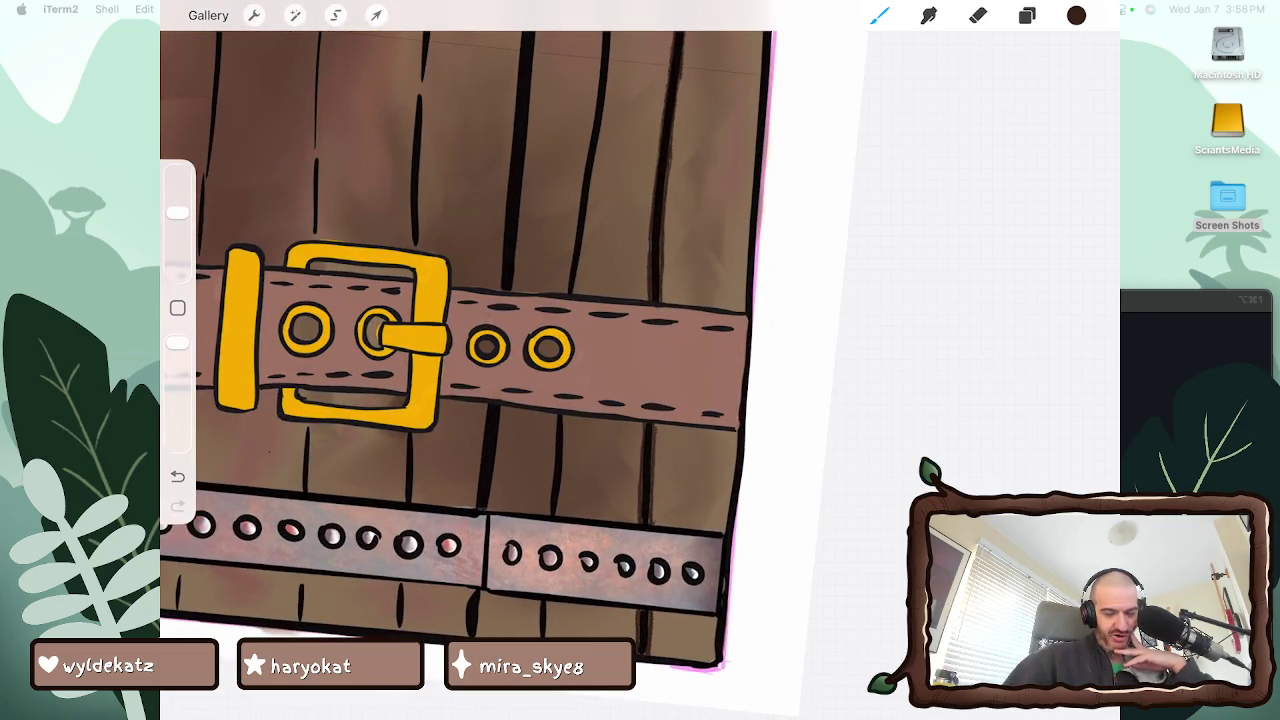
mouse_move(538, 600)
left_mouse_down()
mouse_move(538, 638)
mouse_move(551, 638)
left_mouse_up()
left_click_drag(554, 414, 550, 516)
mouse_move(550, 456)
left_mouse_down()
mouse_move(546, 510)
mouse_move(566, 422)
left_mouse_up()
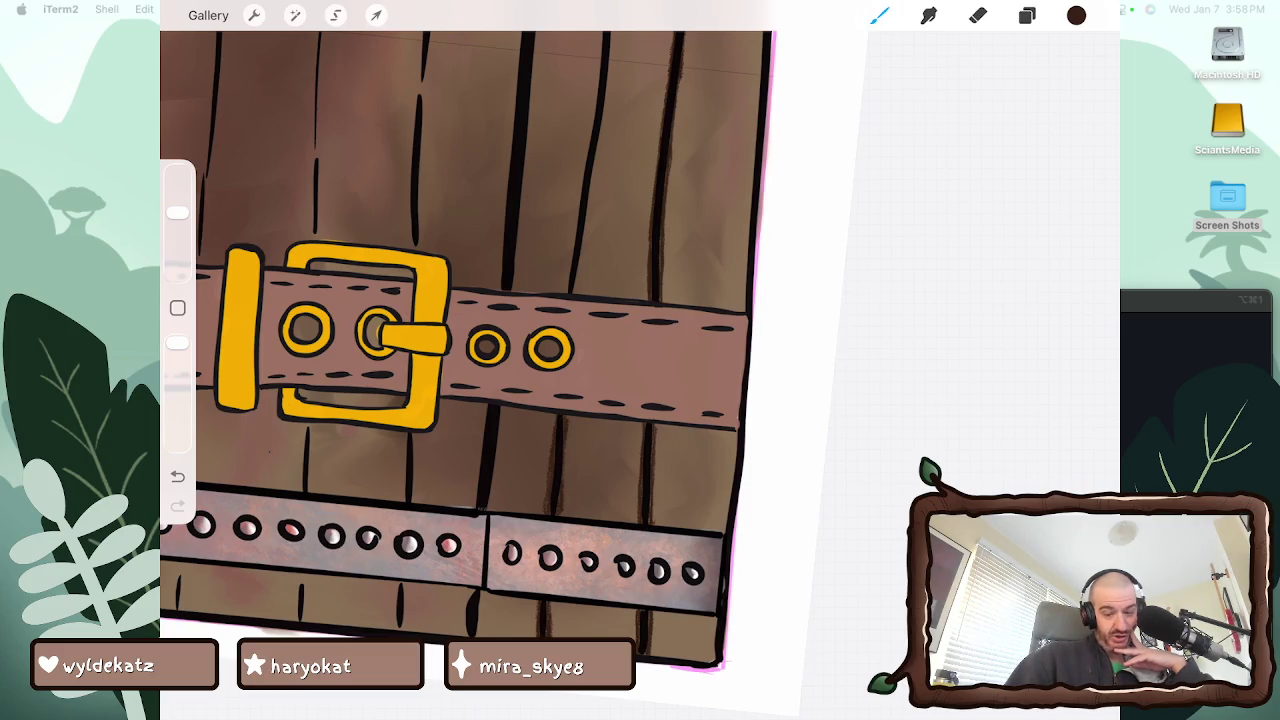
Zoom in above the lower belt and carry shading up along the plank line
left_click_drag(378, 330, 343, 540)
mouse_move(574, 400)
left_mouse_down()
mouse_move(572, 468)
mouse_move(574, 404)
mouse_move(585, 463)
left_mouse_up()
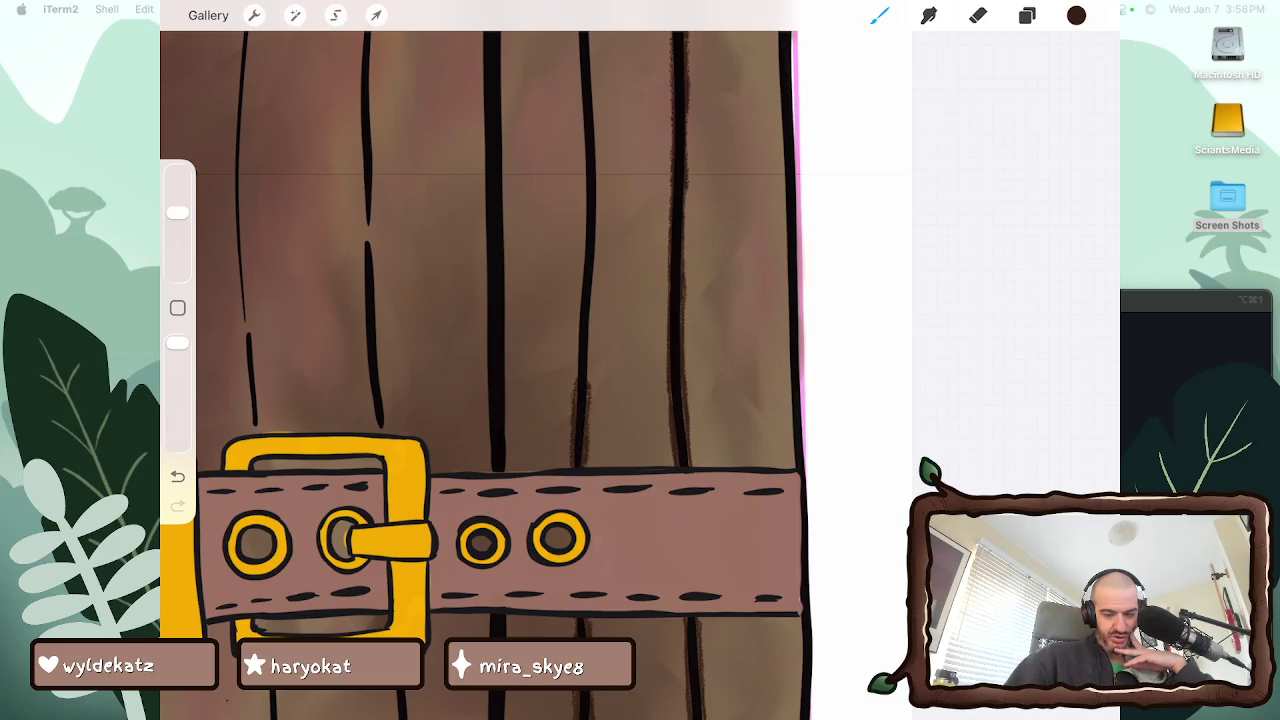
left_click_drag(589, 324, 589, 352)
left_click_drag(594, 300, 588, 394)
left_click_drag(578, 312, 574, 390)
left_click_drag(580, 272, 576, 332)
mouse_move(585, 242)
left_mouse_down()
mouse_move(578, 288)
mouse_move(592, 320)
mouse_move(594, 304)
left_mouse_up()
Add thin shading along a plank line up toward the upper belt
scroll(480, 370, "down", 5)
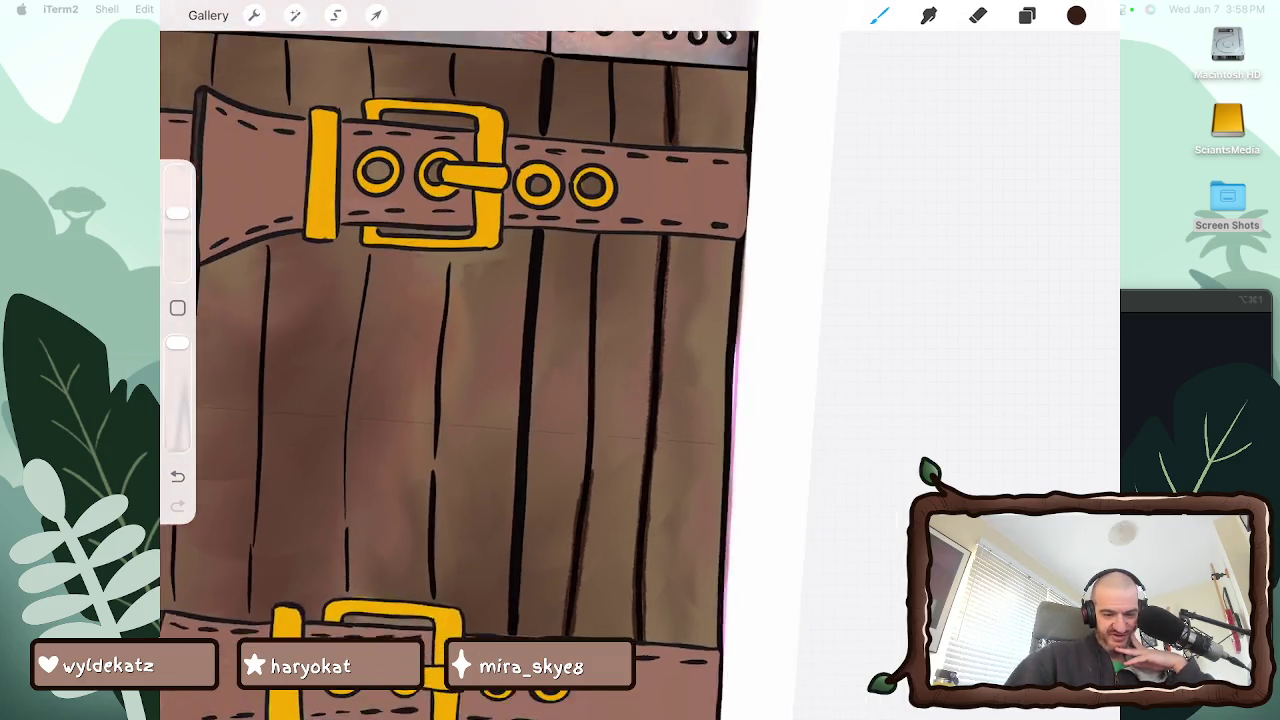
left_click_drag(582, 258, 585, 322)
left_click_drag(590, 396, 591, 484)
left_click_drag(591, 432, 590, 502)
left_click_drag(588, 352, 588, 408)
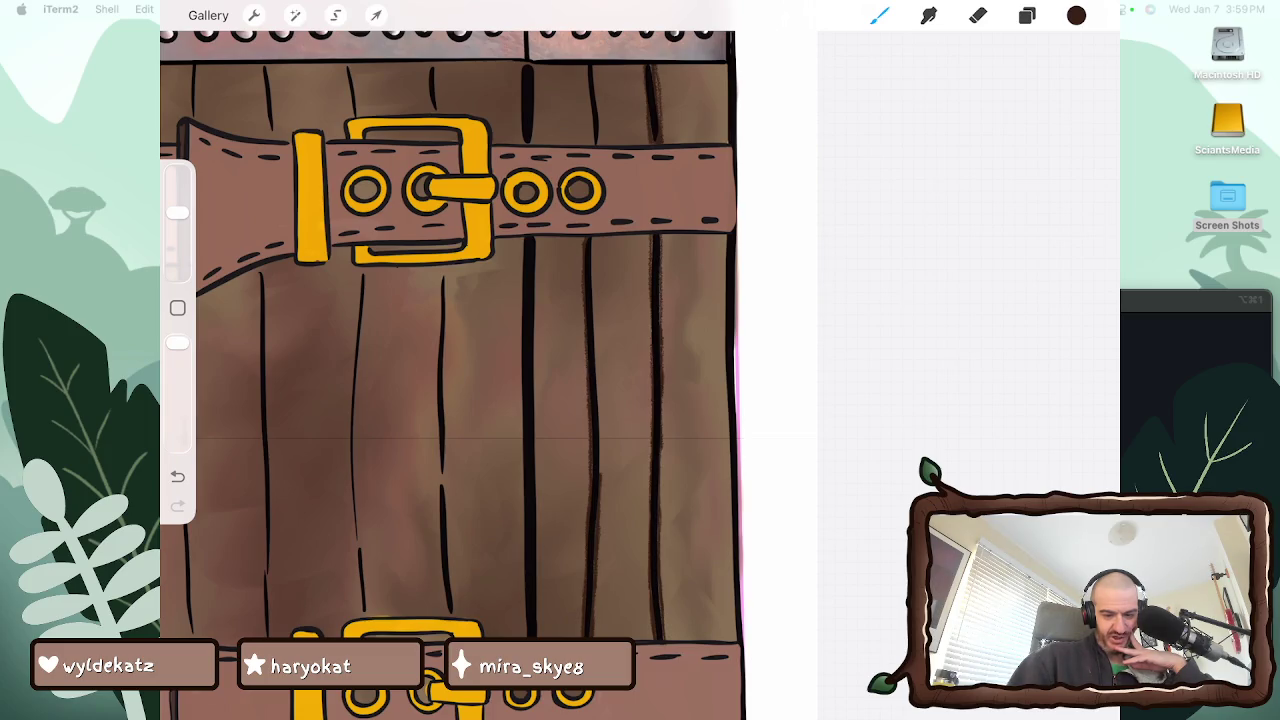
left_click_drag(594, 238, 603, 472)
Shade and darken the next plank line, adding a short stroke below the belt
left_click_drag(600, 426, 603, 454)
left_click_drag(598, 386, 598, 416)
mouse_move(599, 310)
left_mouse_down()
mouse_move(600, 410)
mouse_move(596, 336)
left_mouse_up()
left_click_drag(596, 241, 596, 279)
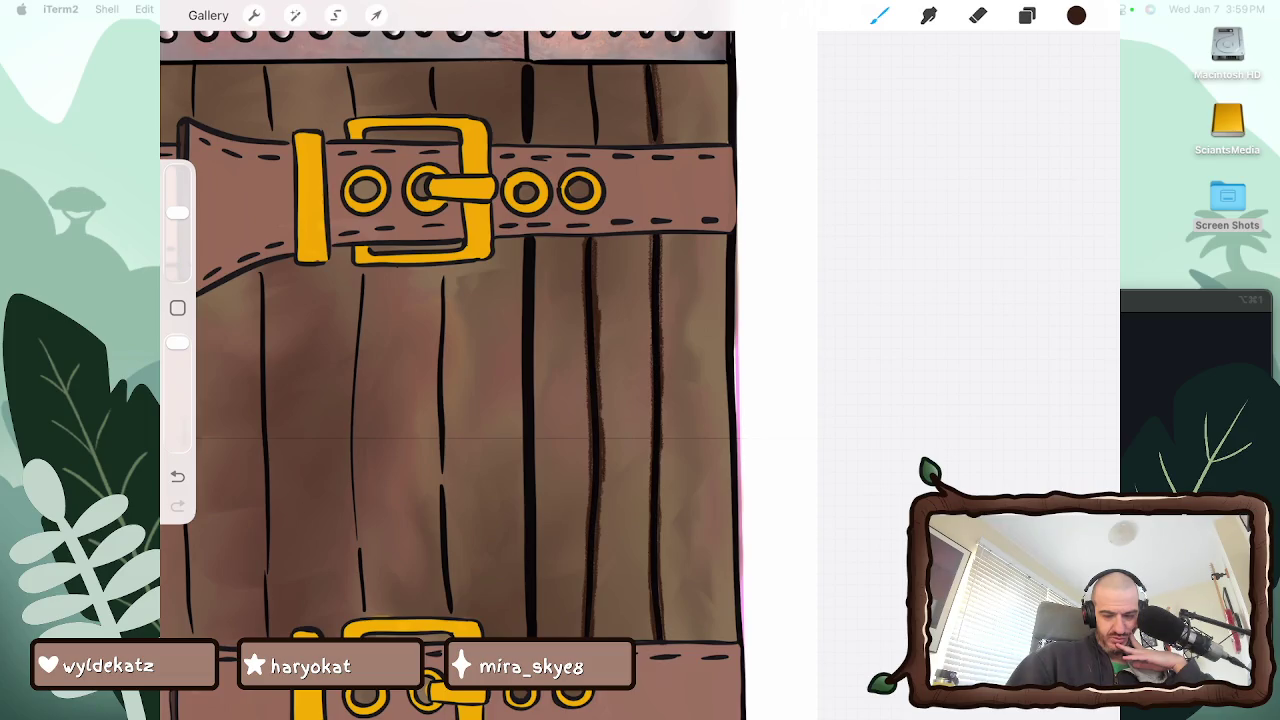
scroll(448, 360, "down", 5)
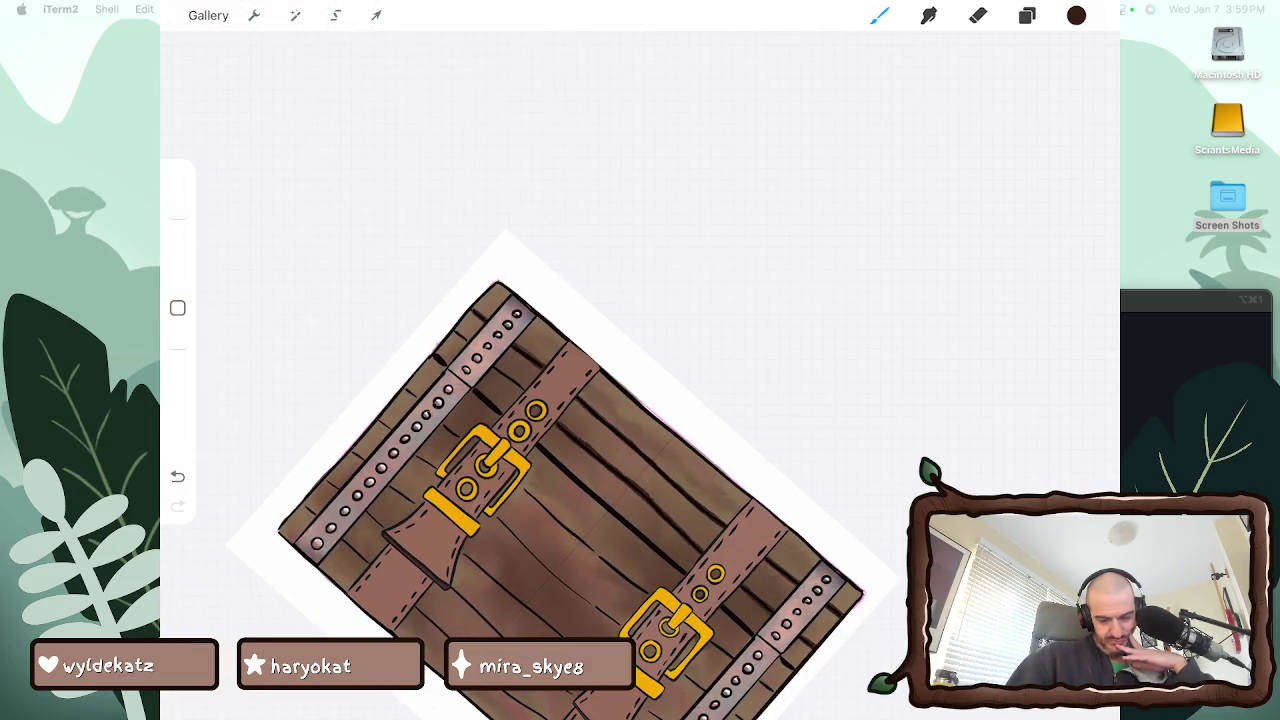
scroll(448, 400, "up", 2)
Add short grain strokes and darken the short plank line on the top band
scroll(448, 400, "up", 3)
scroll(448, 400, "up", 3)
scroll(448, 360, "down", 1)
left_click_drag(521, 448, 521, 496)
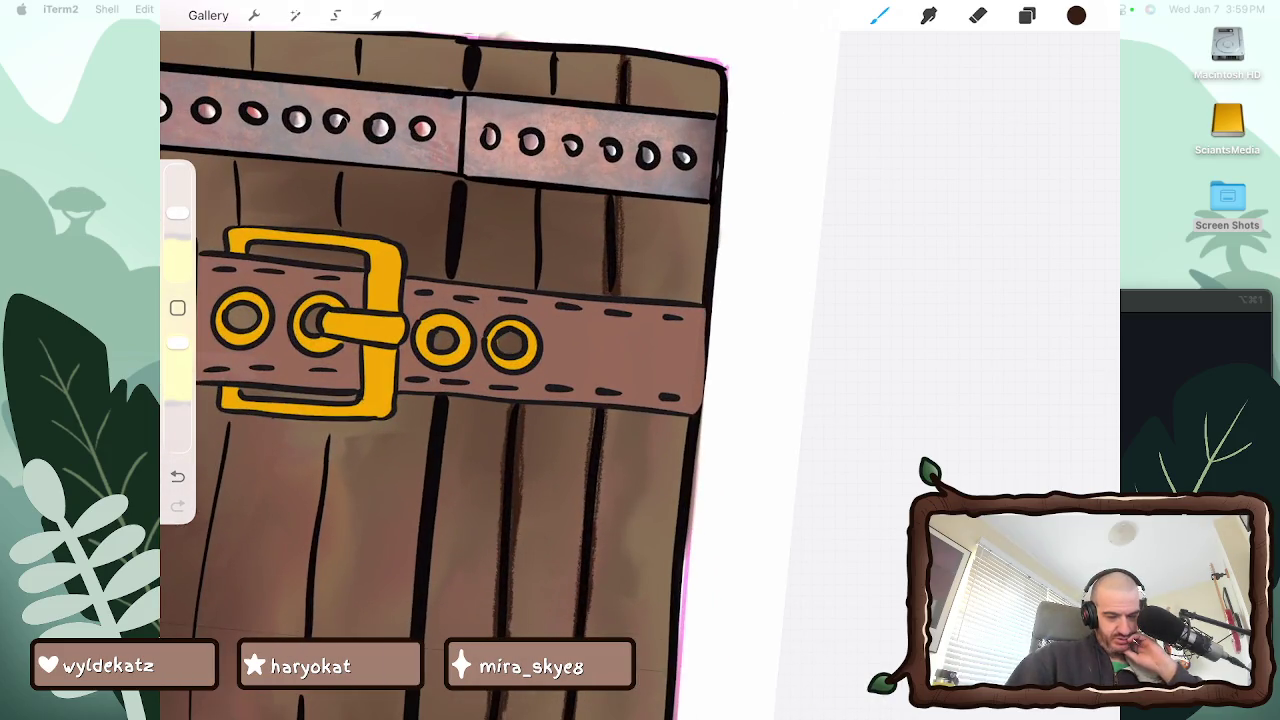
mouse_move(533, 252)
left_mouse_down()
mouse_move(533, 290)
mouse_move(532, 200)
mouse_move(545, 242)
left_mouse_up()
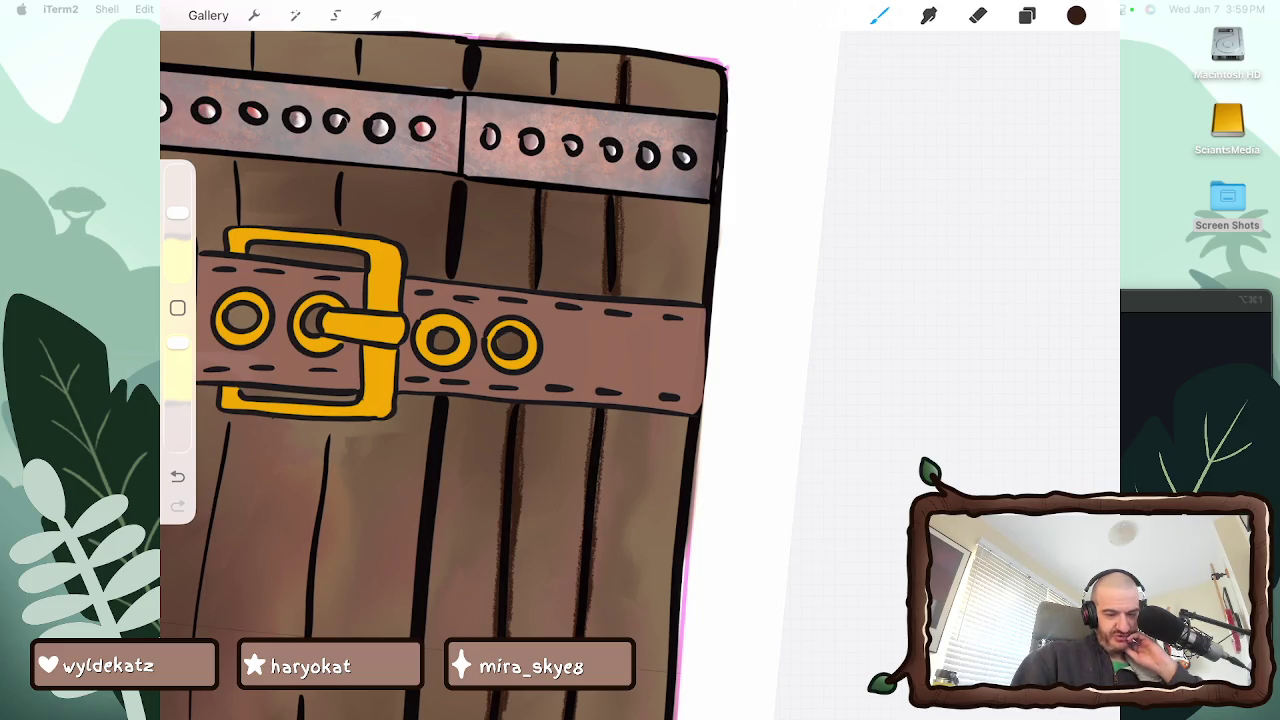
left_click_drag(549, 54, 549, 97)
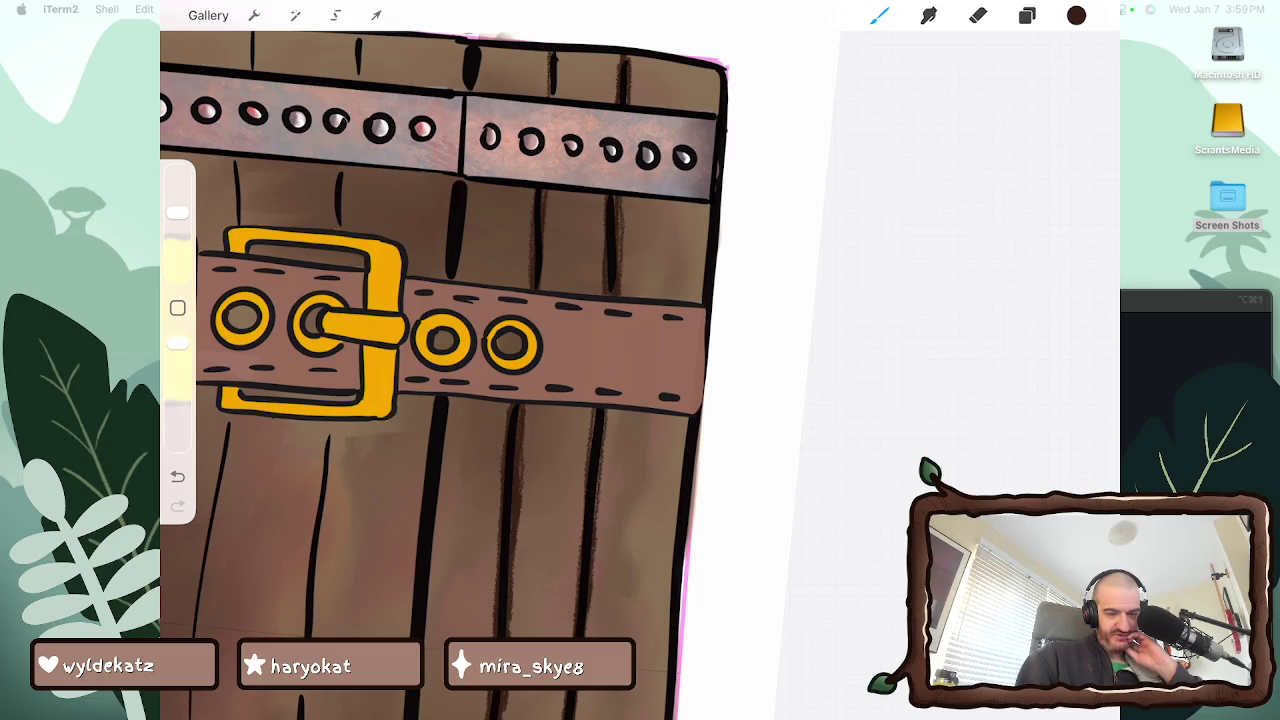
left_click_drag(558, 53, 560, 99)
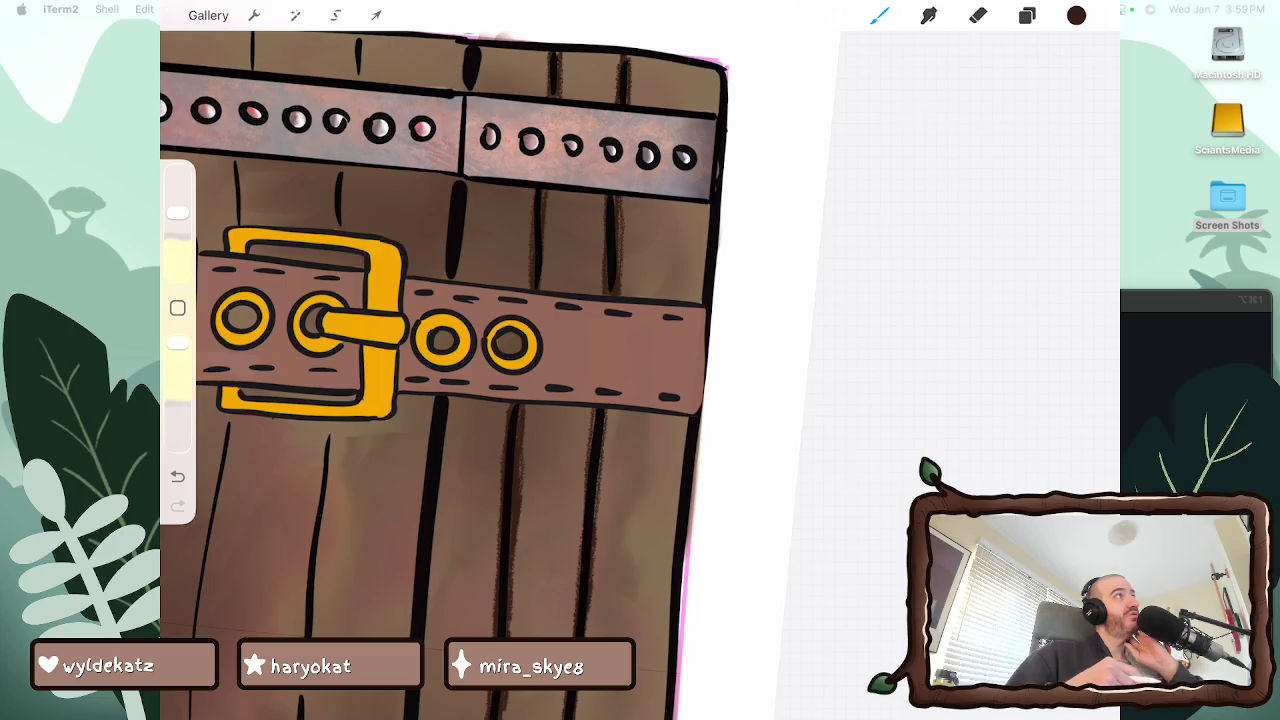
Add grain below the studded band and darken the plank line above it
scroll(450, 370, "up", 5)
scroll(530, 370, "up", 5)
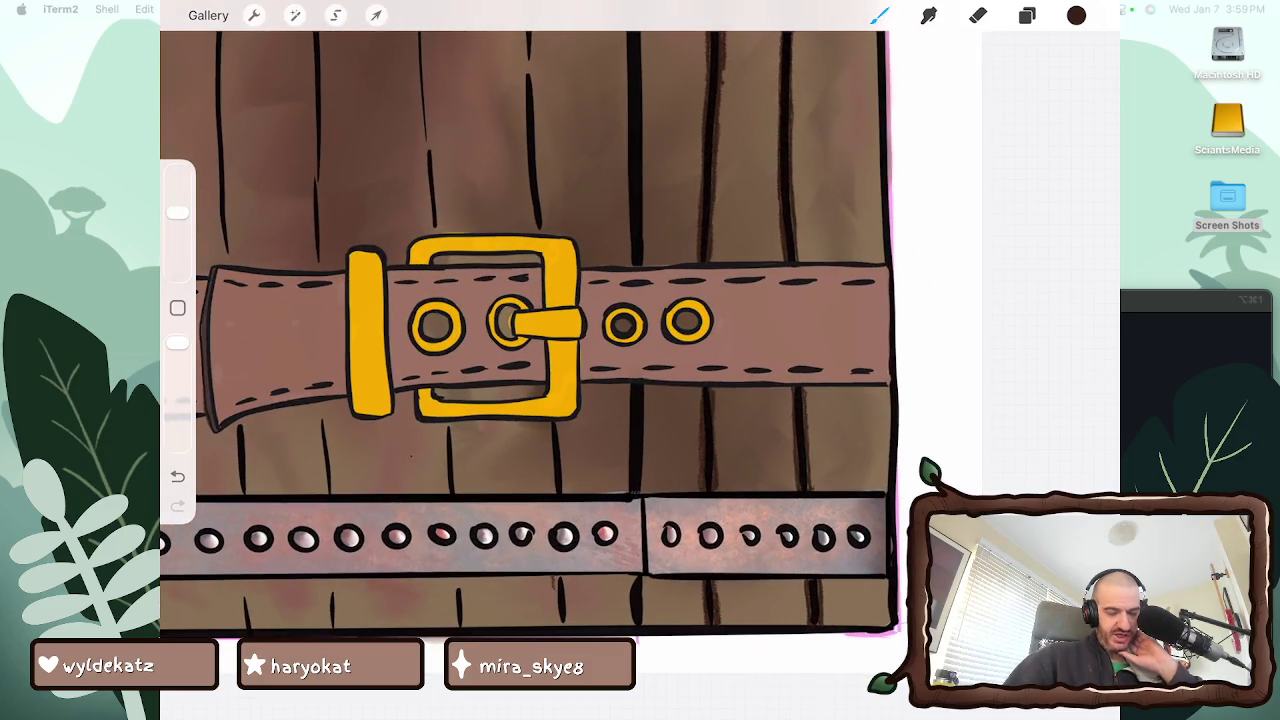
left_click_drag(556, 584, 555, 626)
left_click_drag(556, 422, 557, 494)
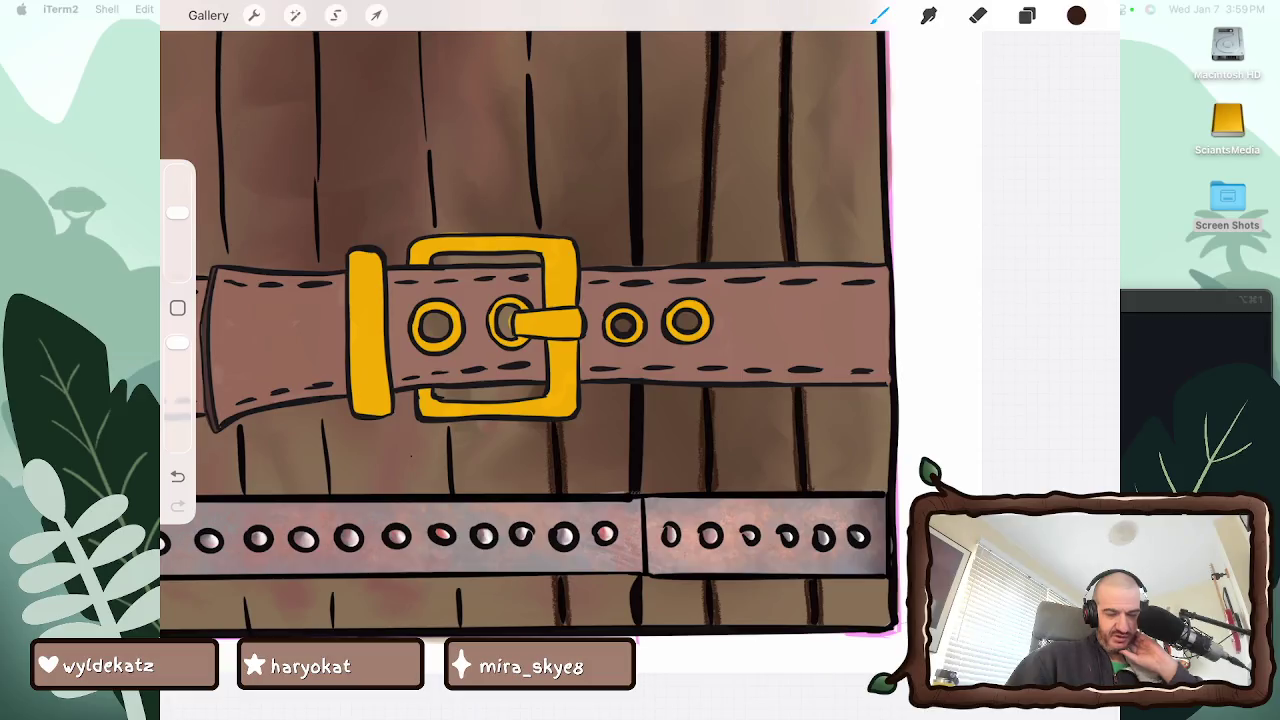
scroll(520, 360, "down", 5)
scroll(520, 360, "up", 5)
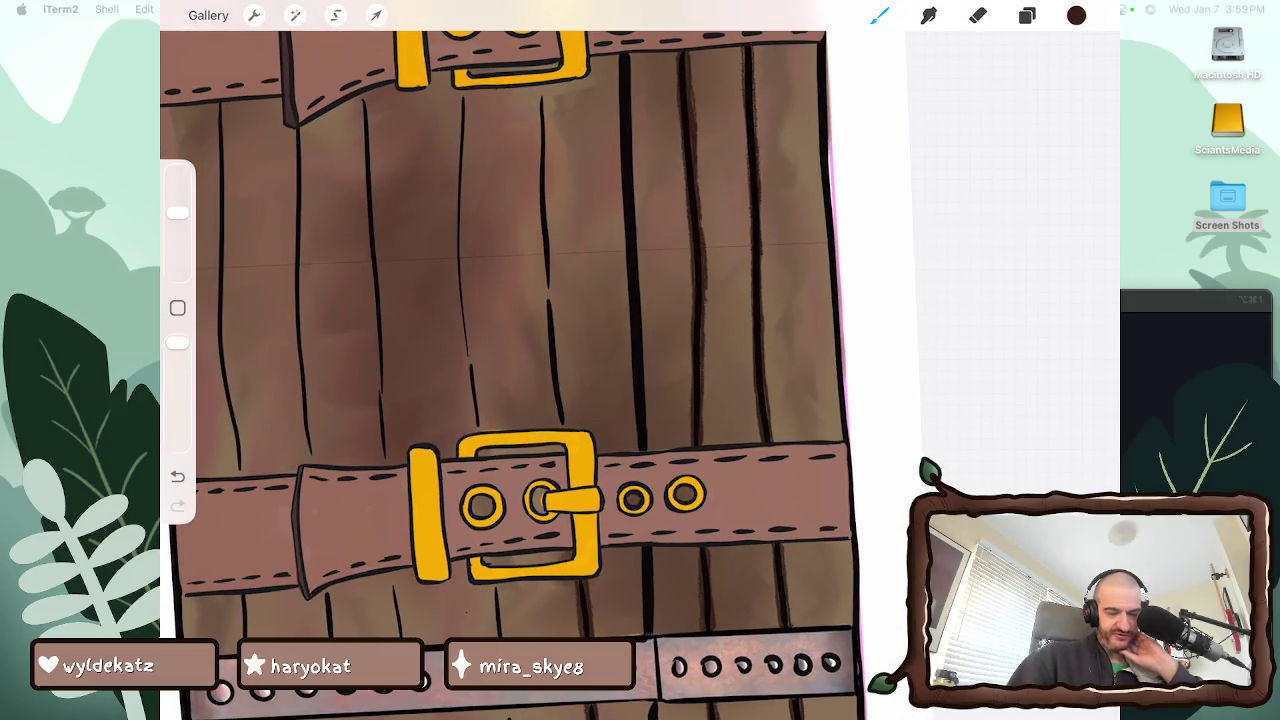
Build up dark grain strokes along the central plank line
left_click_drag(546, 300, 556, 428)
left_click_drag(551, 358, 557, 428)
left_click_drag(557, 330, 562, 424)
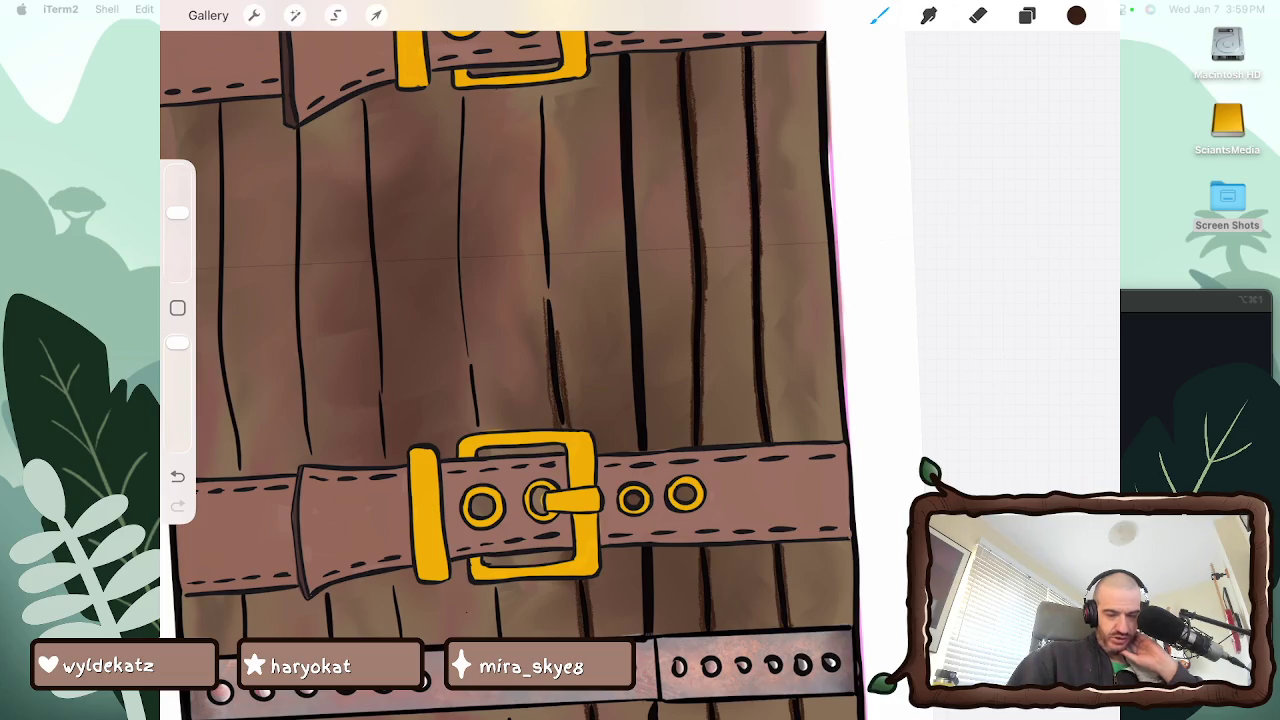
left_click_drag(553, 296, 556, 334)
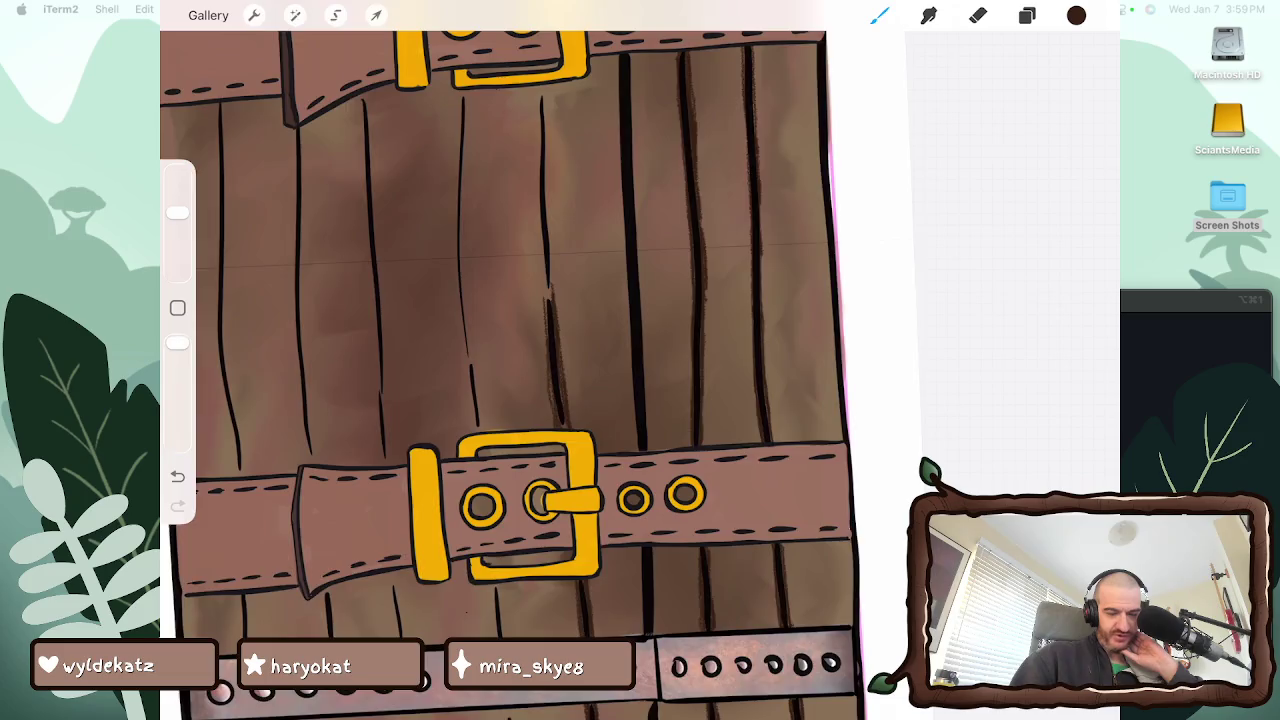
scroll(510, 360, "down", 3)
mouse_move(560, 422)
left_mouse_down()
mouse_move(560, 468)
mouse_move(566, 452)
left_mouse_up()
left_click_drag(568, 404, 568, 450)
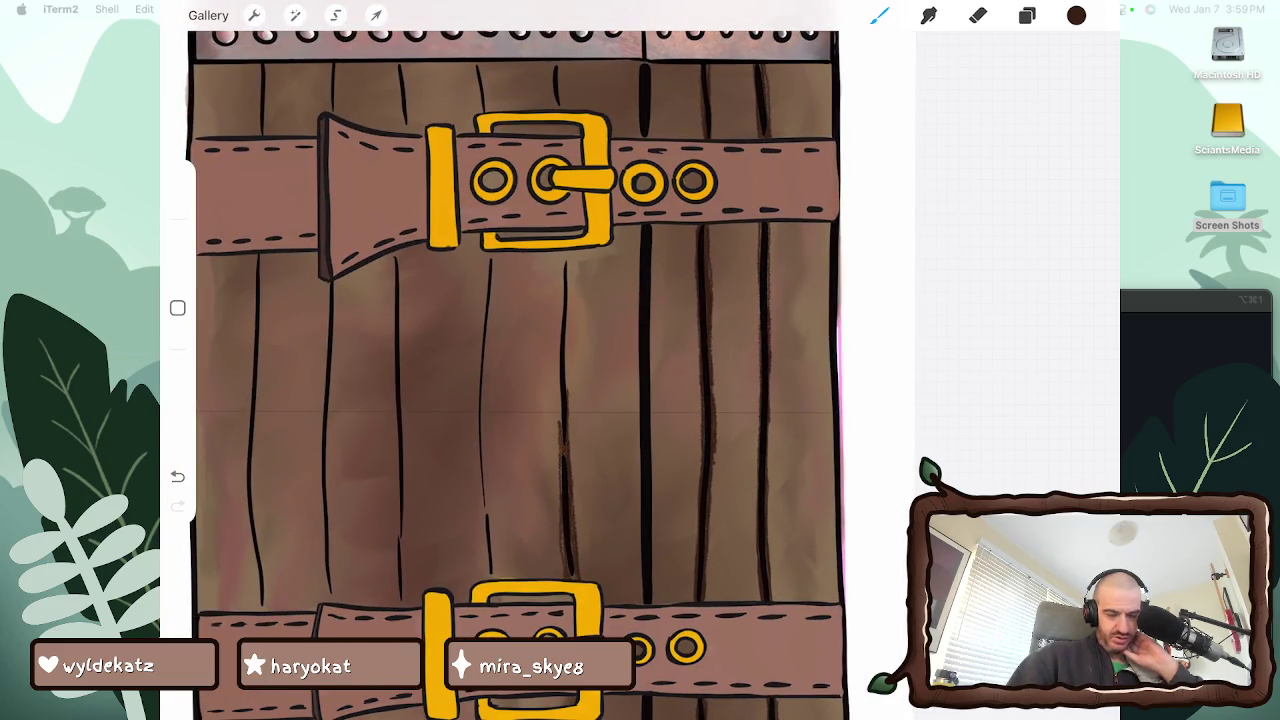
Enlarge the brush to about 6% and darken the plank line and top plank
left_click_drag(177, 218, 177, 197)
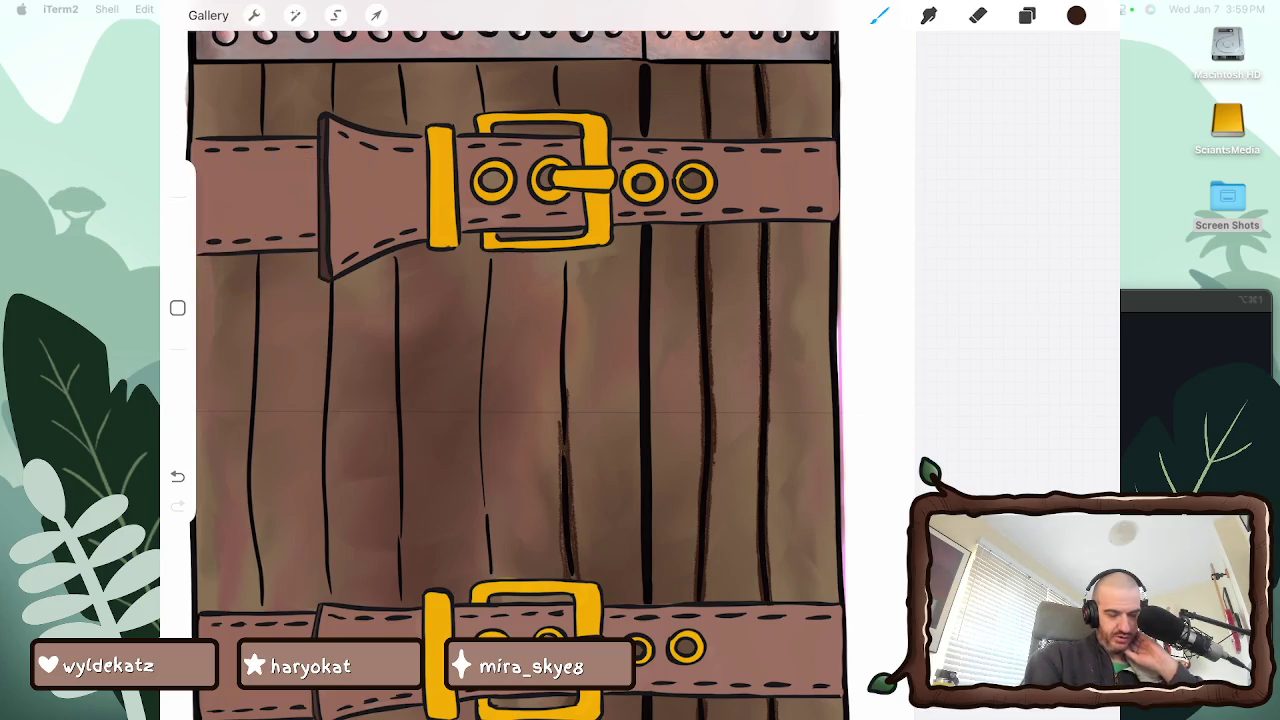
left_click_drag(560, 400, 560, 428)
left_click_drag(558, 360, 558, 424)
left_click_drag(566, 352, 567, 382)
left_click_drag(568, 326, 569, 396)
left_click_drag(568, 298, 566, 362)
mouse_move(571, 250)
left_mouse_down()
mouse_move(570, 374)
mouse_move(566, 276)
mouse_move(562, 332)
left_mouse_up()
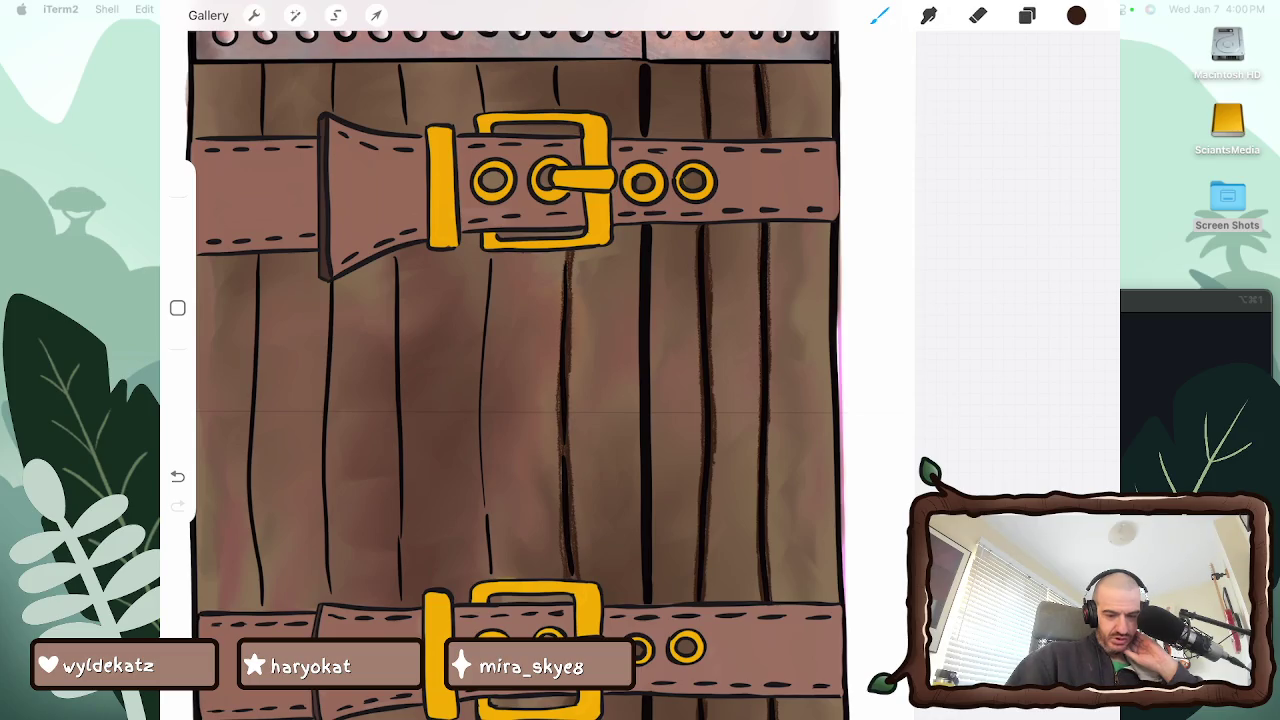
scroll(512, 380, "down", 3)
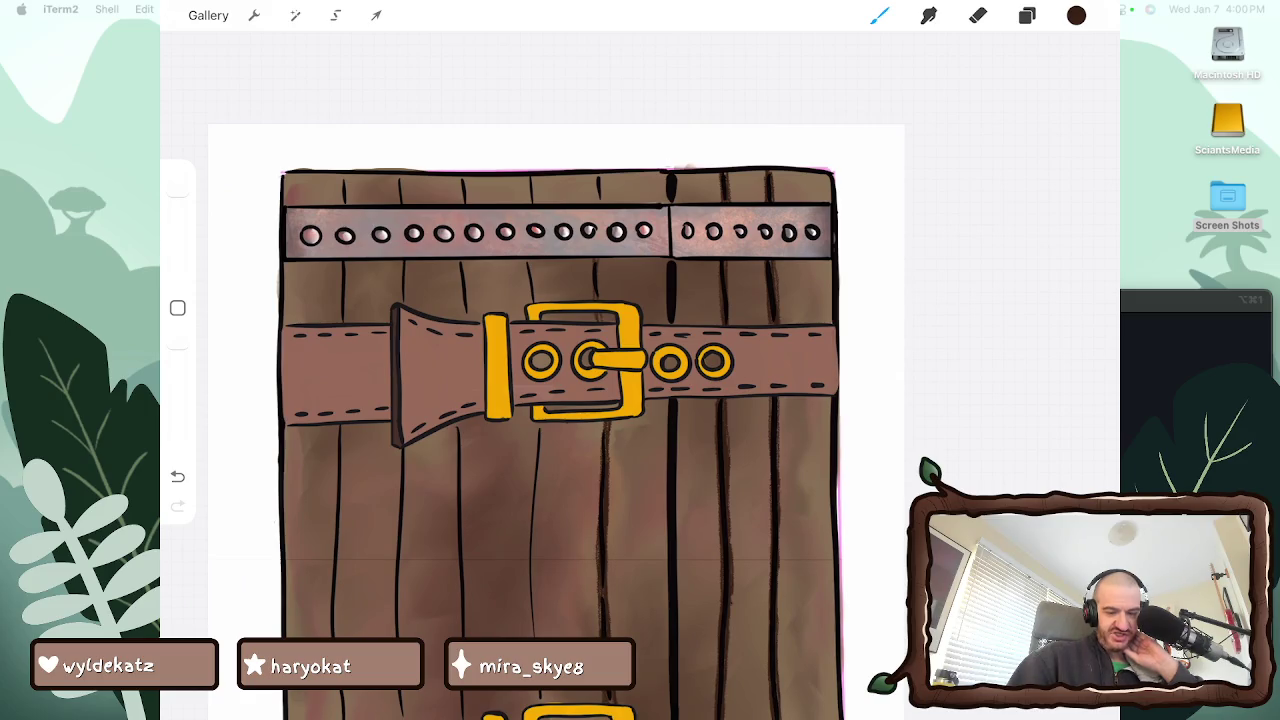
left_click_drag(596, 174, 596, 202)
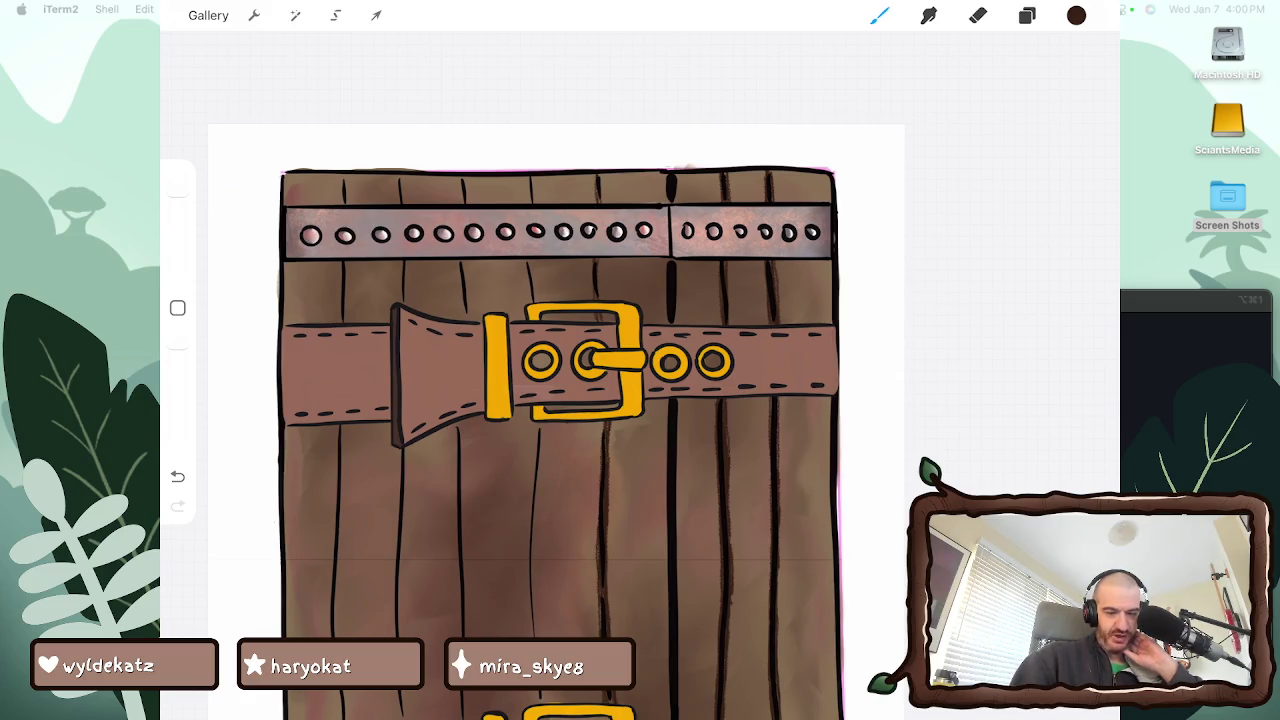
Draw a long dark plank line near the lower belt and extend it upward
scroll(556, 420, "down", 3)
scroll(556, 420, "up", 5)
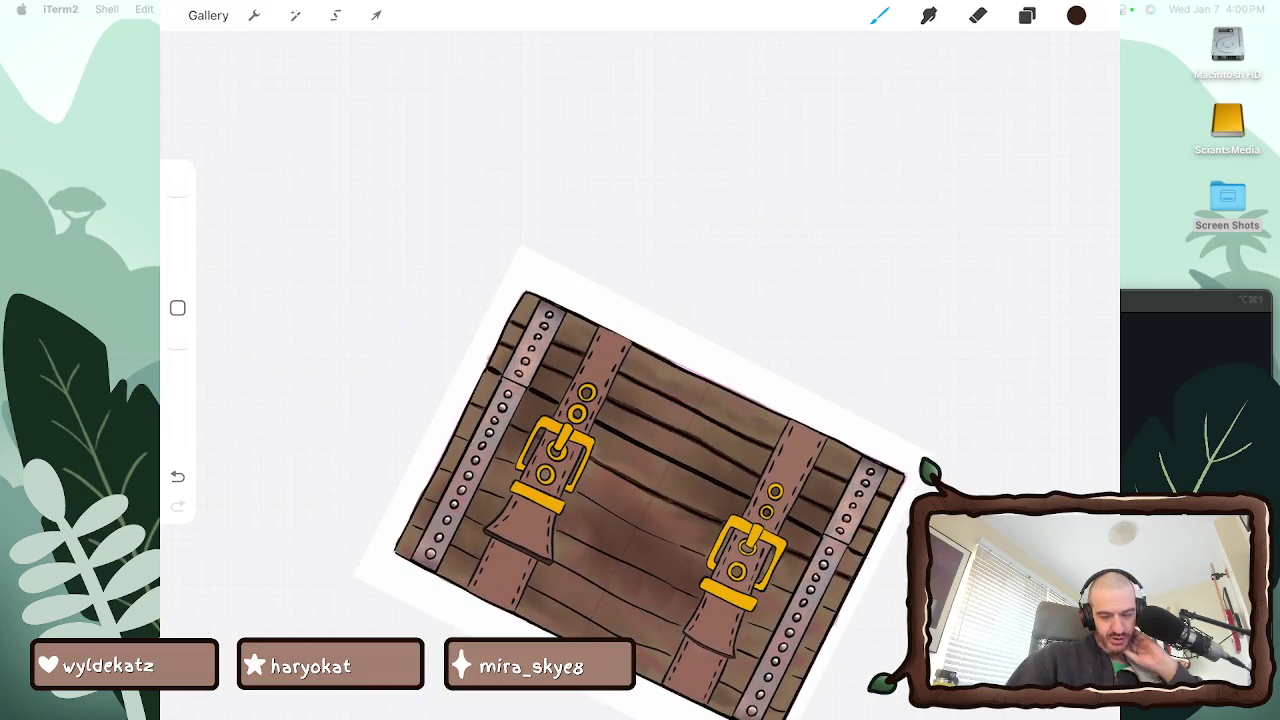
scroll(640, 400, "up", 3)
scroll(640, 400, "up", 2)
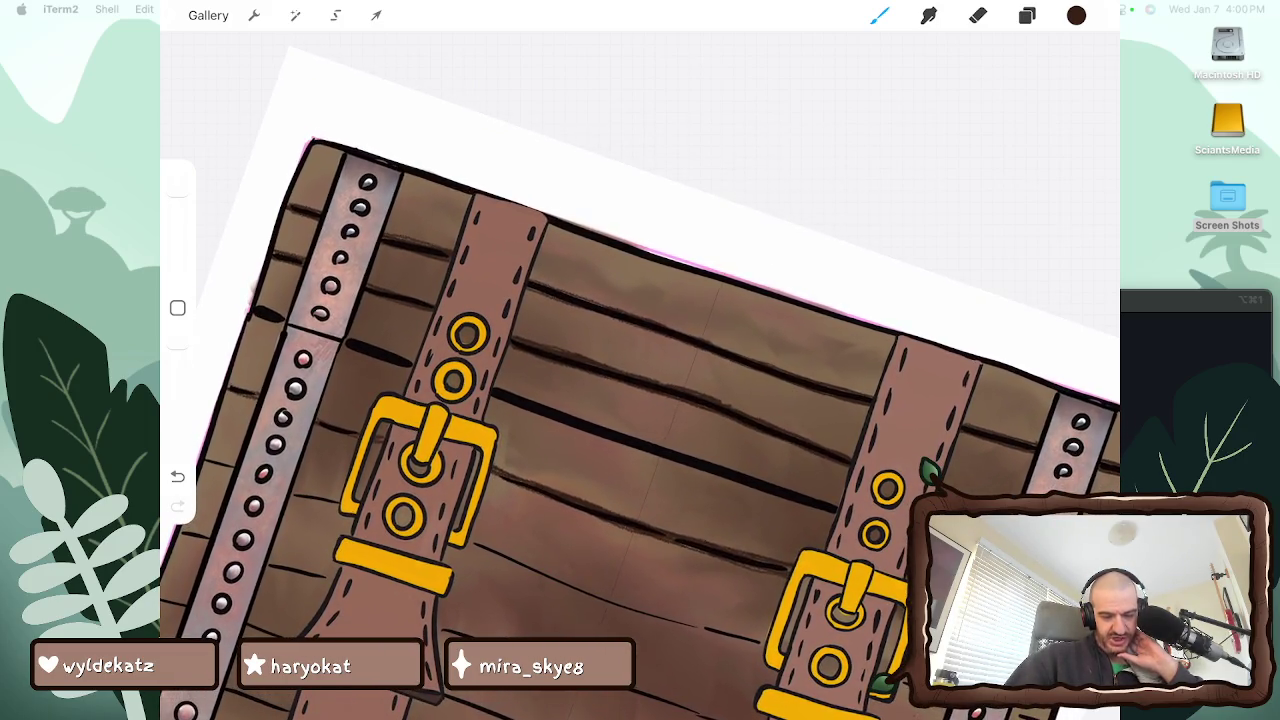
scroll(640, 400, "down", 1)
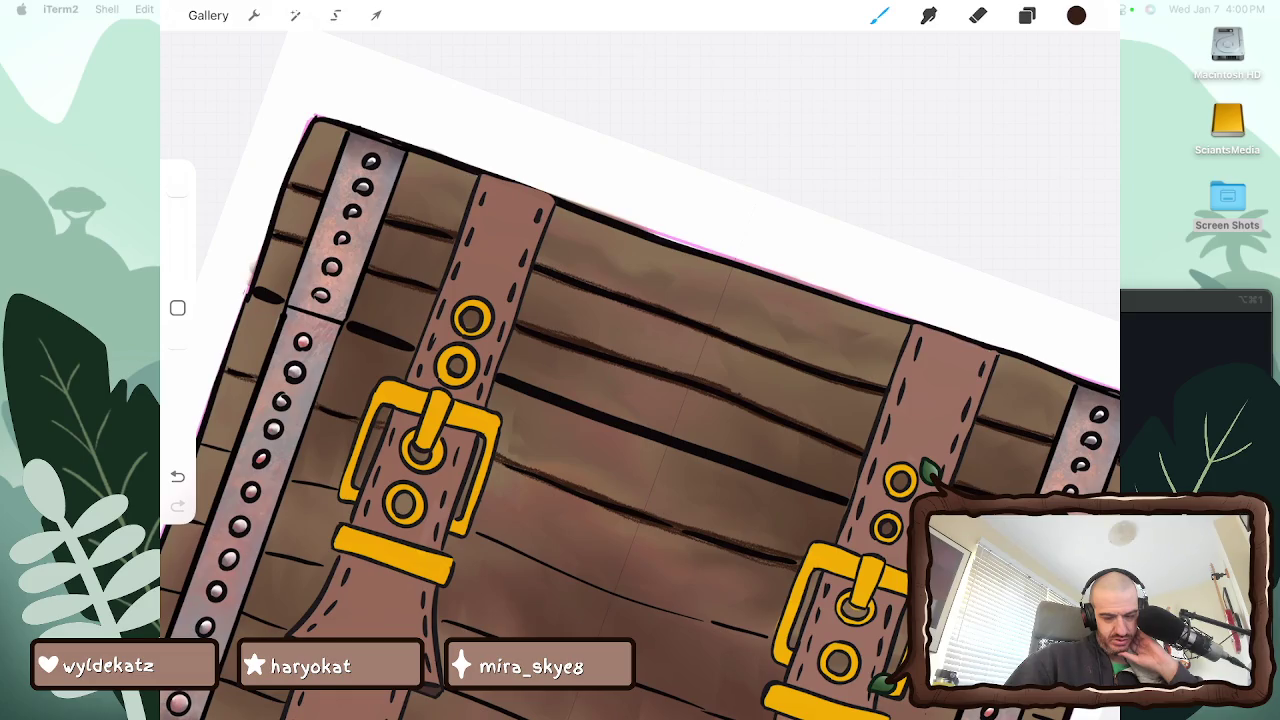
scroll(640, 400, "down", 3)
scroll(640, 400, "up", 1)
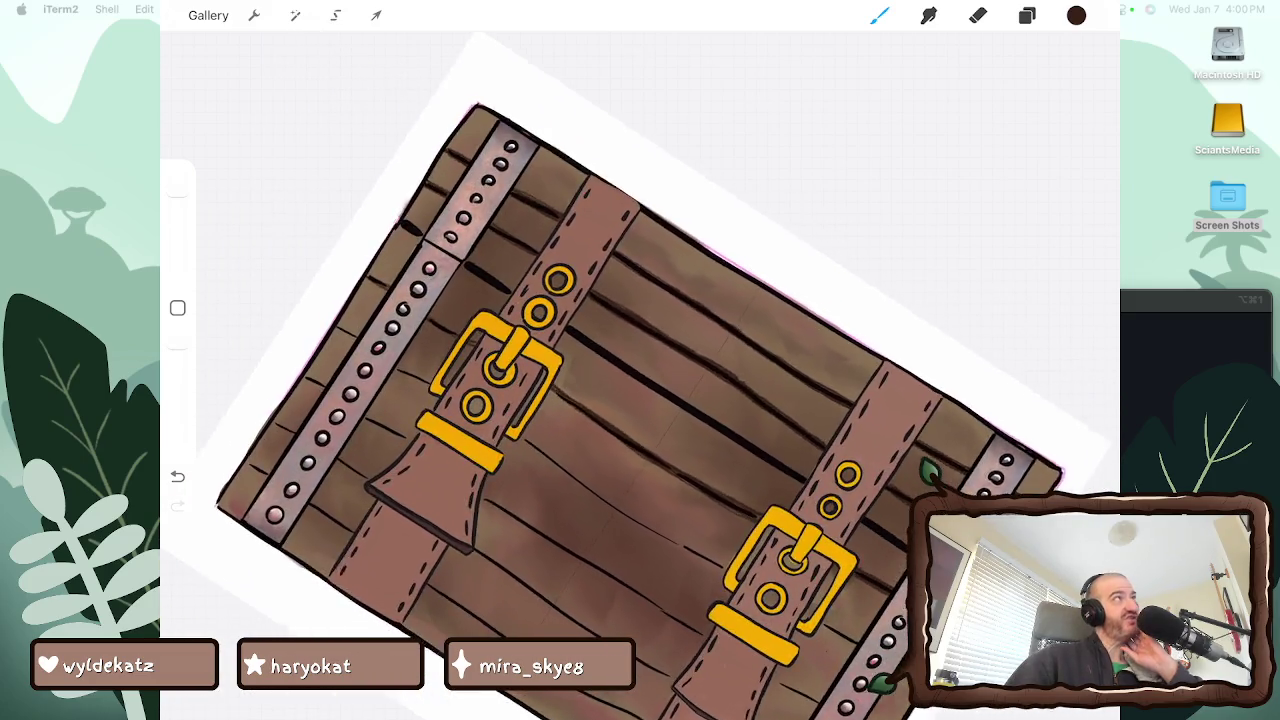
scroll(640, 400, "up", 1)
scroll(640, 400, "up", 2)
scroll(640, 400, "up", 2)
scroll(640, 360, "down", 2)
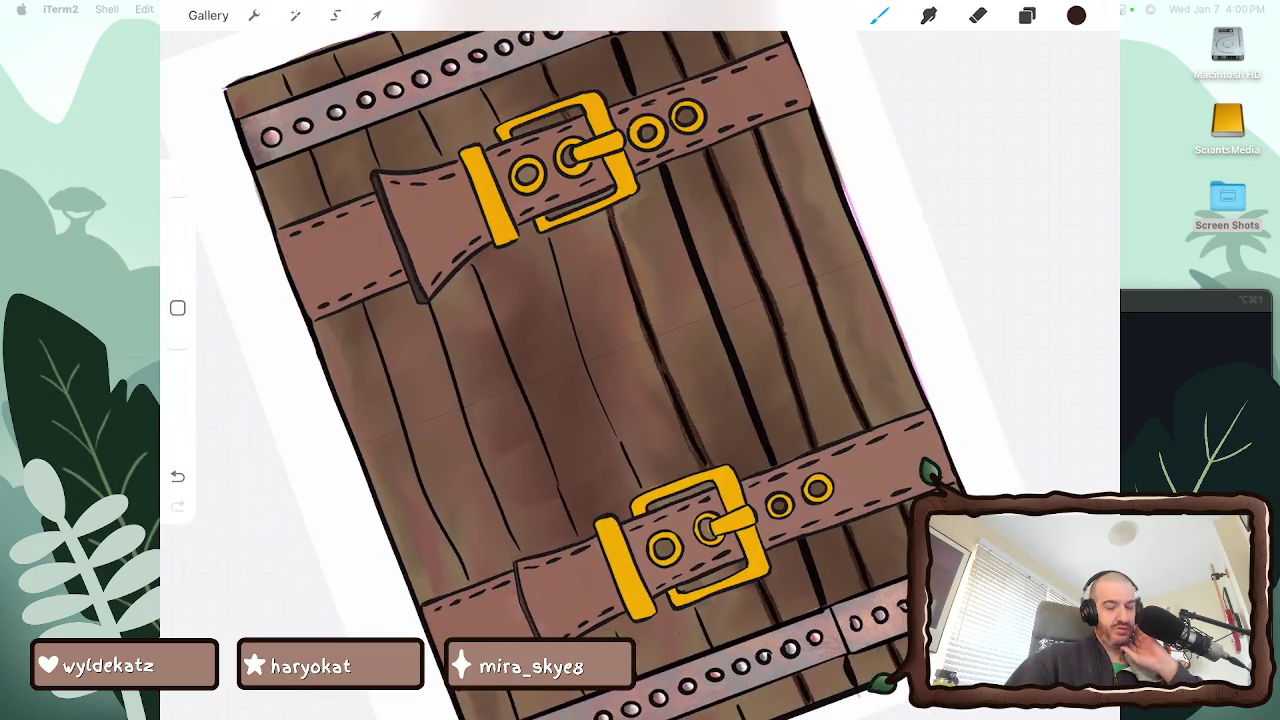
scroll(640, 360, "down", 2)
scroll(640, 360, "down", 2)
scroll(640, 360, "down", 1)
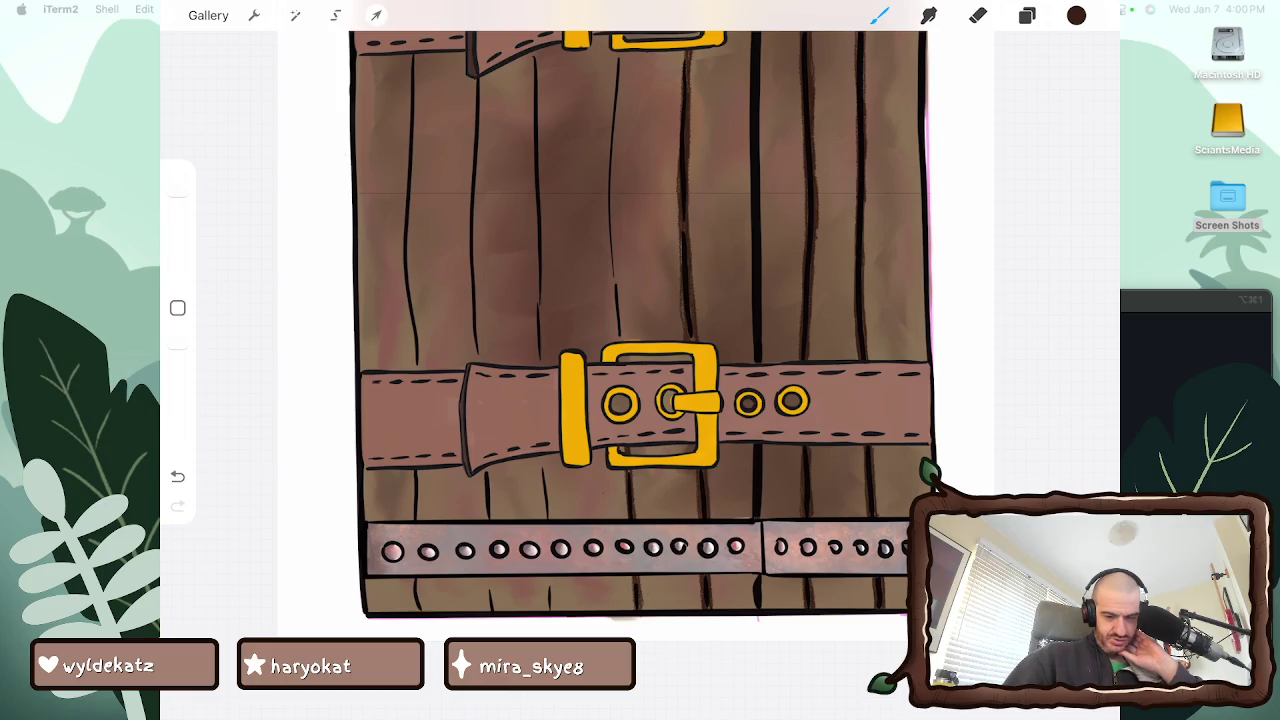
scroll(640, 360, "down", 3)
left_click_drag(642, 464, 636, 416)
left_click_drag(645, 466, 632, 338)
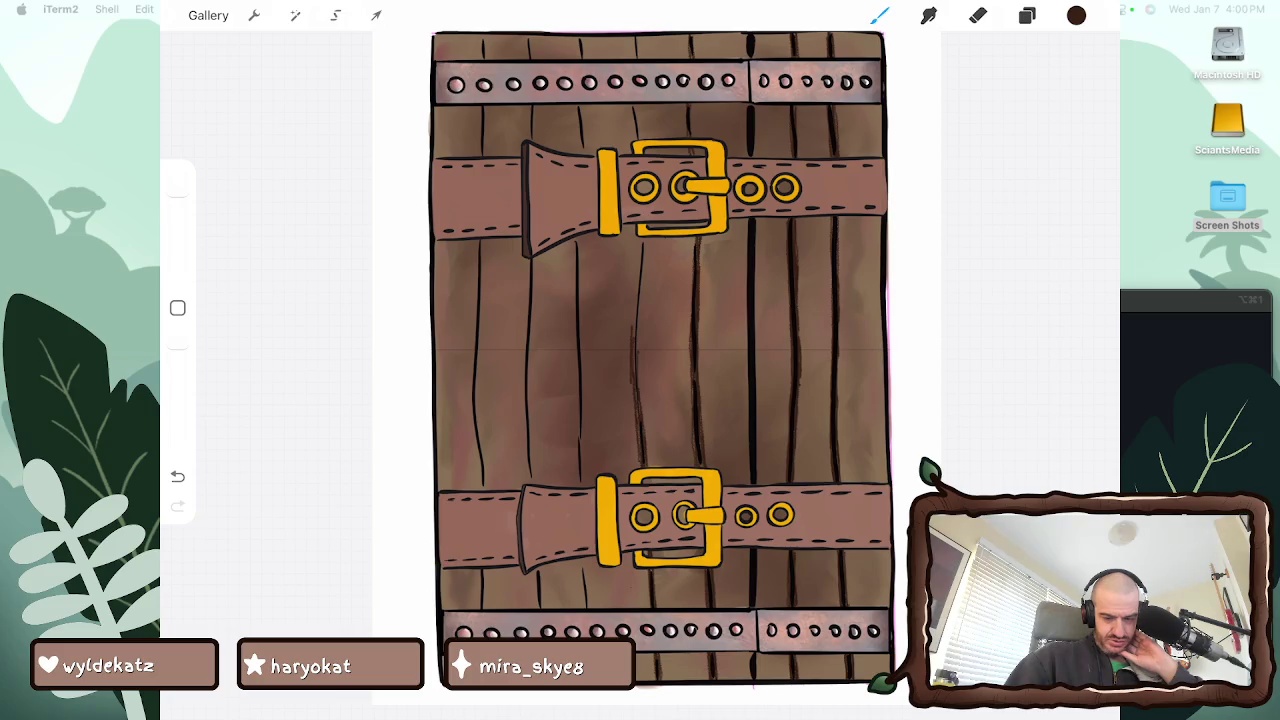
left_click_drag(640, 362, 640, 238)
left_click_drag(638, 288, 640, 240)
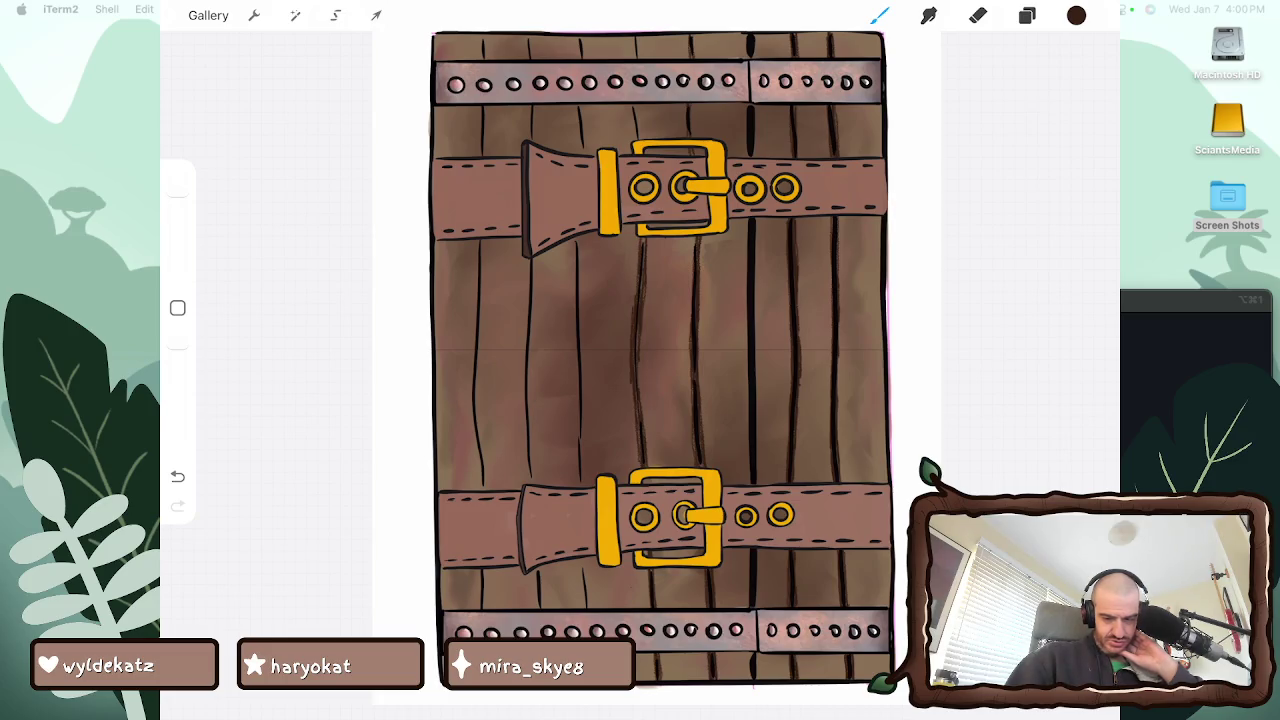
Draw dark grain strokes on the plank line below and above the top buckle
scroll(640, 360, "up", 5)
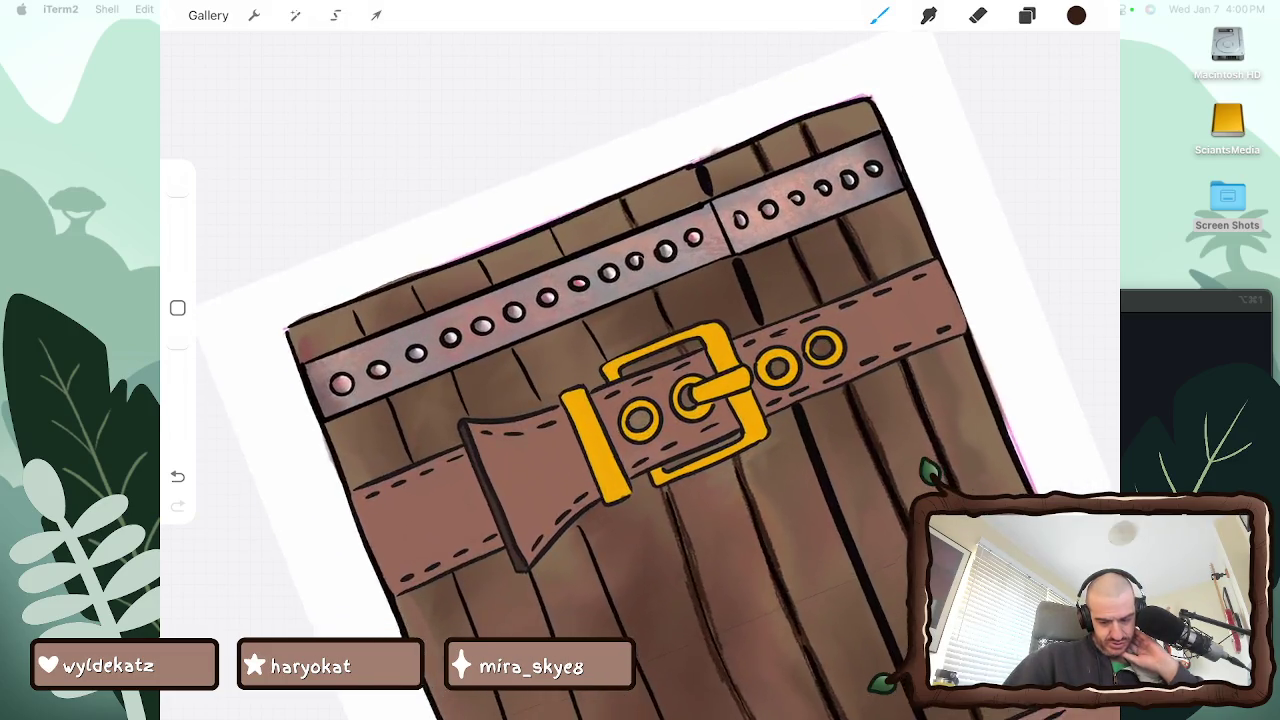
scroll(640, 360, "up", 3)
scroll(640, 360, "up", 2)
scroll(640, 360, "up", 1)
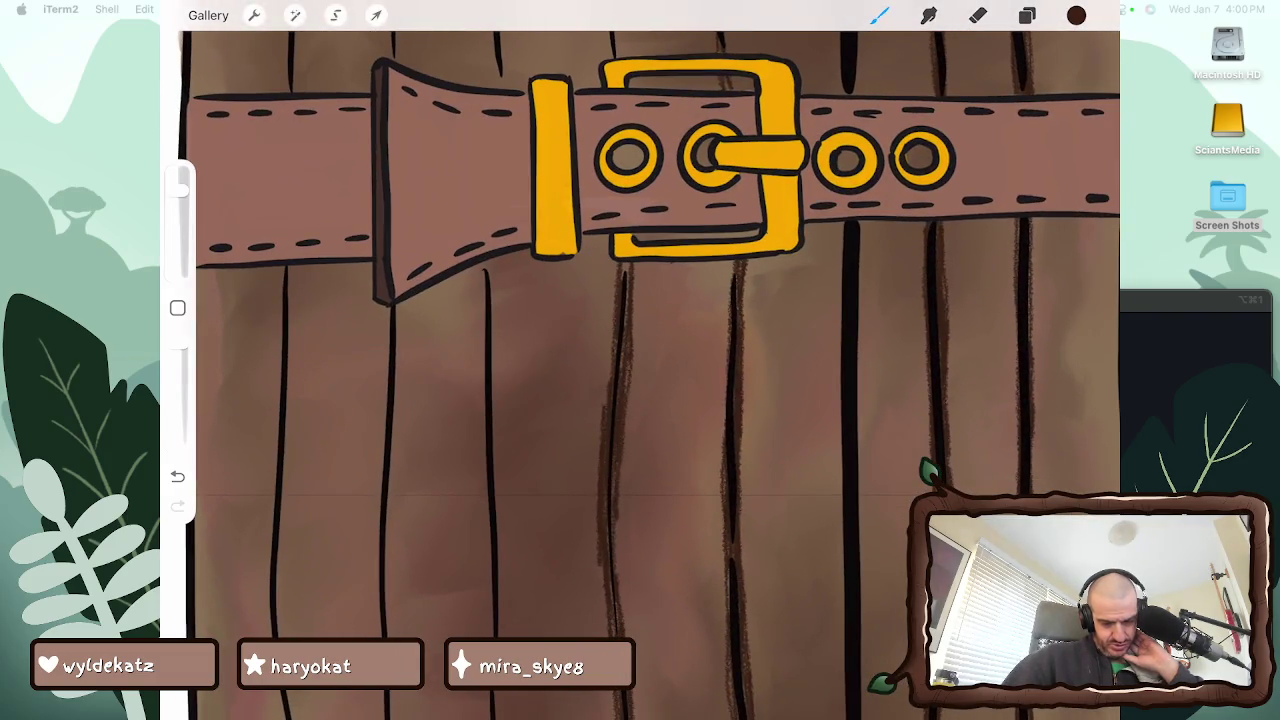
left_click_drag(616, 576, 615, 528)
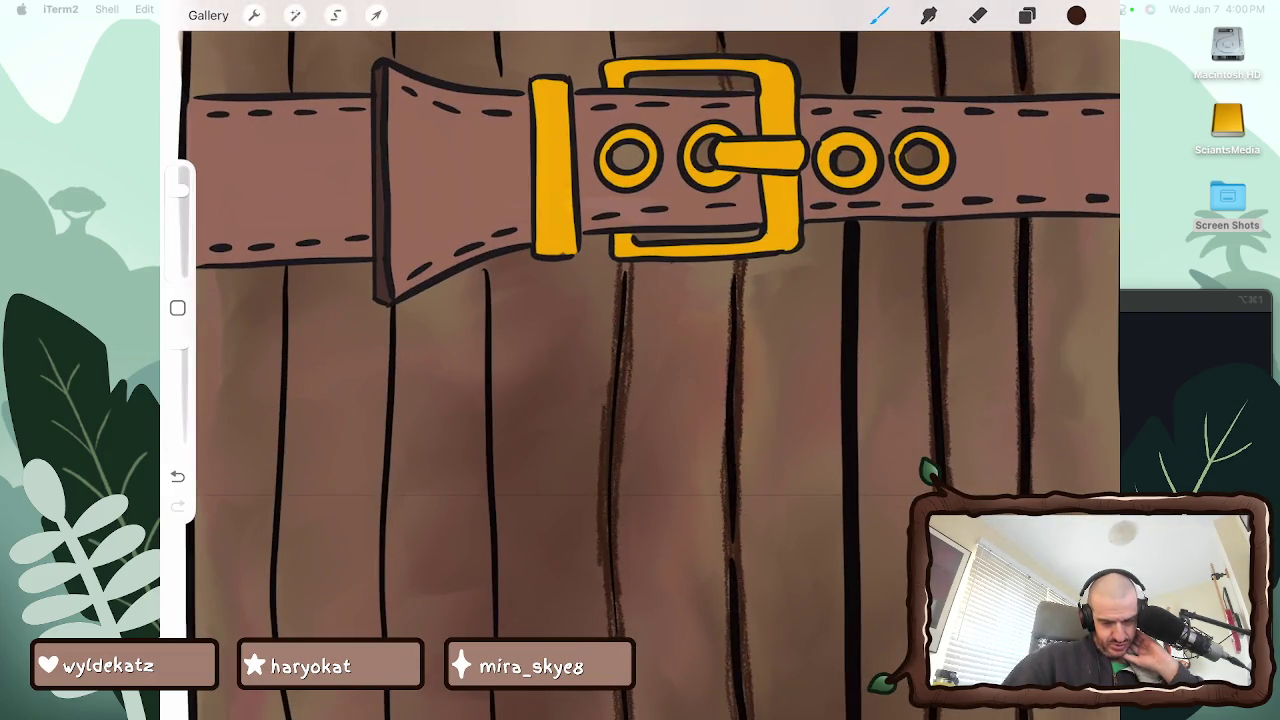
scroll(640, 360, "up", 1)
left_click_drag(618, 448, 617, 406)
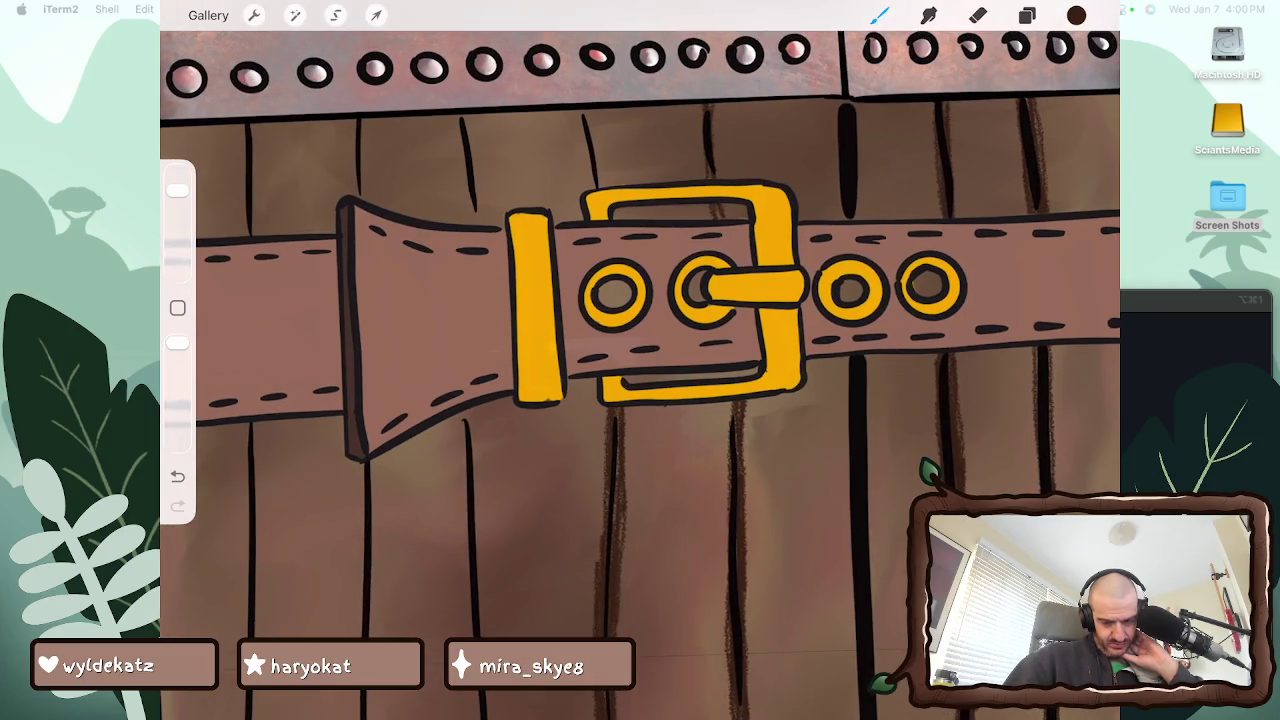
left_click_drag(580, 112, 594, 188)
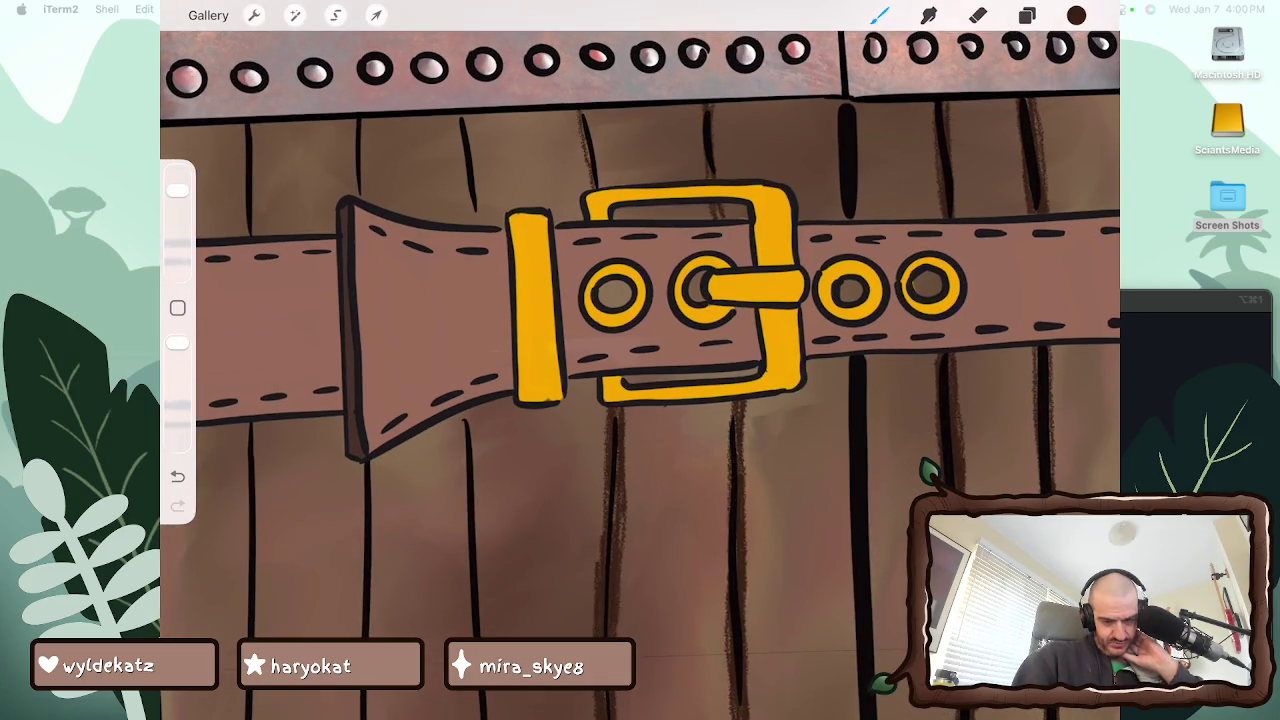
mouse_move(592, 112)
left_mouse_down()
mouse_move(604, 188)
mouse_move(588, 164)
left_mouse_up()
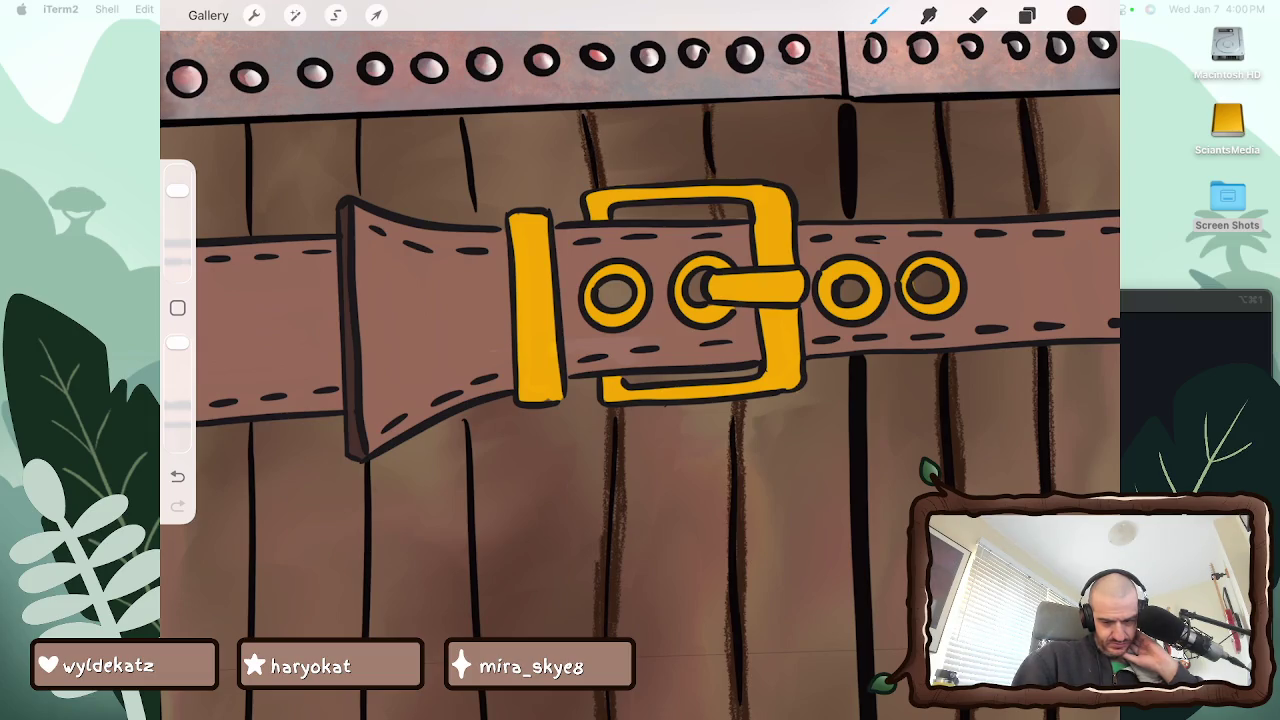
Add dark grain around the lower belt and bottom riveted strip
scroll(640, 360, "down", 3)
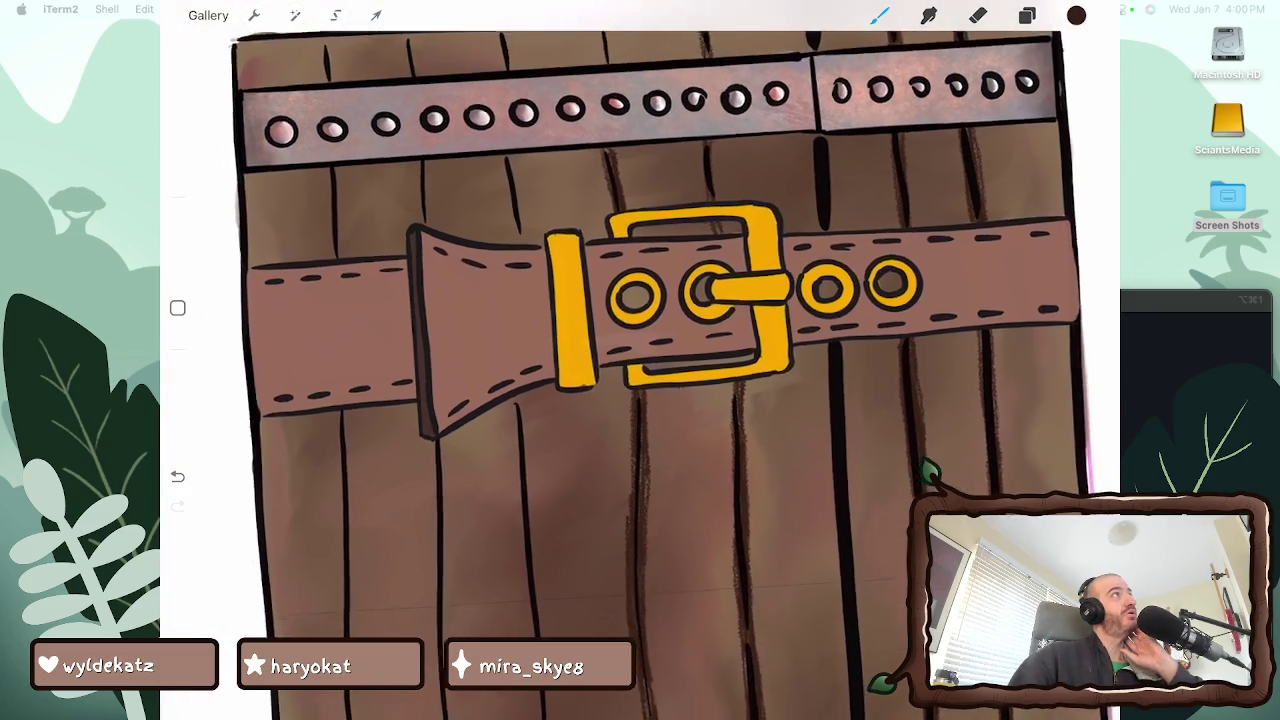
scroll(640, 360, "down", 5)
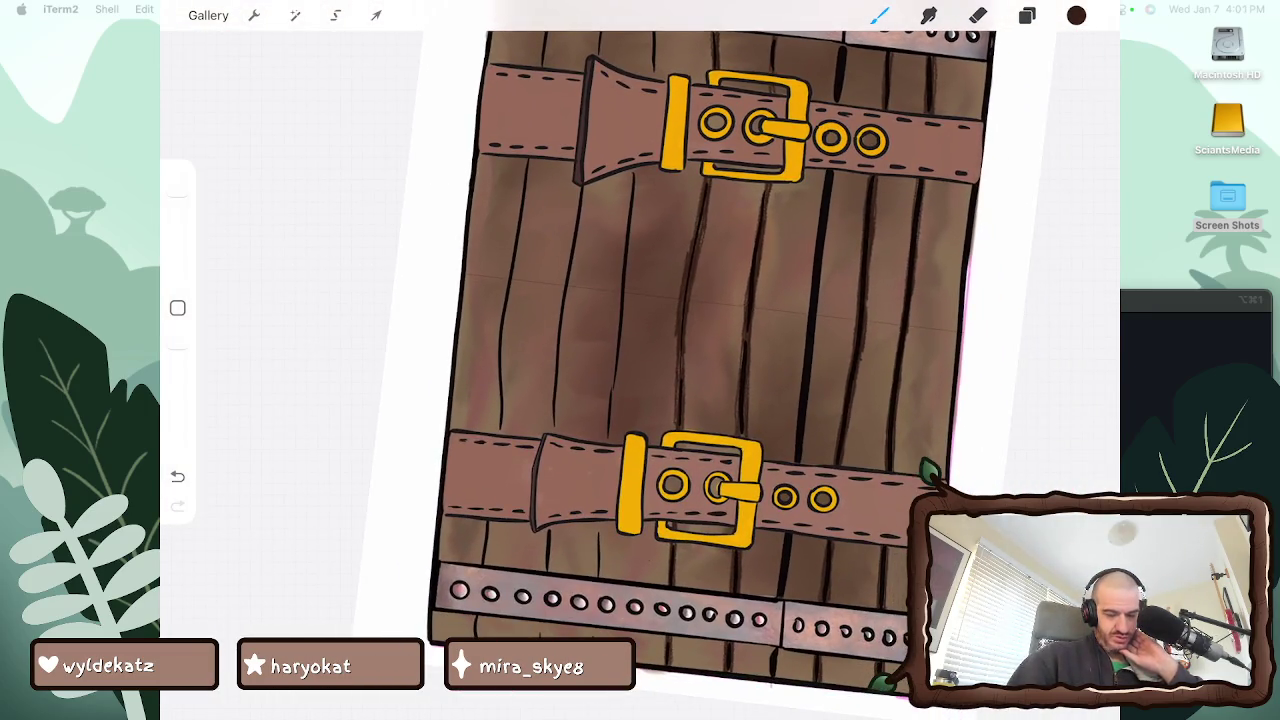
scroll(700, 340, "down", 1)
left_click_drag(607, 595, 613, 623)
left_click_drag(604, 504, 610, 542)
left_click_drag(606, 500, 608, 528)
left_click_drag(596, 358, 596, 388)
Draw a long dark grain stroke up the left plank edge
scroll(640, 360, "up", 5)
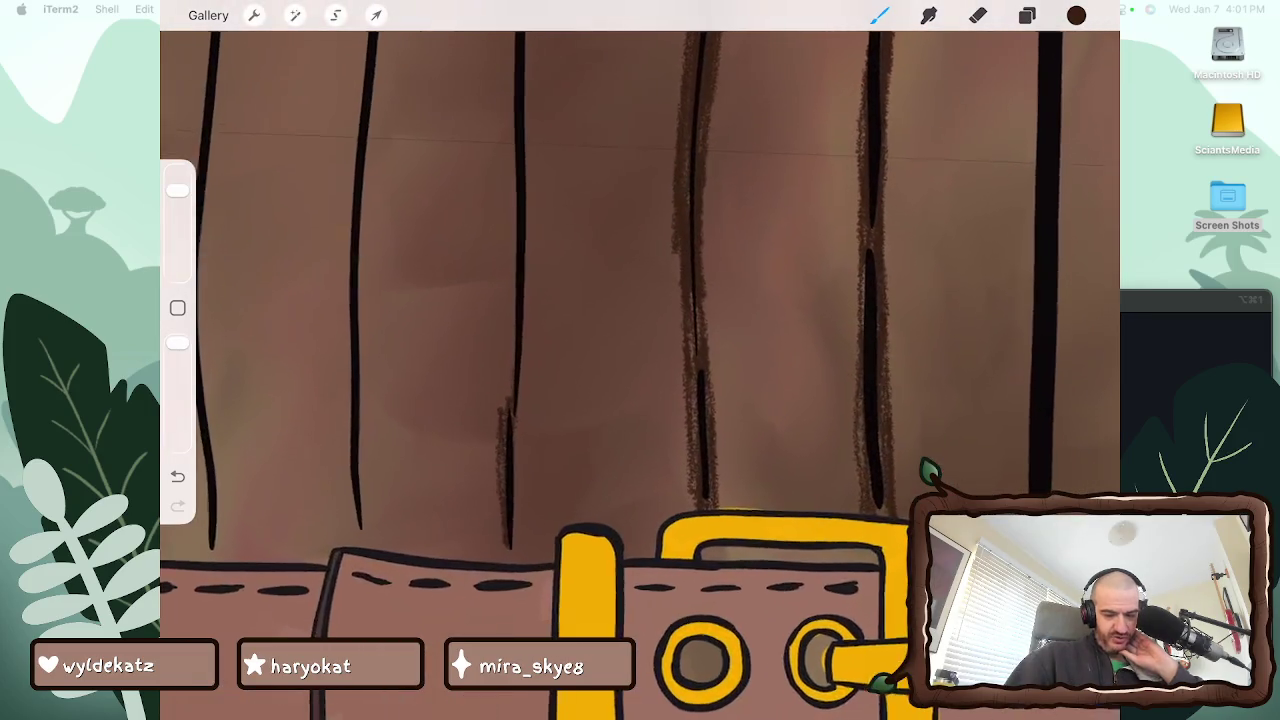
mouse_move(505, 382)
left_mouse_down()
mouse_move(507, 416)
mouse_move(512, 404)
left_mouse_up()
mouse_move(521, 544)
left_mouse_down()
mouse_move(509, 318)
mouse_move(512, 376)
mouse_move(523, 270)
mouse_move(526, 406)
left_mouse_up()
left_click_drag(526, 354, 526, 282)
left_click_drag(523, 402, 525, 464)
Texture two neighbouring plank lines with long and short dark grain strokes
scroll(640, 360, "down", 5)
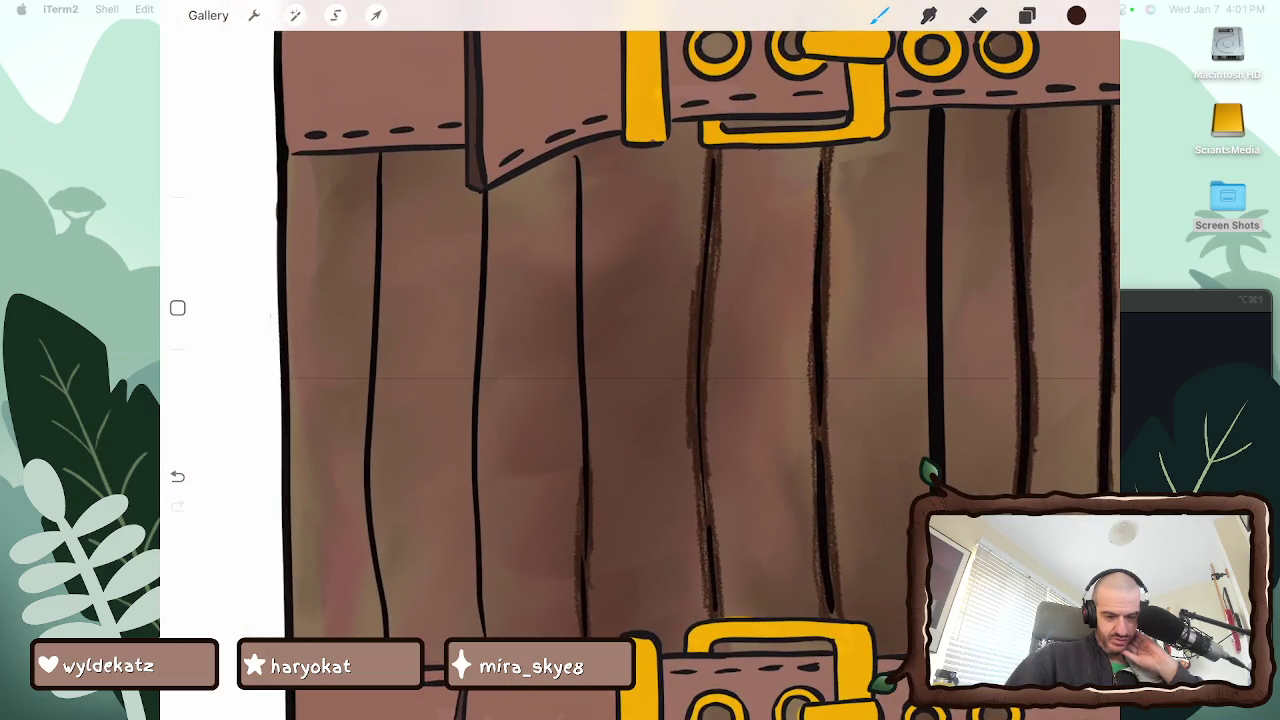
left_click_drag(573, 226, 573, 156)
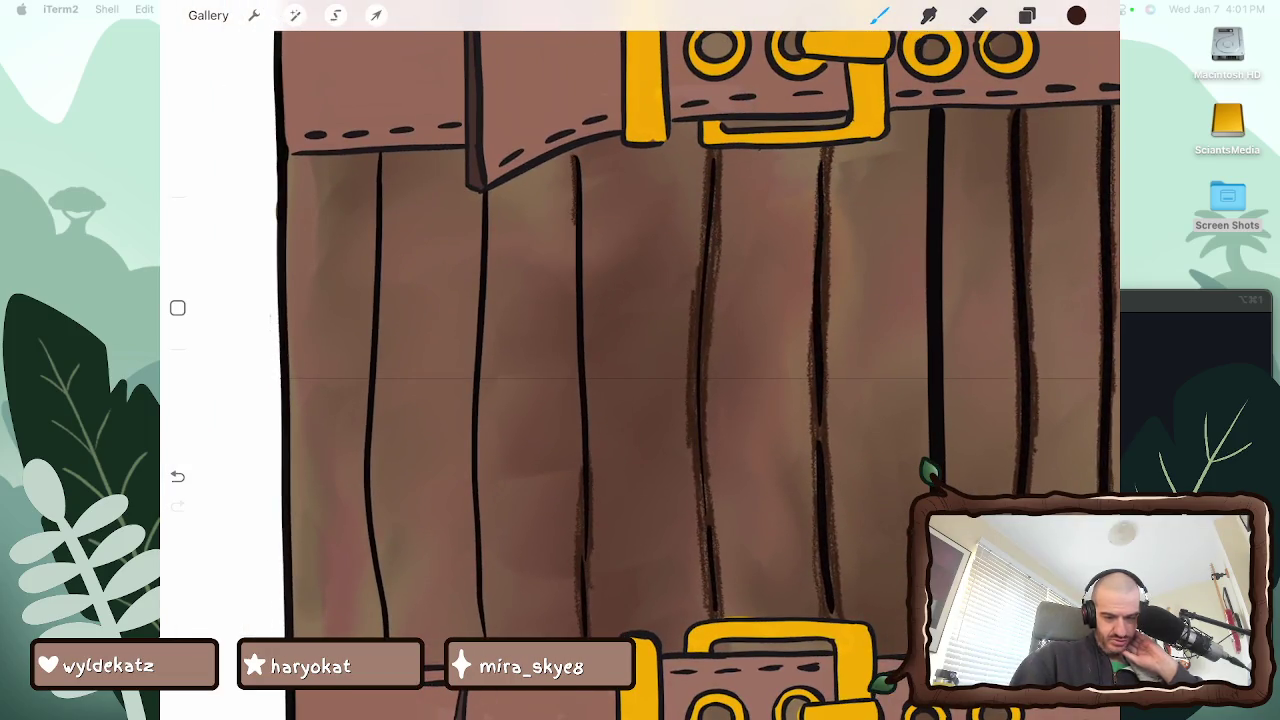
left_click_drag(579, 392, 580, 478)
left_click_drag(576, 420, 574, 304)
left_click_drag(574, 254, 574, 220)
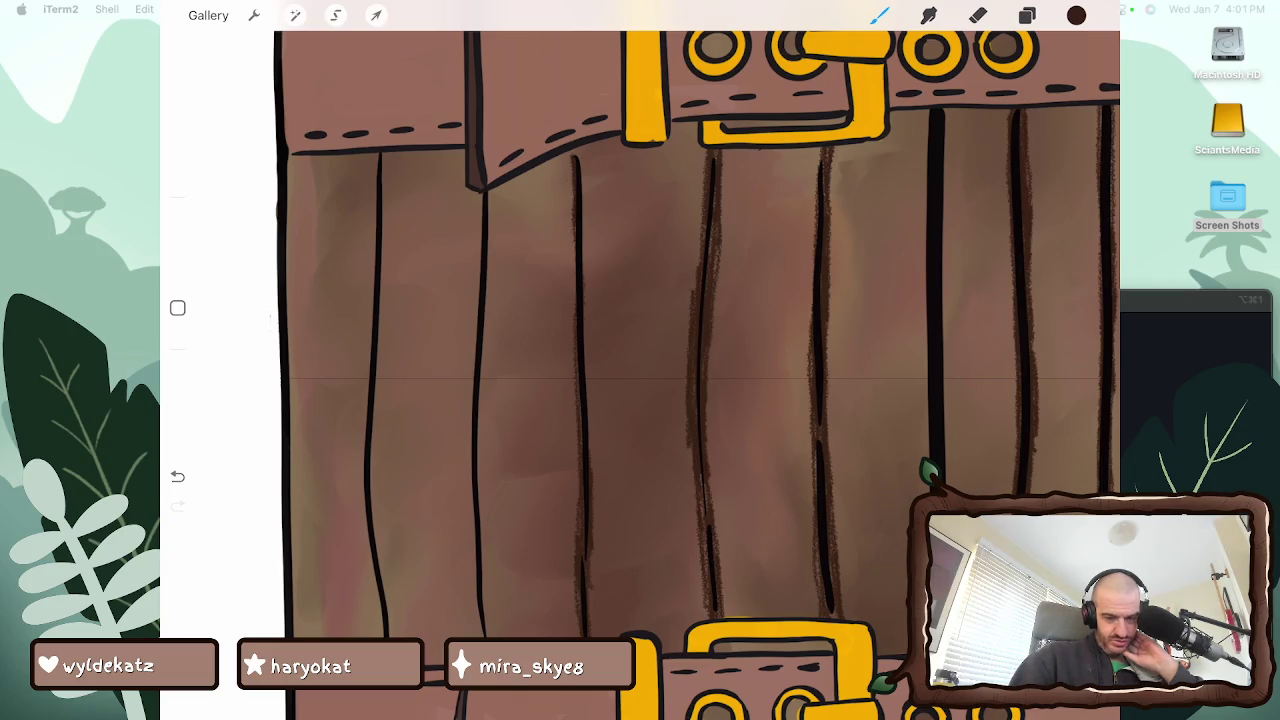
left_click_drag(585, 224, 592, 476)
mouse_move(591, 416)
left_mouse_down()
mouse_move(583, 148)
mouse_move(584, 260)
left_mouse_up()
left_click_drag(589, 322, 589, 402)
left_click_drag(586, 232, 587, 168)
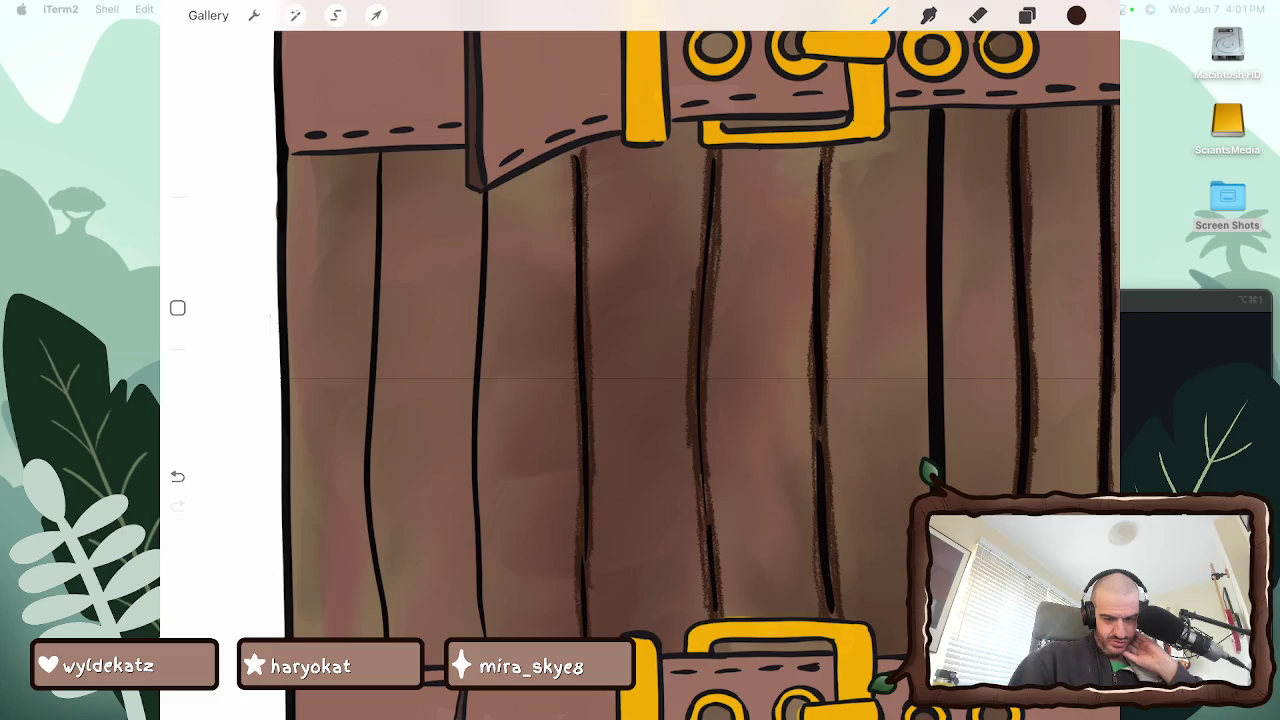
scroll(640, 360, "up", 5)
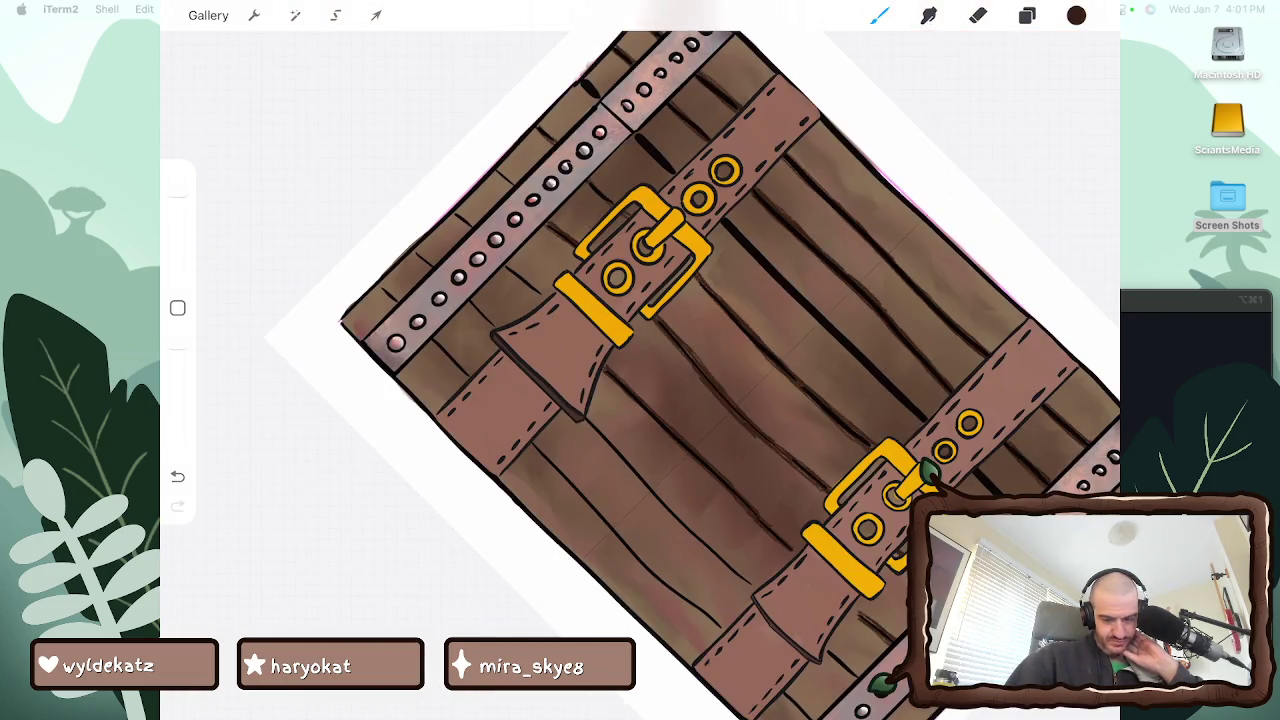
Deepen grain shading below the buckle and along the upper plank line
scroll(640, 360, "up", 3)
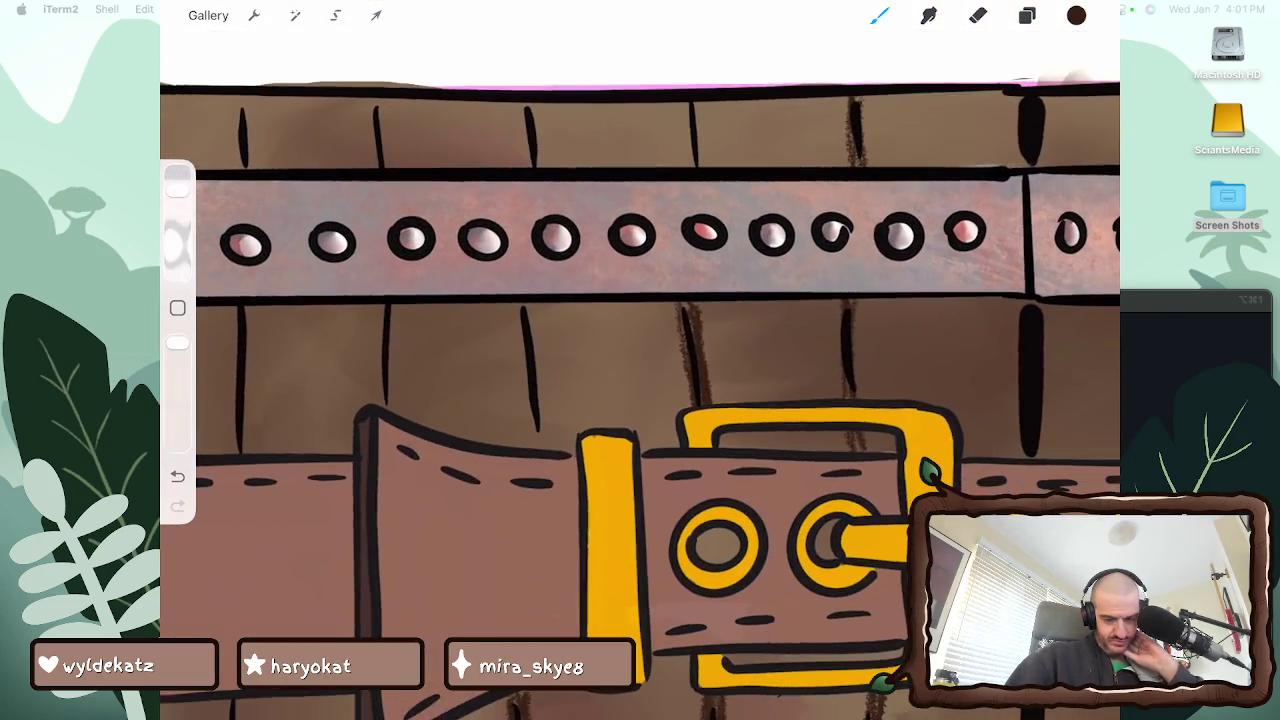
left_click_drag(517, 300, 530, 446)
left_click_drag(521, 332, 540, 446)
mouse_move(538, 400)
left_mouse_down()
mouse_move(546, 448)
mouse_move(528, 306)
left_mouse_up()
left_click_drag(536, 352, 526, 300)
left_click_drag(540, 368, 540, 398)
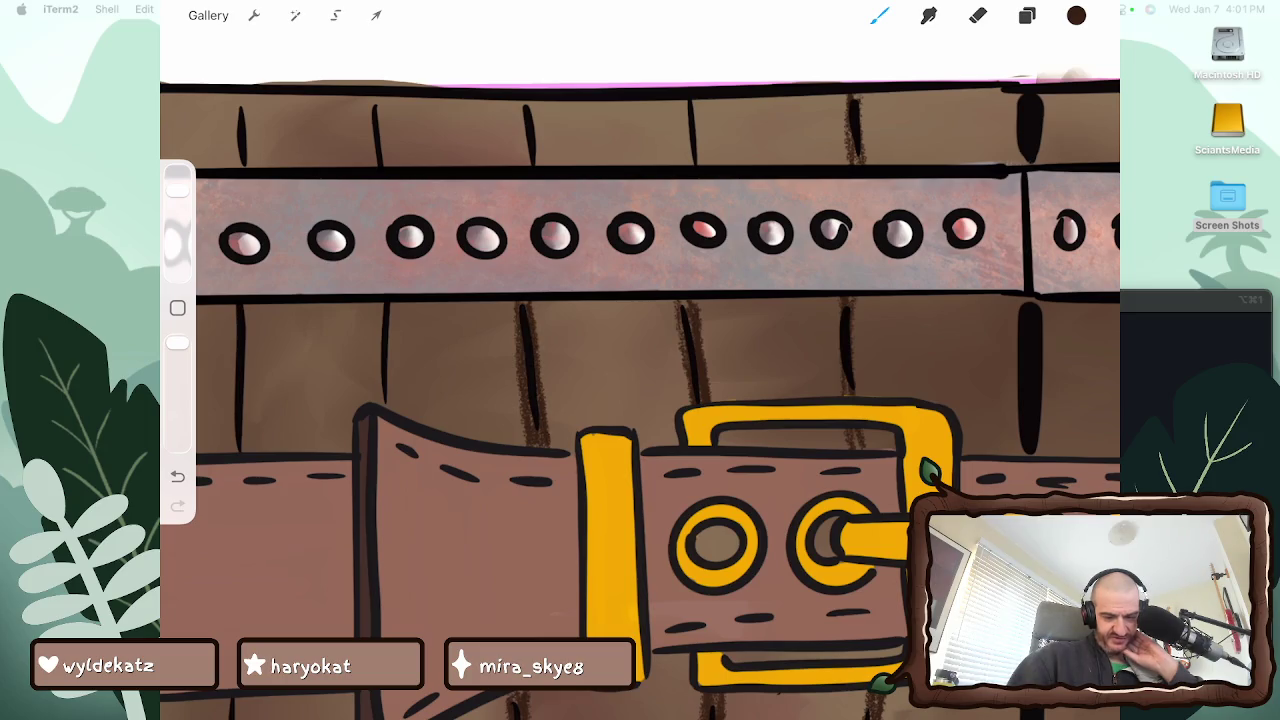
mouse_move(519, 100)
left_mouse_down()
mouse_move(527, 166)
mouse_move(538, 122)
mouse_move(538, 164)
left_mouse_up()
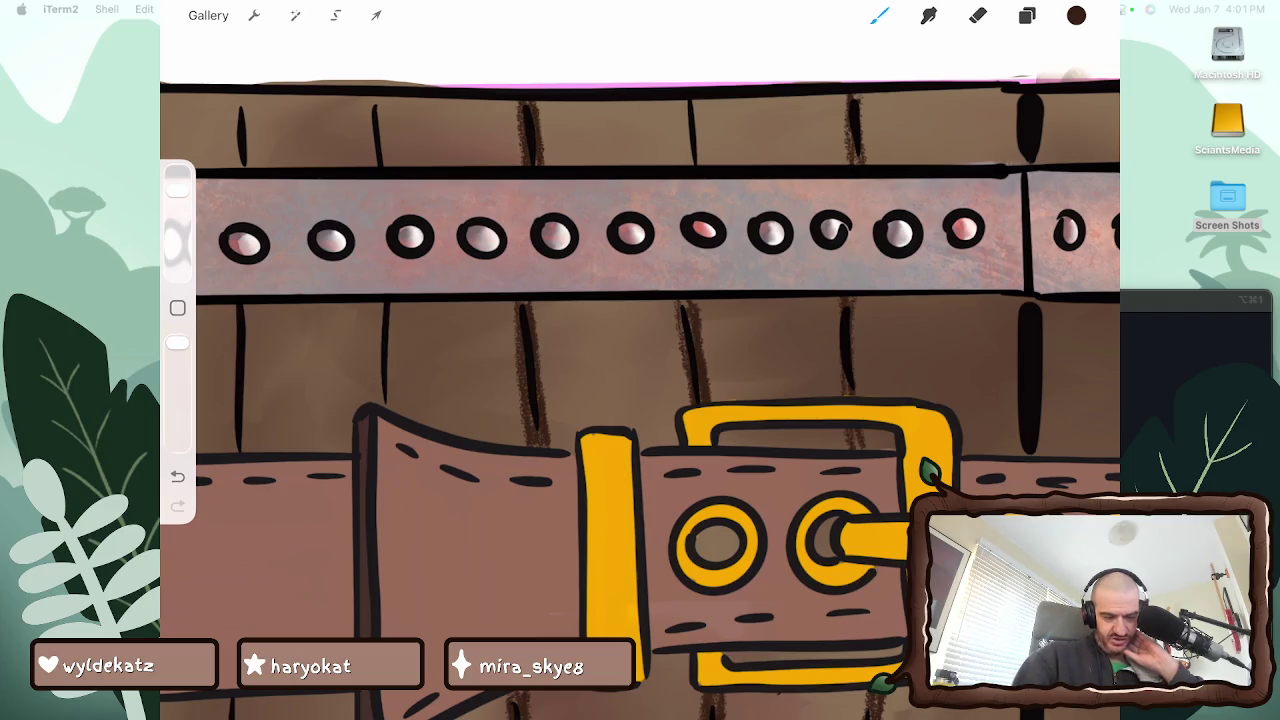
Add short dark grain strokes below and left of the strap
scroll(640, 360, "down", 5)
scroll(640, 360, "down", 3)
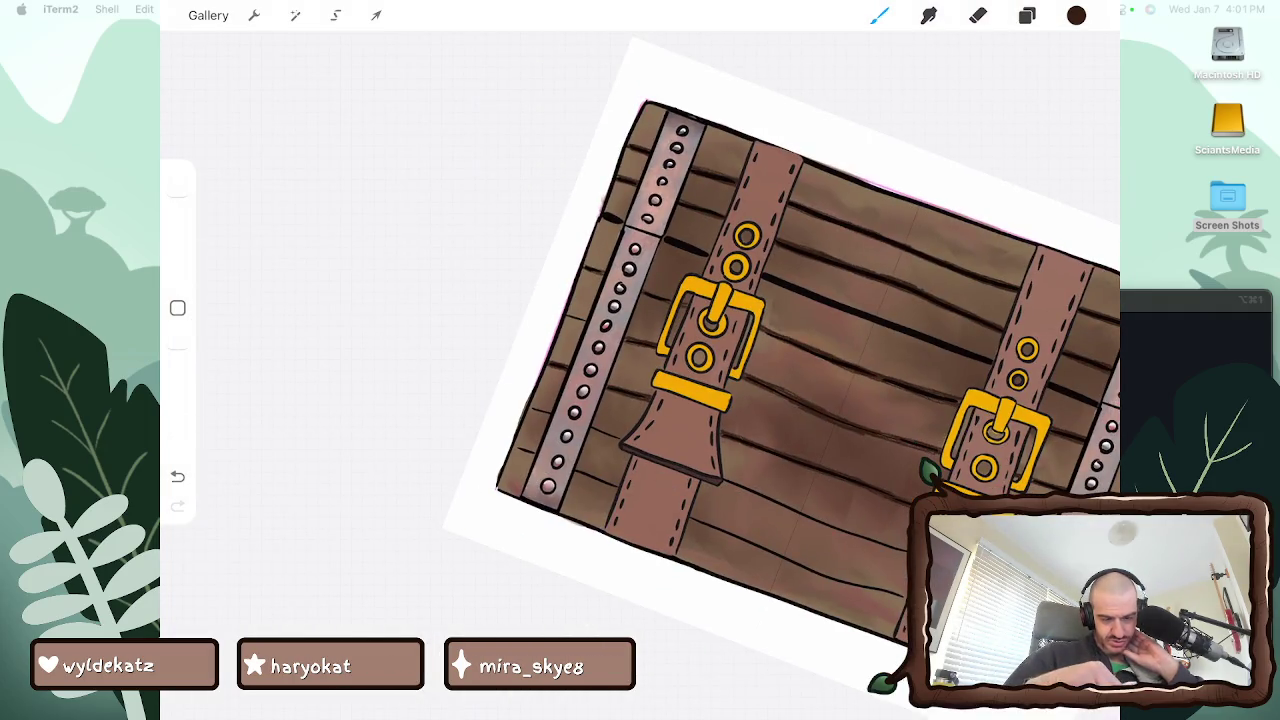
scroll(750, 360, "up", 3)
scroll(750, 360, "up", 3)
scroll(750, 360, "down", 2)
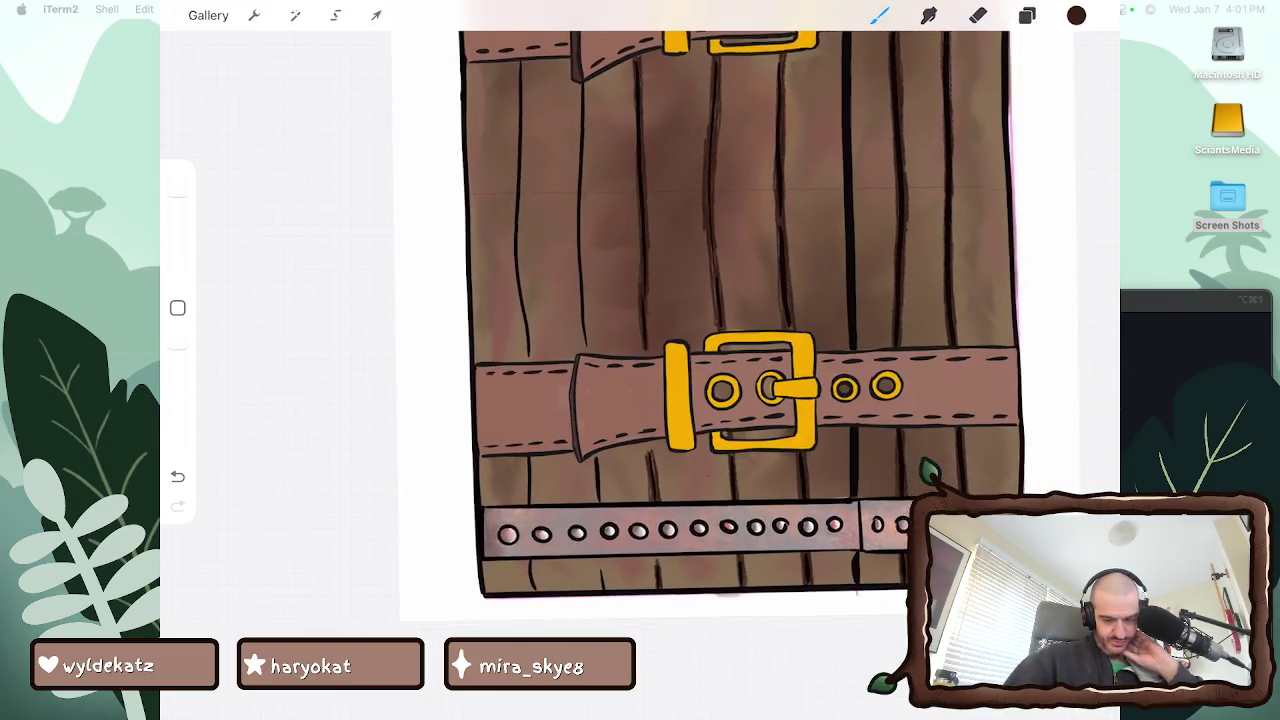
scroll(750, 360, "down", 2)
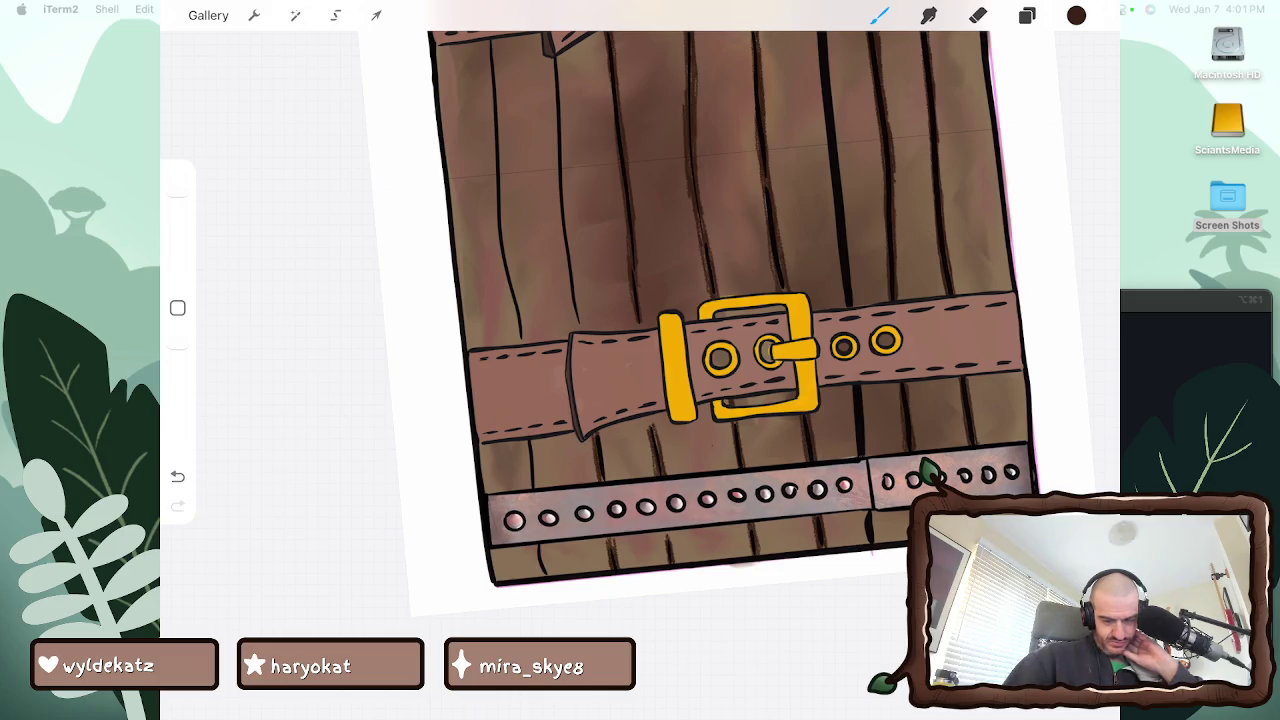
left_click_drag(603, 440, 607, 478)
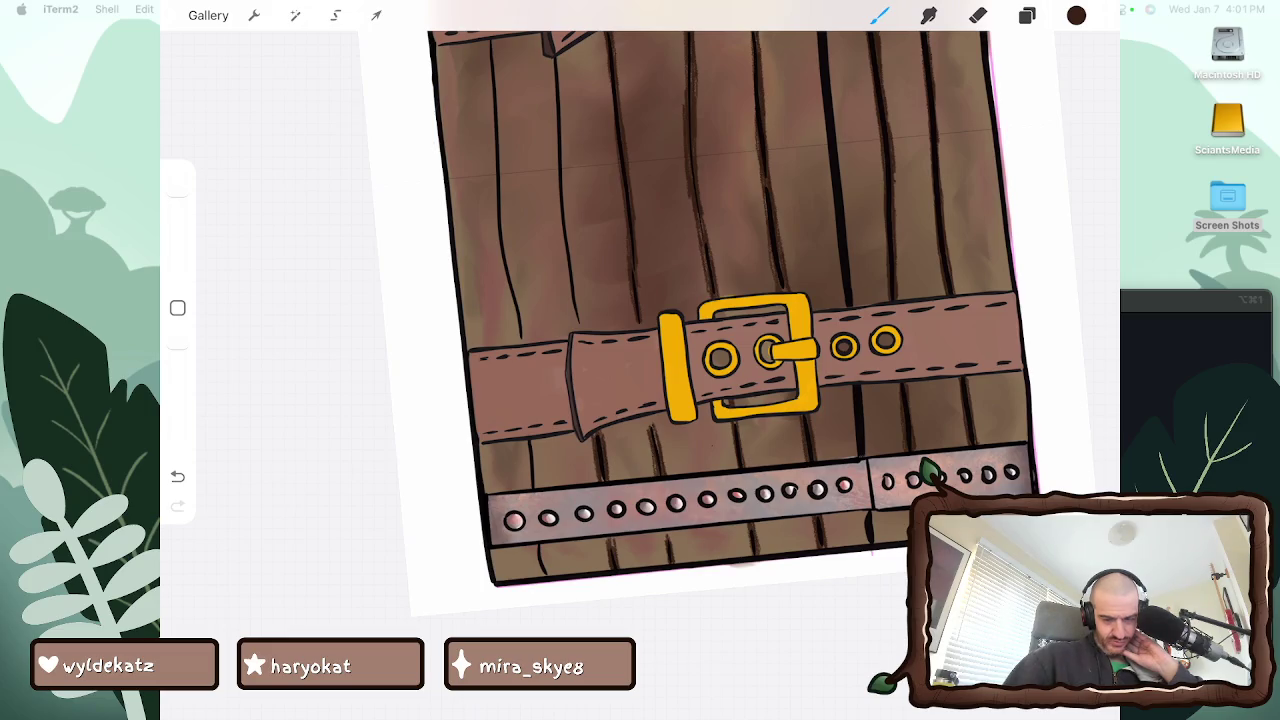
scroll(700, 350, "up", 2)
mouse_move(559, 356)
left_mouse_down()
mouse_move(564, 388)
mouse_move(576, 380)
left_mouse_up()
left_click_drag(566, 326, 578, 386)
left_click_drag(558, 296, 559, 346)
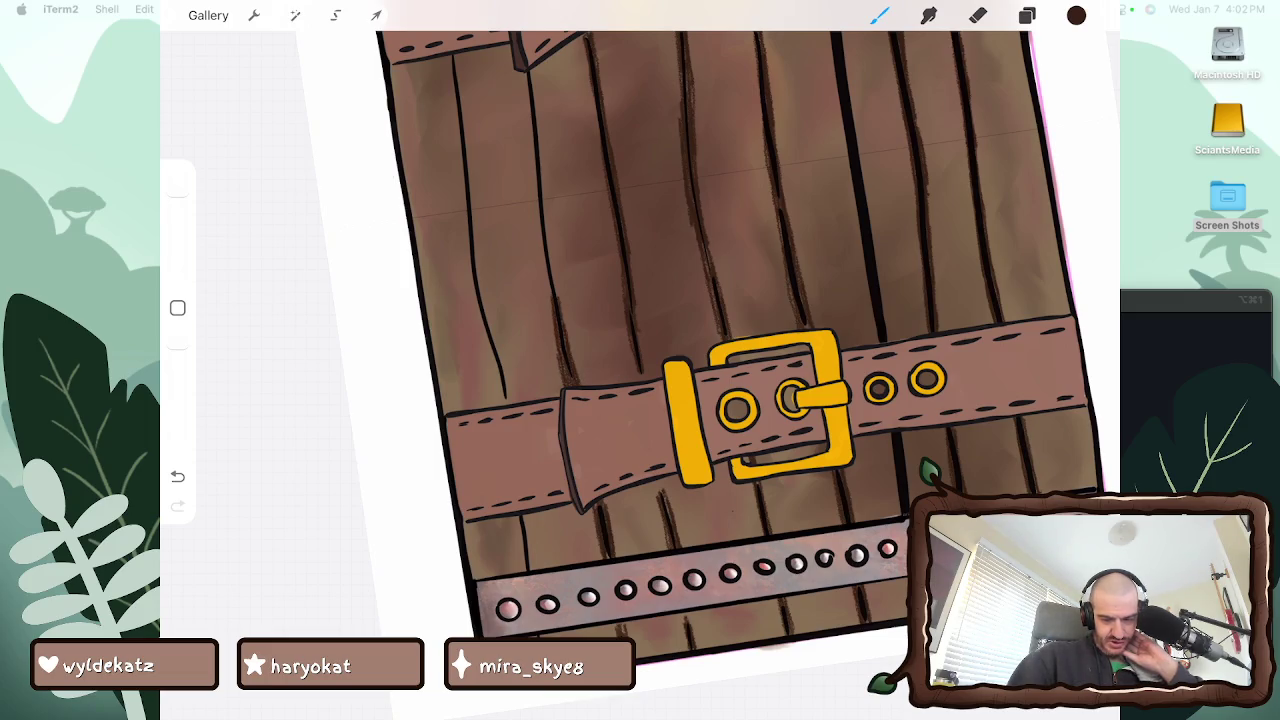
Draw continuous grain along a plank edge, building it up lower down
scroll(746, 360, "up", 3)
mouse_move(583, 192)
left_mouse_down()
mouse_move(583, 234)
mouse_move(583, 216)
left_mouse_up()
mouse_move(586, 214)
left_mouse_down()
mouse_move(586, 304)
mouse_move(581, 274)
left_mouse_up()
left_click_drag(581, 252, 588, 420)
left_click_drag(587, 344, 588, 406)
left_click_drag(585, 324, 587, 408)
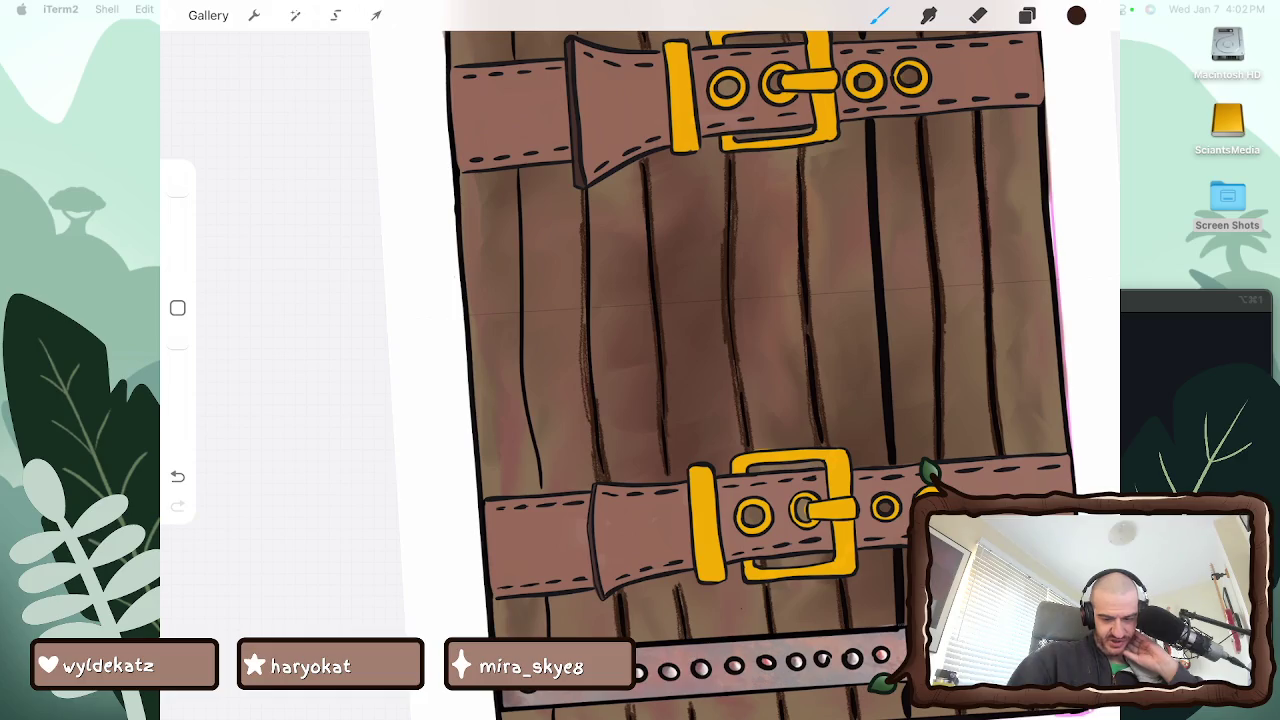
left_click_drag(584, 292, 584, 324)
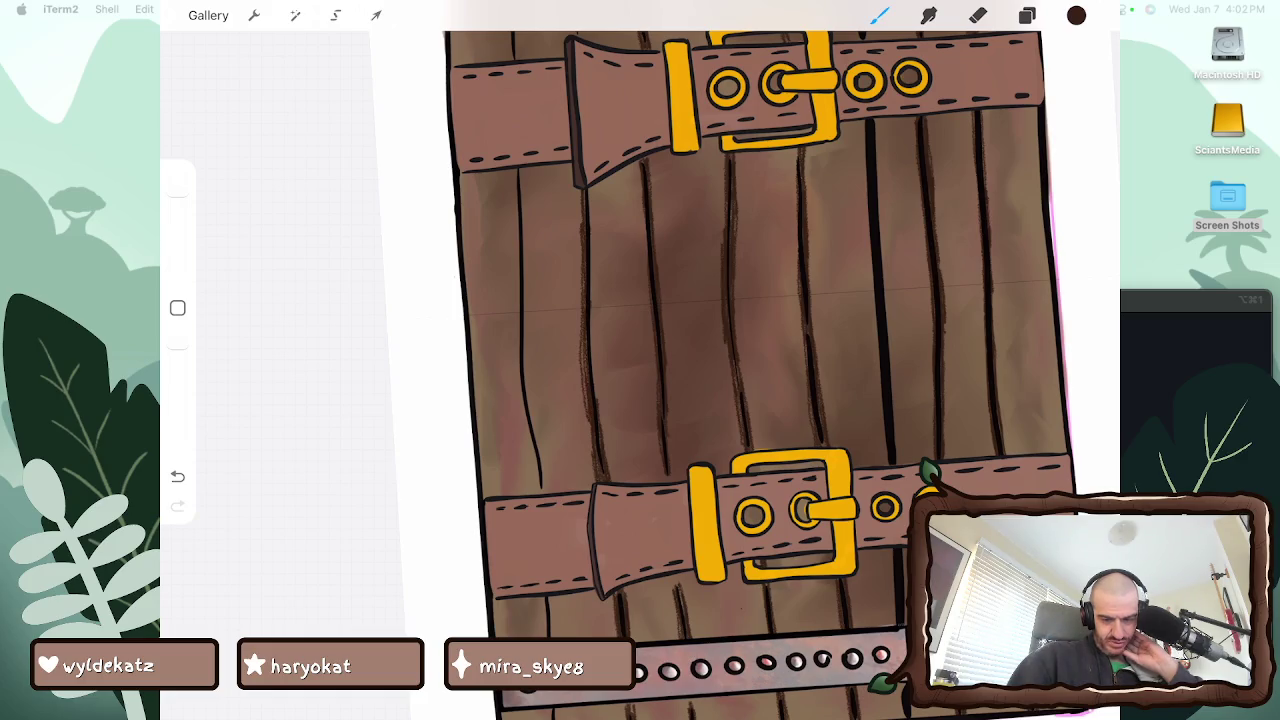
Add a series of short grain strokes up the adjacent plank edge
mouse_move(597, 376)
left_mouse_down()
mouse_move(597, 416)
mouse_move(594, 398)
left_mouse_up()
left_click_drag(596, 354, 596, 404)
left_click_drag(592, 334, 595, 372)
left_click_drag(592, 306, 591, 360)
left_click_drag(594, 264, 592, 298)
left_click_drag(590, 214, 590, 242)
left_click_drag(591, 188, 593, 252)
left_click_drag(593, 236, 593, 264)
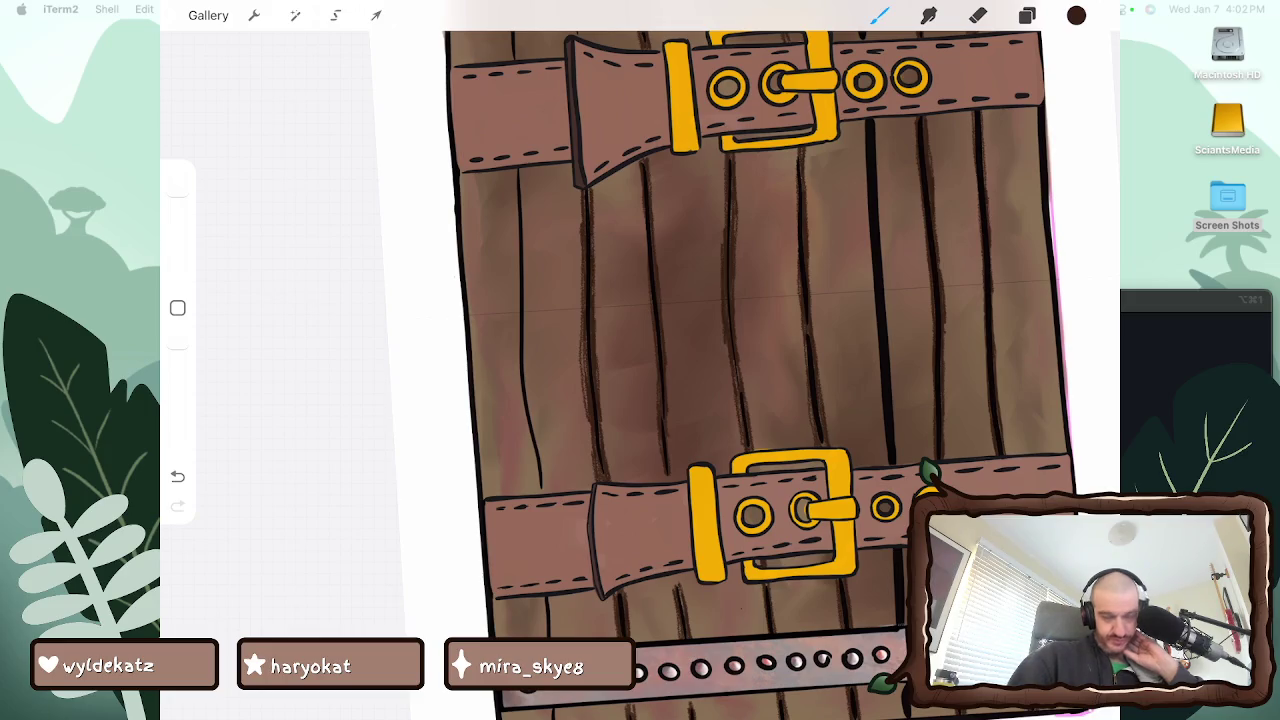
scroll(745, 360, "down", 5)
Darken the plank lines below and above the lower buckle belt
scroll(745, 415, "down", 1)
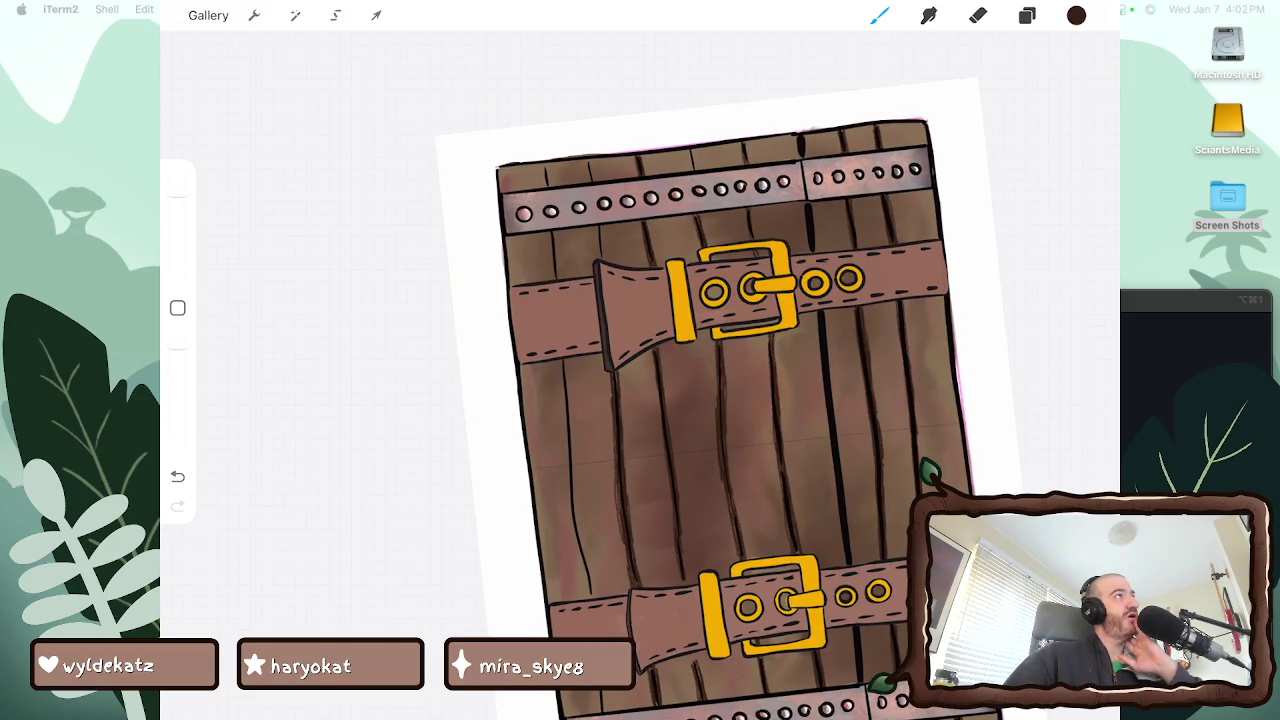
scroll(745, 400, "up", 2)
scroll(745, 400, "up", 3)
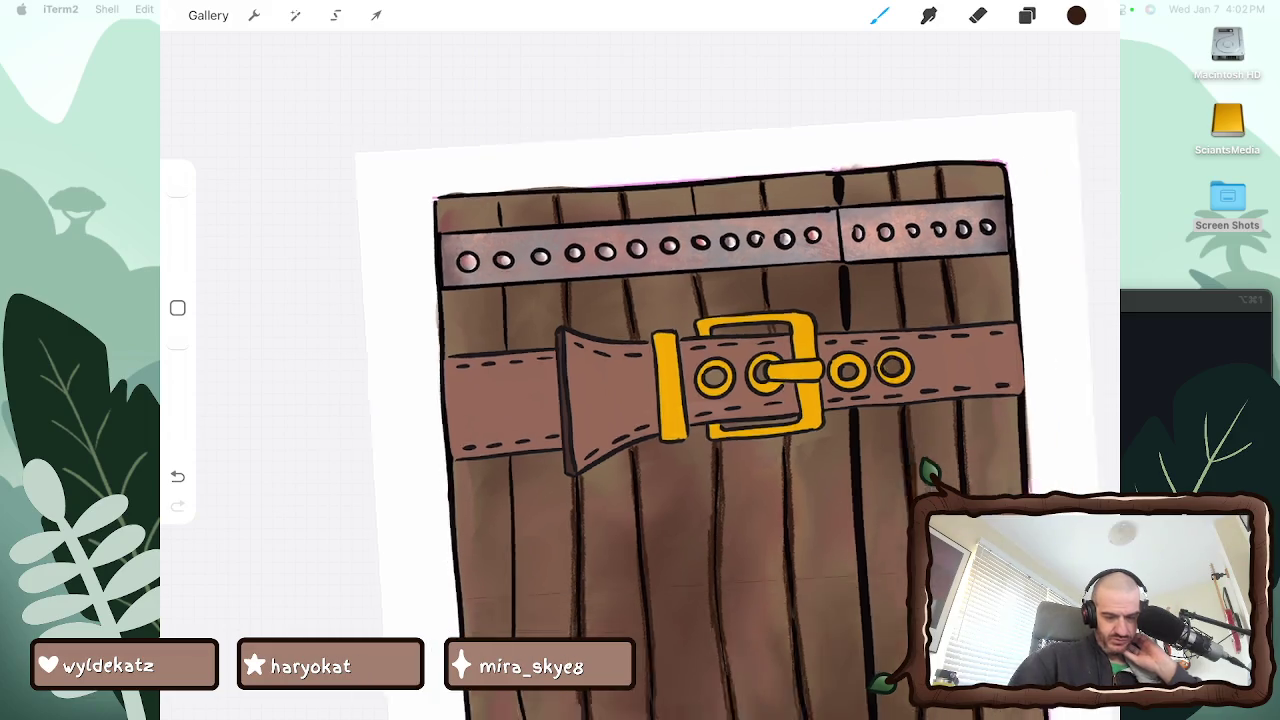
left_click_drag(740, 450, 780, 230)
left_click_drag(760, 450, 760, 260)
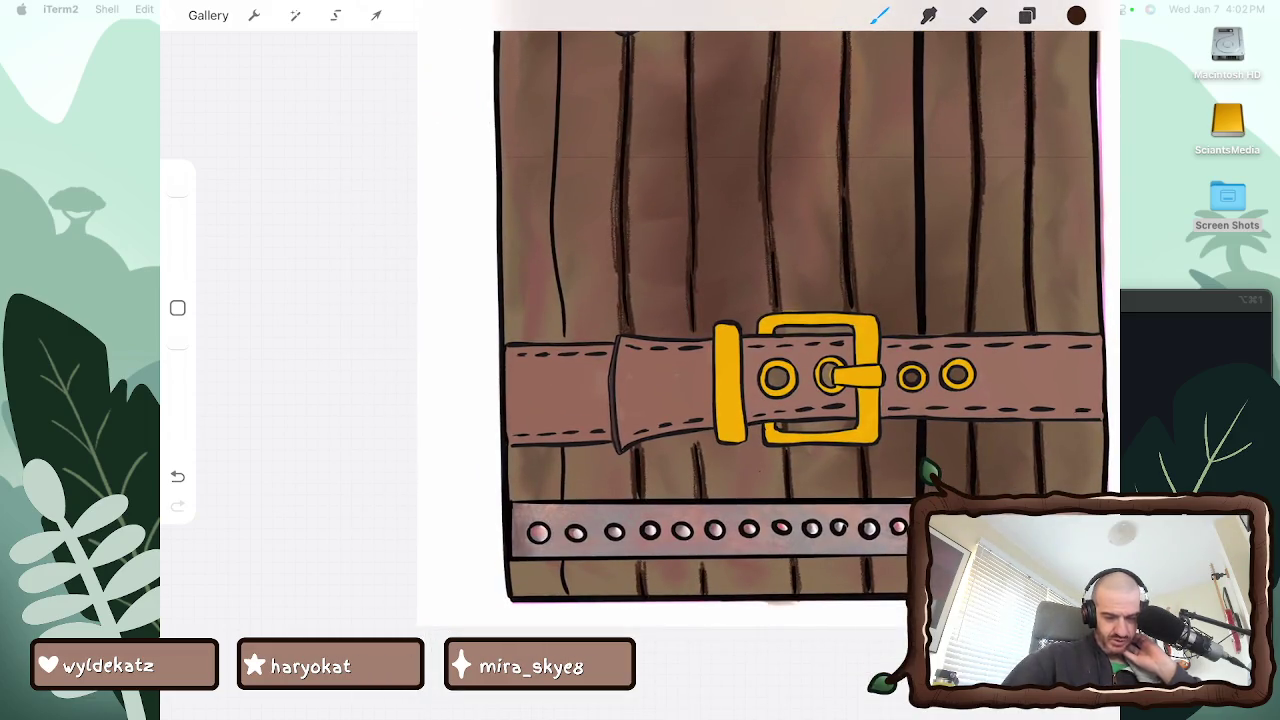
left_click_drag(560, 560, 570, 592)
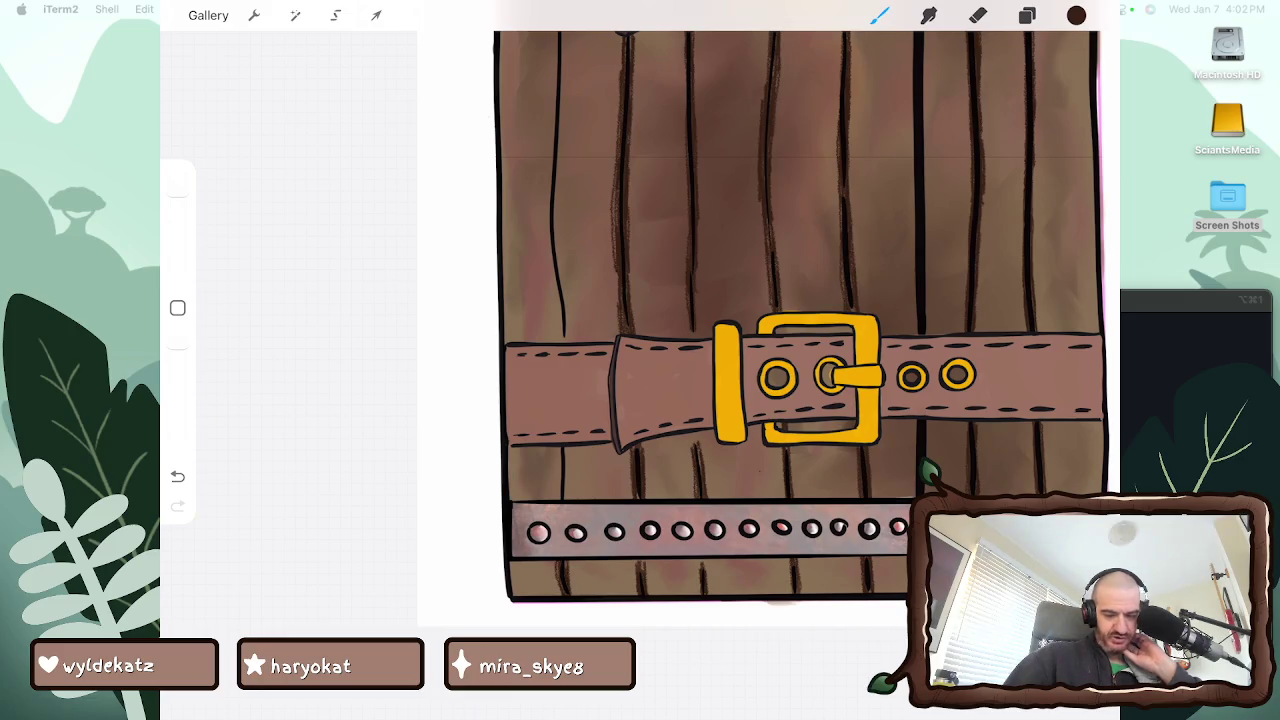
mouse_move(560, 454)
left_mouse_down()
mouse_move(555, 500)
mouse_move(558, 470)
mouse_move(566, 500)
mouse_move(566, 488)
left_mouse_up()
left_click_drag(562, 328, 562, 344)
left_click_drag(558, 286, 558, 340)
mouse_move(554, 278)
left_mouse_down()
mouse_move(560, 344)
mouse_move(554, 302)
left_mouse_up()
left_click_drag(551, 246, 567, 342)
left_click_drag(562, 268, 562, 290)
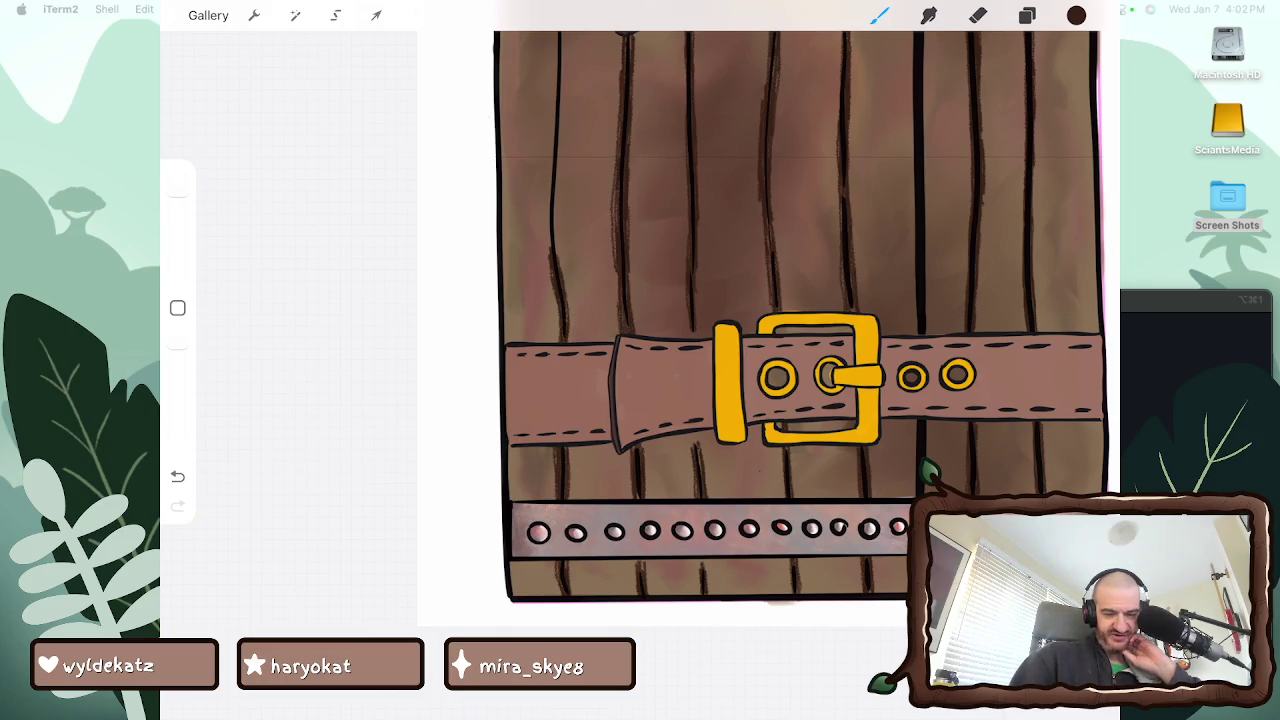
Retrace several neighbouring plank lines on the door to darken them
scroll(780, 350, "down", 3)
left_click_drag(575, 428, 575, 458)
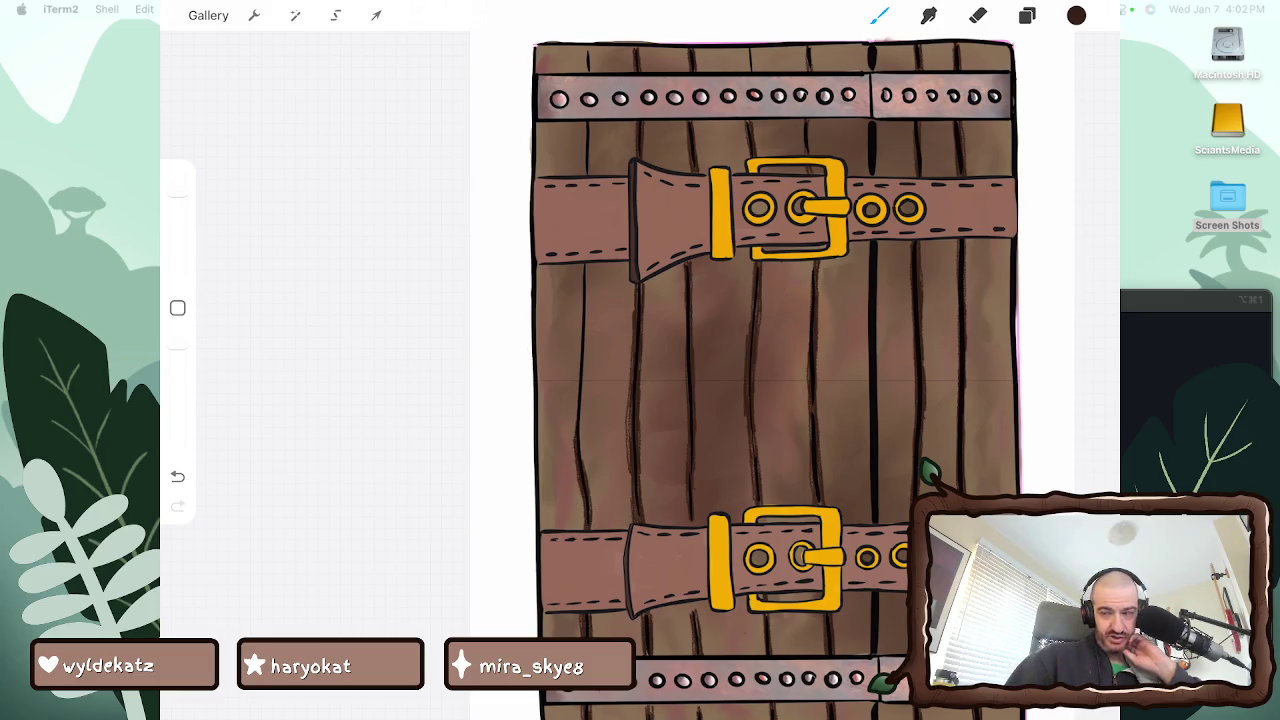
left_click_drag(575, 386, 585, 478)
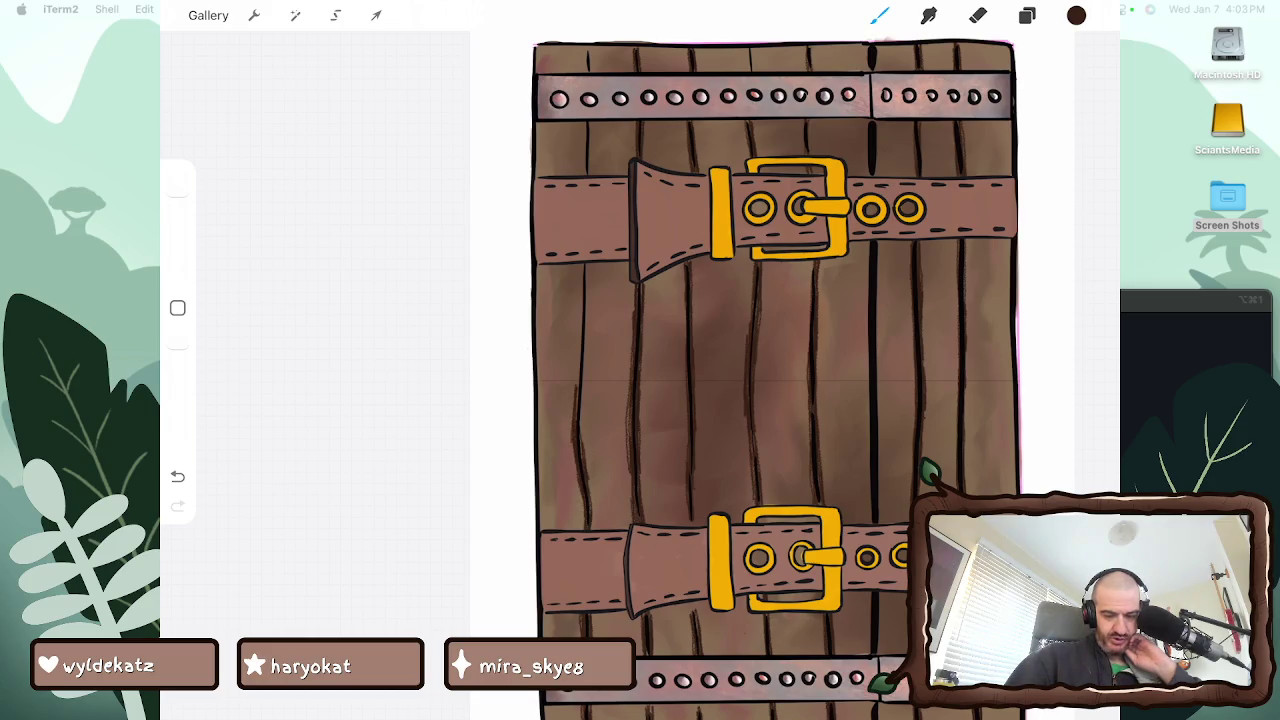
left_click_drag(578, 376, 578, 414)
left_click_drag(578, 354, 585, 392)
left_click_drag(586, 350, 586, 400)
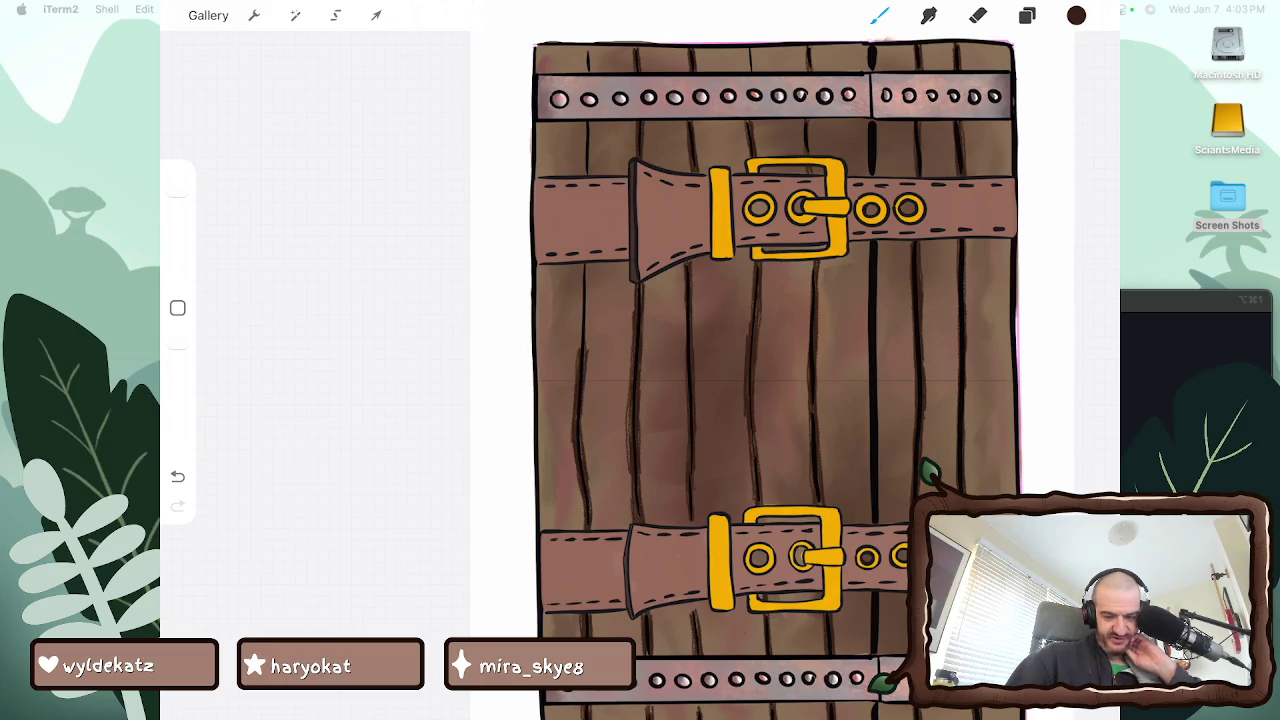
left_click_drag(582, 304, 582, 348)
mouse_move(581, 286)
left_mouse_down()
mouse_move(577, 368)
mouse_move(580, 312)
left_mouse_up()
left_click_drag(578, 266, 578, 342)
left_click_drag(589, 266, 591, 354)
mouse_move(588, 328)
left_mouse_down()
mouse_move(588, 370)
mouse_move(589, 350)
left_mouse_up()
mouse_move(588, 290)
left_mouse_down()
mouse_move(588, 340)
mouse_move(589, 324)
left_mouse_up()
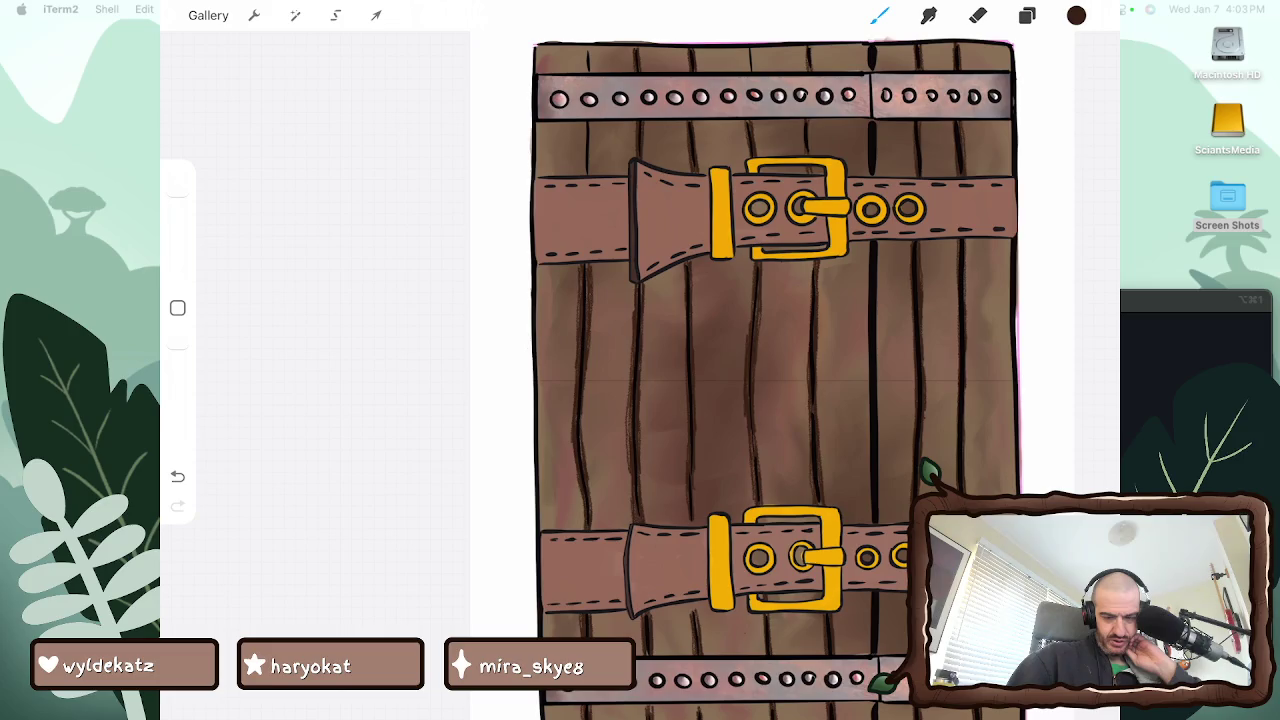
Add short dark strokes to the last plank line, then zoom out to review
scroll(770, 380, "down", 3)
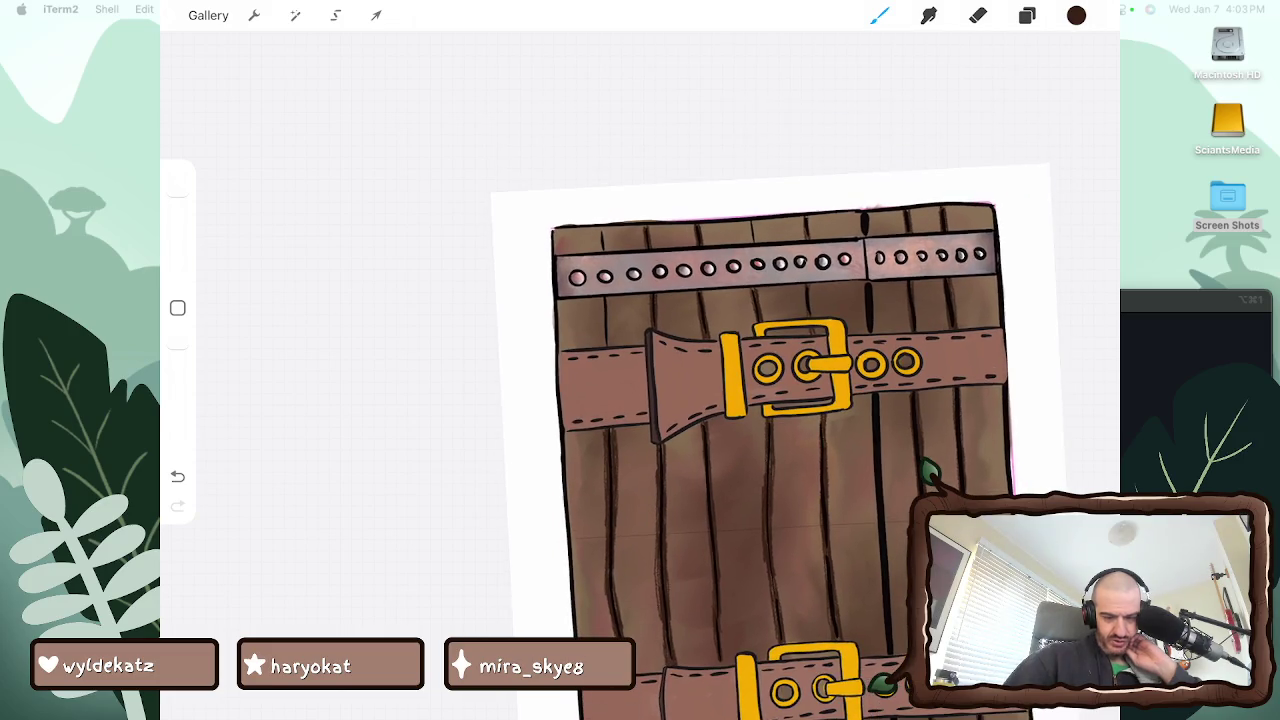
left_click_drag(602, 298, 602, 346)
left_click_drag(608, 298, 610, 346)
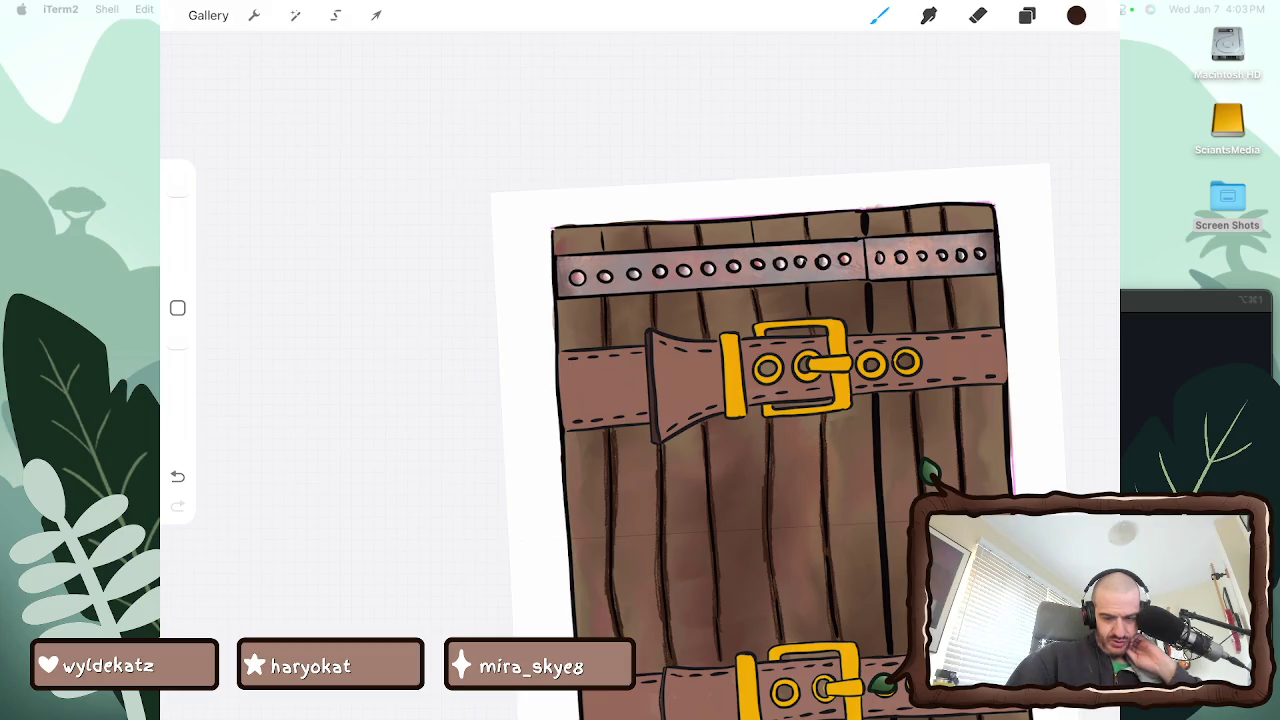
left_click_drag(600, 226, 605, 252)
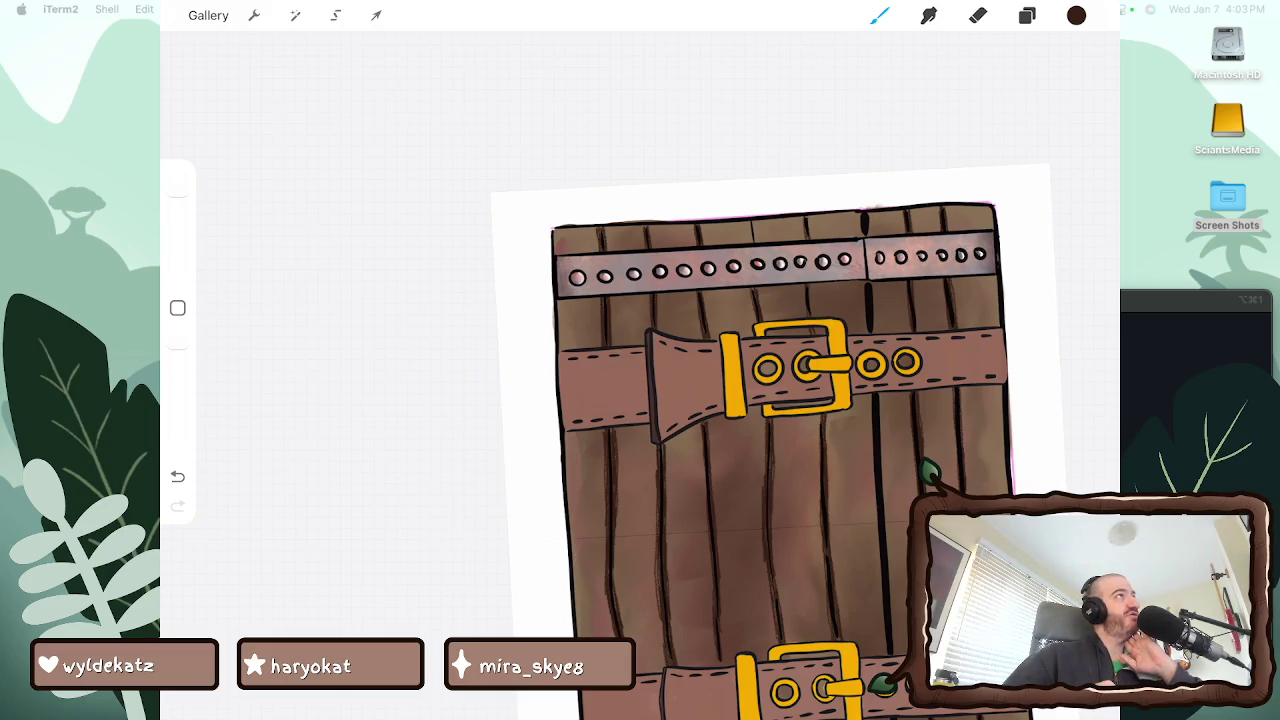
mouse_move(780, 450)
left_mouse_down()
mouse_move(750, 520)
mouse_move(760, 400)
mouse_move(735, 425)
mouse_move(800, 350)
left_mouse_up()
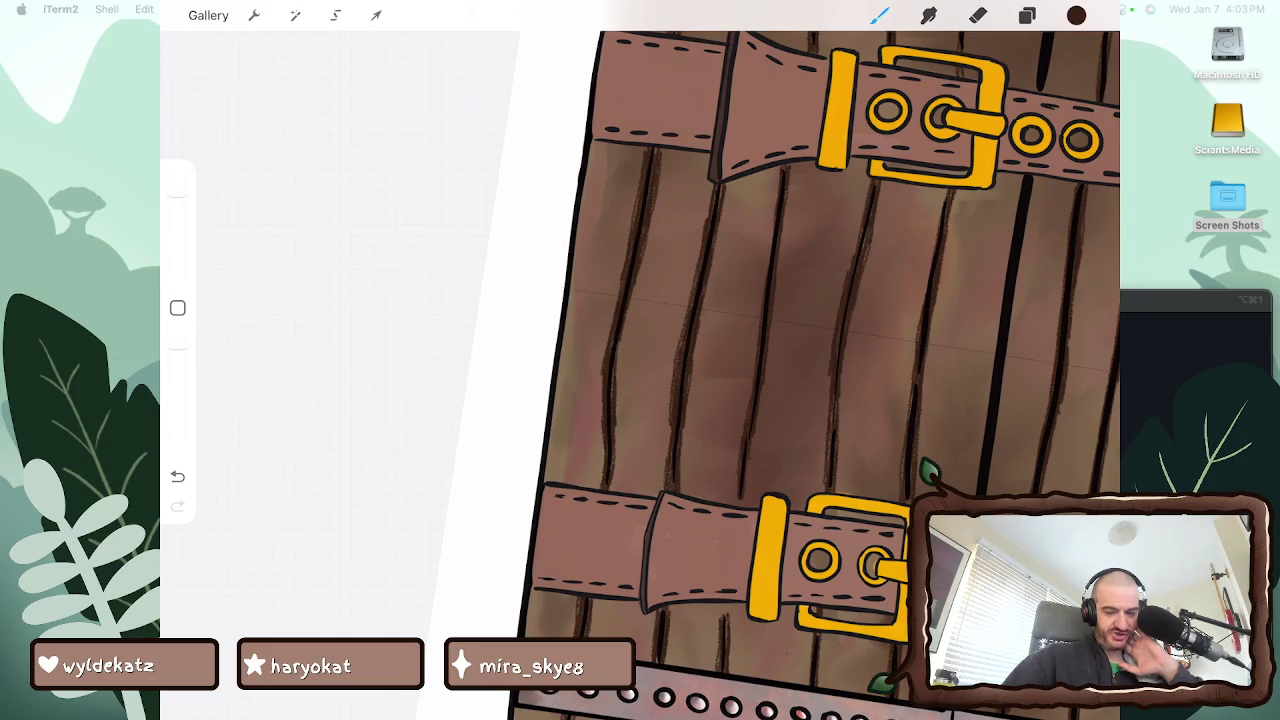
left_click_drag(750, 560, 750, 395)
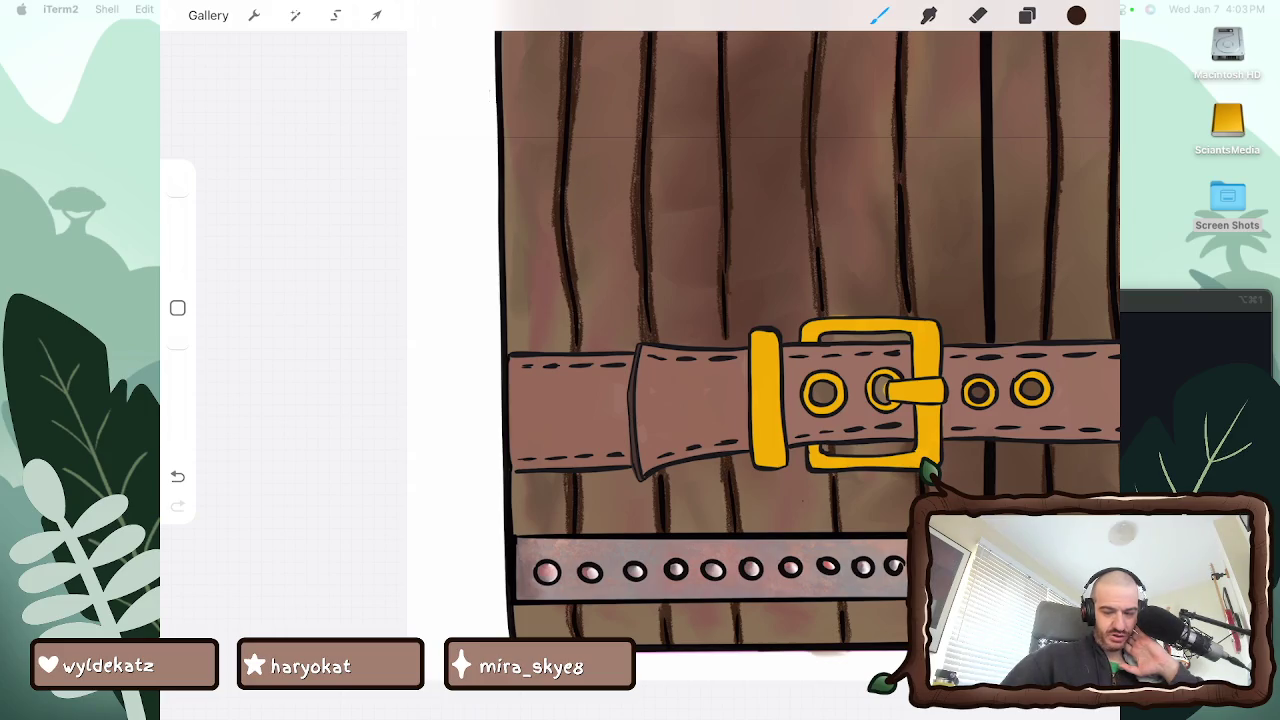
scroll(760, 340, "down", 5)
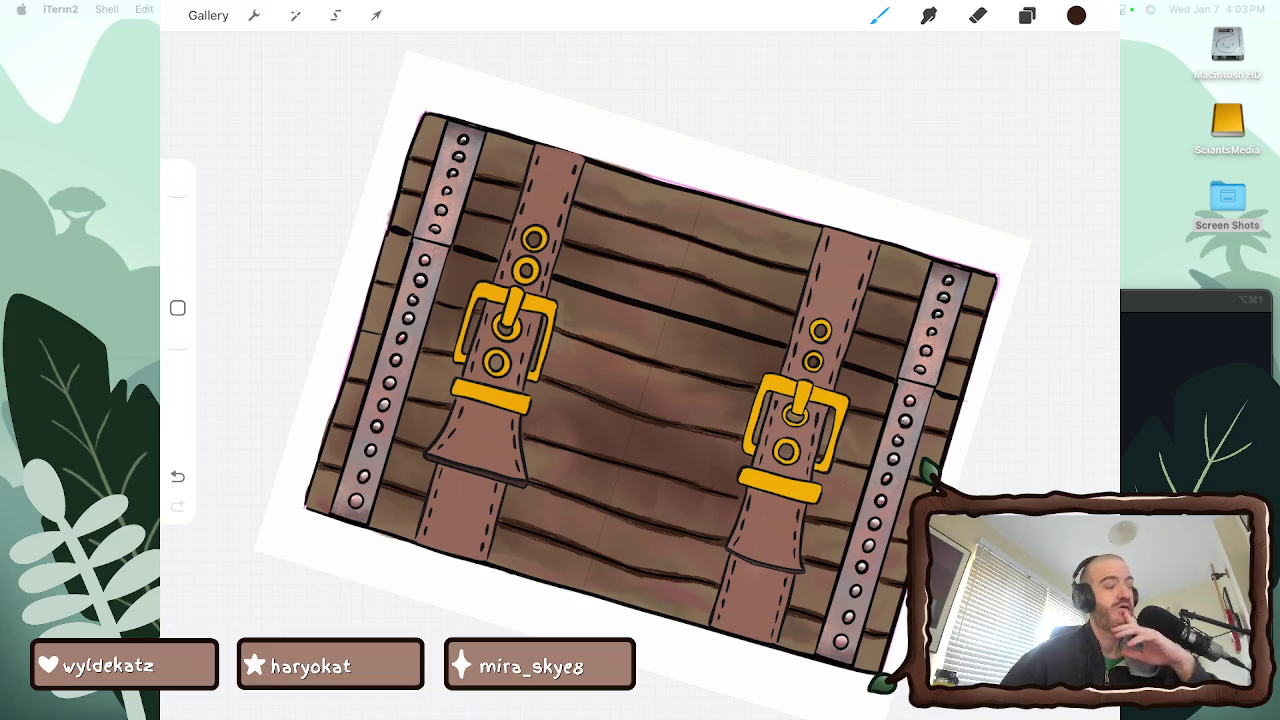
Add a new empty layer above Layer 35
left_click(879, 15)
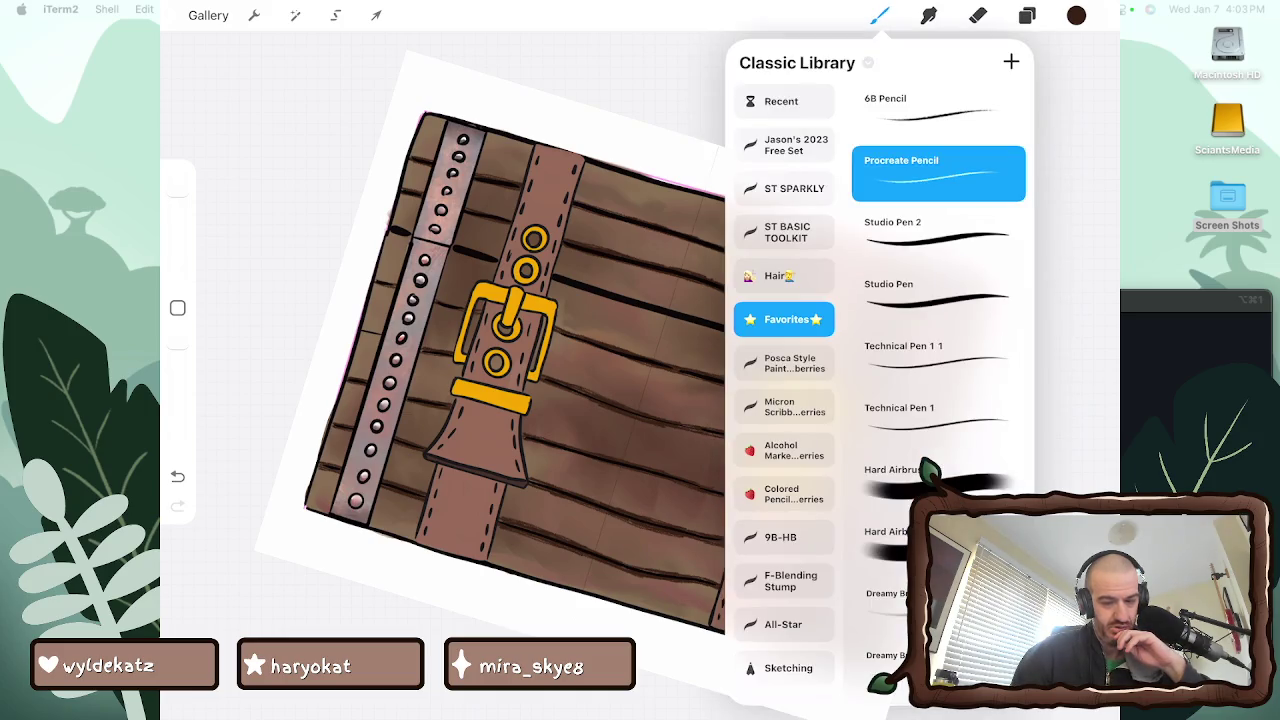
left_click(1027, 15)
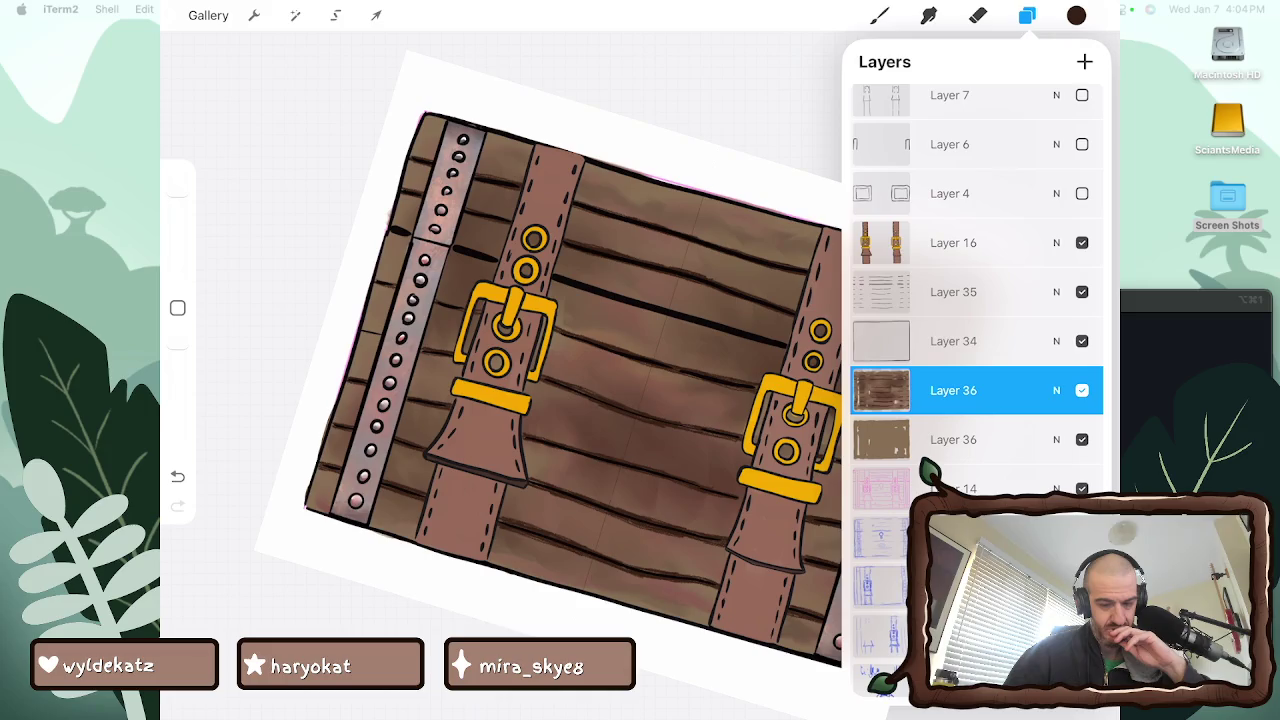
left_click(953, 291)
left_click(1084, 61)
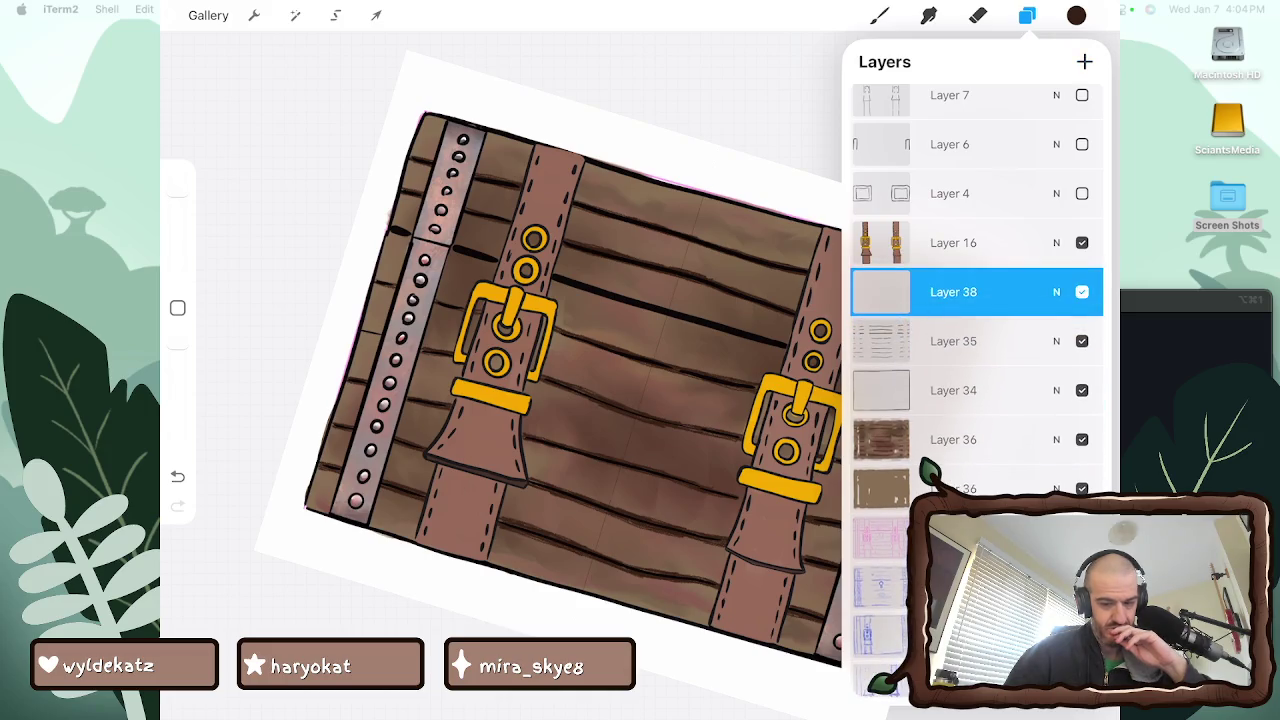
Set conte sketching as the default palette and select the Studio Pen brush
left_click(879, 15)
left_click(1076, 15)
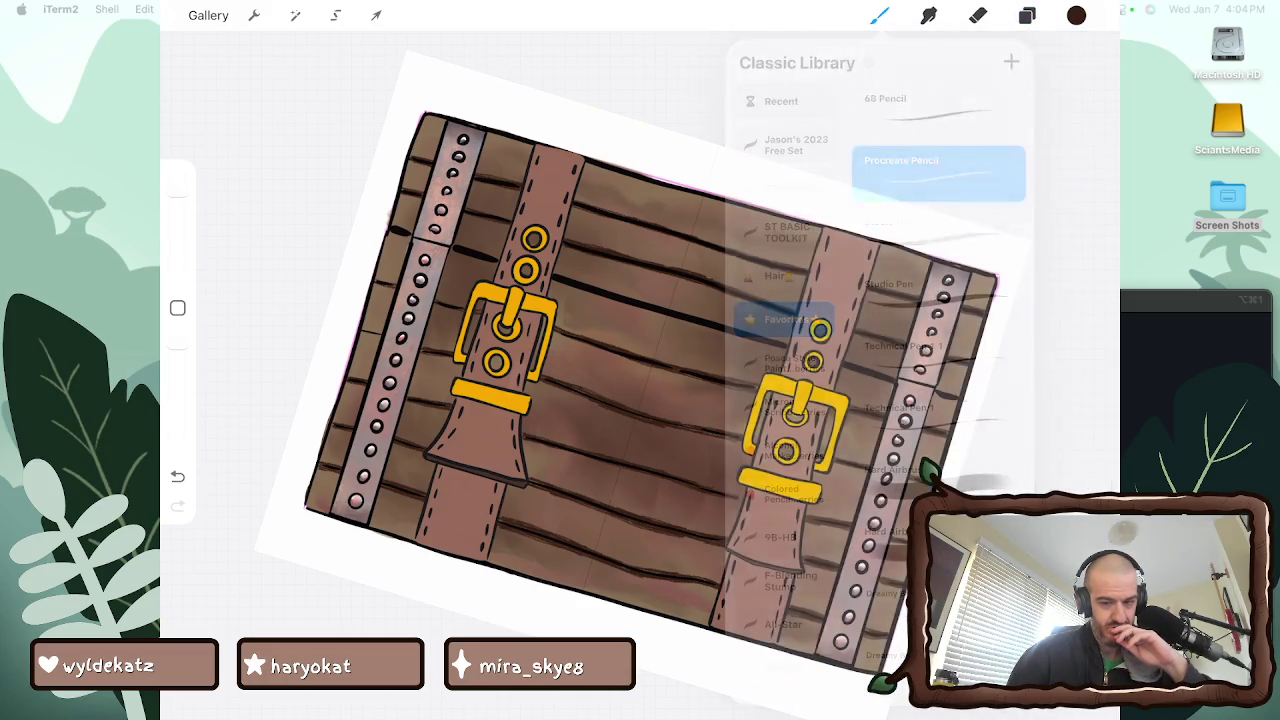
left_click(941, 270)
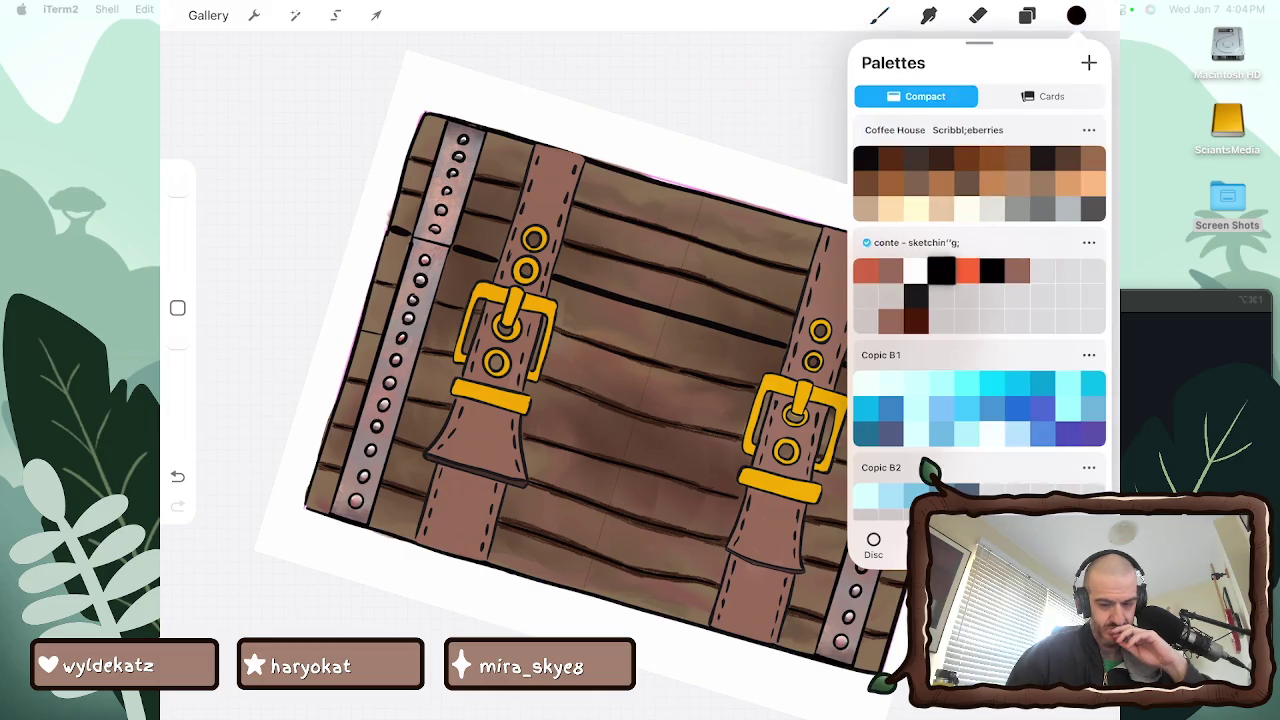
left_click(879, 15)
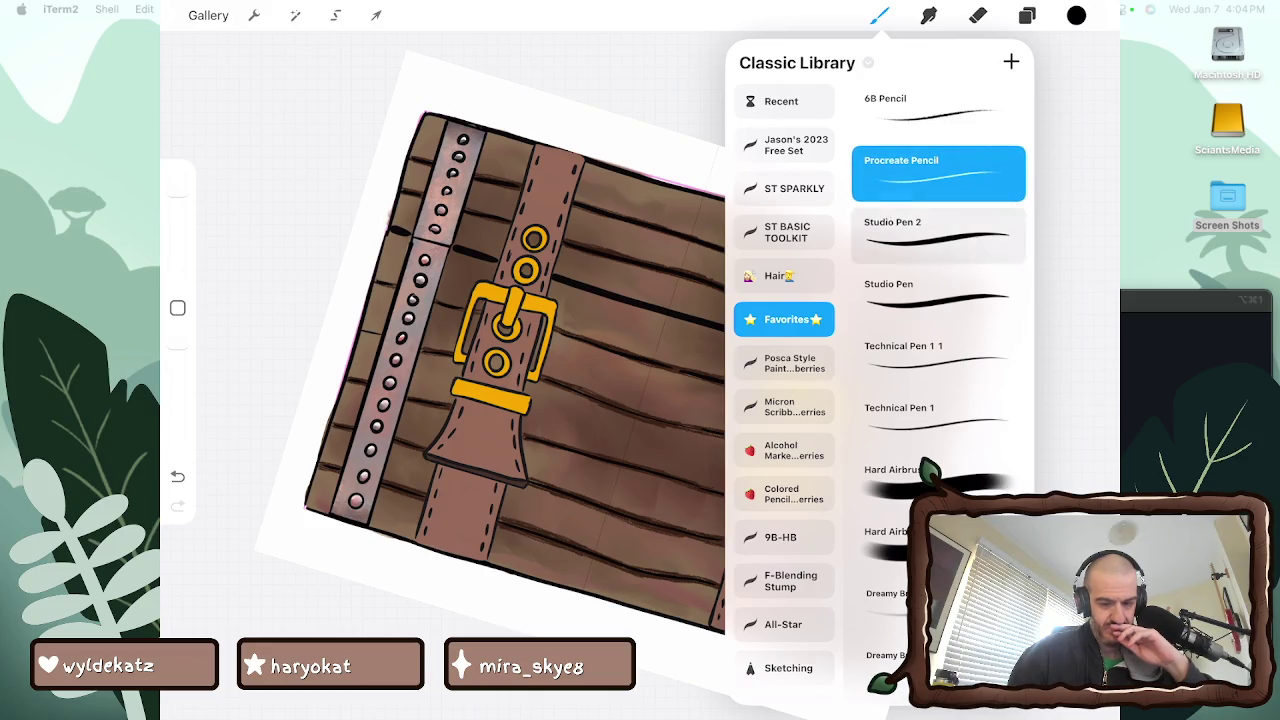
left_click(938, 295)
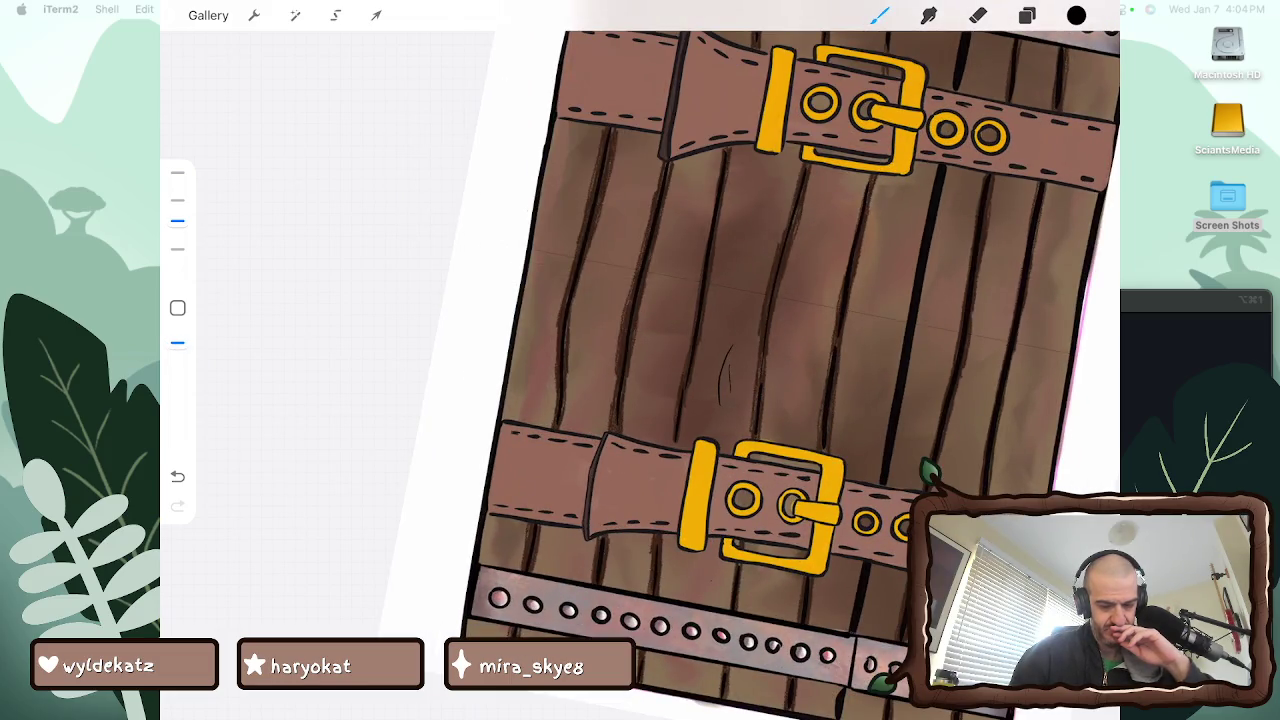
Draw a thin Studio Pen grain line on a plank and review the result
left_click_drag(736, 300, 754, 188)
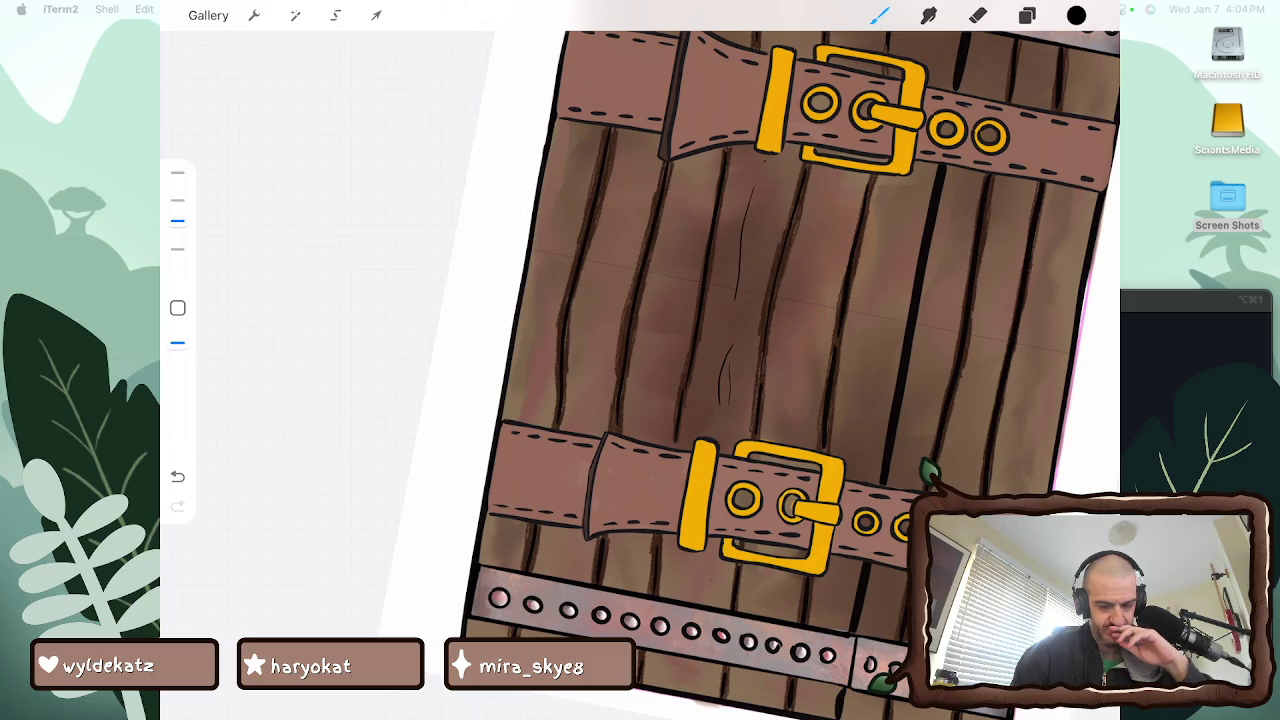
scroll(750, 400, "down", 5)
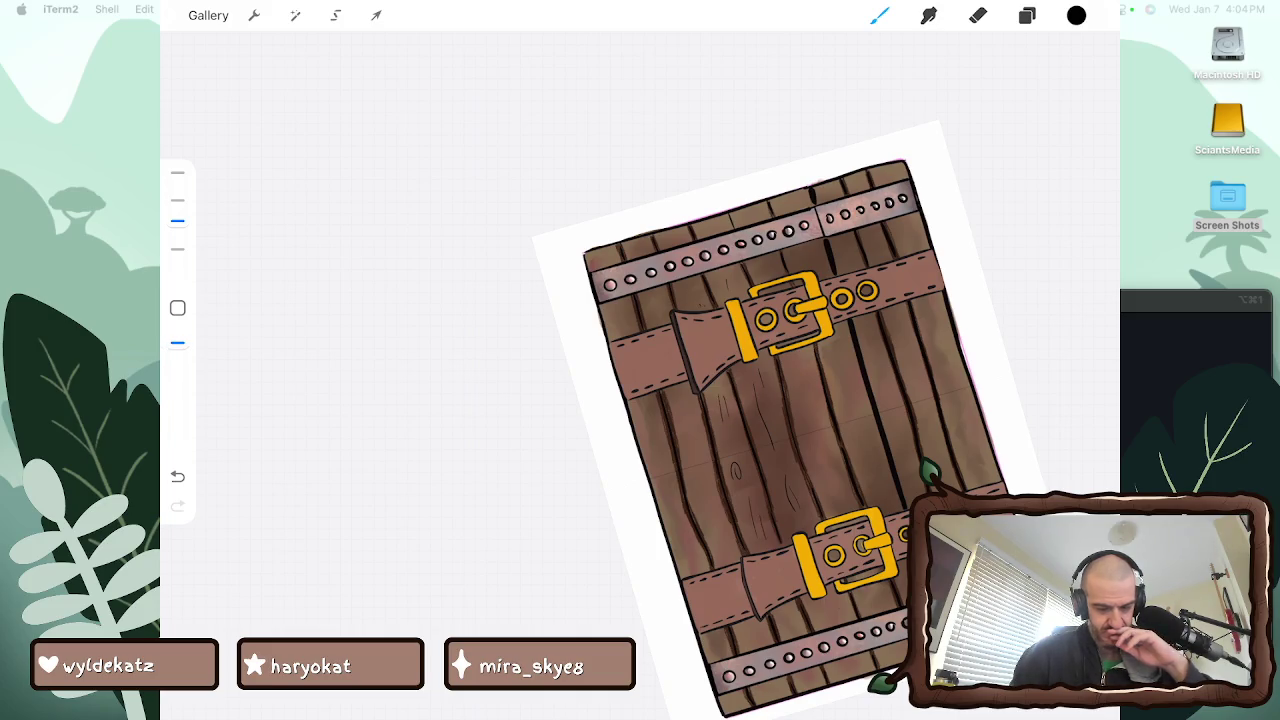
scroll(760, 420, "up", 3)
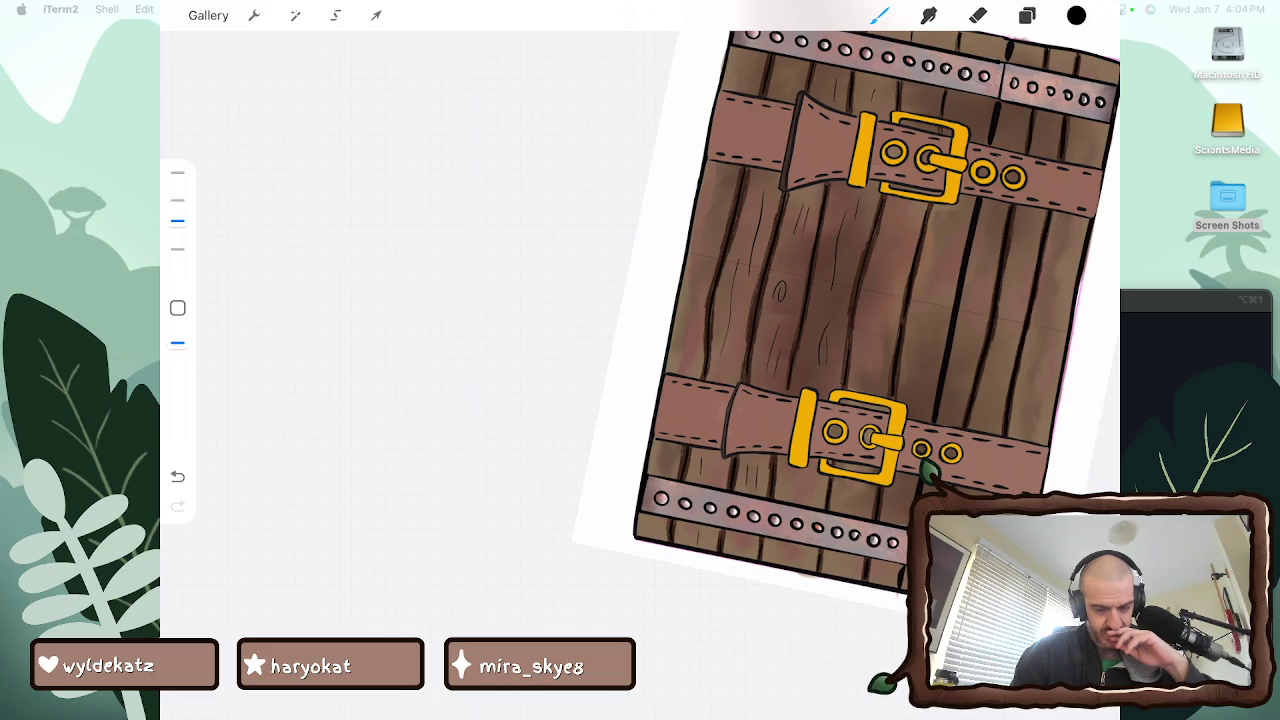
scroll(846, 306, "down", 5)
scroll(846, 420, "down", 3)
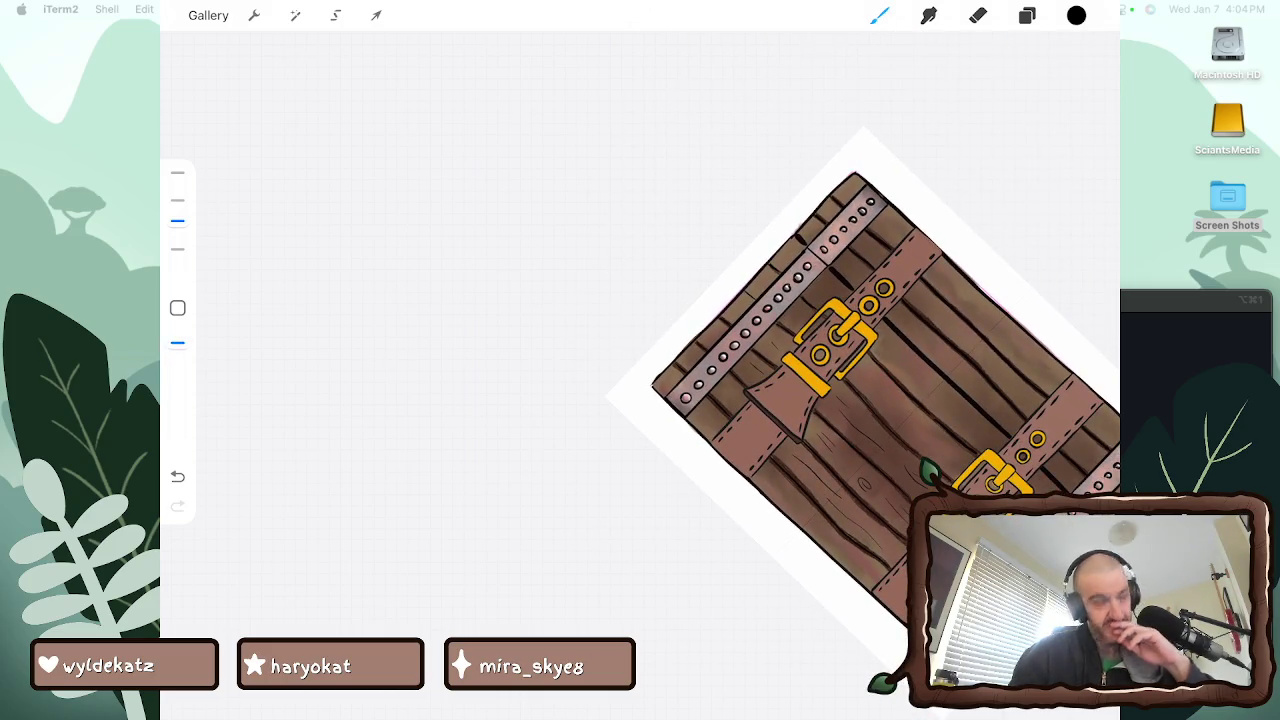
scroll(860, 360, "up", 5)
scroll(880, 390, "up", 2)
scroll(880, 390, "up", 2)
scroll(880, 390, "up", 2)
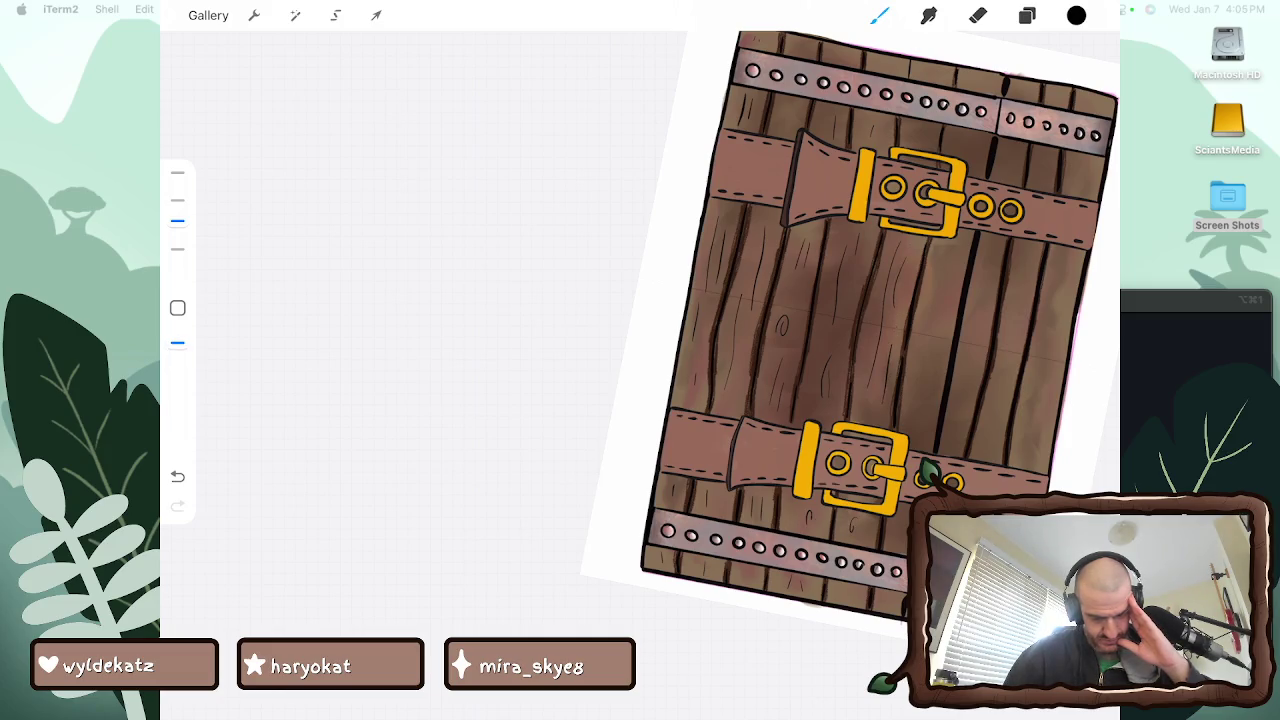
Rotate the canvas and add thin grain lines on the door's right-side planks
left_click_drag(880, 320, 785, 490)
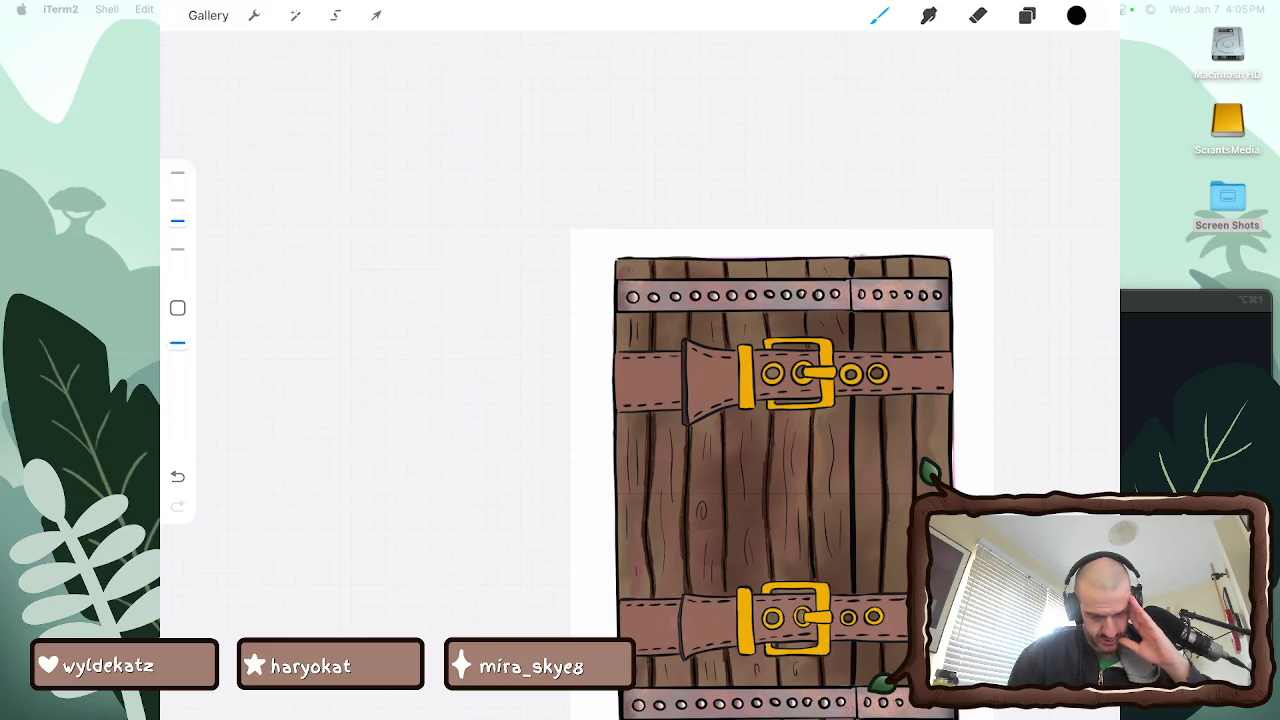
left_click_drag(785, 480, 755, 310)
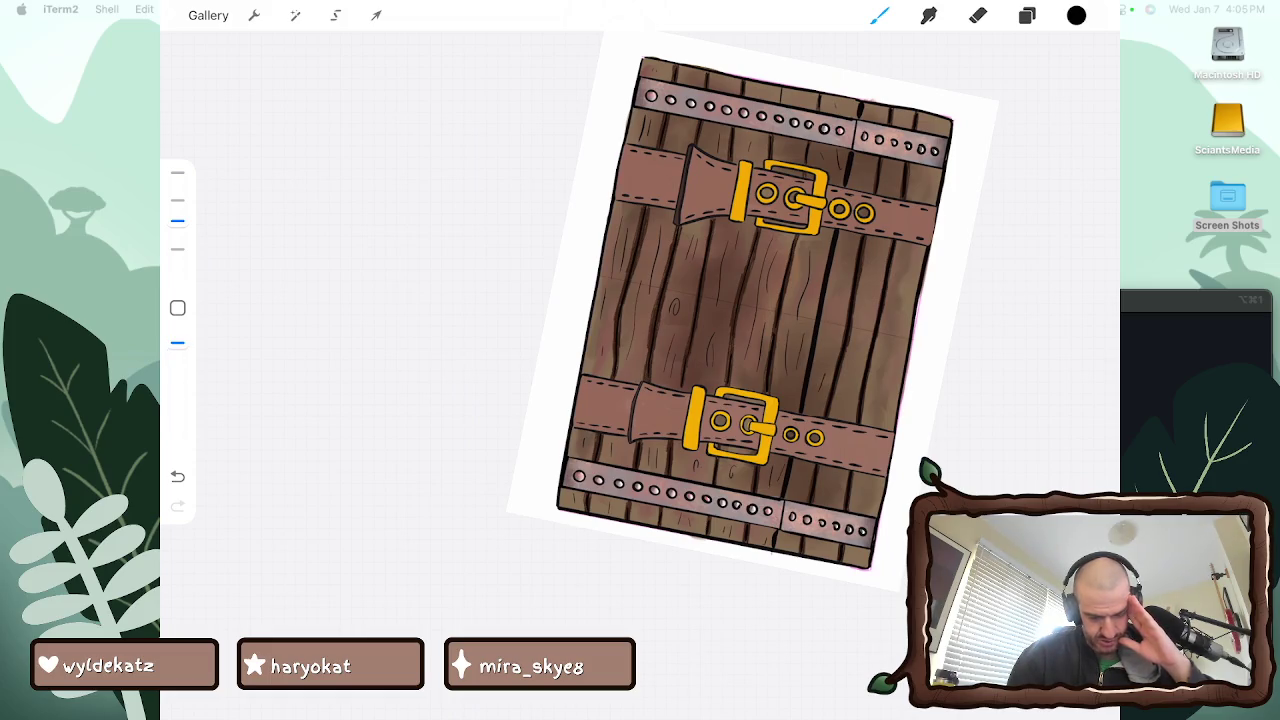
left_click_drag(832, 276, 828, 352)
left_click_drag(871, 256, 852, 406)
mouse_move(859, 342)
left_mouse_down()
mouse_move(862, 280)
mouse_move(892, 352)
mouse_move(884, 374)
left_mouse_up()
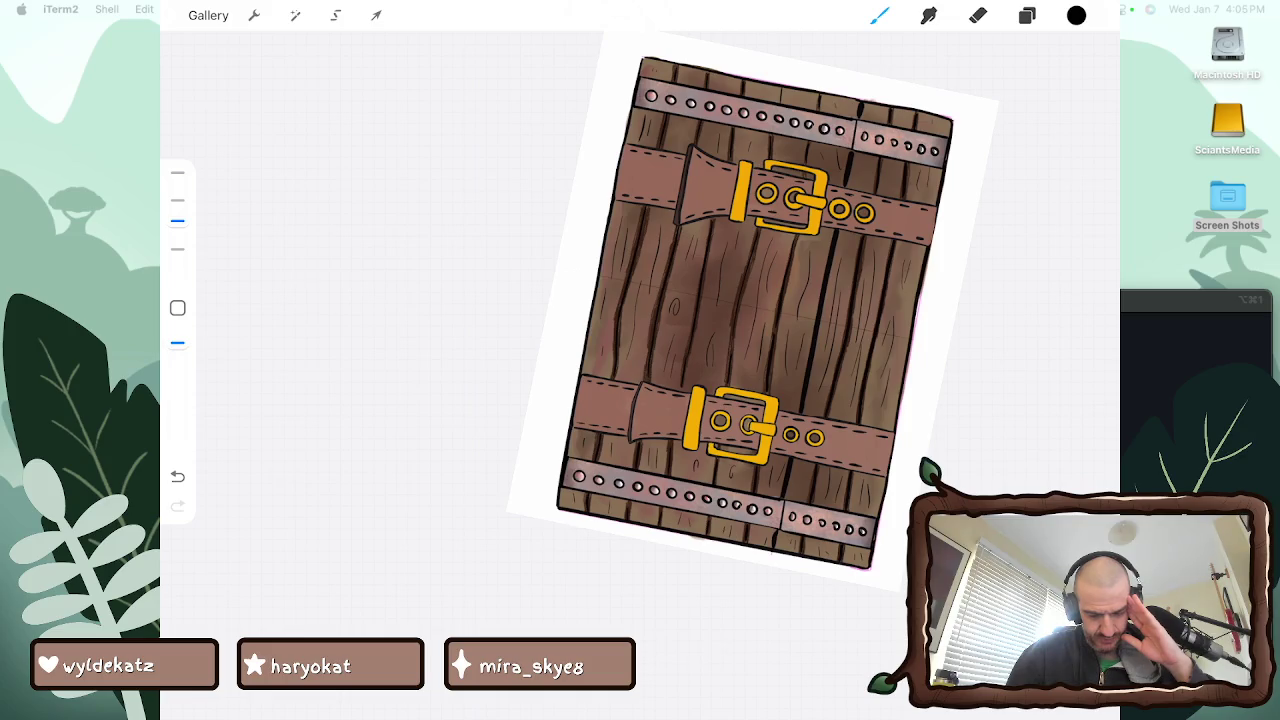
scroll(728, 420, "up", 5)
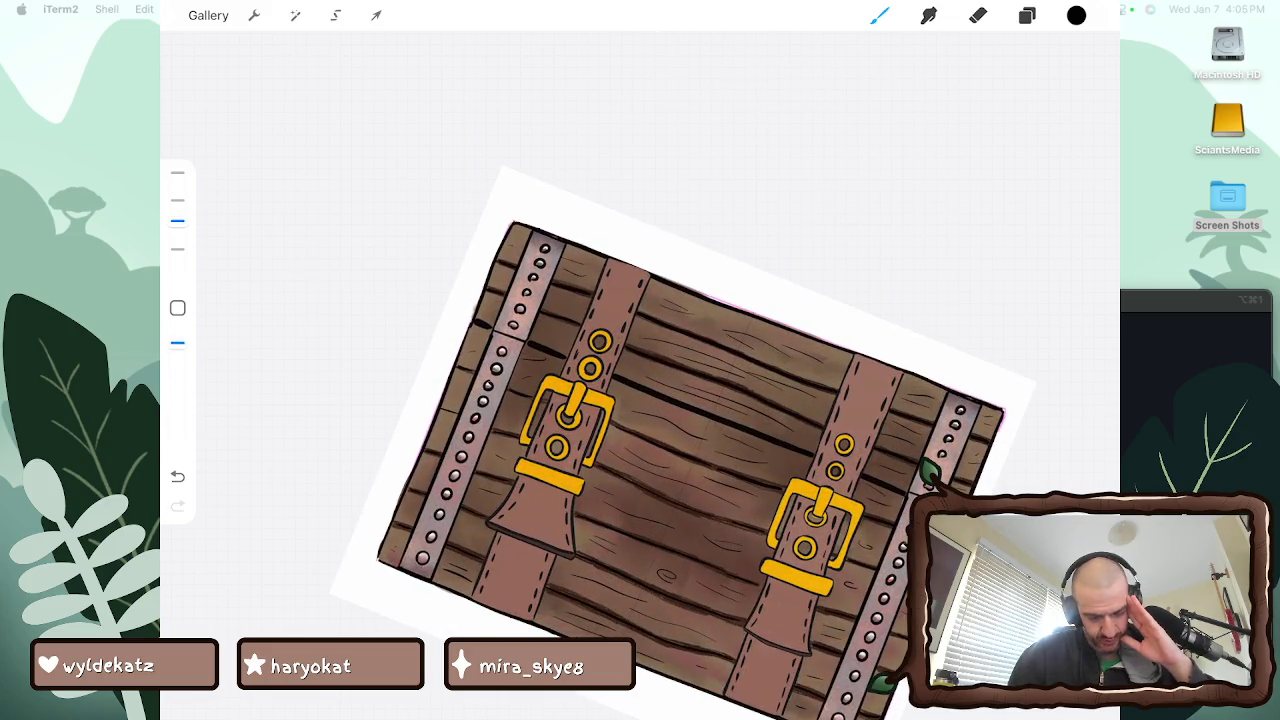
Add a short Studio Pen grain mark near the left strap, then zoom out to inspect
scroll(750, 380, "up", 2)
scroll(750, 380, "up", 3)
scroll(750, 380, "up", 1)
left_click_drag(588, 486, 608, 500)
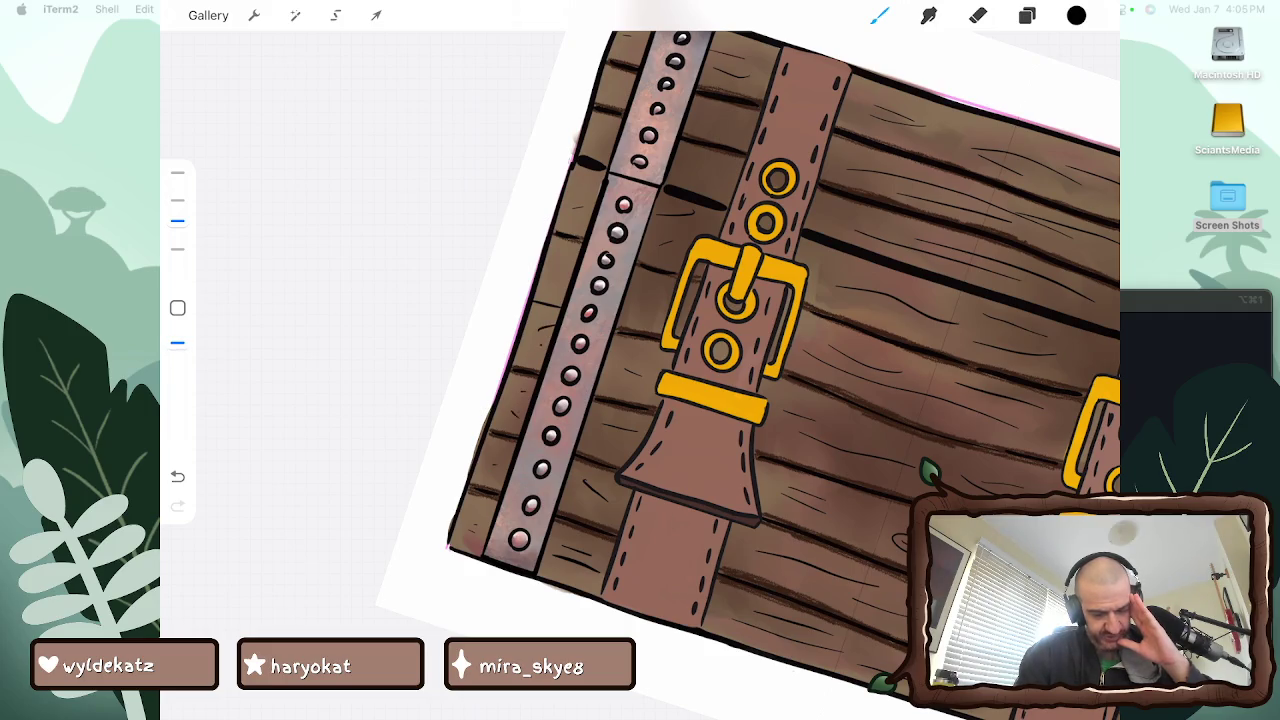
scroll(640, 360, "down", 3)
scroll(640, 360, "down", 3)
scroll(640, 360, "up", 2)
scroll(640, 360, "down", 2)
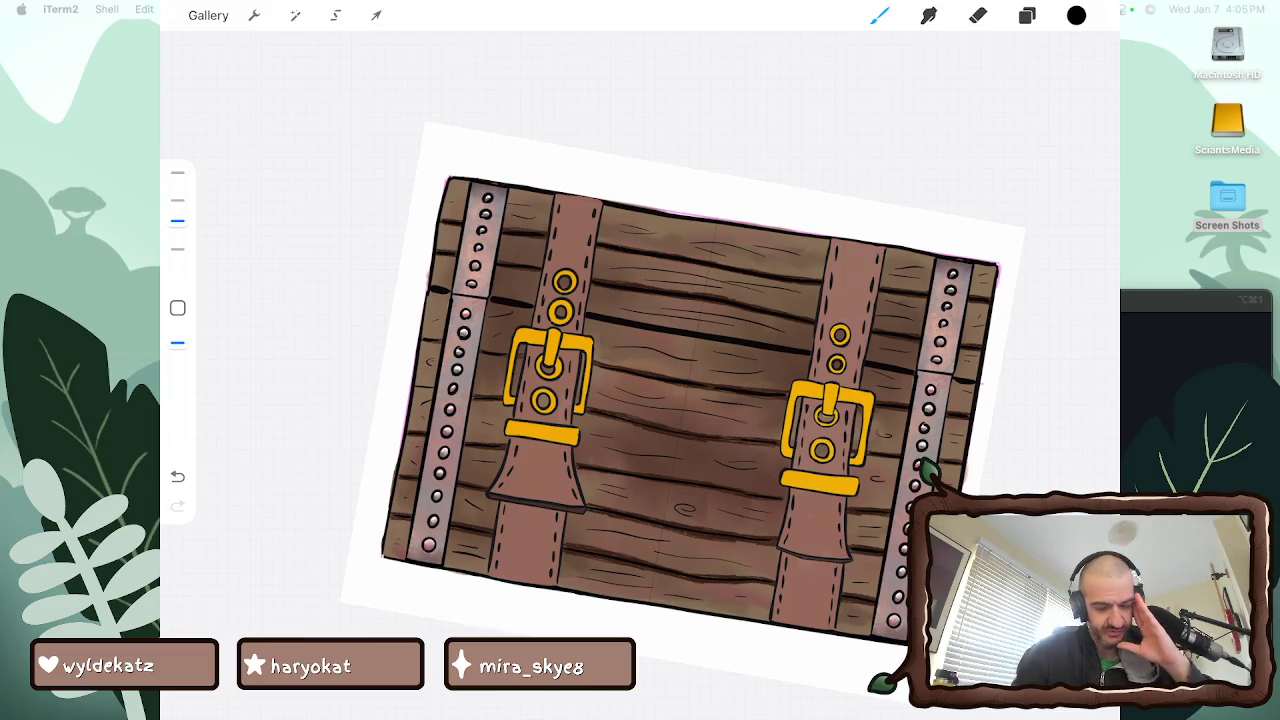
scroll(640, 360, "up", 2)
scroll(640, 360, "down", 2)
scroll(640, 360, "up", 2)
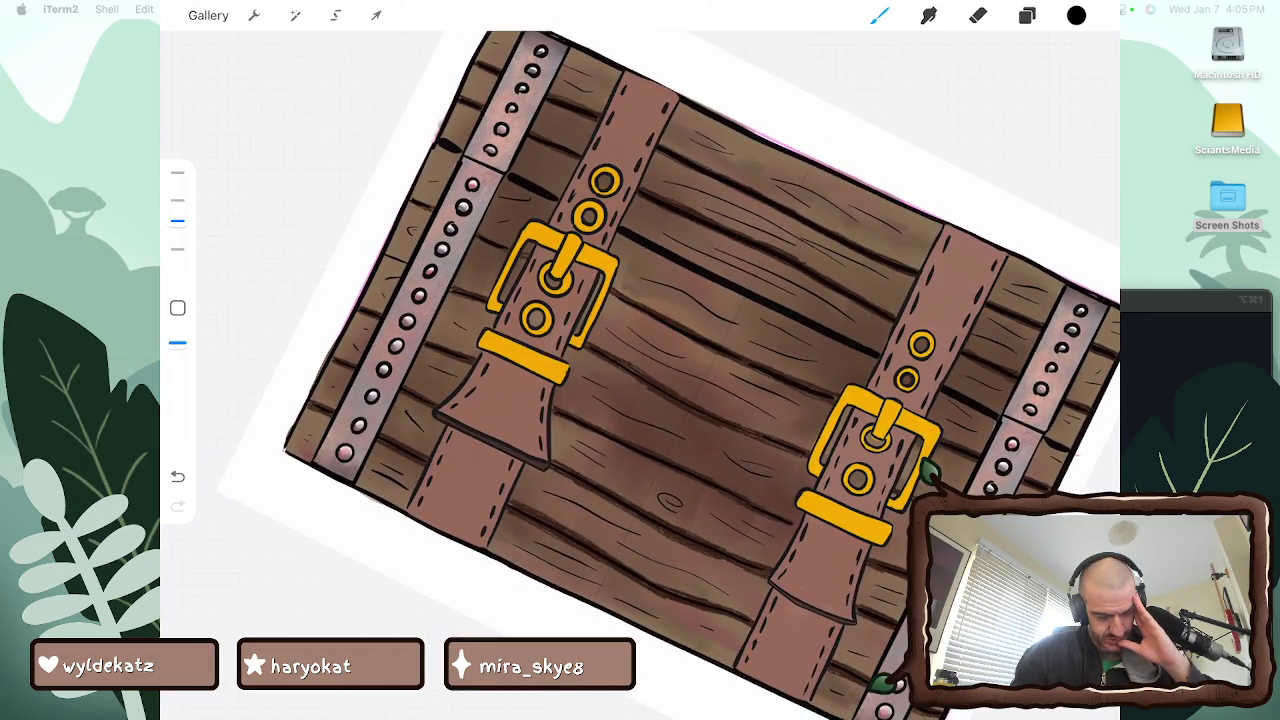
scroll(640, 360, "up", 2)
scroll(640, 360, "down", 2)
scroll(640, 360, "down", 2)
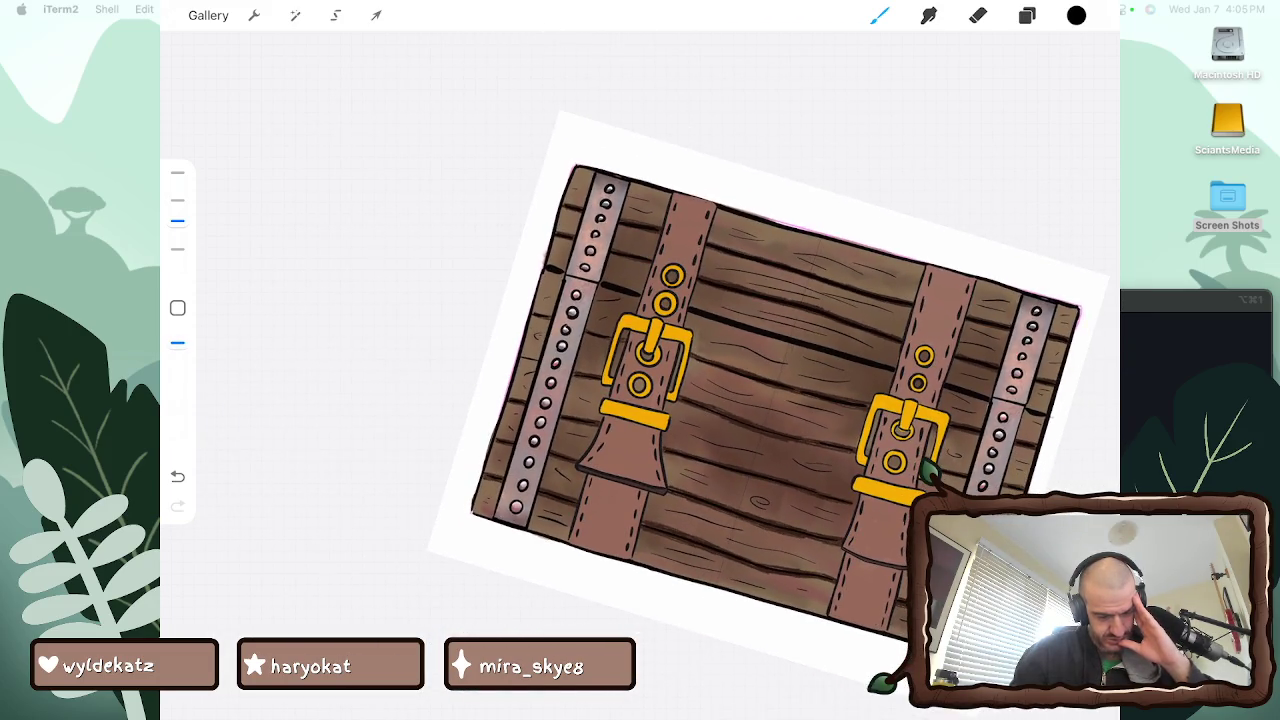
scroll(769, 396, "down", 2)
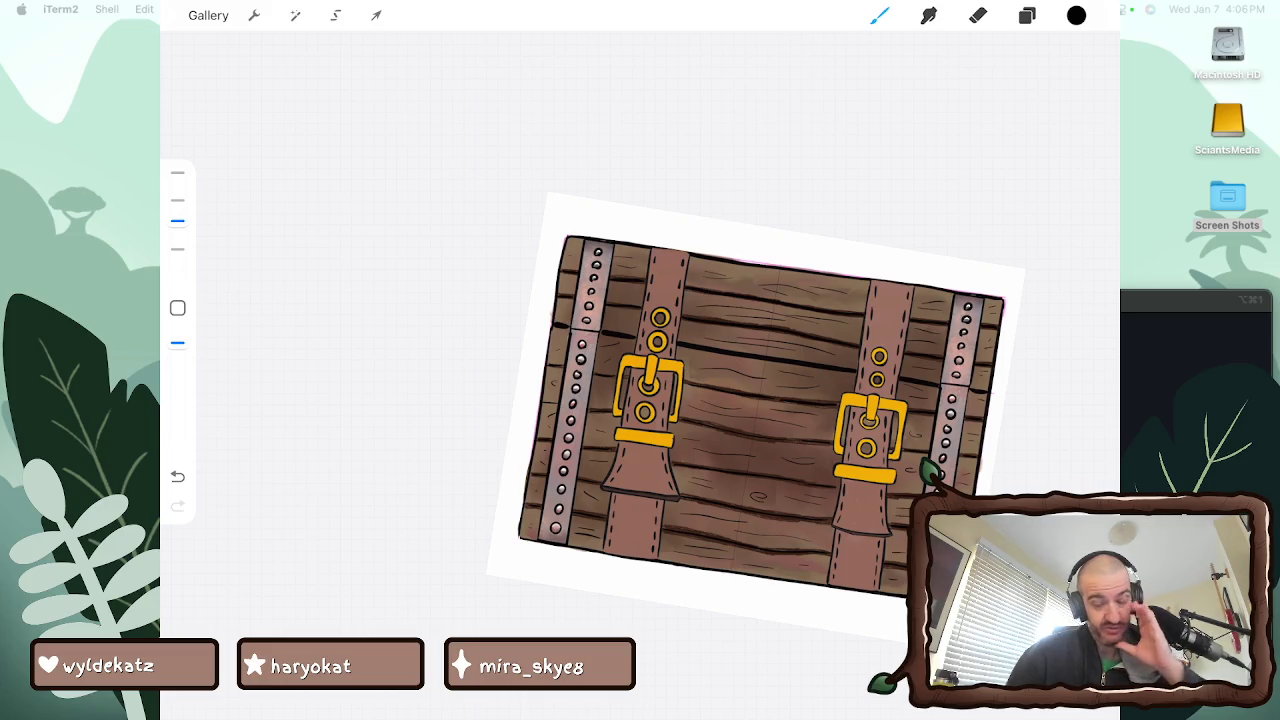
Add a new empty layer and move it to the top of the stack
left_click(1027, 15)
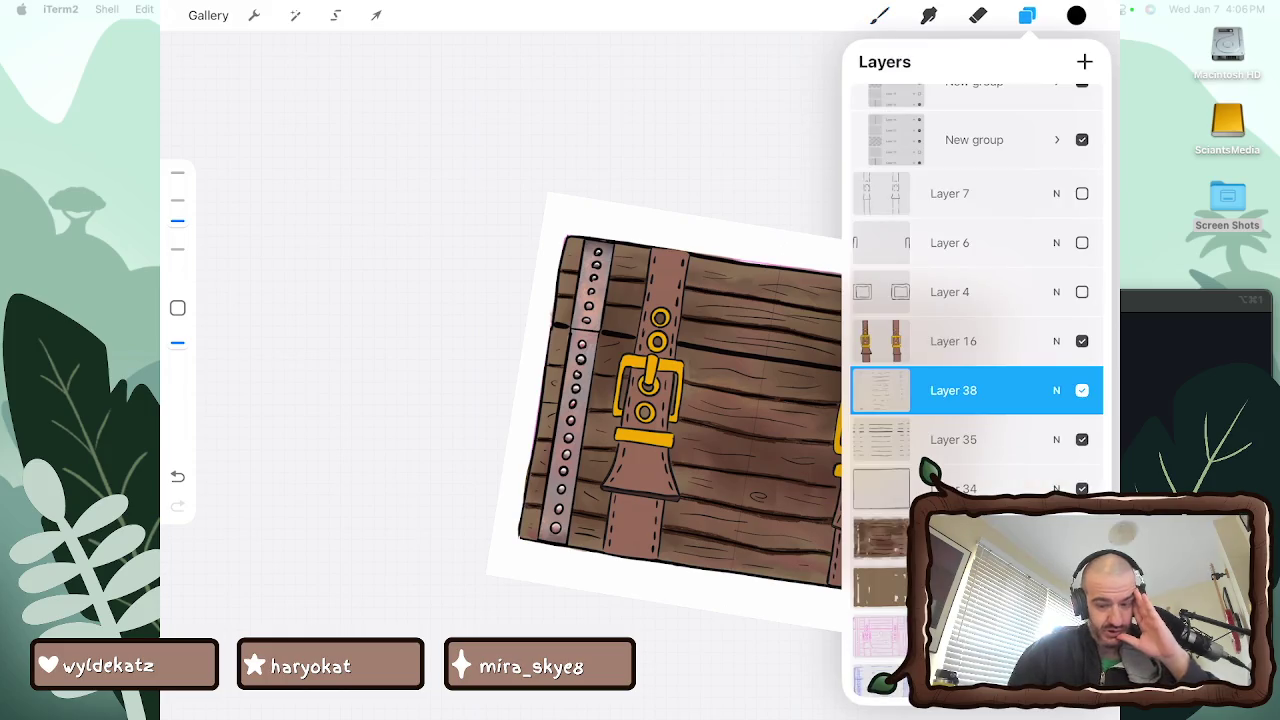
left_click(1085, 61)
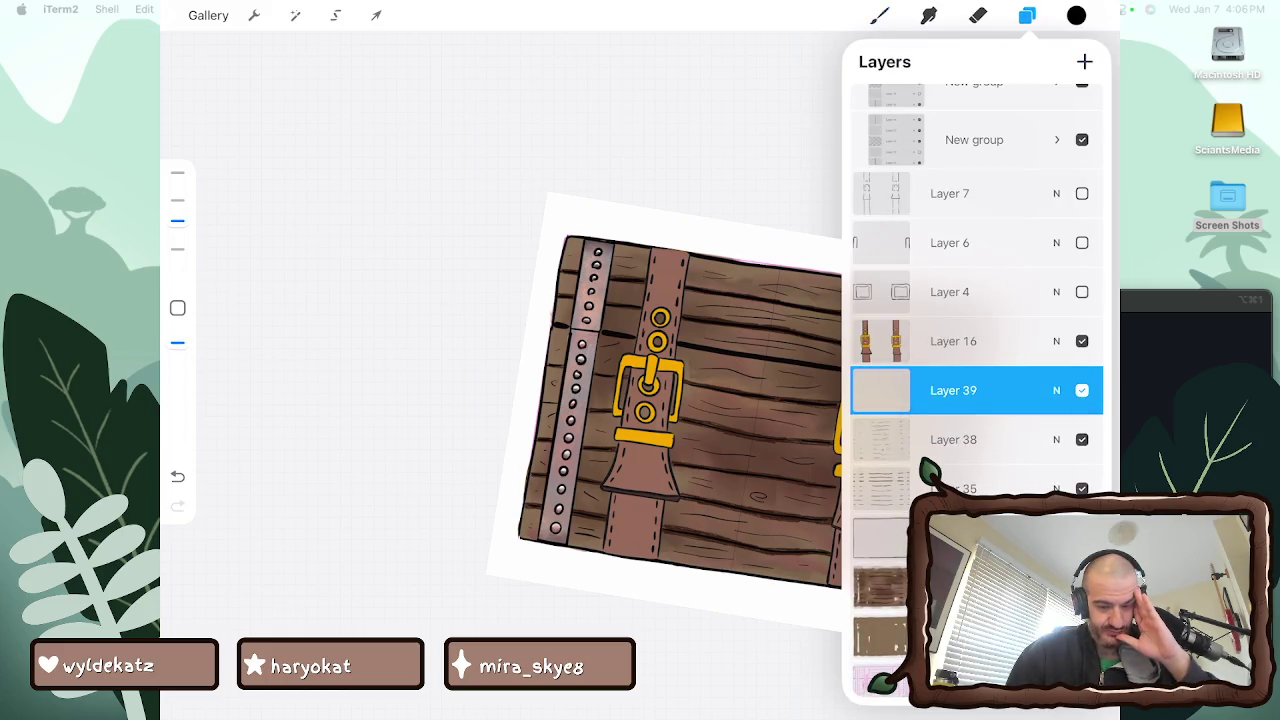
left_click_drag(953, 390, 960, 108)
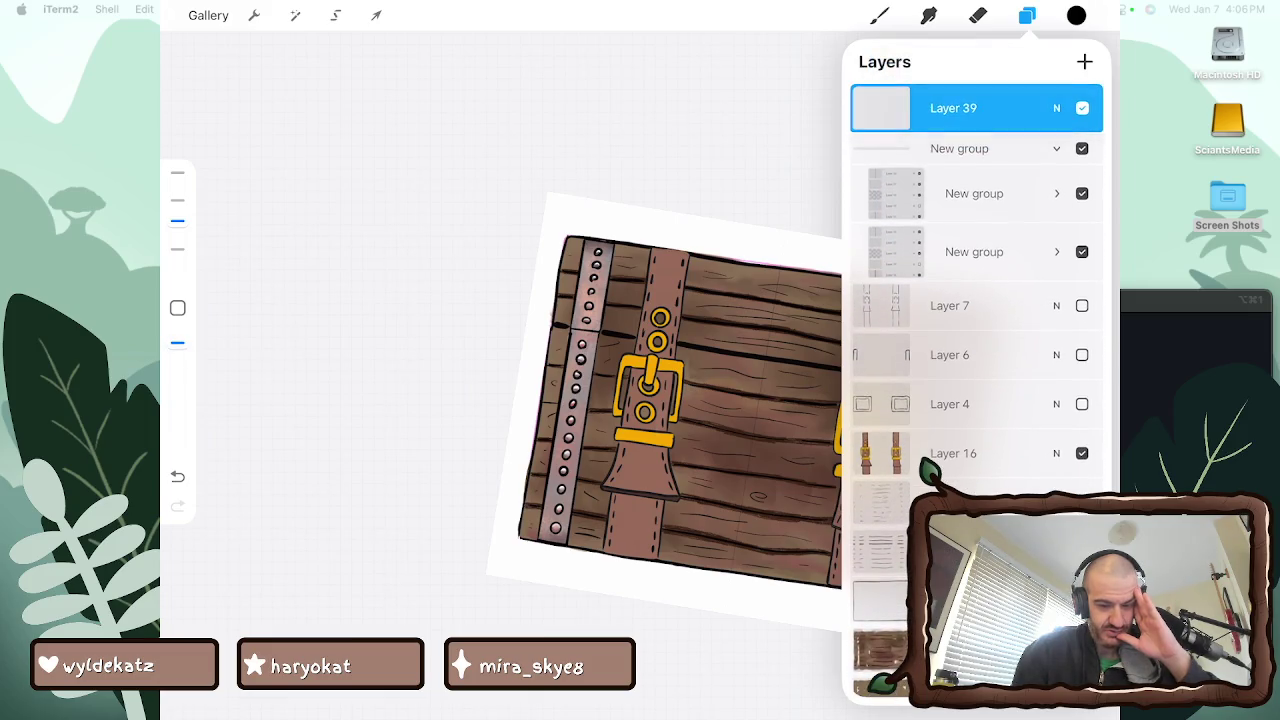
Darken the left buckle strap and right straps with Hard Airbrush, undoing a stray plank-seam stroke
left_click(879, 15)
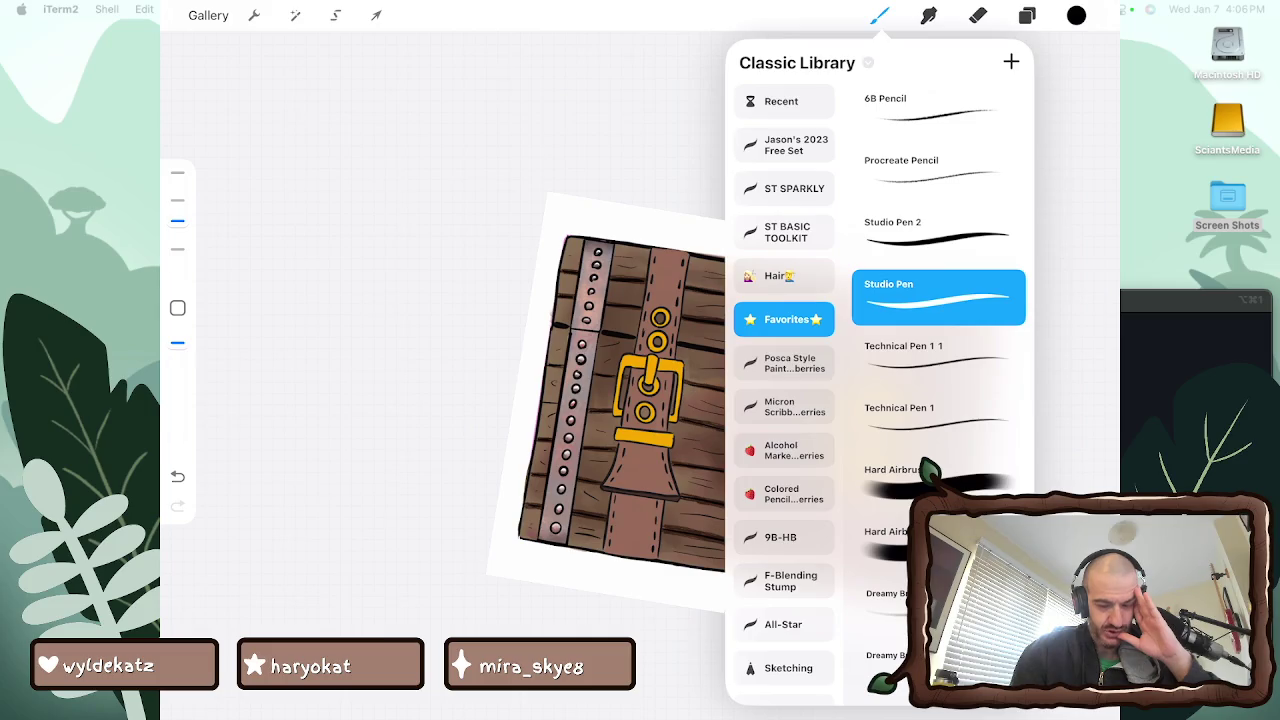
left_click(938, 483)
left_click(879, 15)
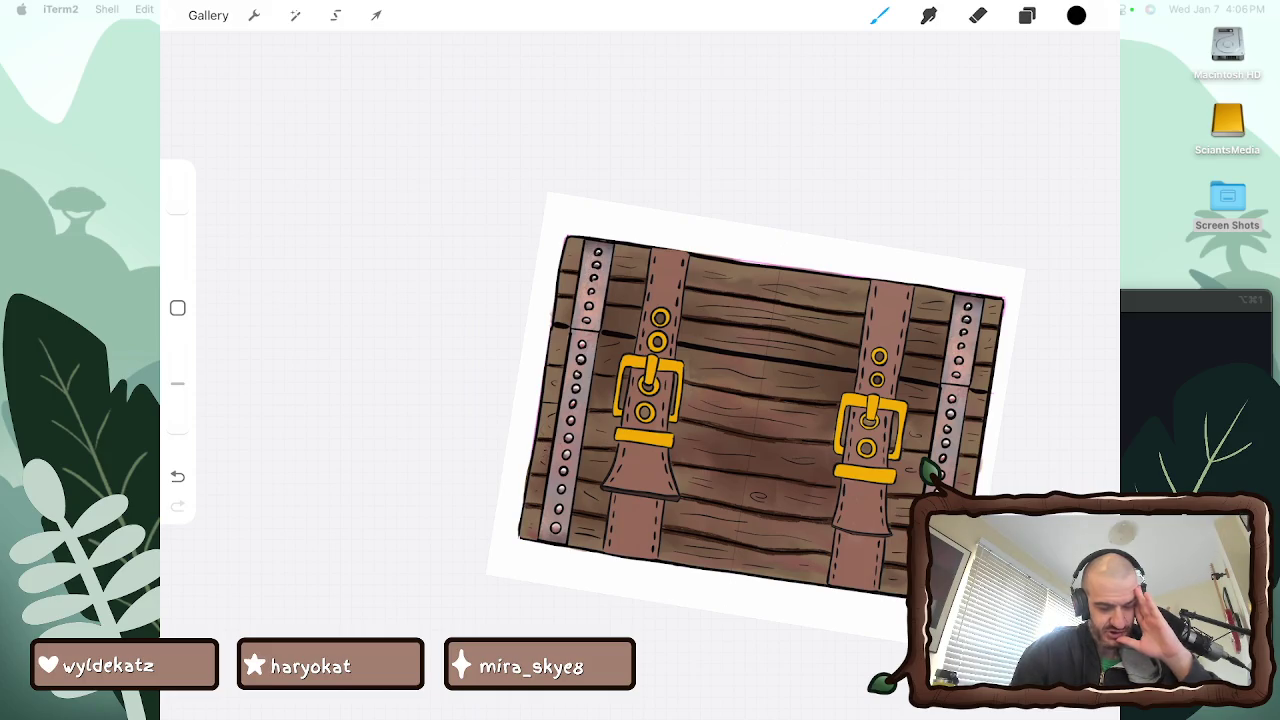
mouse_move(611, 536)
left_mouse_down()
mouse_move(637, 435)
mouse_move(656, 440)
mouse_move(660, 465)
mouse_move(626, 468)
left_mouse_up()
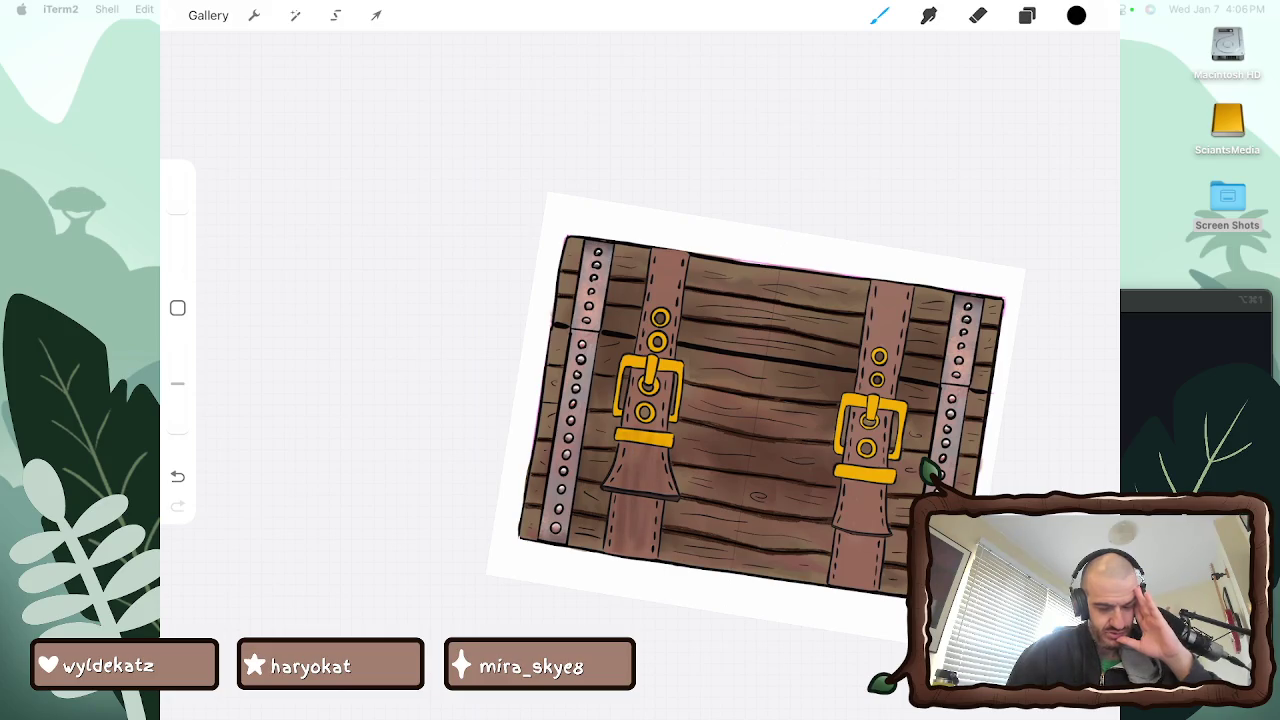
mouse_move(808, 564)
left_mouse_down()
mouse_move(808, 530)
mouse_move(823, 526)
left_mouse_up()
mouse_move(834, 574)
left_mouse_down()
mouse_move(834, 534)
mouse_move(859, 498)
left_mouse_up()
mouse_move(866, 550)
left_mouse_down()
mouse_move(875, 490)
mouse_move(885, 520)
left_mouse_up()
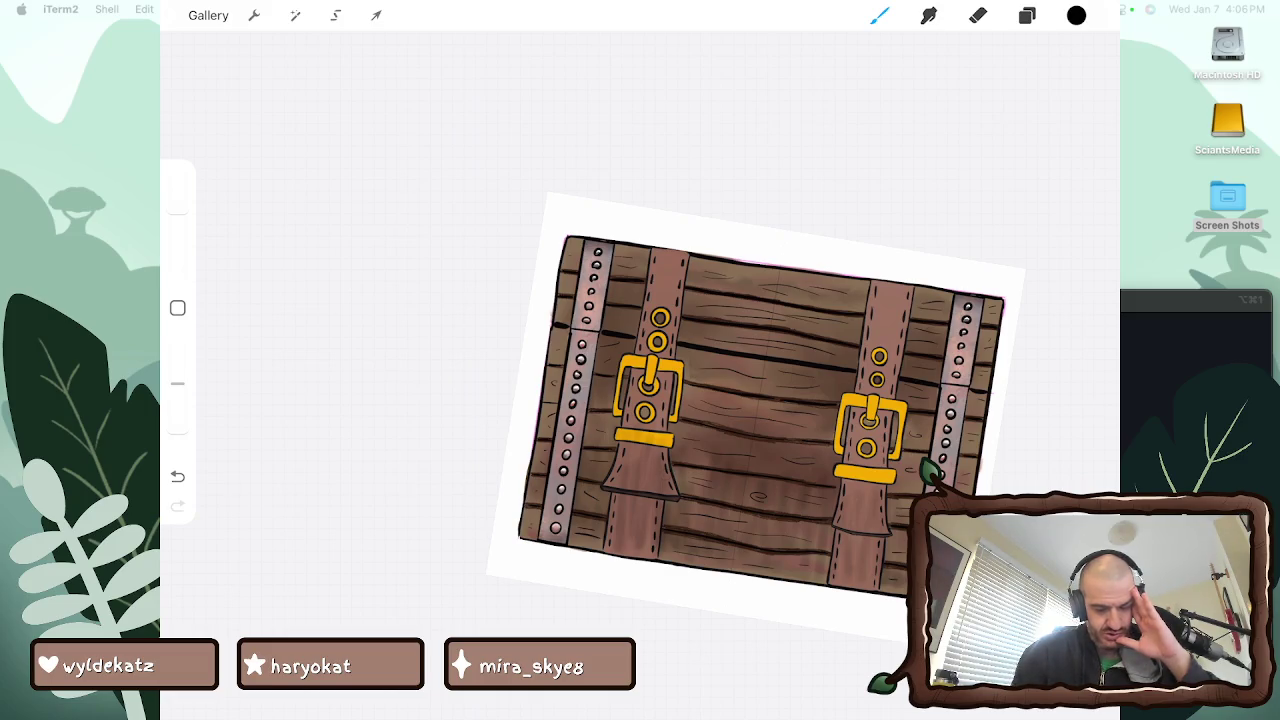
left_click_drag(554, 330, 804, 376)
key("ctrl+z")
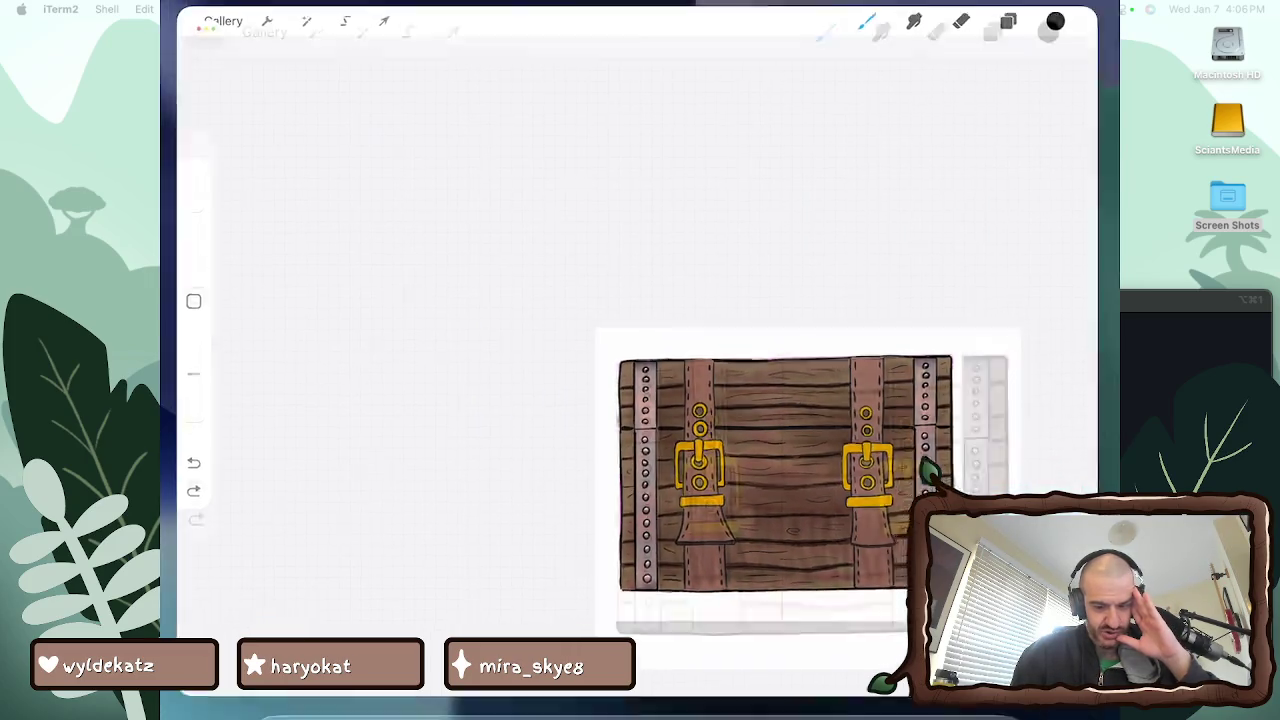
Paint white airbrush highlights up the right-side planks, from the bottom planks to the top
left_click(994, 45)
left_click(833, 188)
left_click(994, 45)
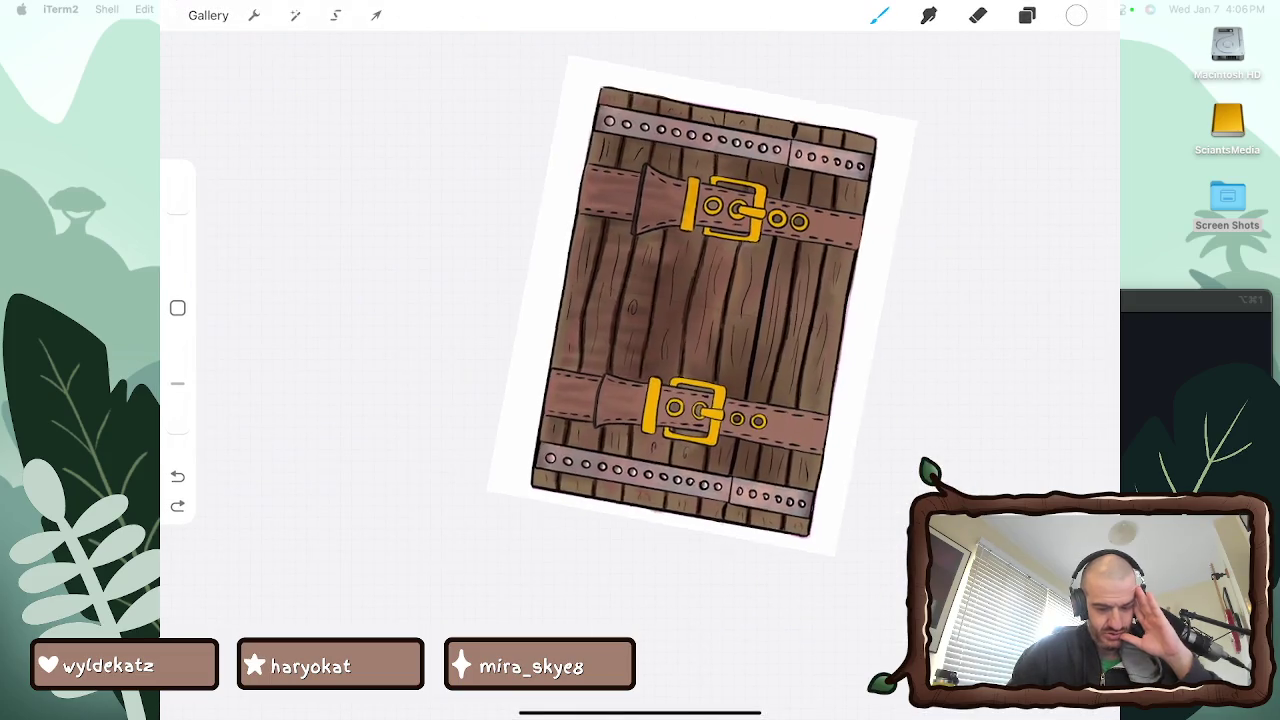
left_click_drag(736, 478, 726, 530)
left_click_drag(740, 456, 714, 544)
mouse_move(772, 350)
left_mouse_down()
mouse_move(734, 462)
mouse_move(746, 452)
left_mouse_up()
left_click_drag(784, 300, 750, 446)
mouse_move(798, 232)
left_mouse_down()
mouse_move(766, 380)
mouse_move(772, 340)
left_mouse_up()
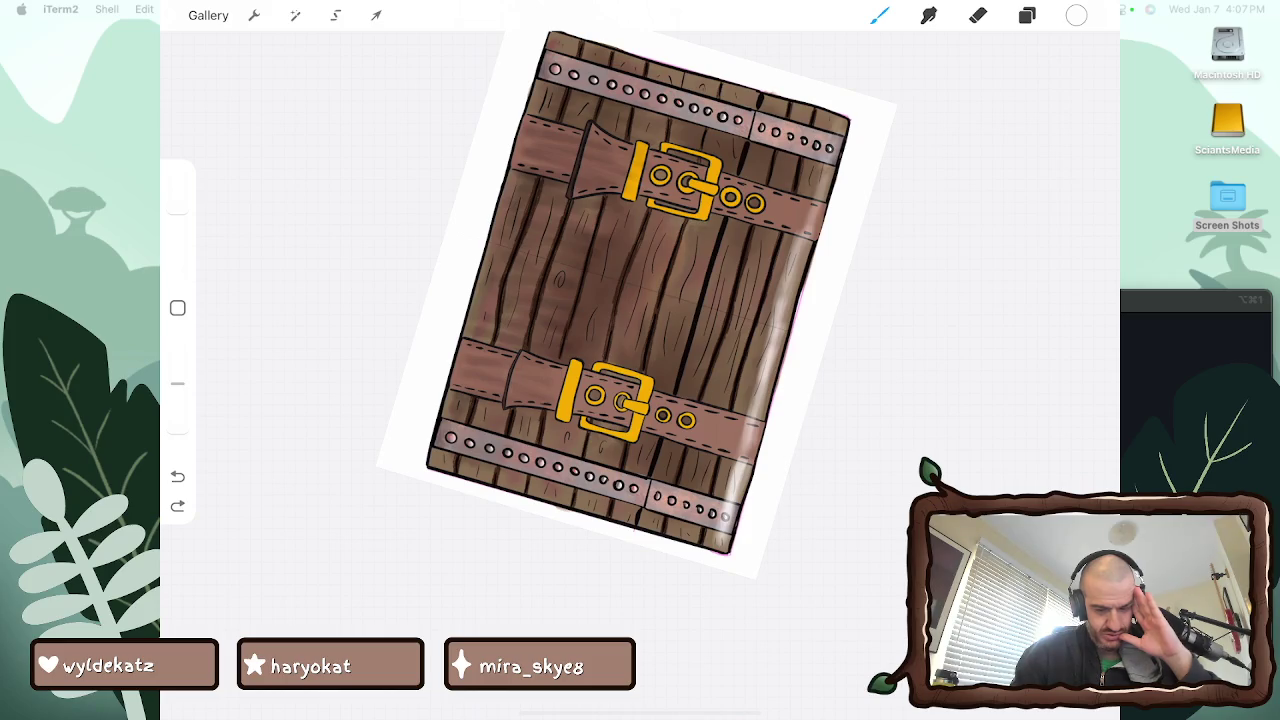
Smudge the white highlights into the wood along the bottom edge and up the panel's side
left_click(928, 15)
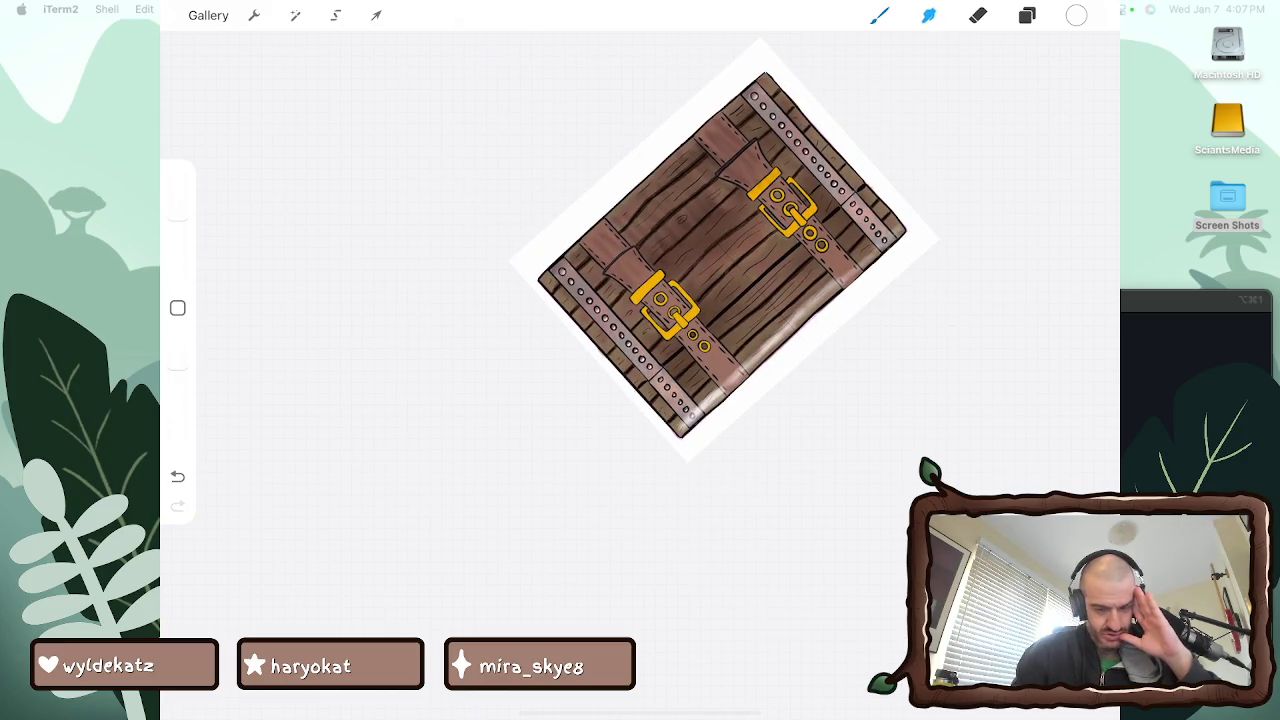
left_click_drag(676, 380, 1060, 380)
mouse_move(887, 222)
left_mouse_down()
mouse_move(886, 314)
mouse_move(766, 223)
mouse_move(857, 214)
mouse_move(950, 150)
left_mouse_up()
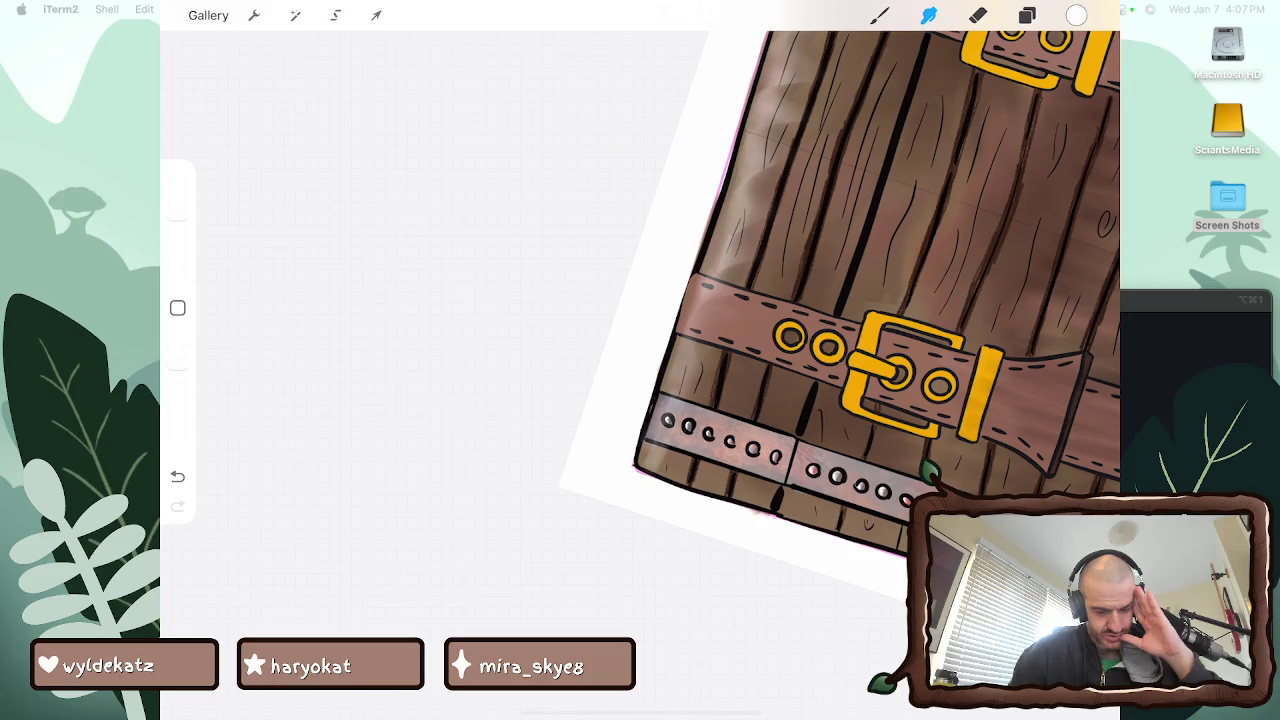
mouse_move(703, 345)
left_mouse_down()
mouse_move(722, 262)
mouse_move(770, 165)
left_mouse_up()
mouse_move(900, 370)
left_mouse_down()
mouse_move(914, 451)
mouse_move(871, 528)
left_mouse_up()
left_click_drag(724, 342, 730, 290)
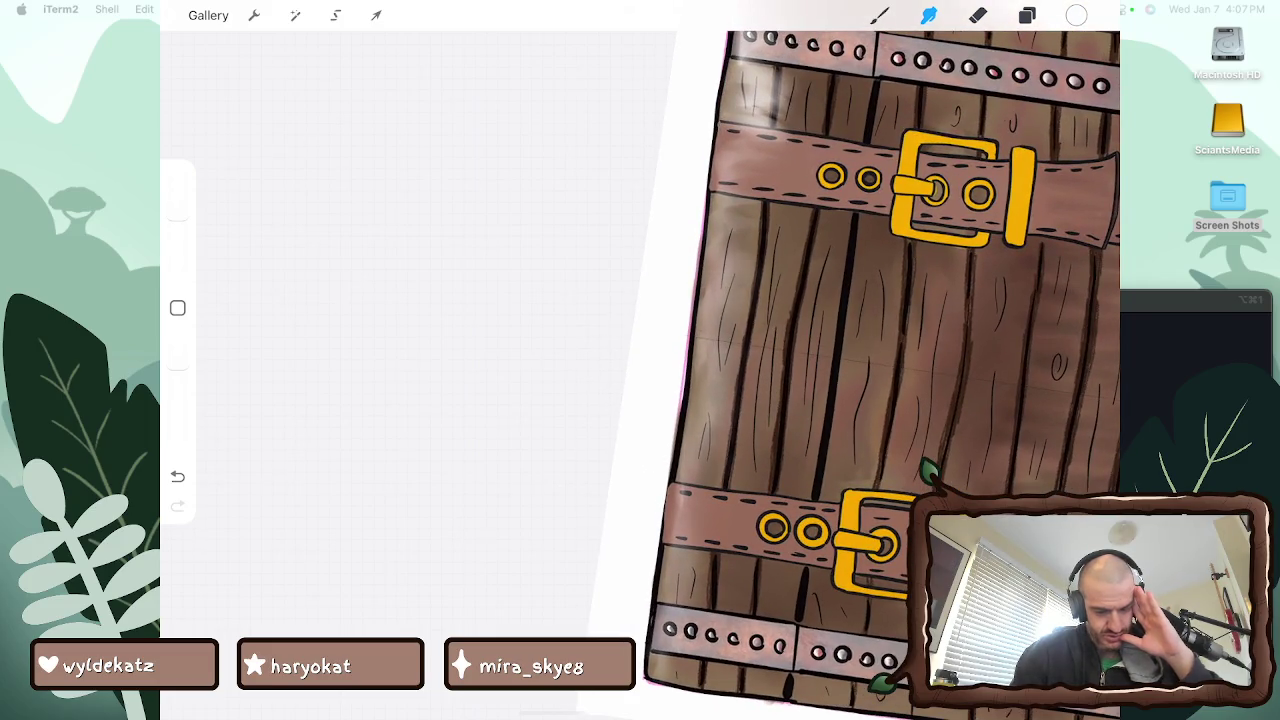